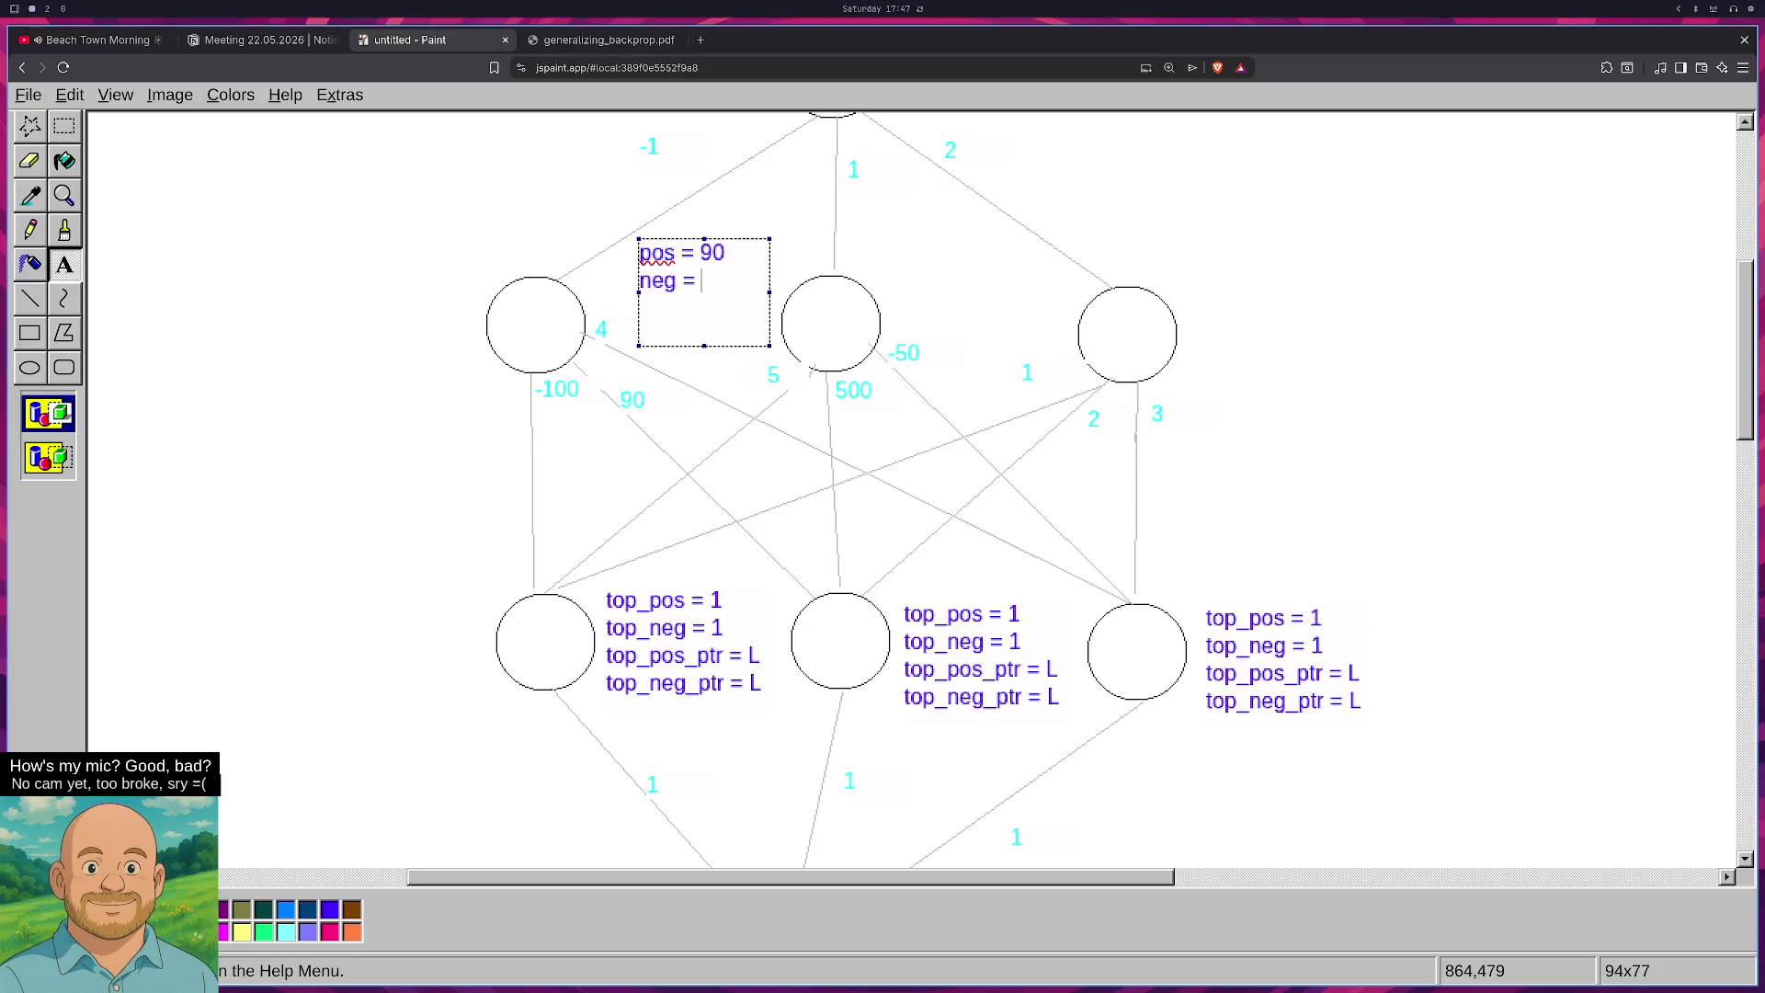
Finish the v1 label with lines neg = -100, pos_ptr = h2 and neg_ptr = h1, and commit it.
text(-100)
key(Return)
text(po)
text(s_ptr = )
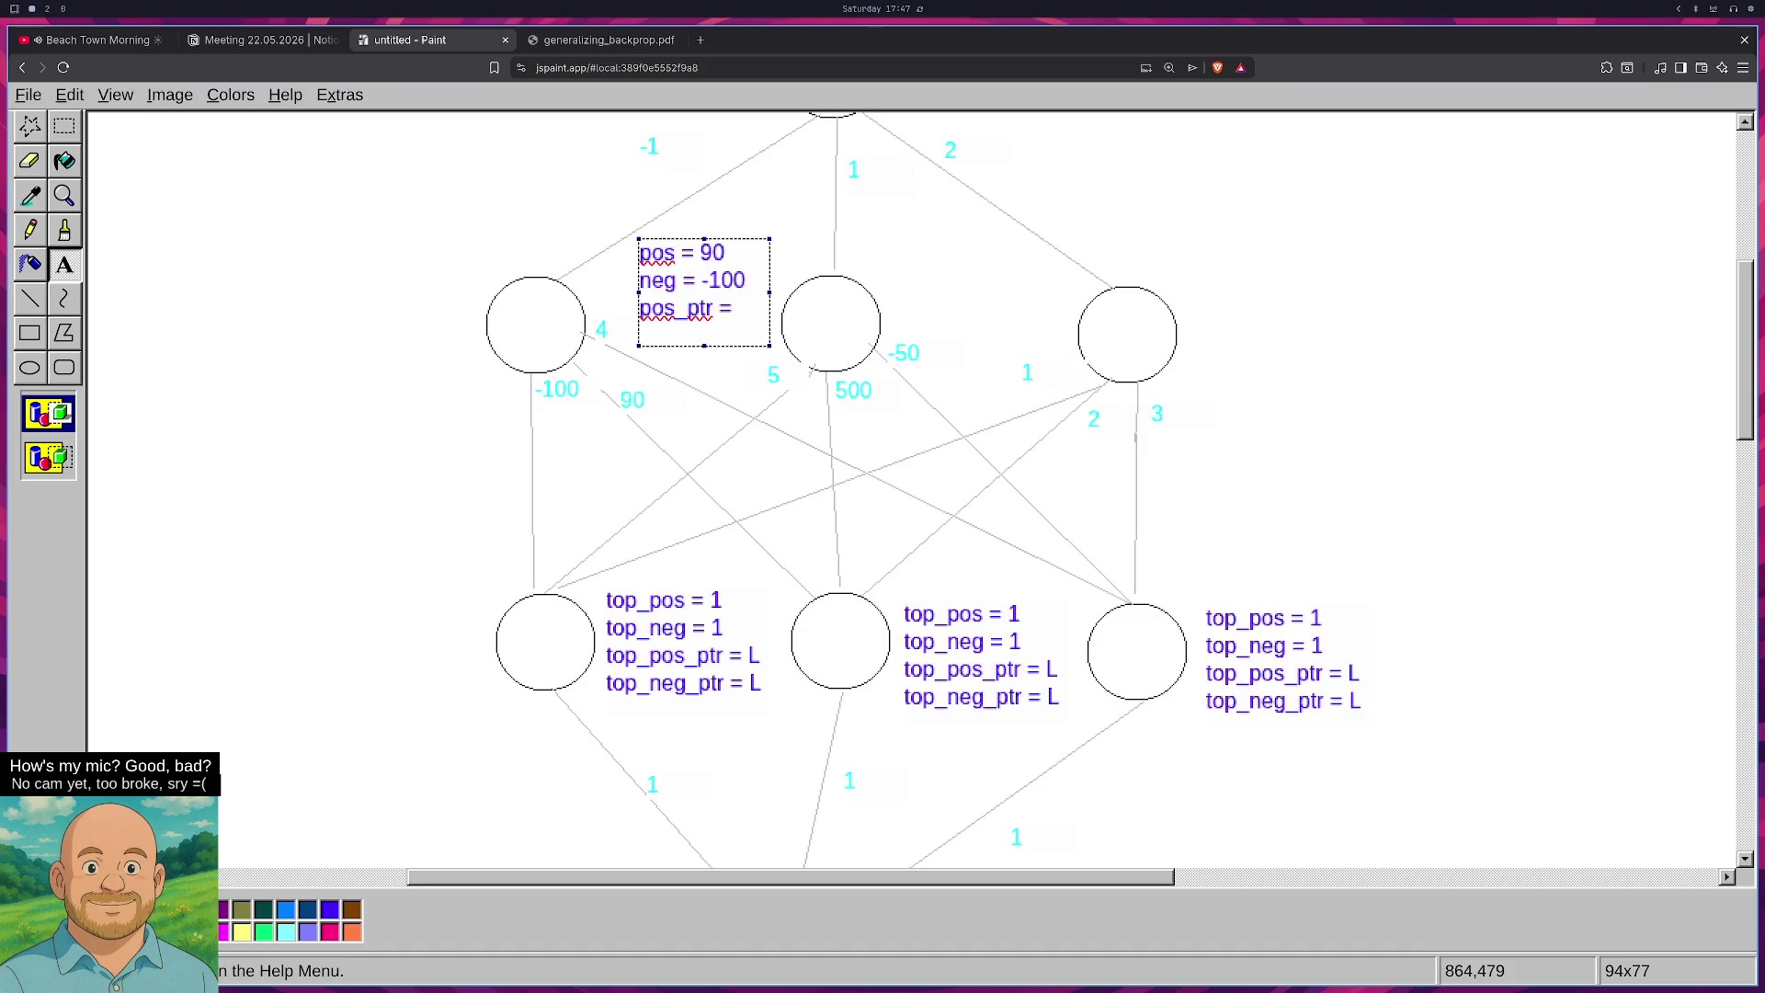
text(h)
text(2)
key(Return)
text(neg)
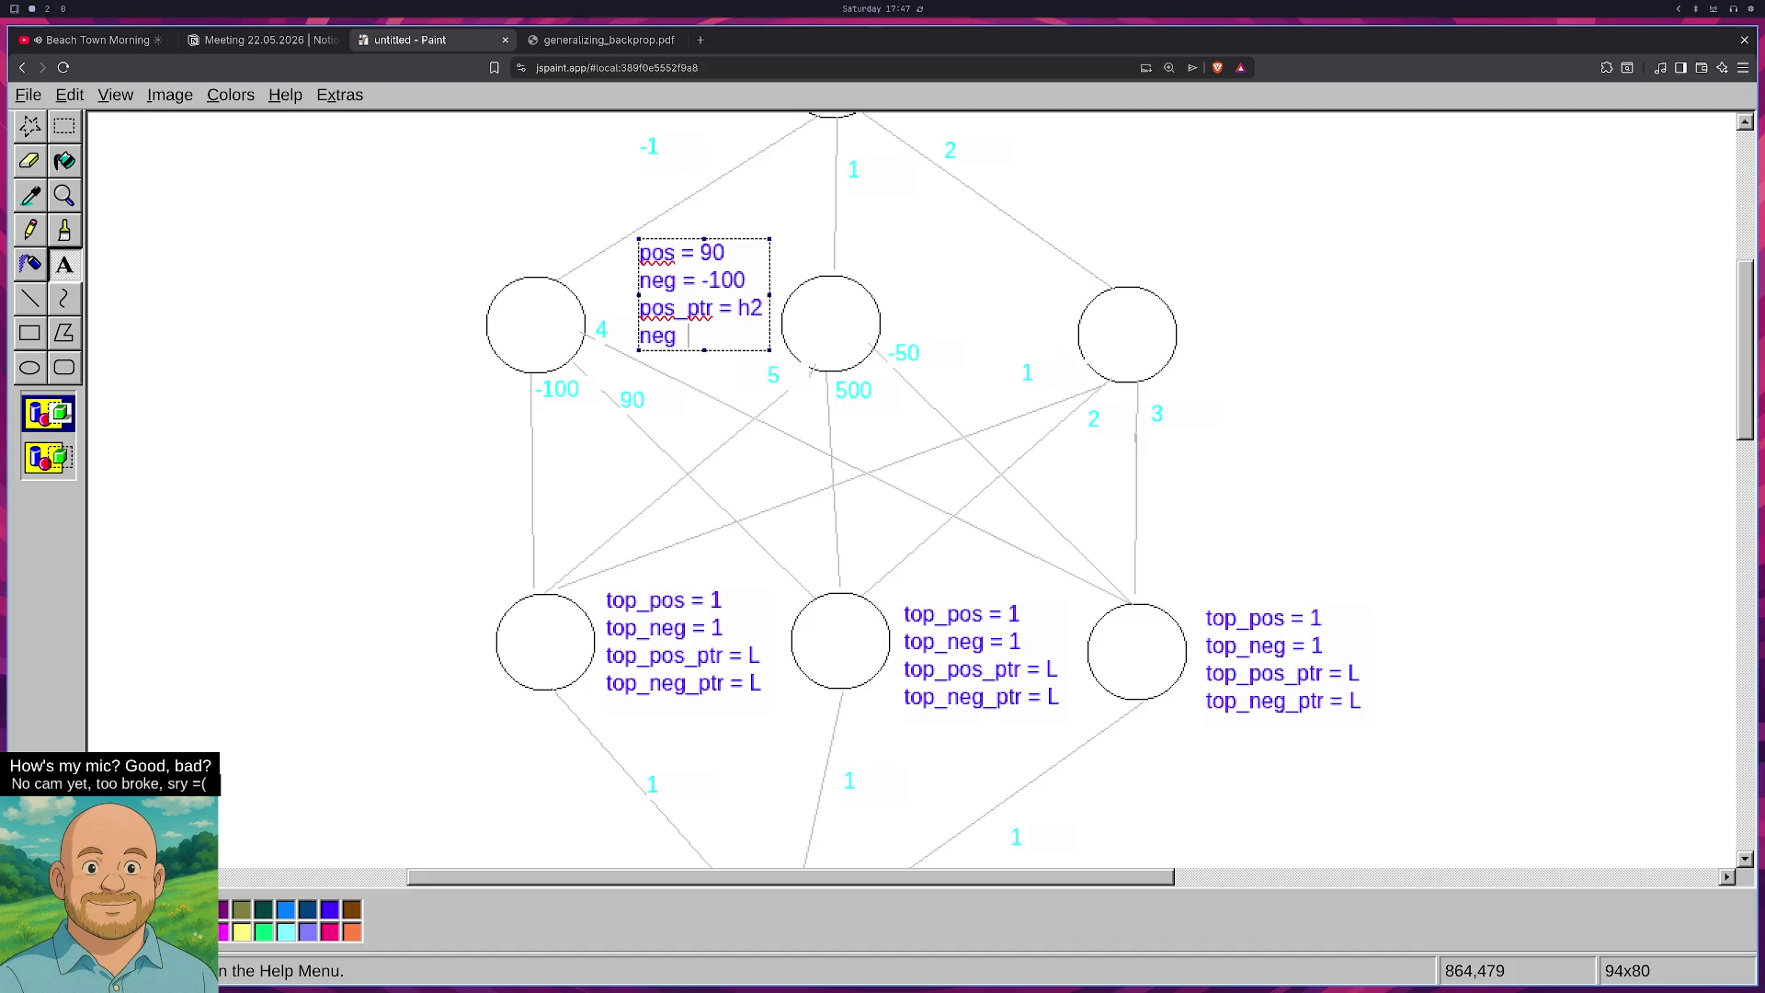
text(_ptr = h1)
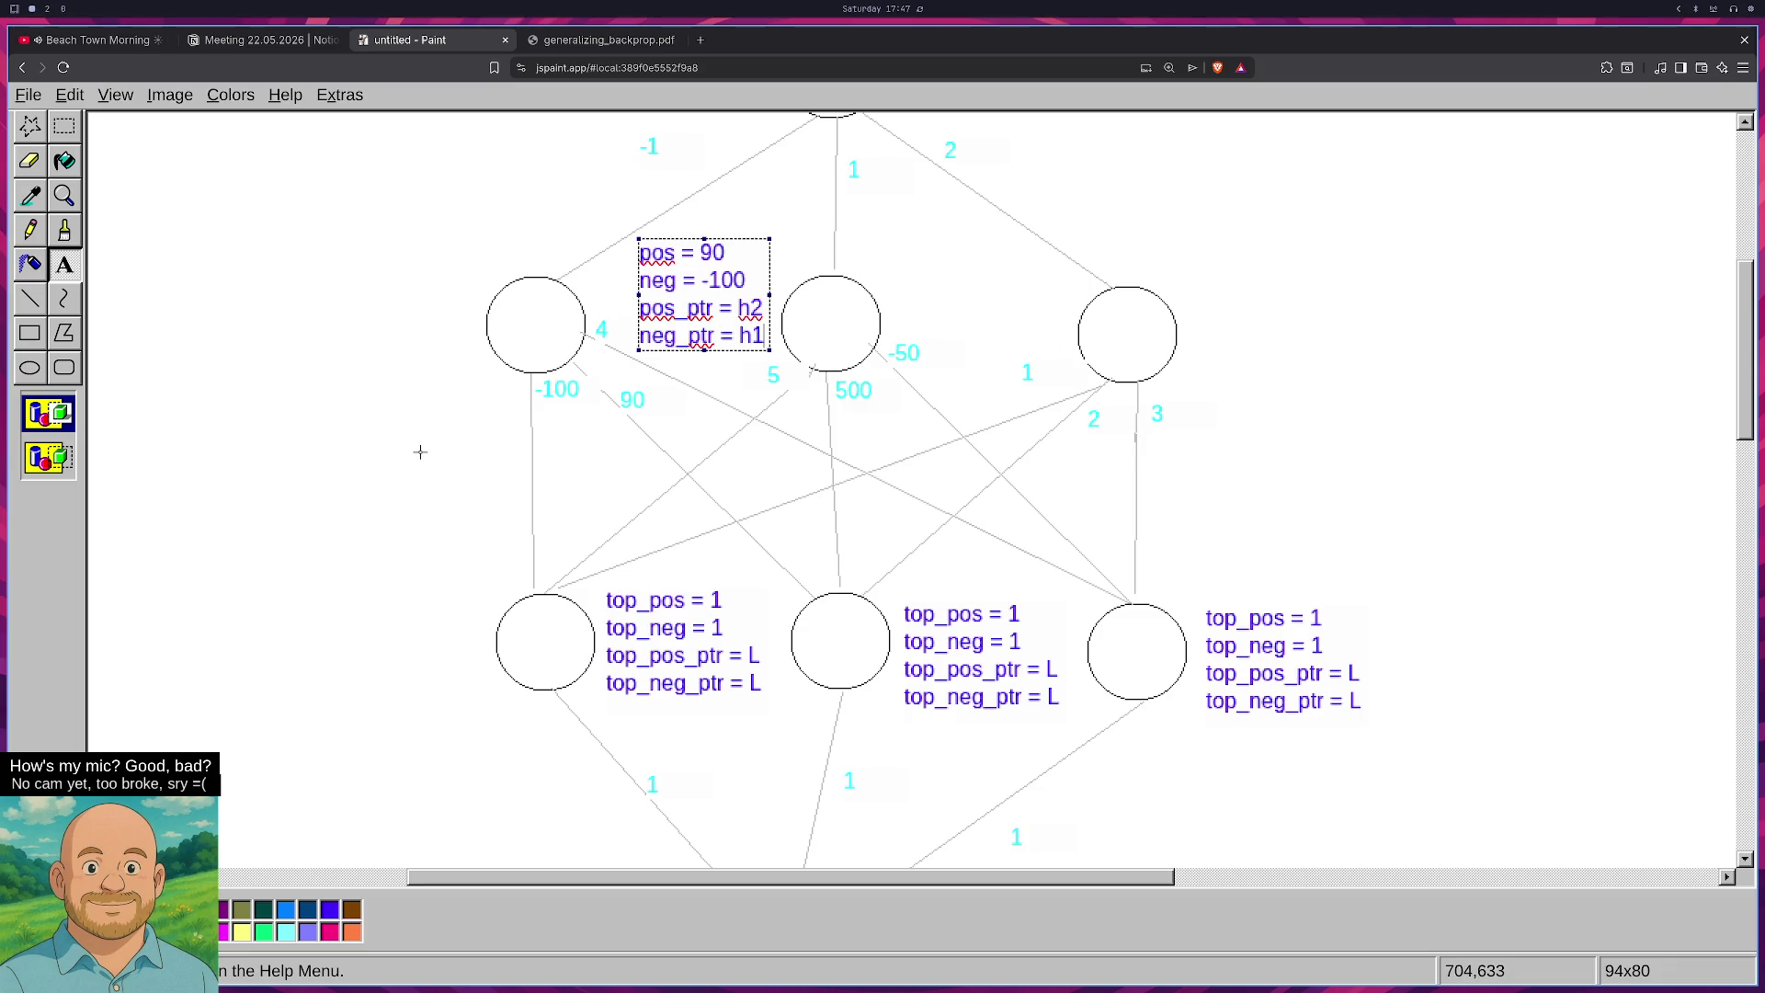
click(497, 522)
drag(524, 629, 594, 662)
Label the bottom-row circles h1, h2 and h3 from left to right.
text(h1)
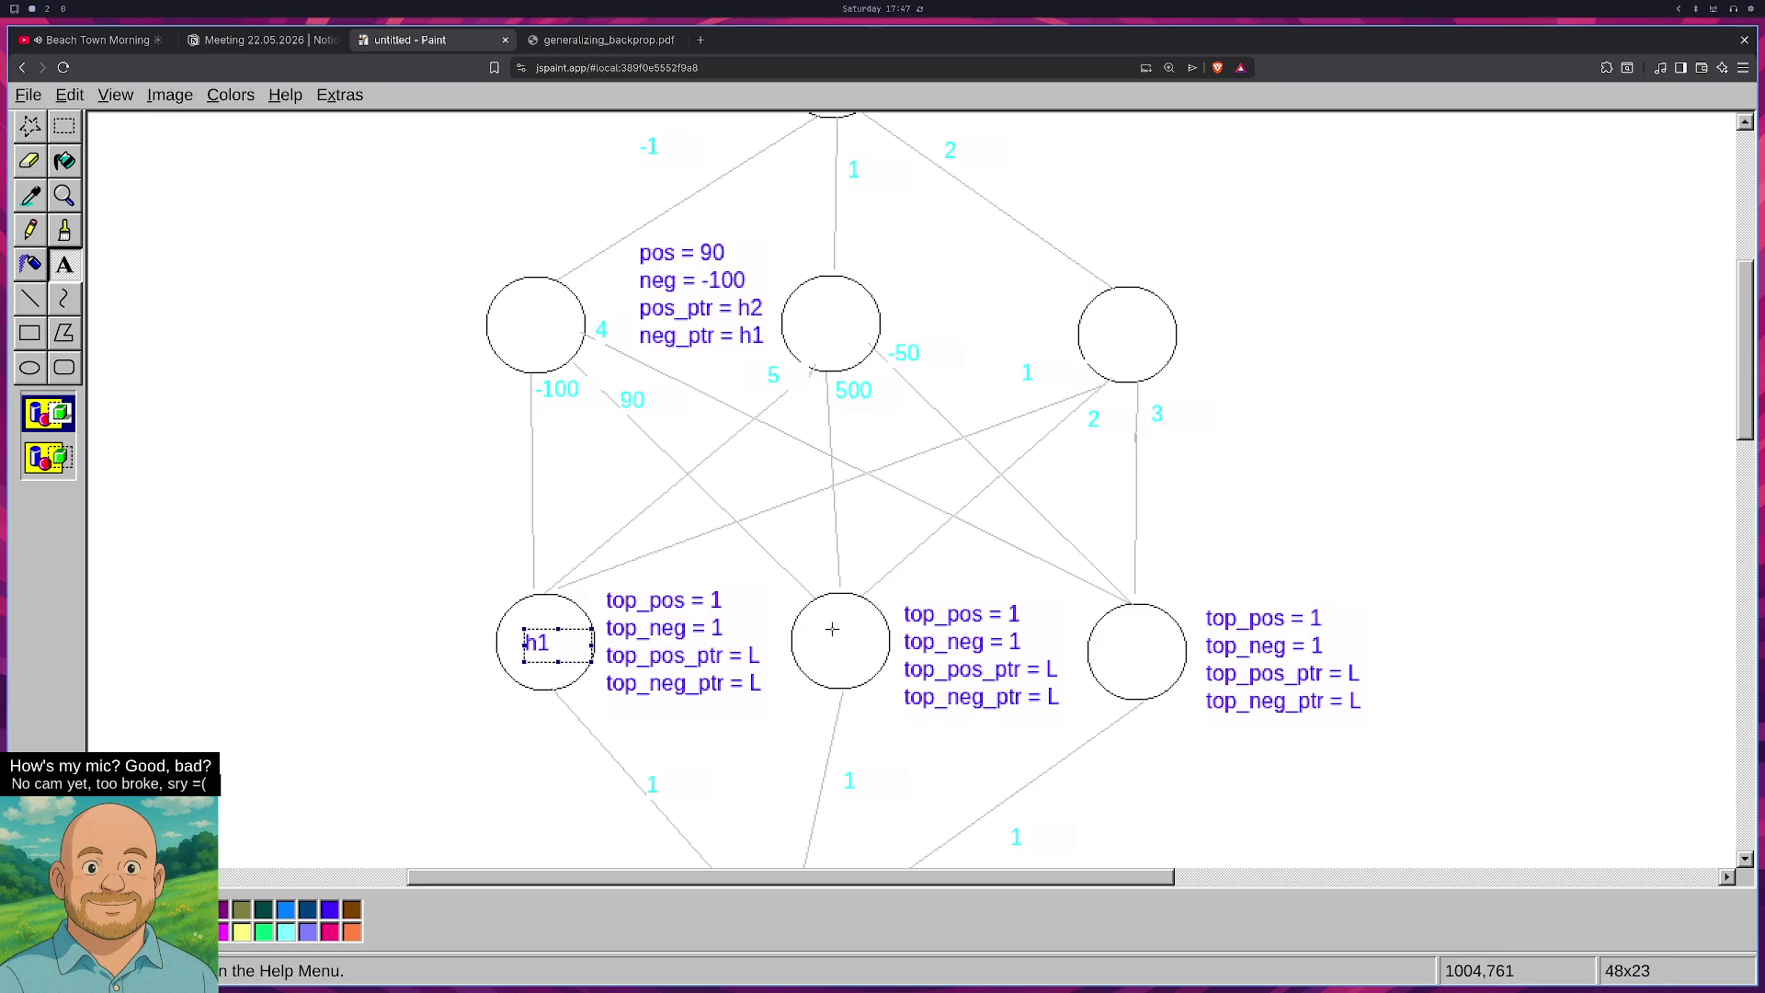
drag(798, 626, 866, 655)
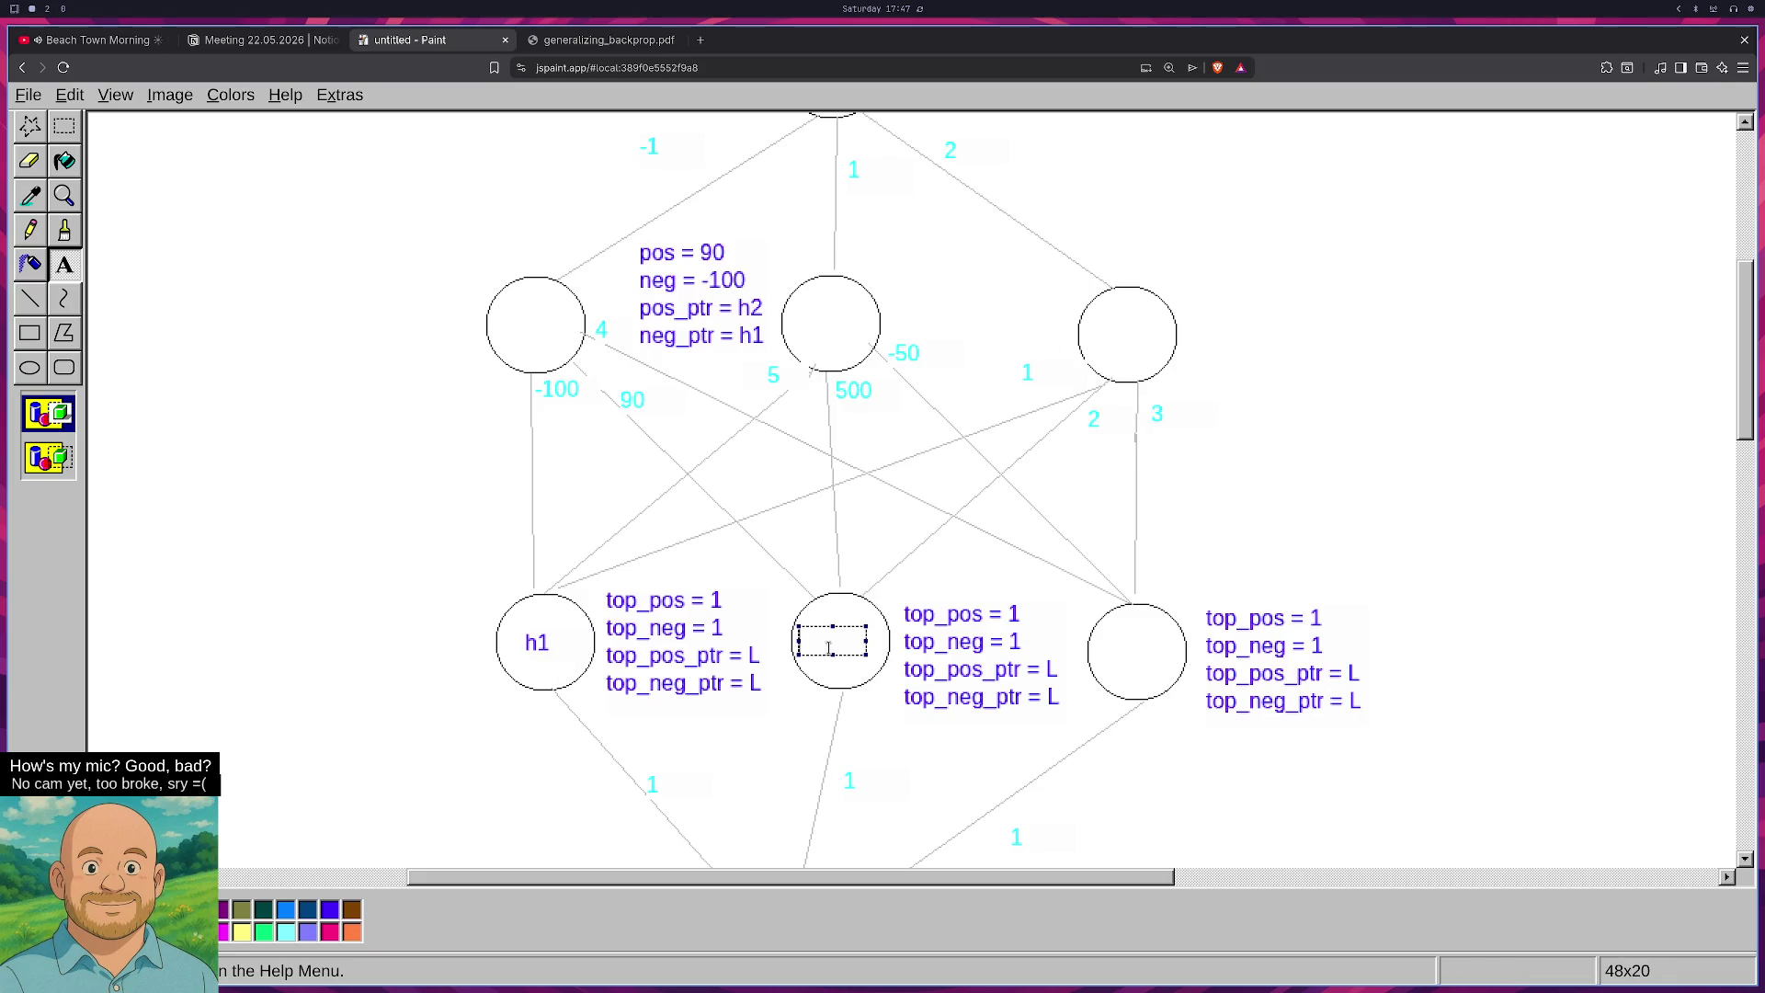
text(h2)
drag(1104, 637, 1173, 666)
text(h3)
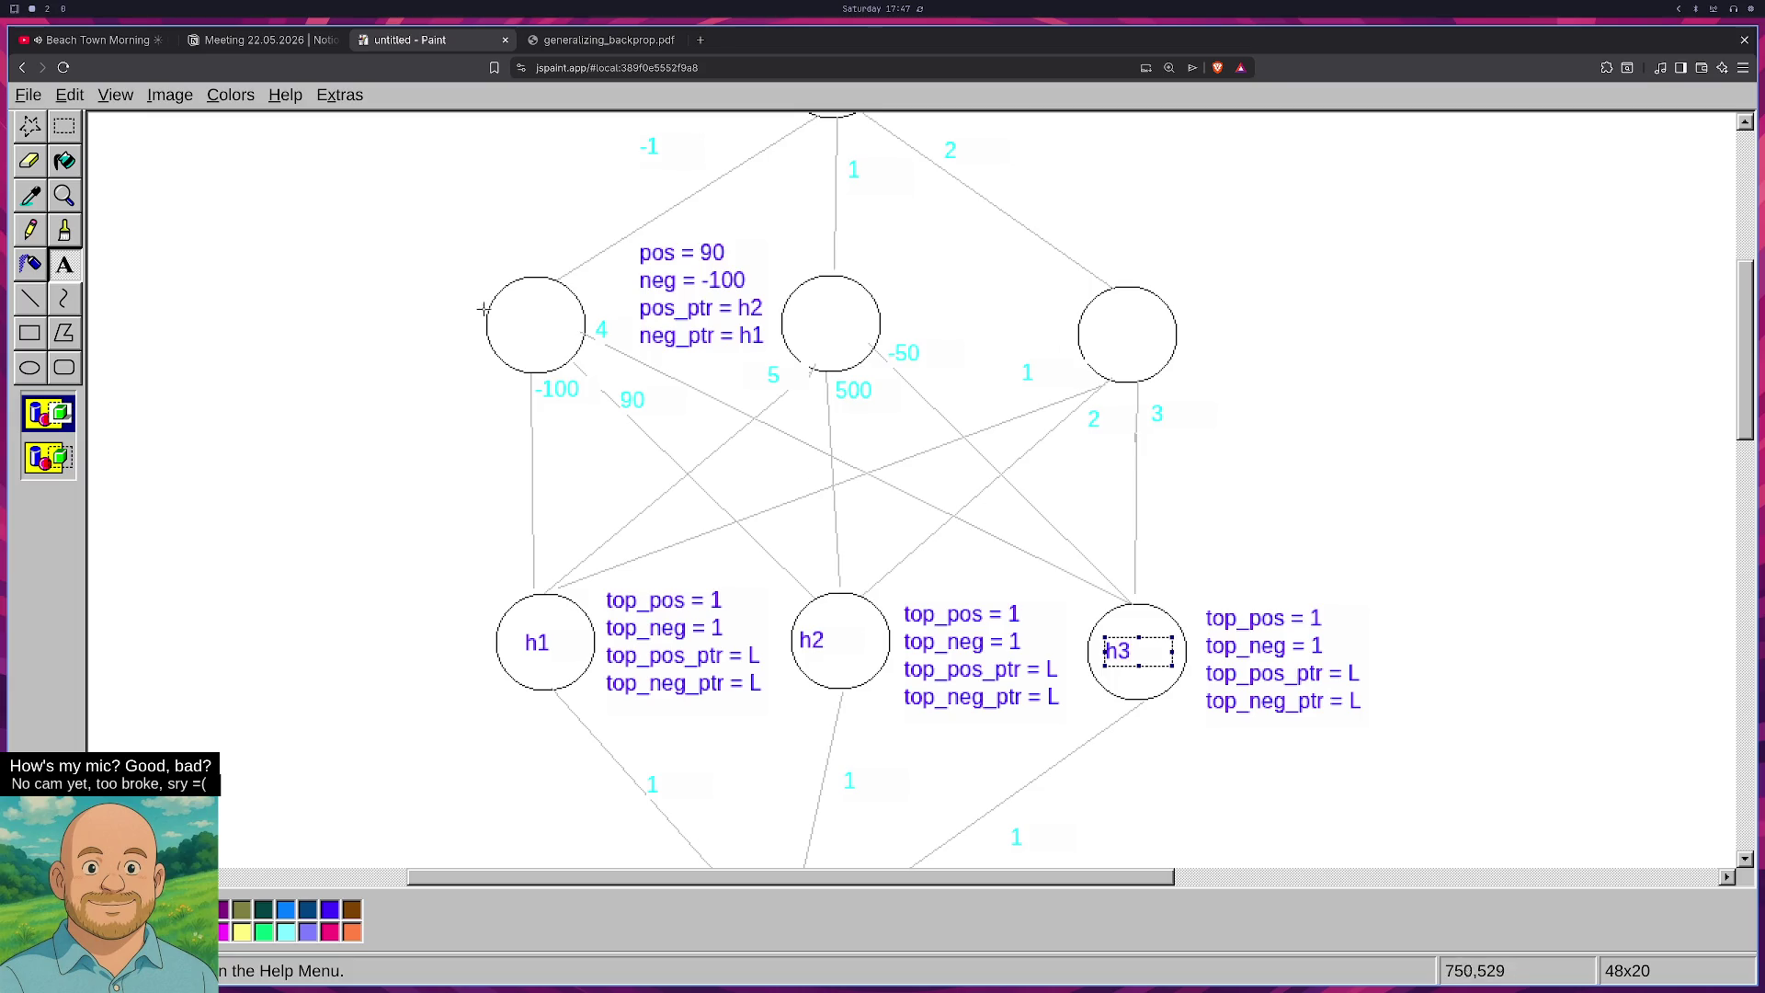
Label the upper-row circles v1, v2 and v3 and commit the last name.
drag(501, 300, 572, 343)
text(v1)
drag(813, 308, 878, 337)
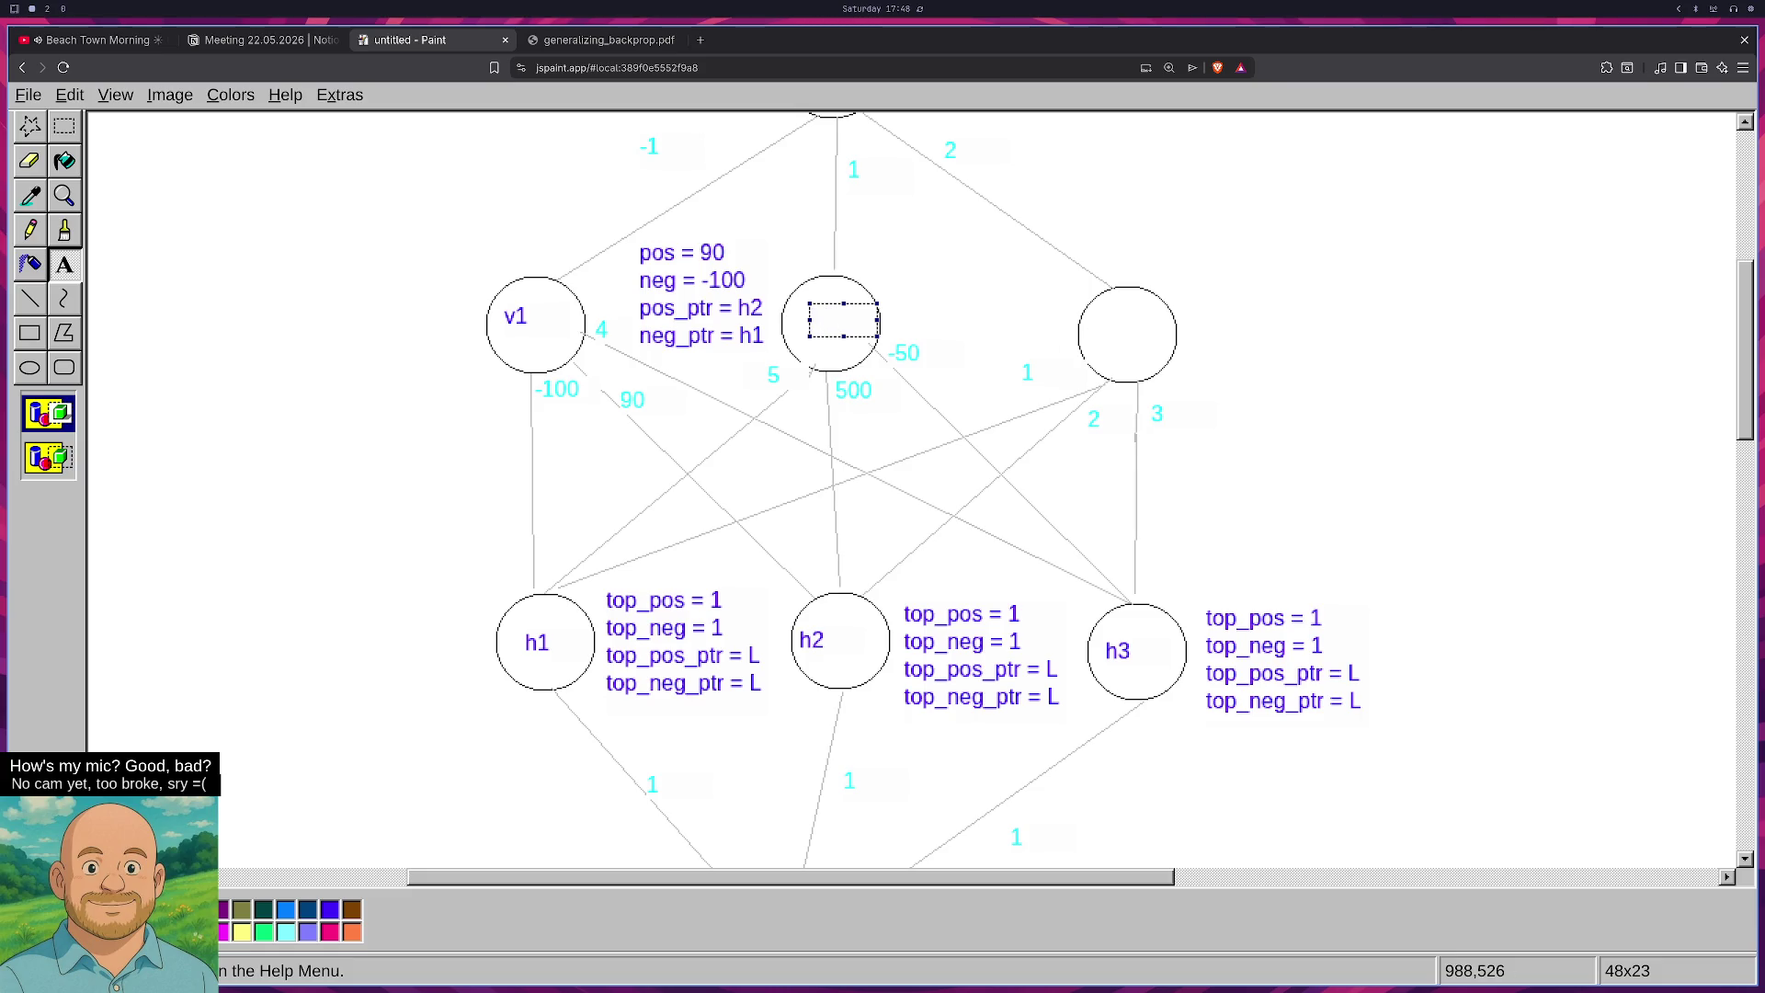
text(v2)
drag(1089, 316, 1156, 348)
text(v)
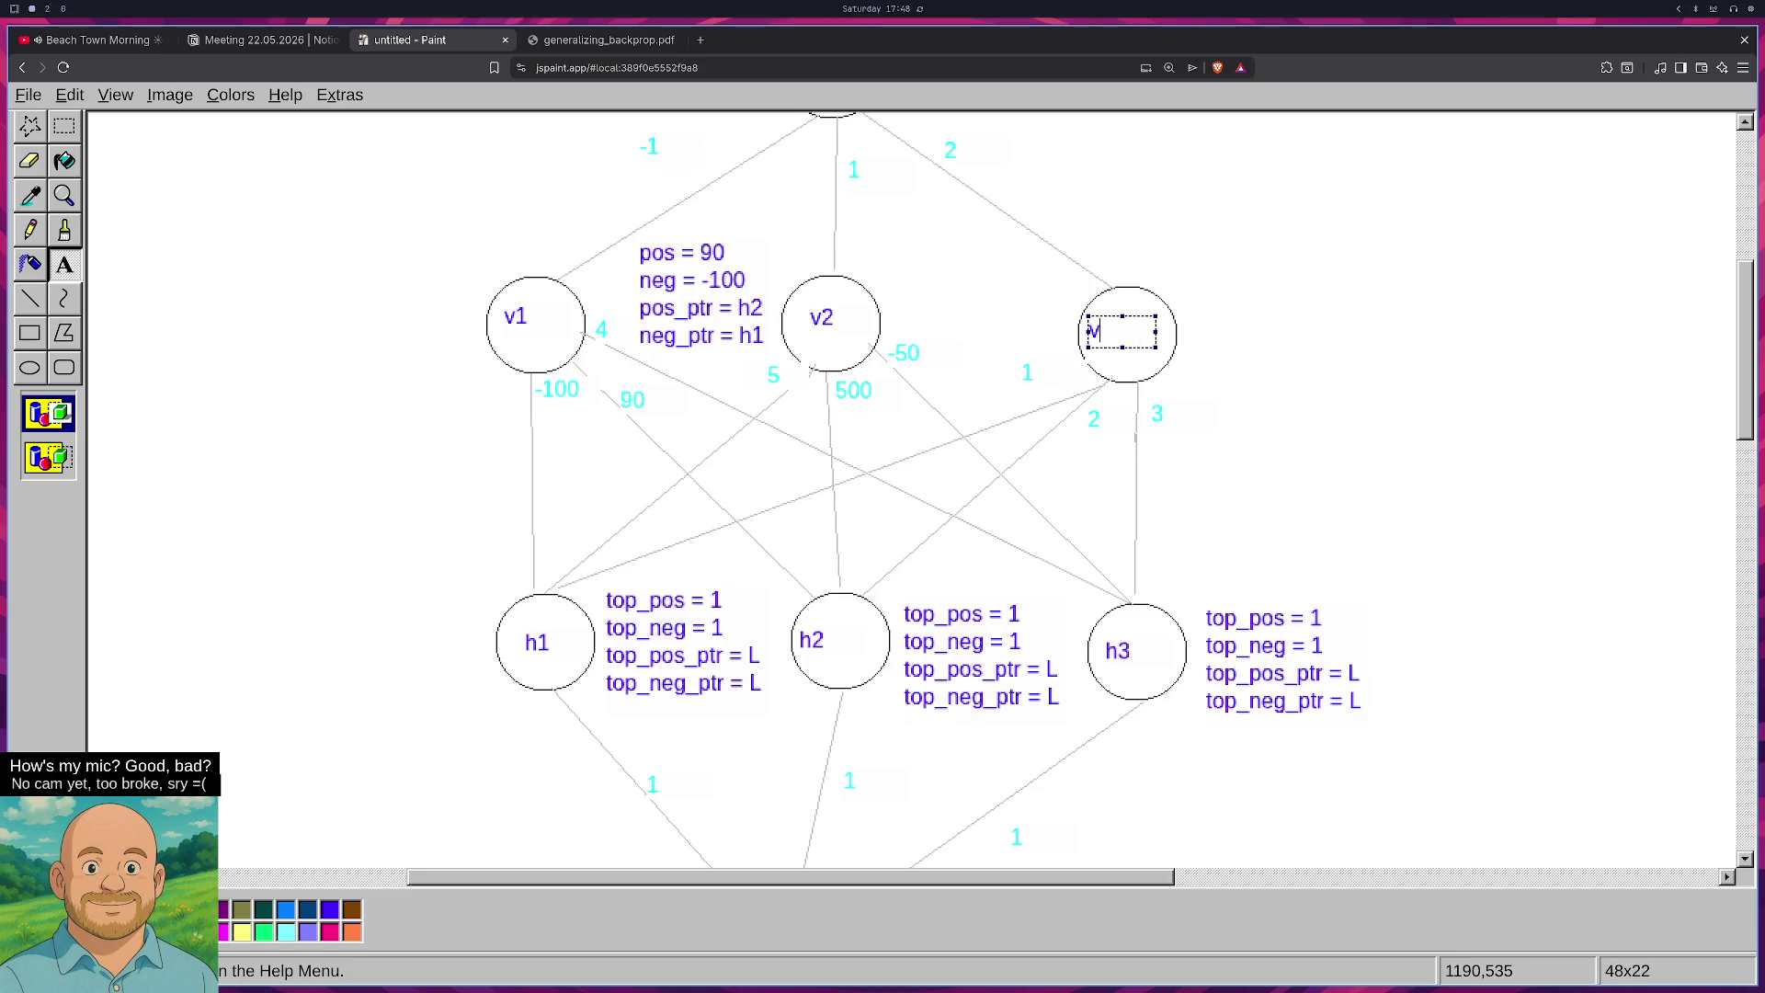
text(3)
click(1276, 336)
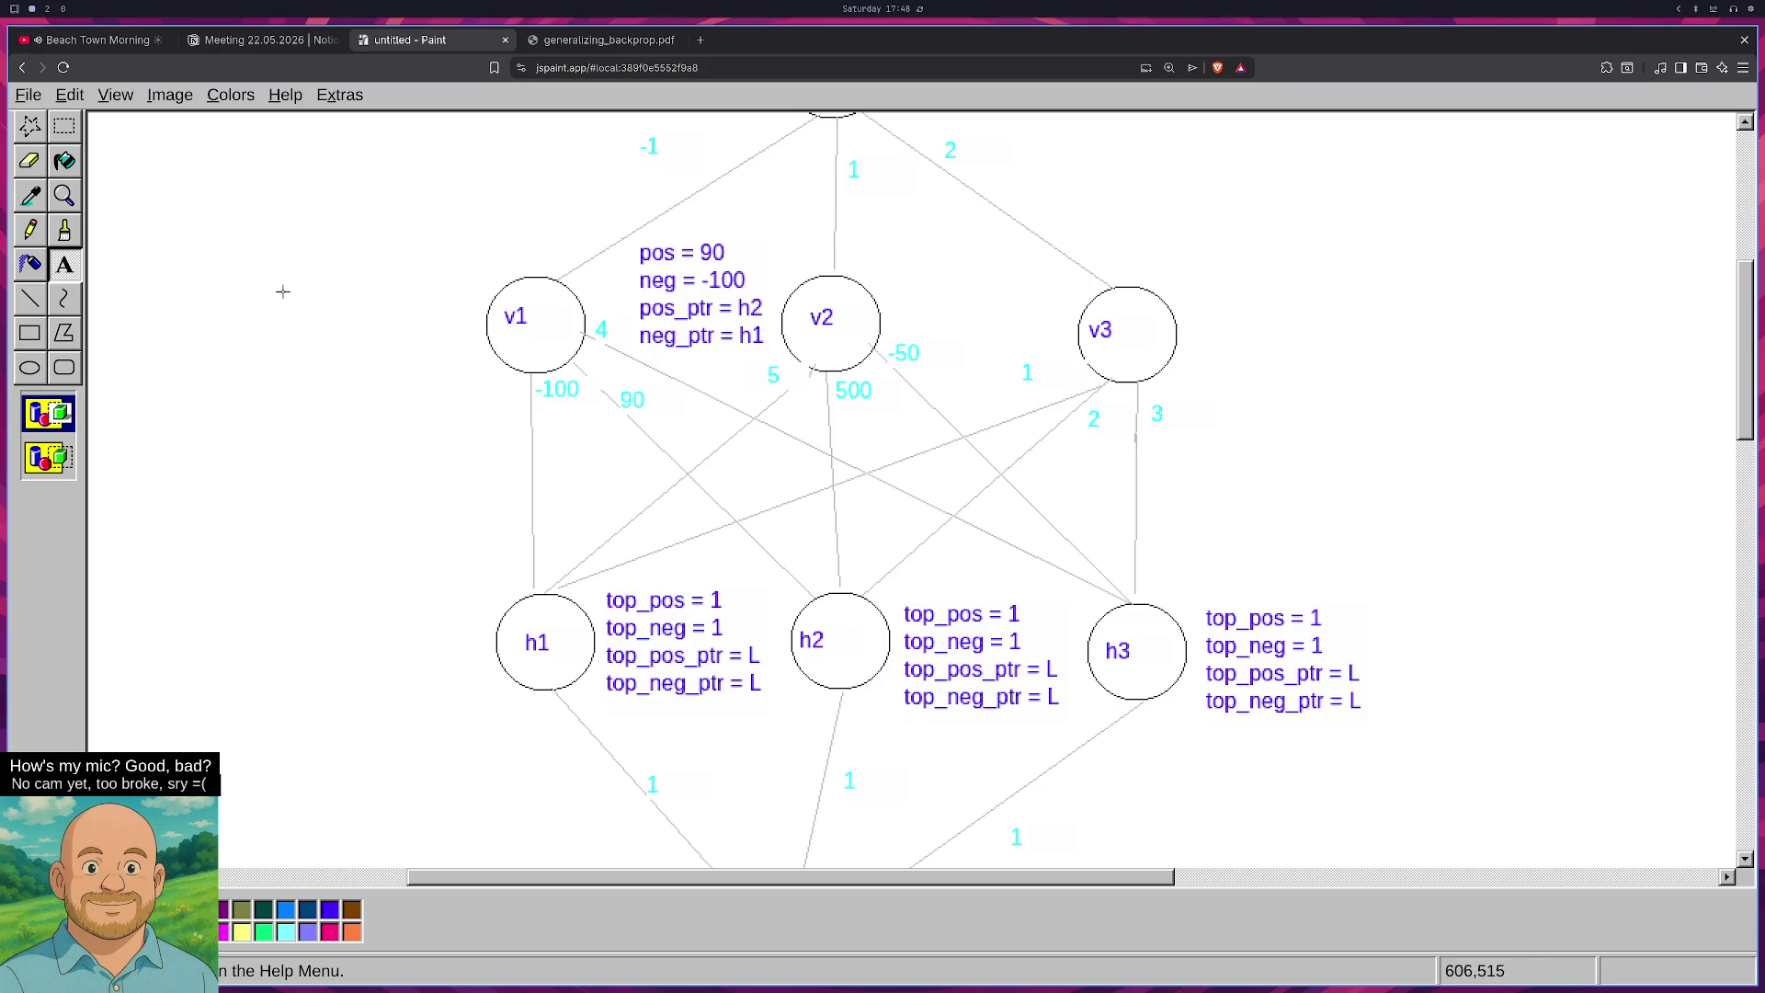
mouse_move(885, 229)
mouse_down()
mouse_move(1052, 331)
mouse_move(1036, 317)
mouse_move(1028, 336)
mouse_up()
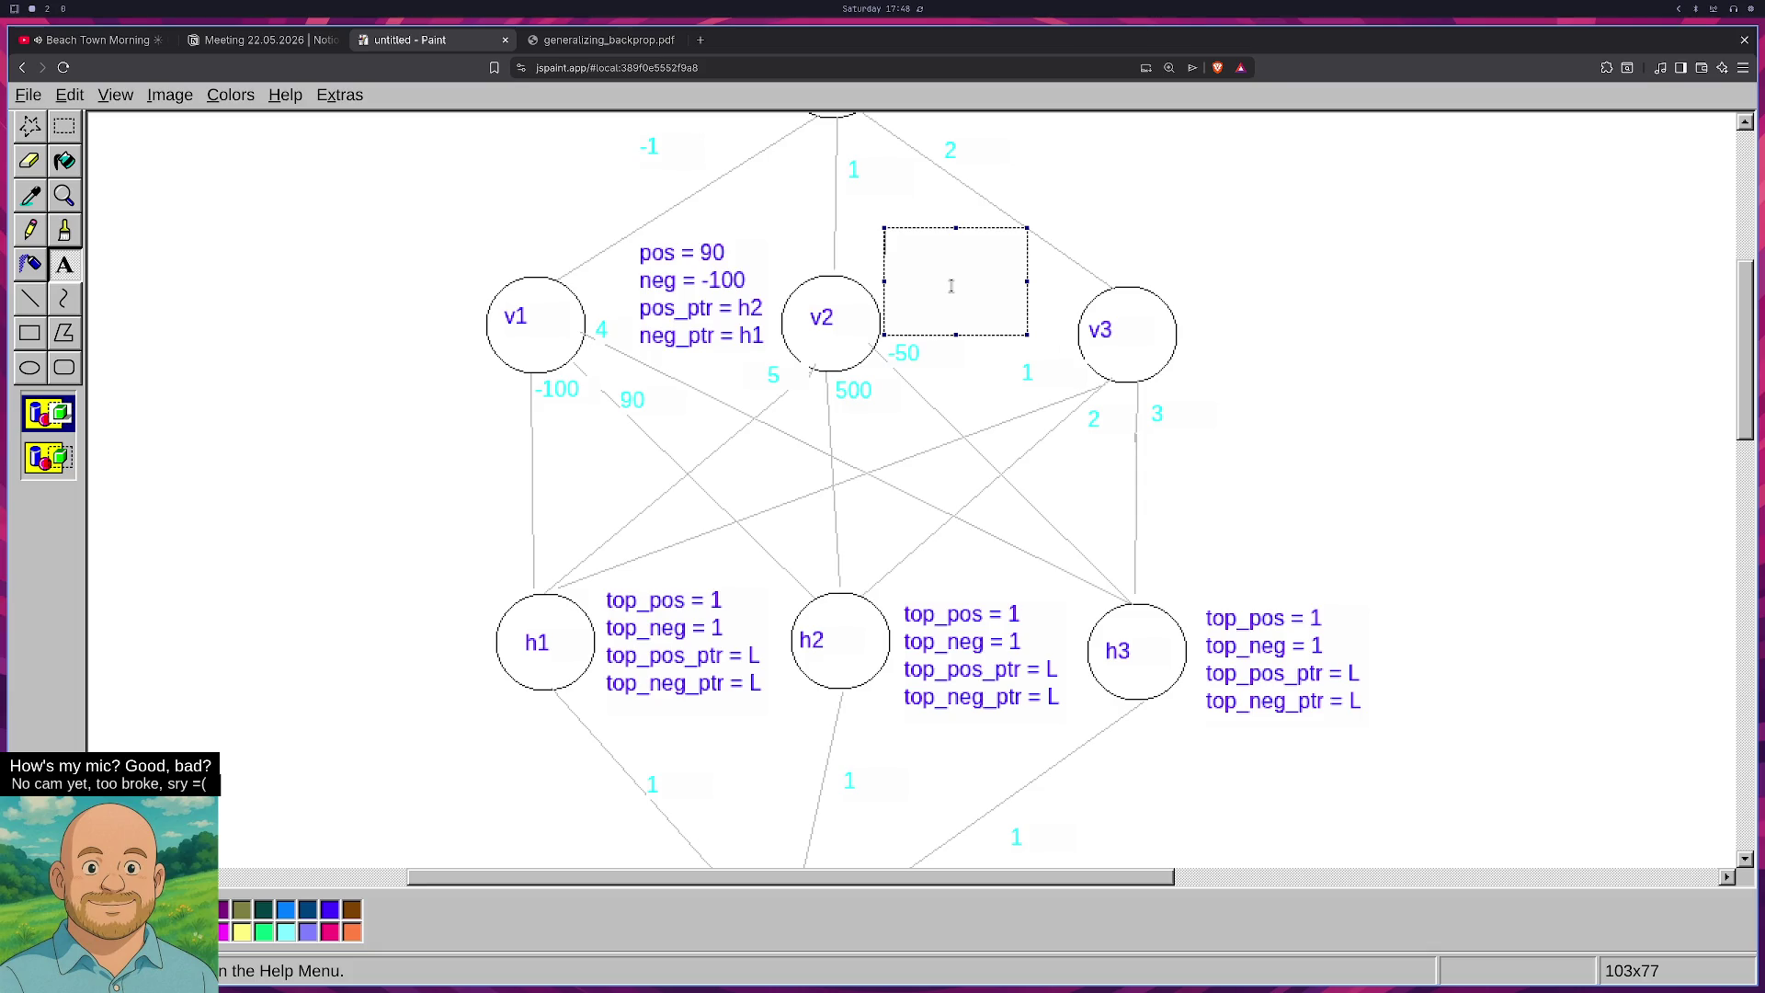
Type the first two label lines between v2 and v3: pos = 500 and neg = -50.
text(pos = )
text(500)
key(Return)
text(neg -)
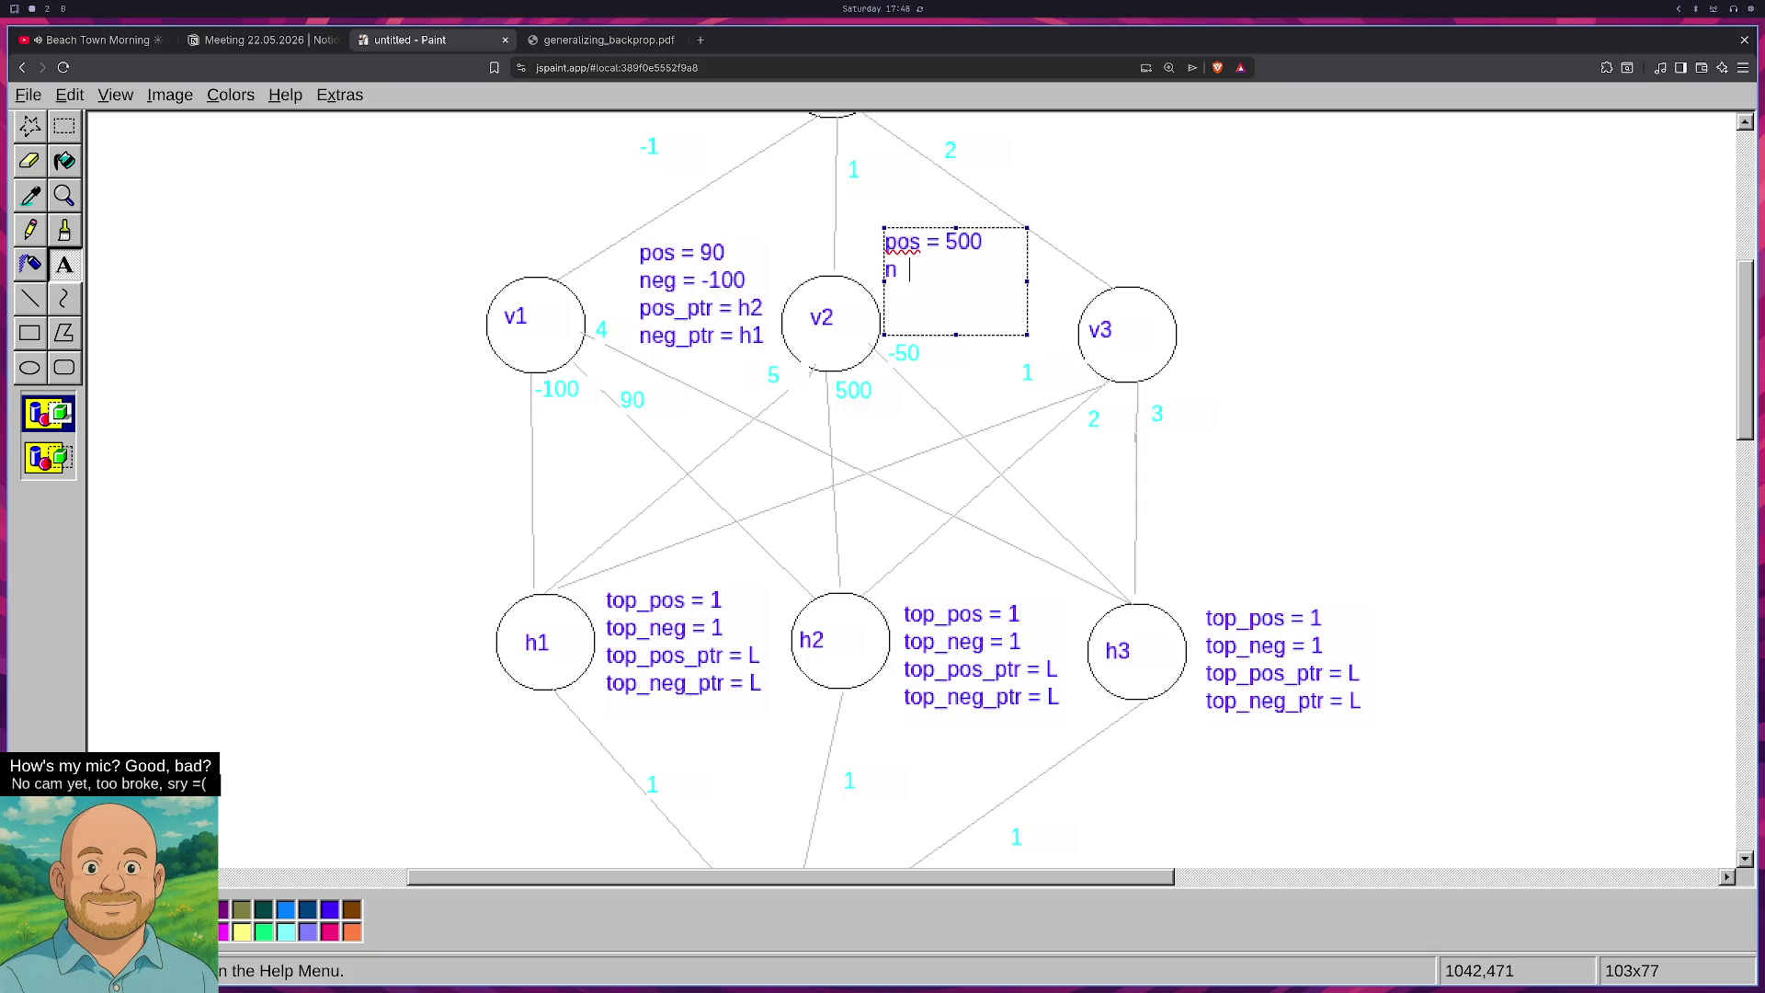
key(BackSpace)
text(= )
text(-50)
key(Return)
Add the lines pos_ptr = h2 and neg_ptr = h3, fixing typos, and commit the label.
text(pos_)
key(BackSpace)
key(BackSpace)
key(BackSpace)
text(os_Ptr)
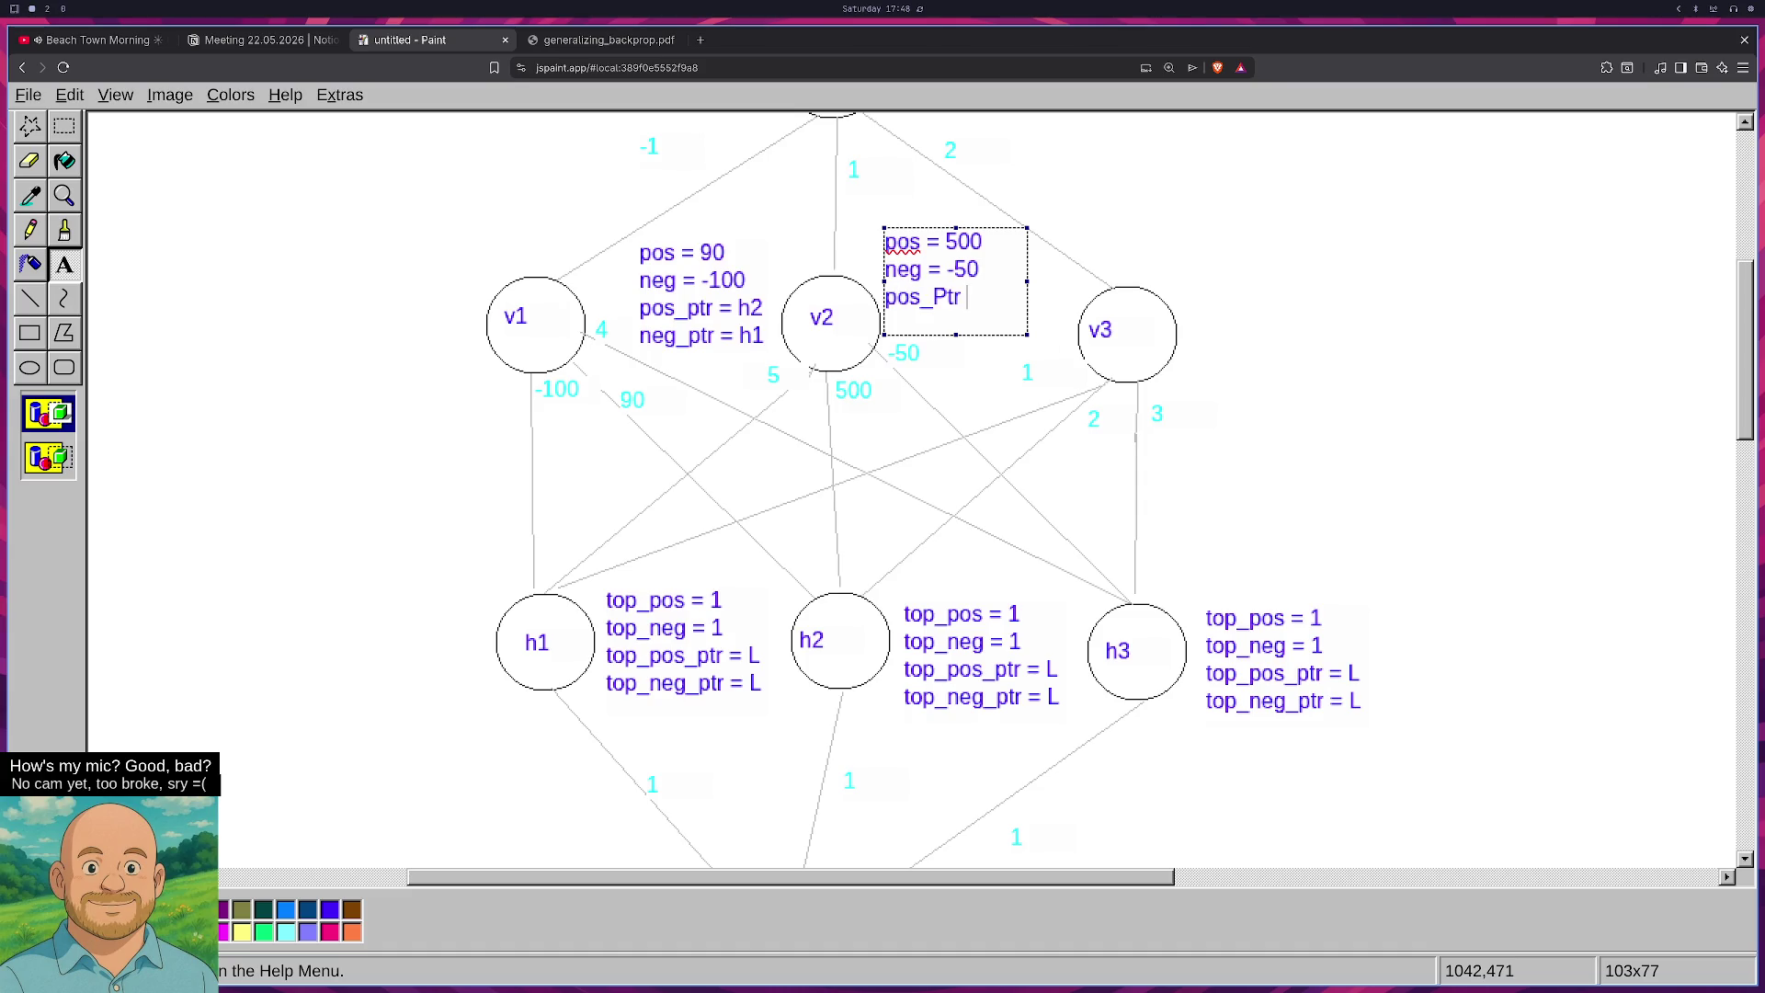
key(BackSpace)
key(BackSpace)
key(BackSpace)
text(ptr = )
text(h2)
key(Return)
text(neg)
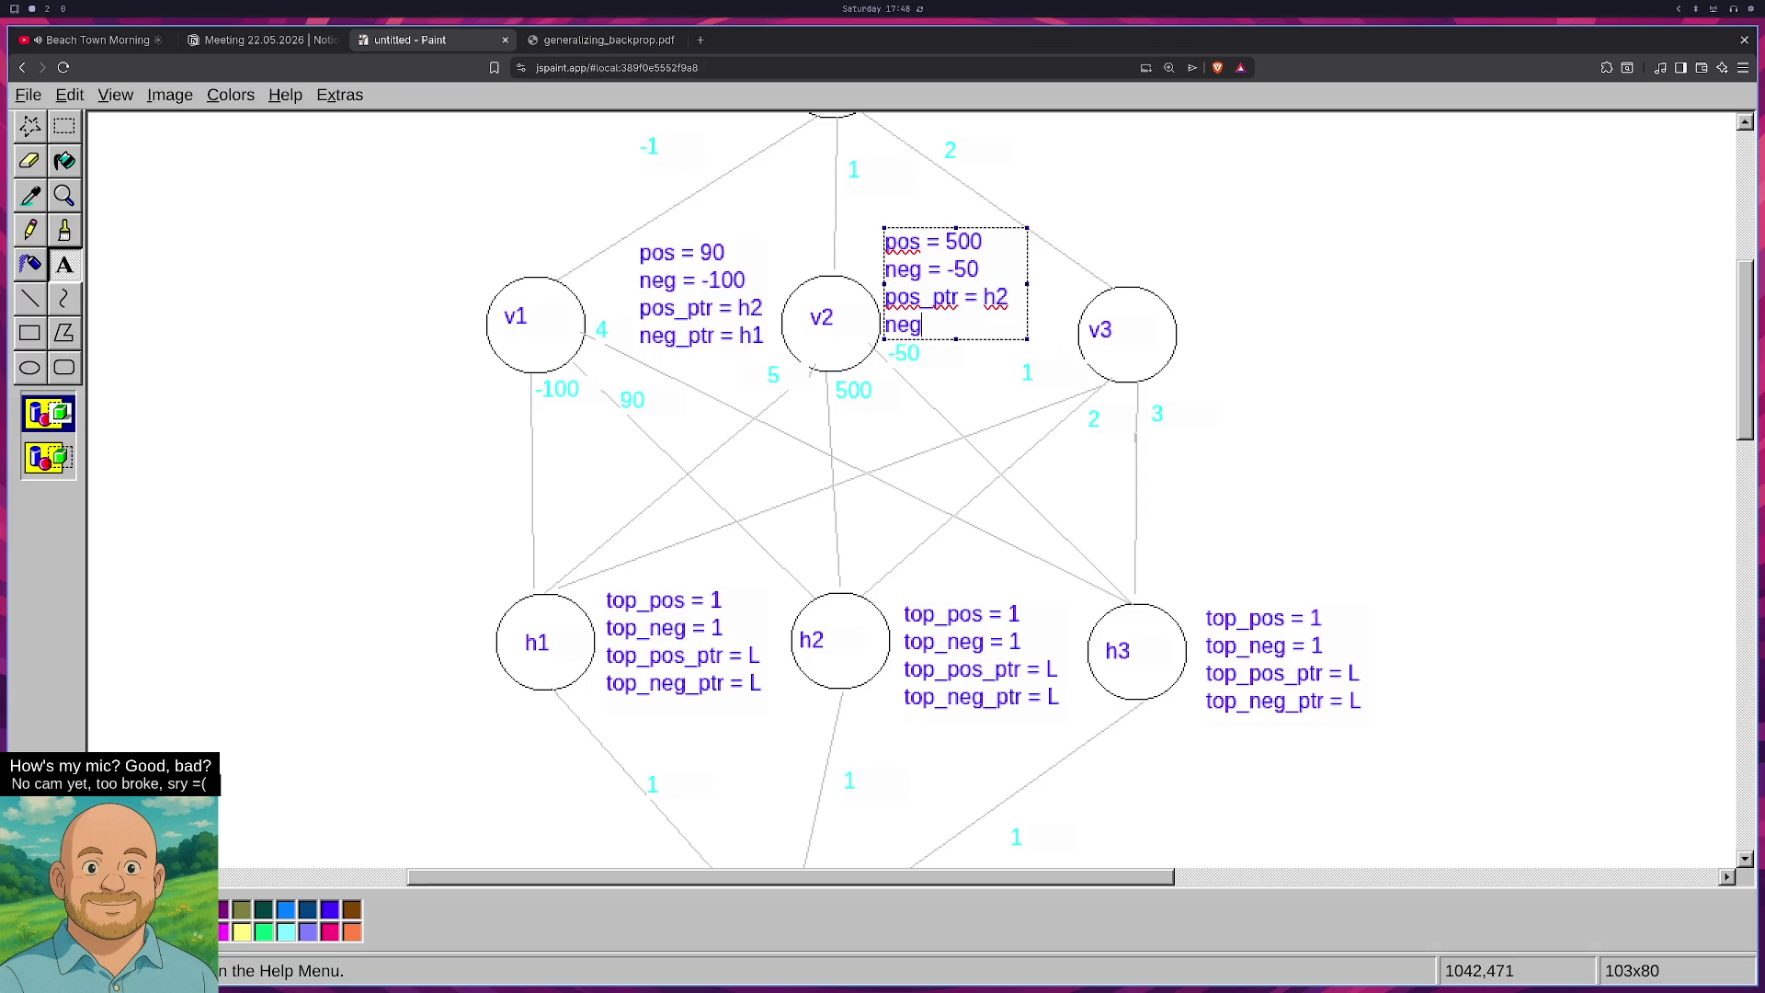
text(_ptr = )
text(h)
text(3)
click(1269, 374)
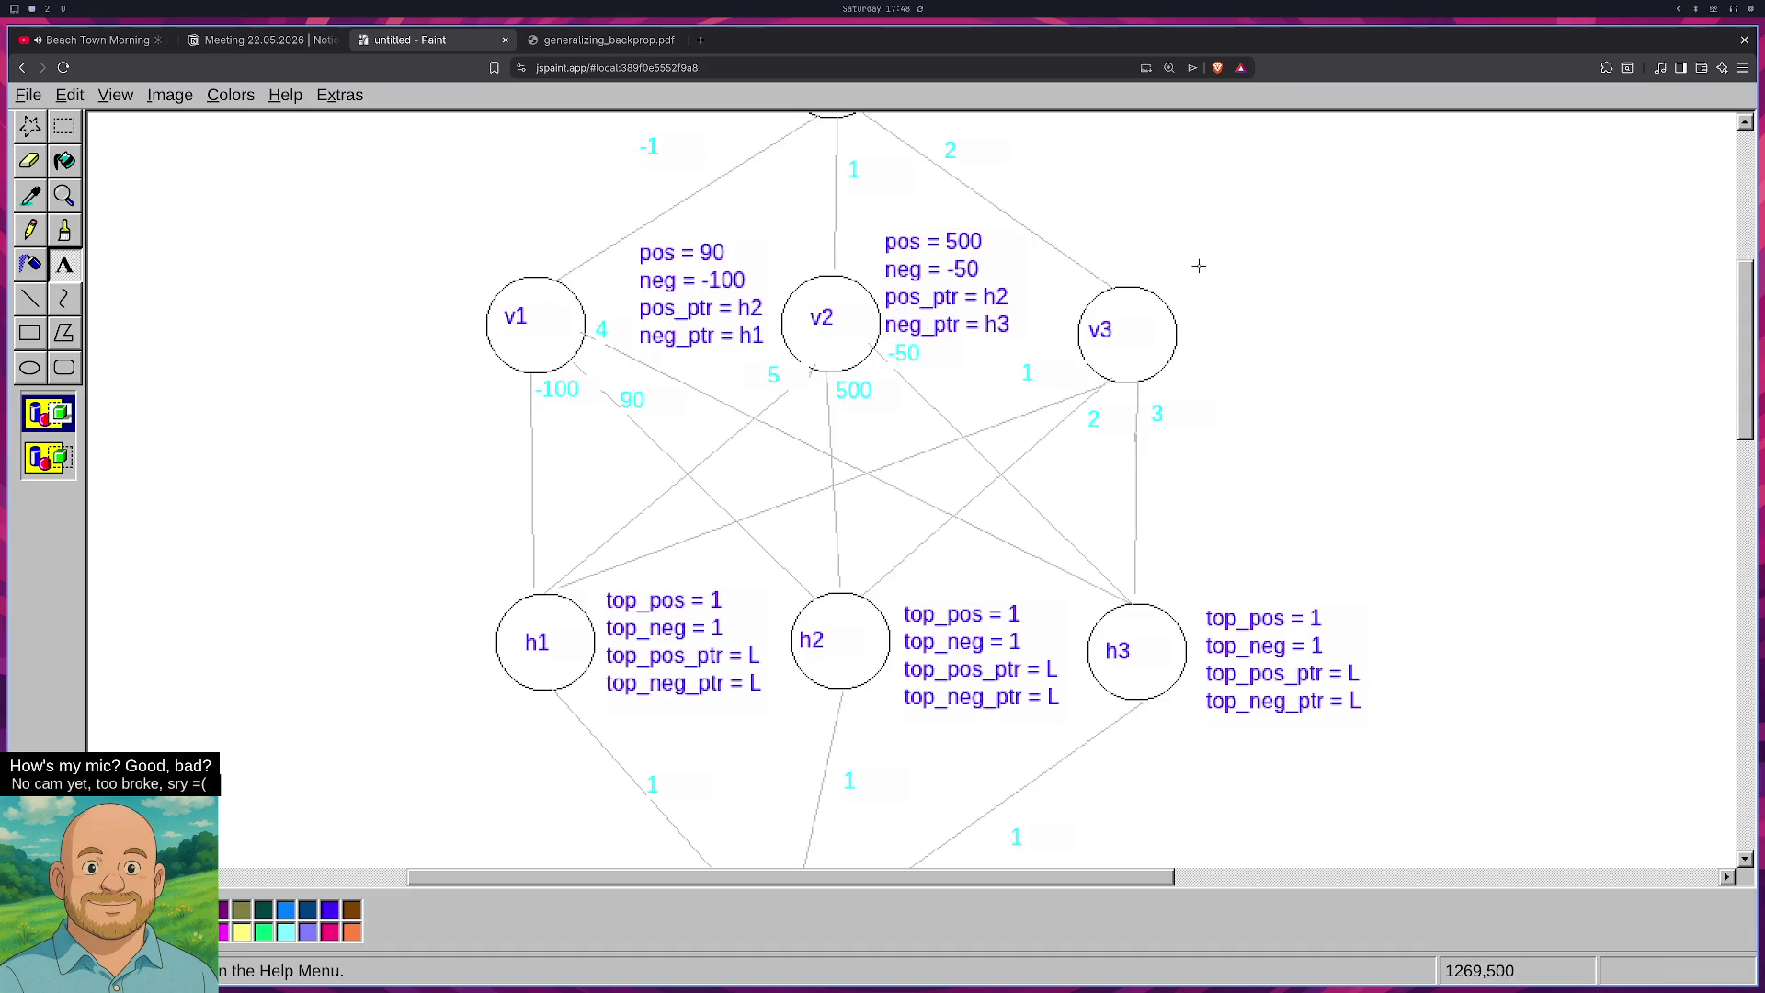
Start a text label right of v3 with the lines top = 3 and neg = 1.
mouse_move(1195, 244)
mouse_down()
mouse_move(1306, 375)
mouse_move(1338, 383)
mouse_up()
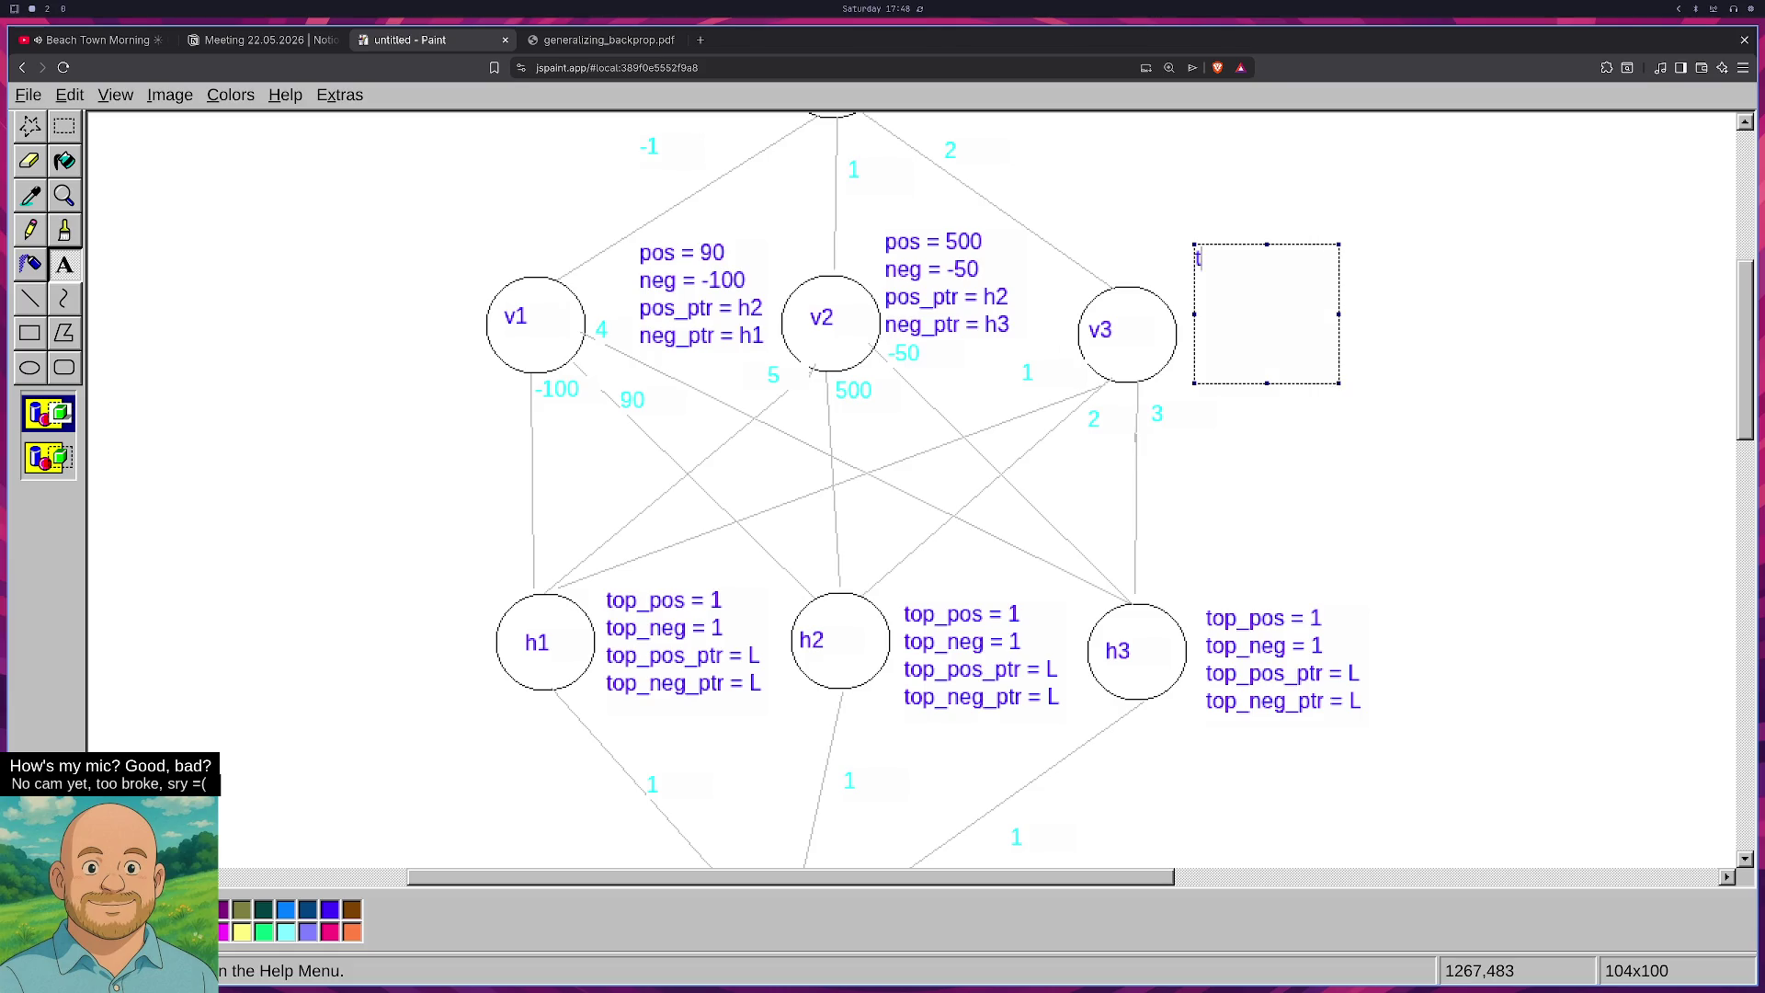
text(top = )
text(32)
key(BackSpace)
key(Return)
text(neg = 1)
Add the lines top_ptr = h3 and neg_ptr = h1 and commit the v3 label.
key(Return)
text(top)
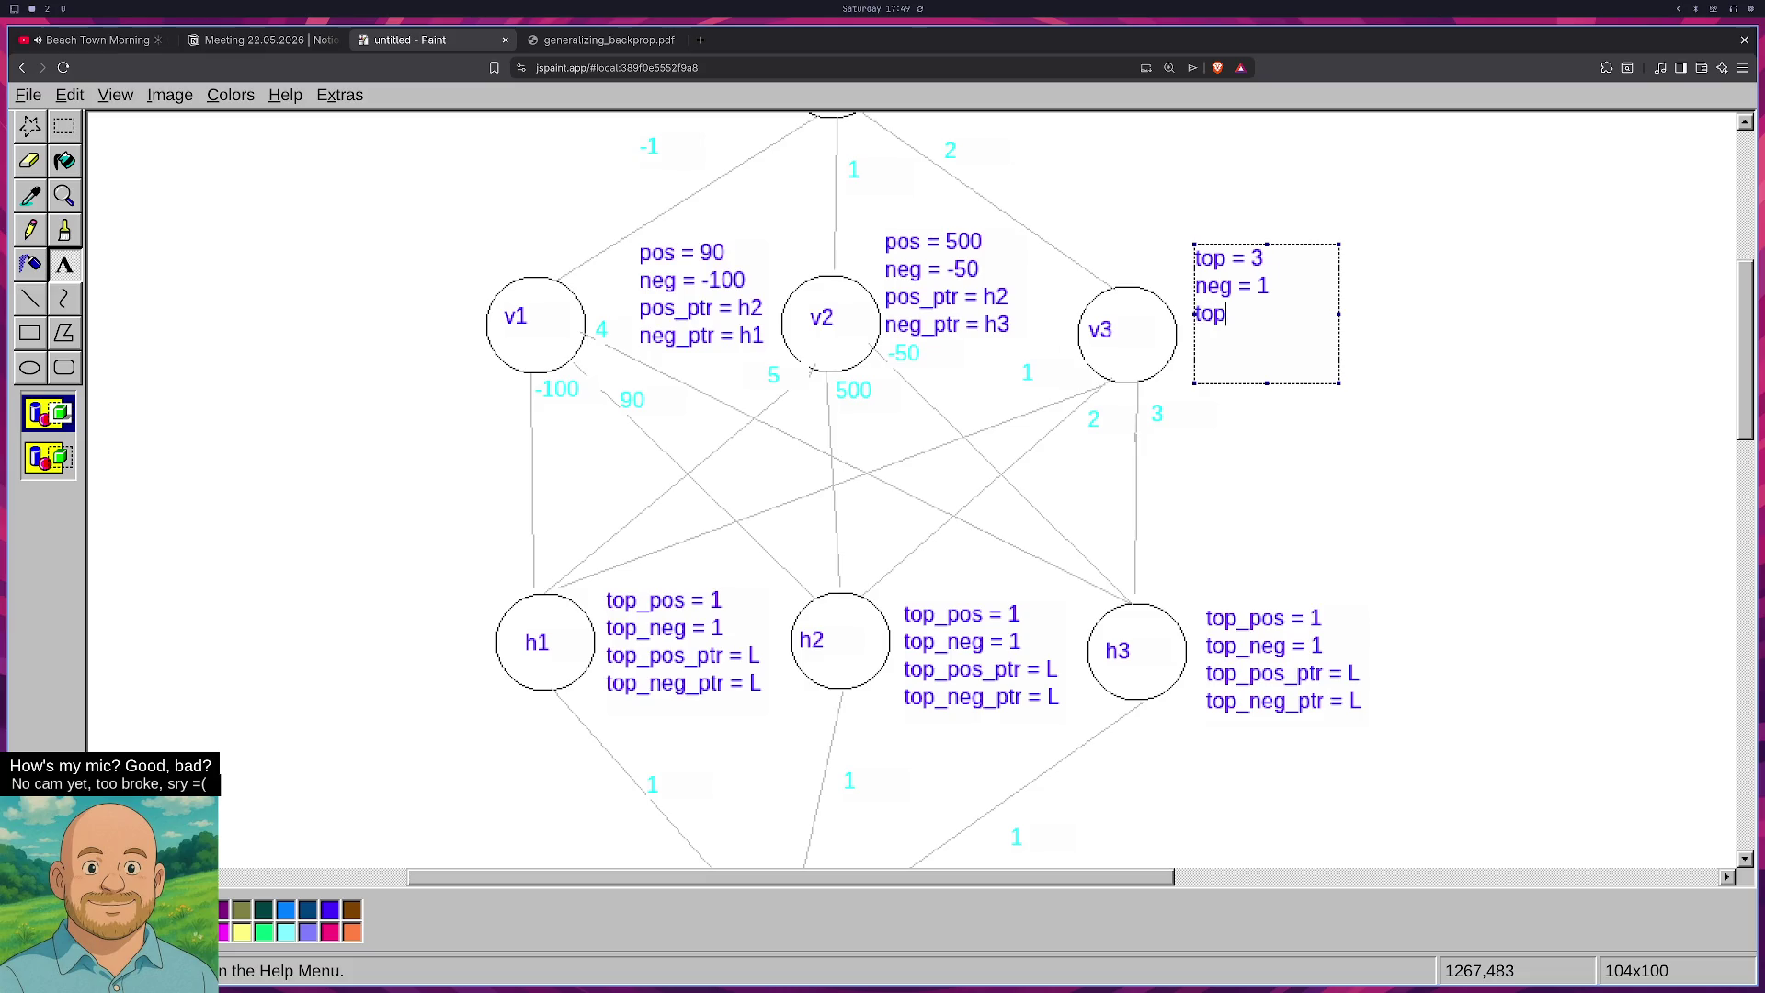
text(_ptr = )
text(h3)
key(Return)
text(top)
key(BackSpace)
key(BackSpace)
key(BackSpace)
text(neg_ptr = )
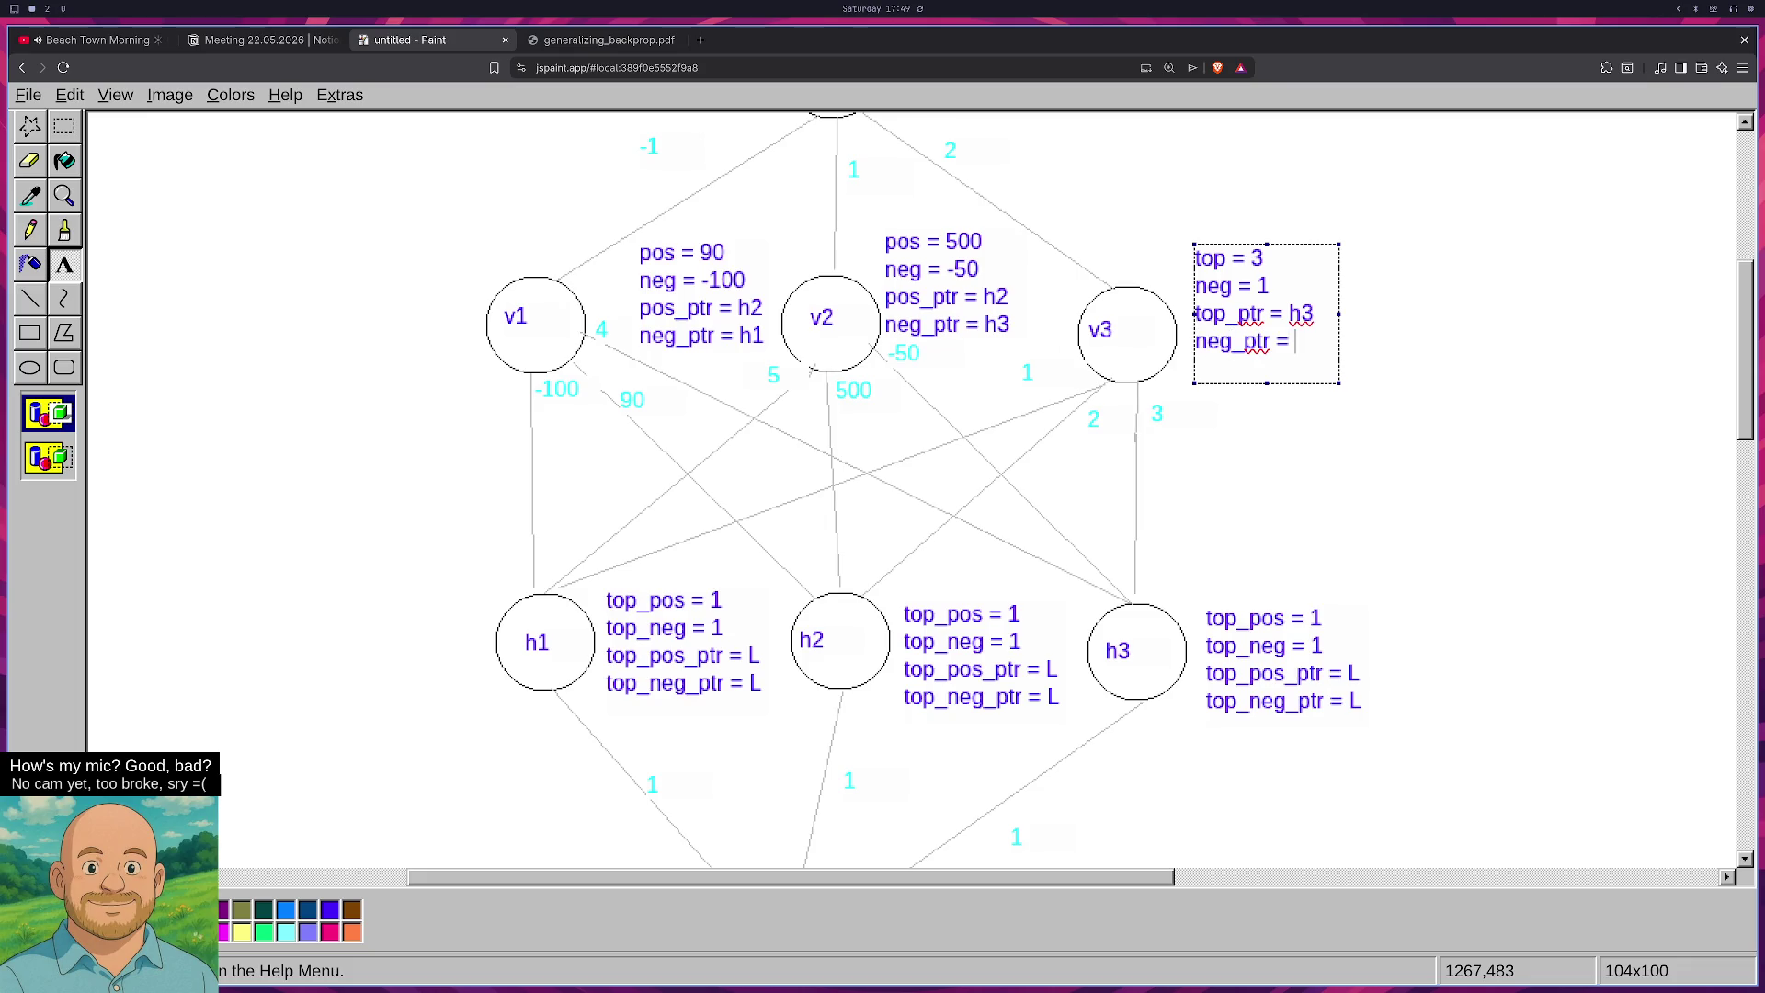
text(h1)
click(1281, 493)
scroll(1374, 507, down, 1)
scroll(1373, 507, down, 3)
scroll(1324, 515, up, 9)
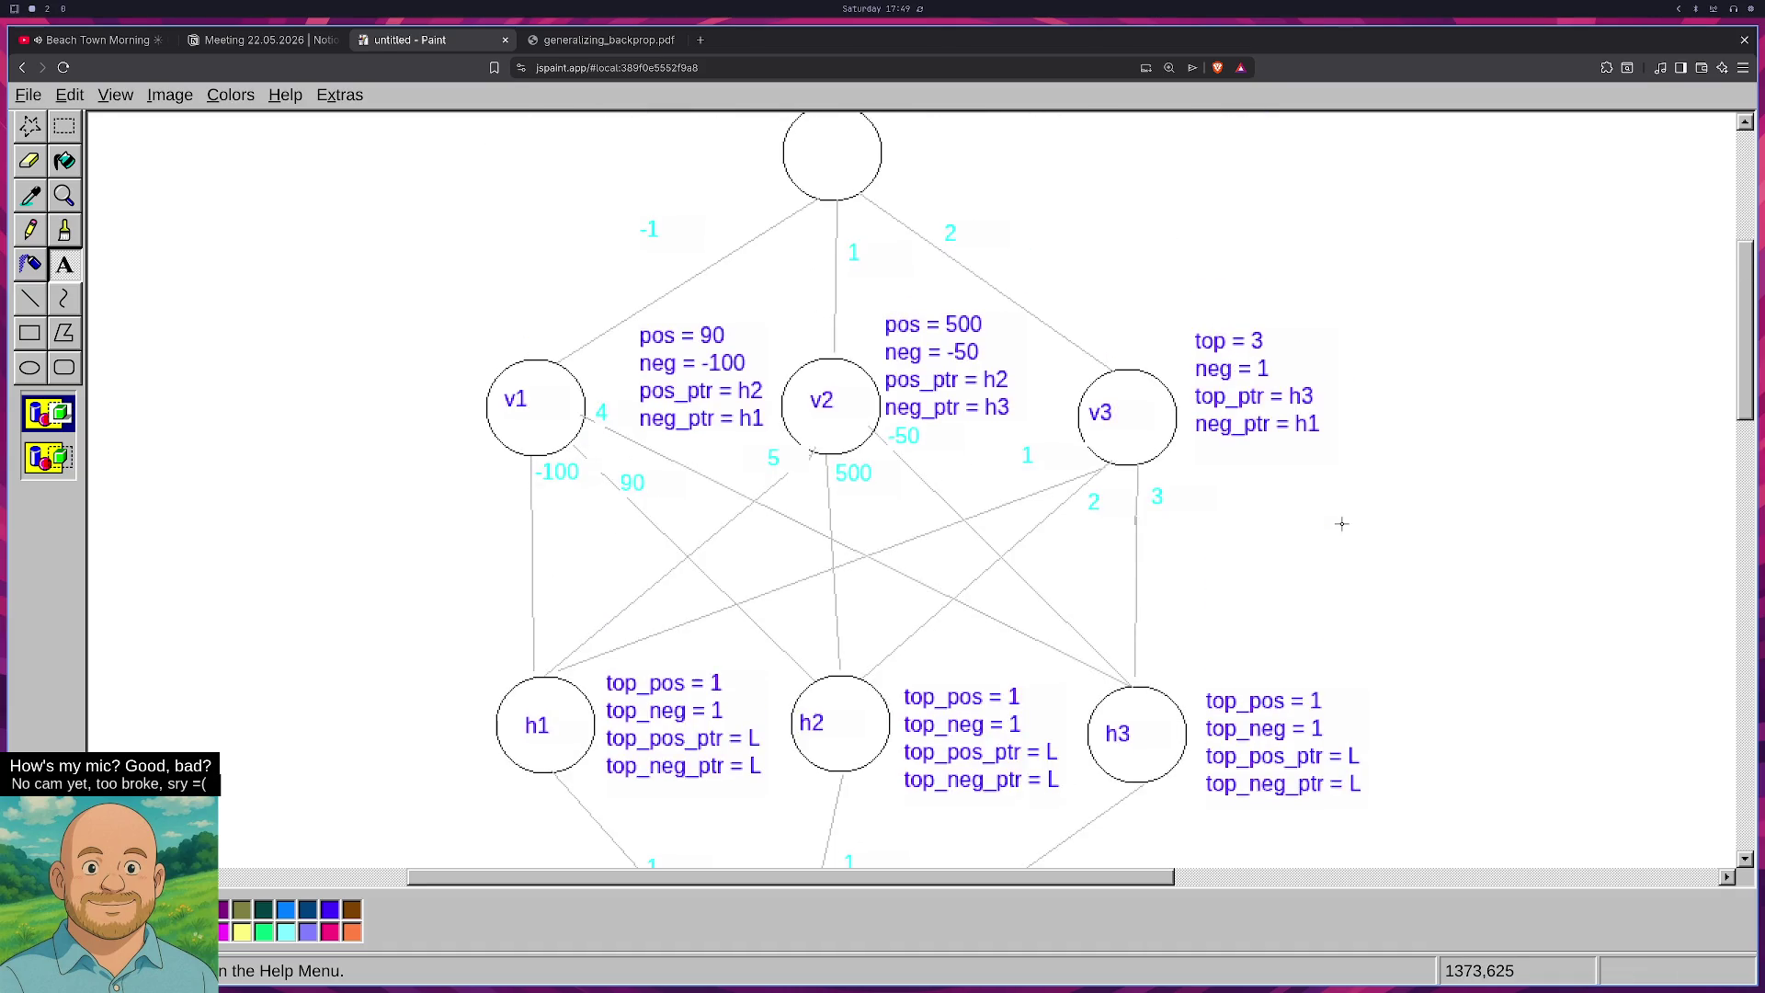
scroll(1317, 513, up, 4)
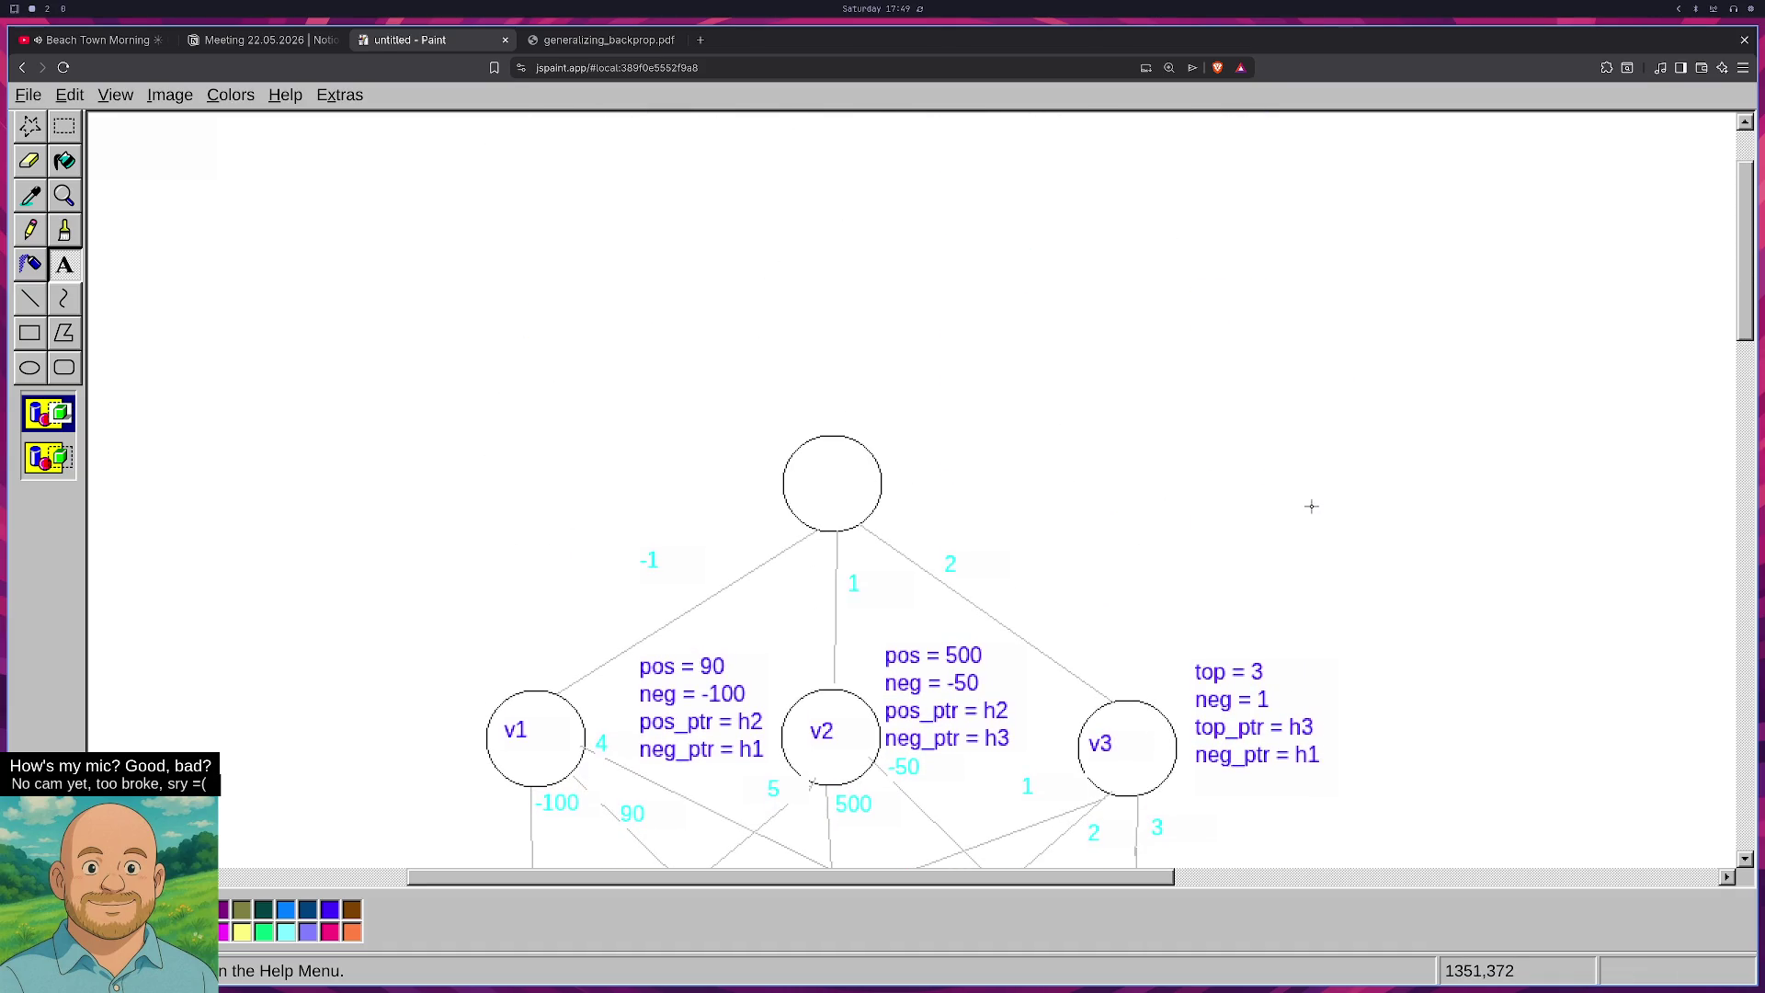
scroll(1305, 505, down, 2)
scroll(1294, 501, down, 8)
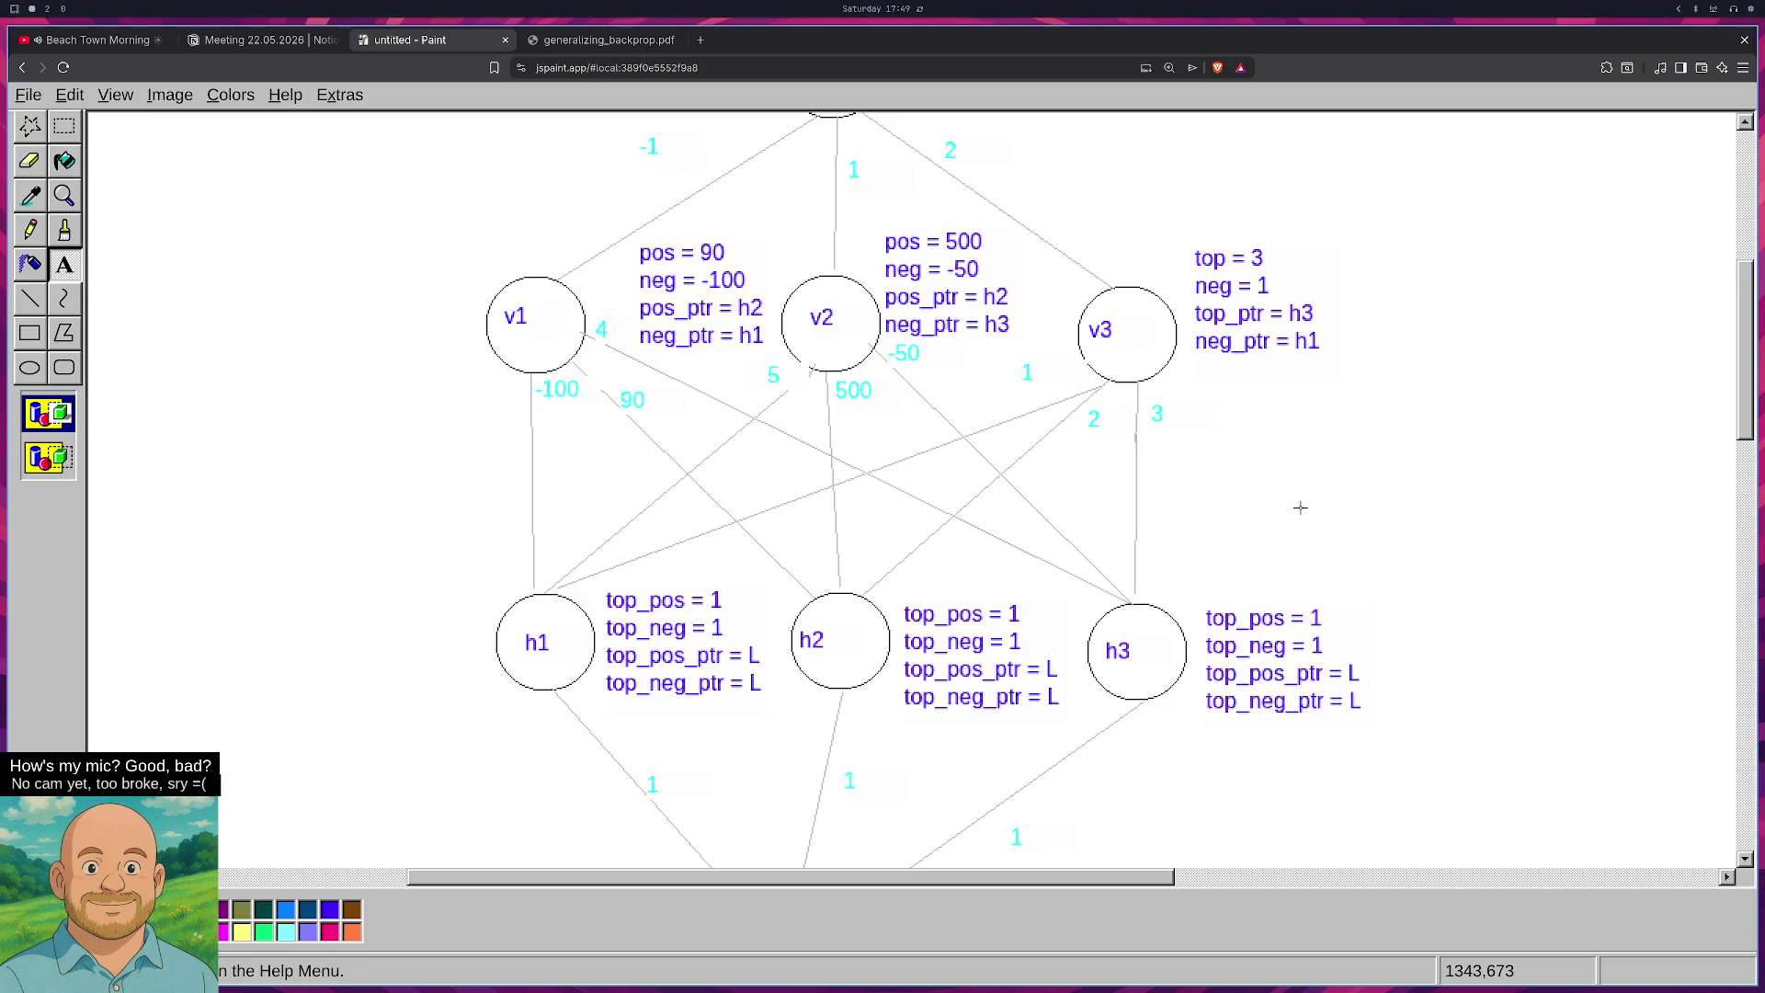
scroll(1300, 508, down, 3)
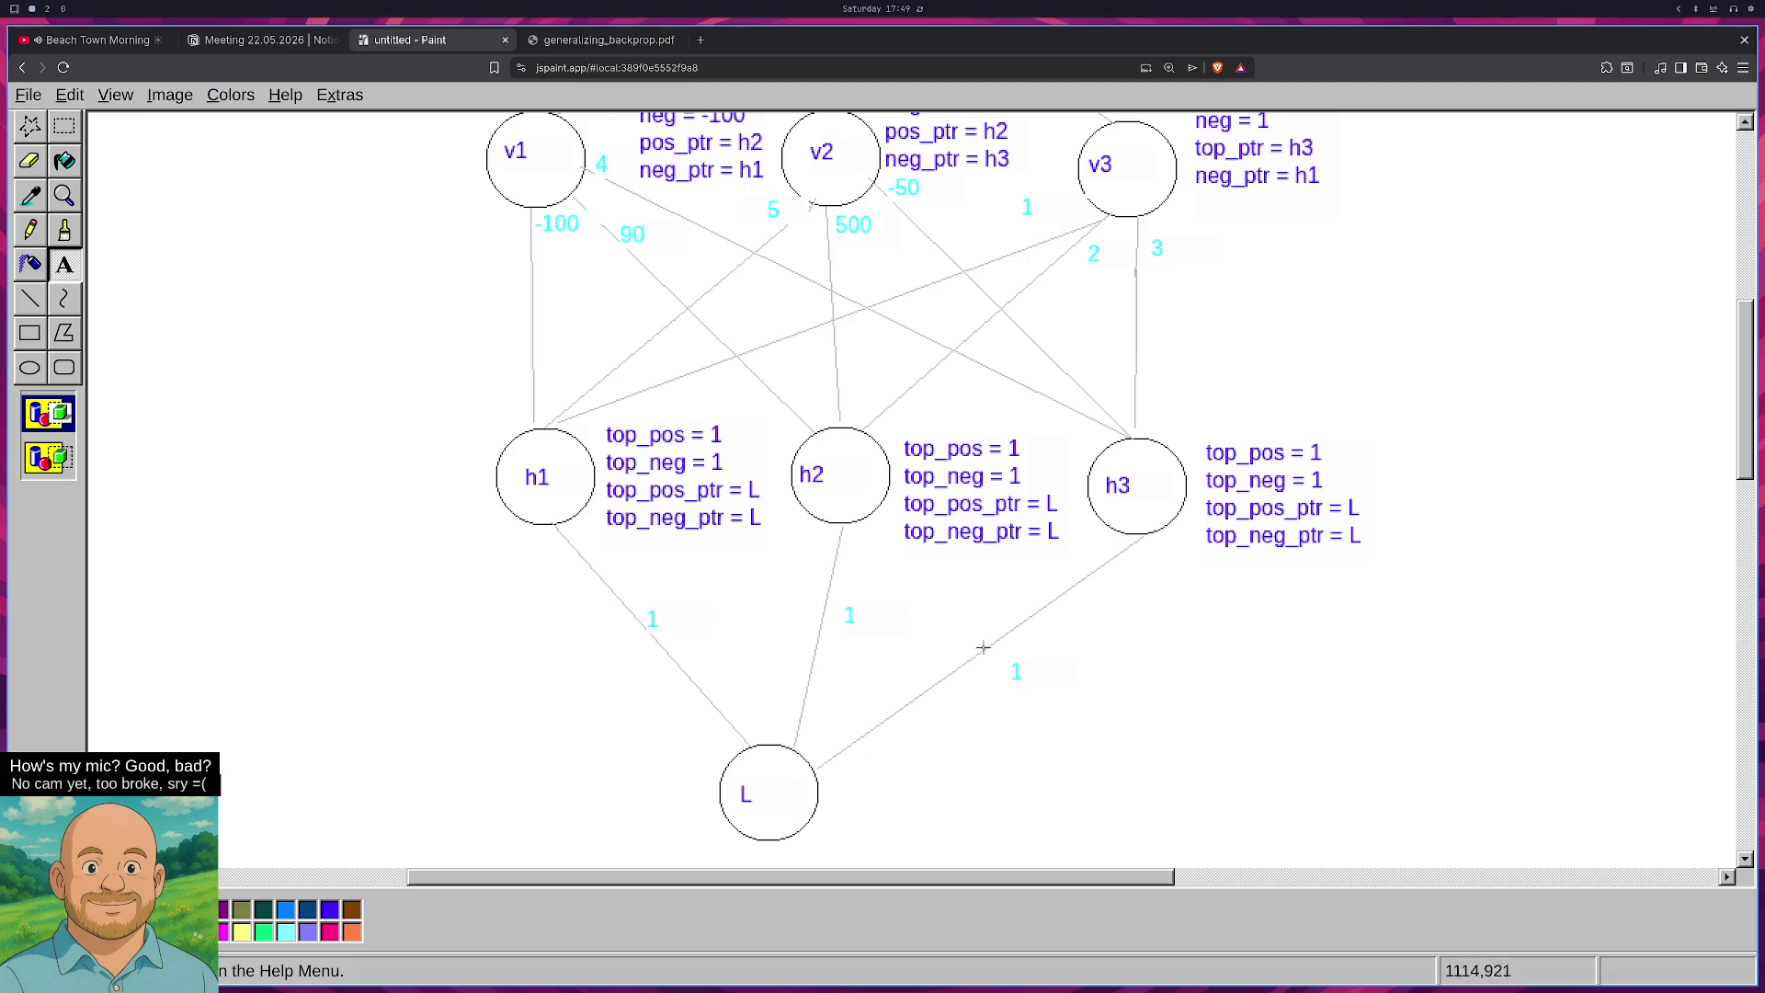
scroll(973, 500, up, 5)
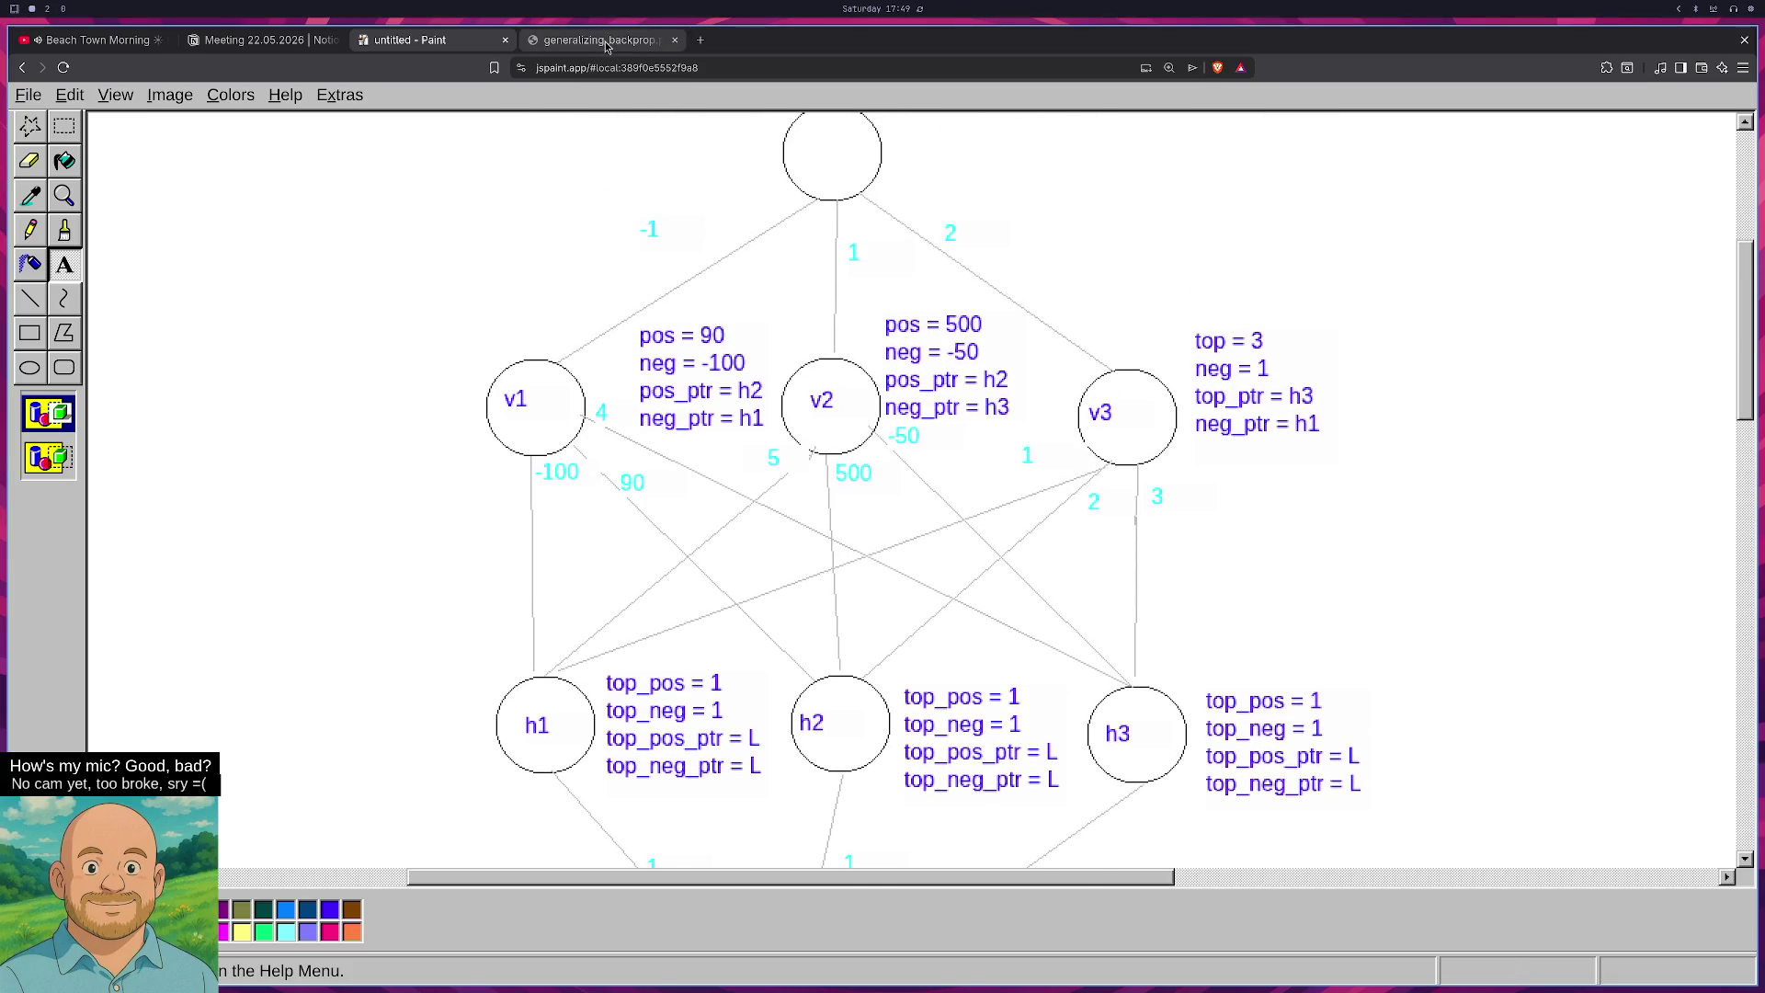
click(602, 40)
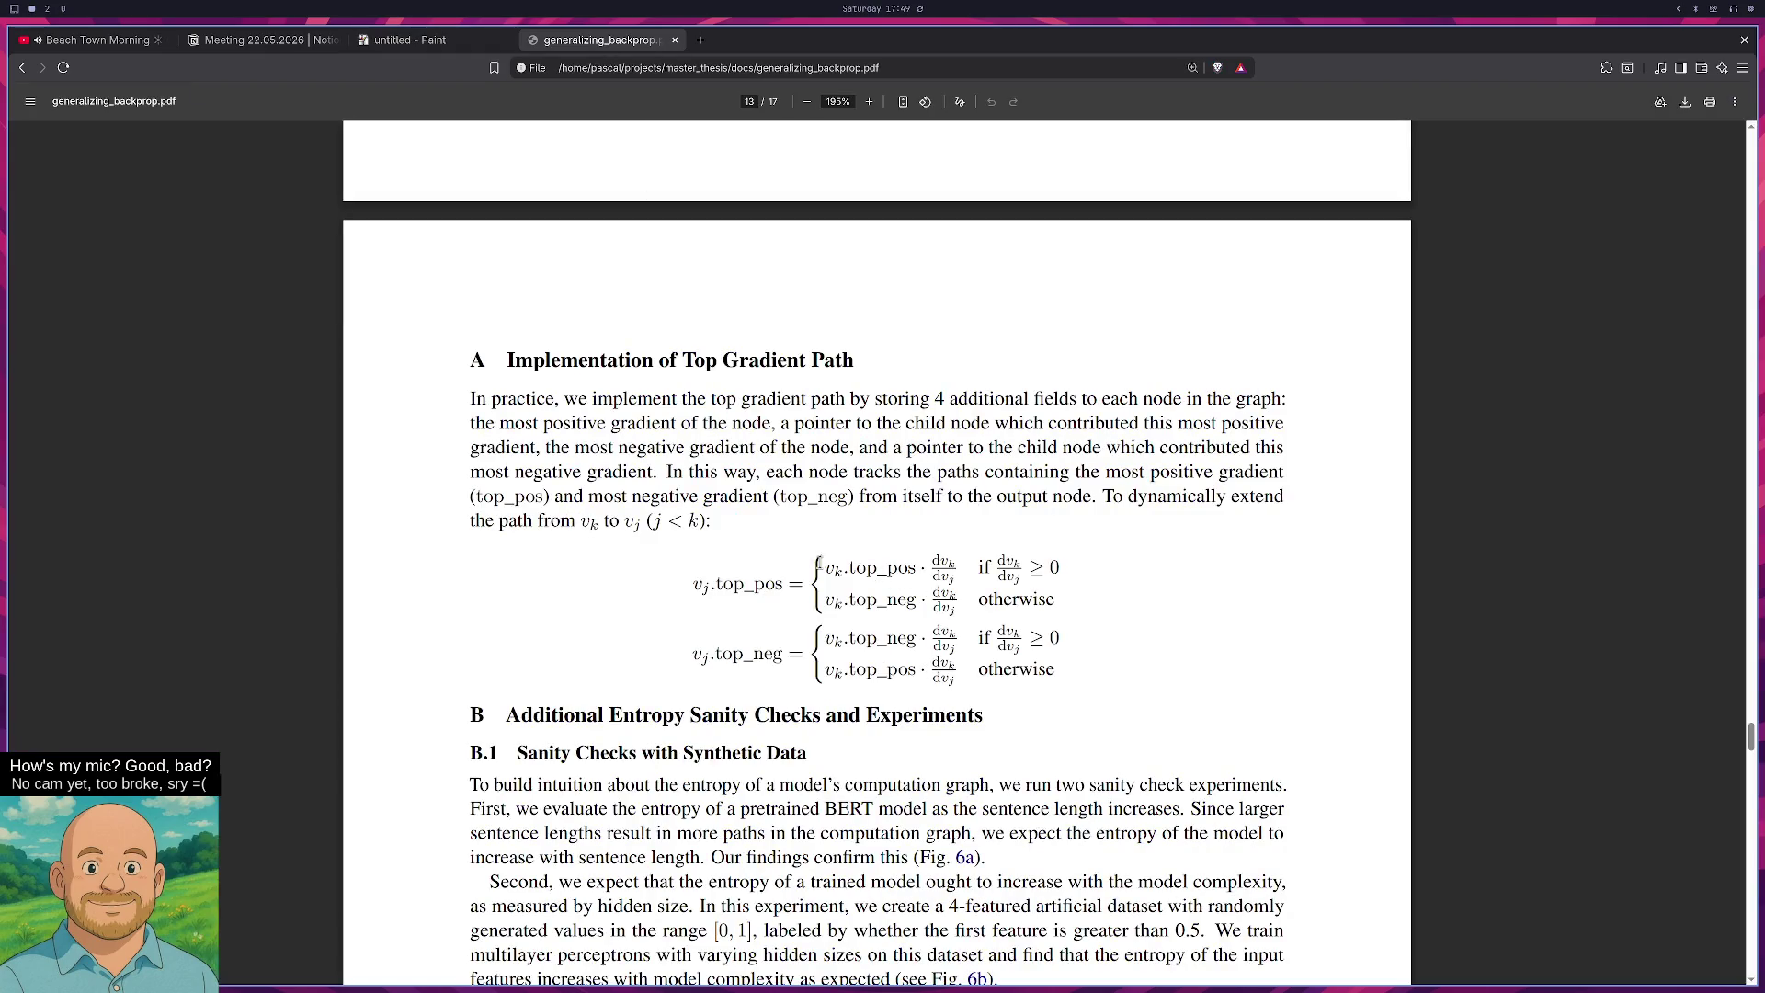
drag(820, 563, 958, 577)
click(466, 39)
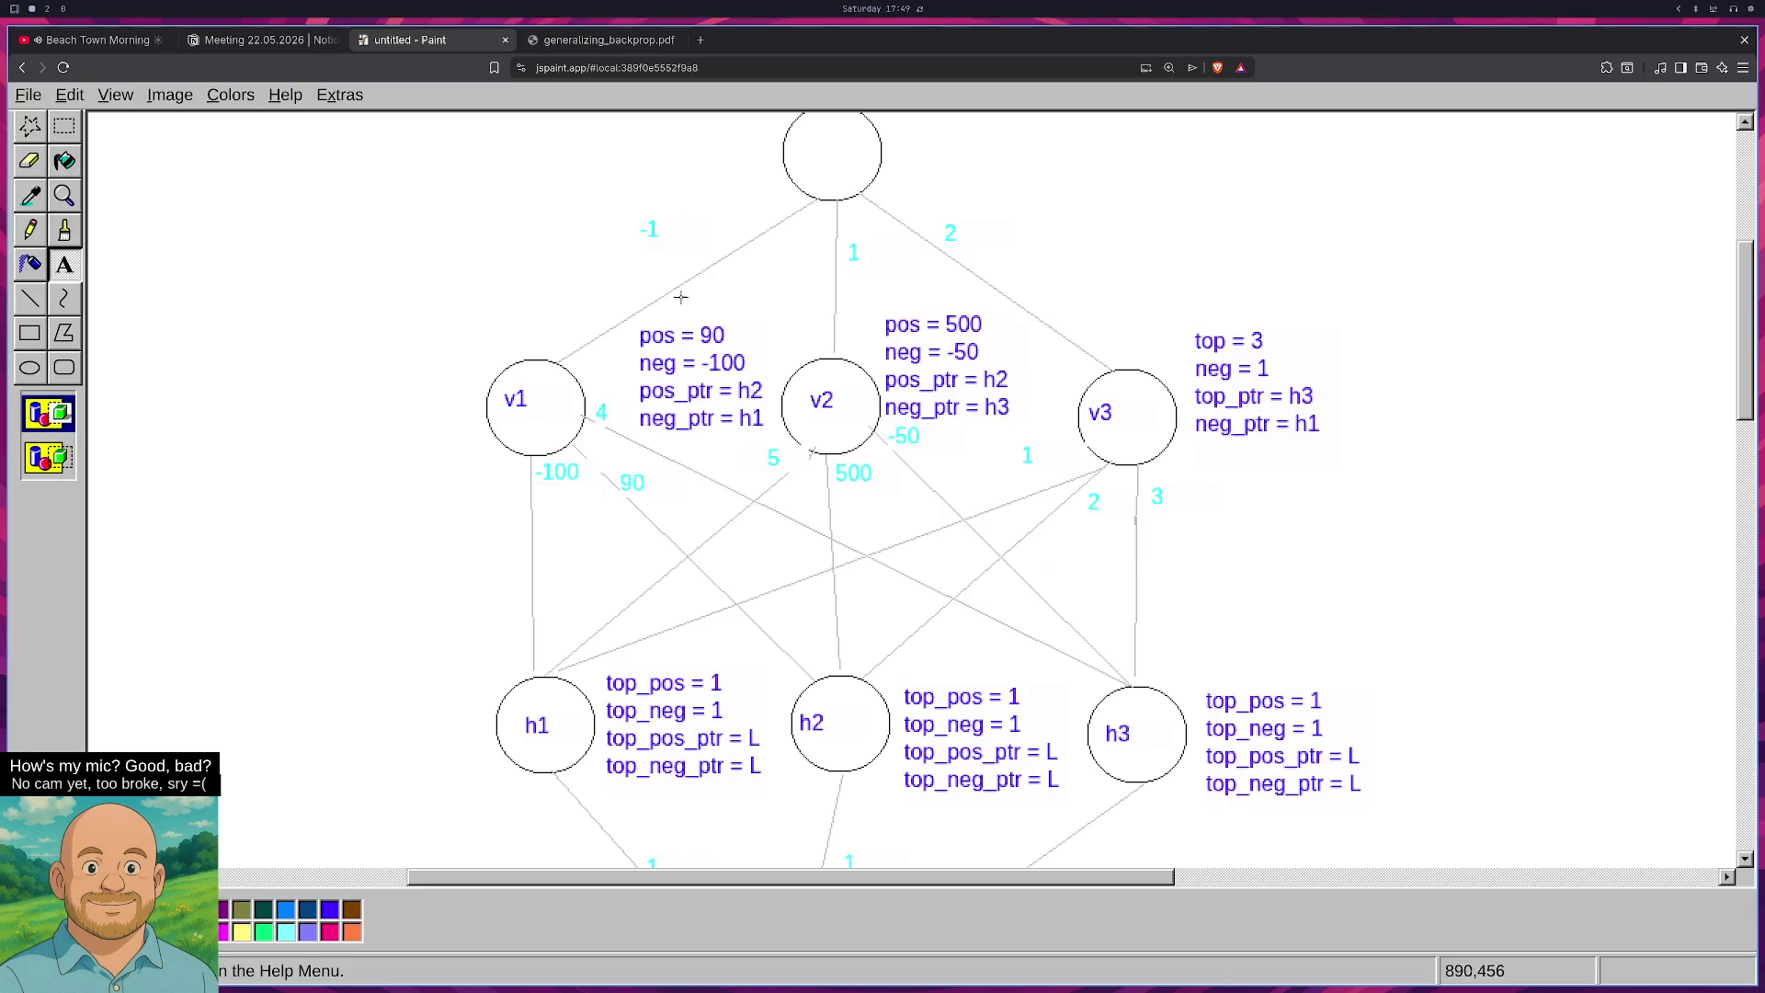
scroll(681, 386, down, 1)
scroll(681, 386, down, 1)
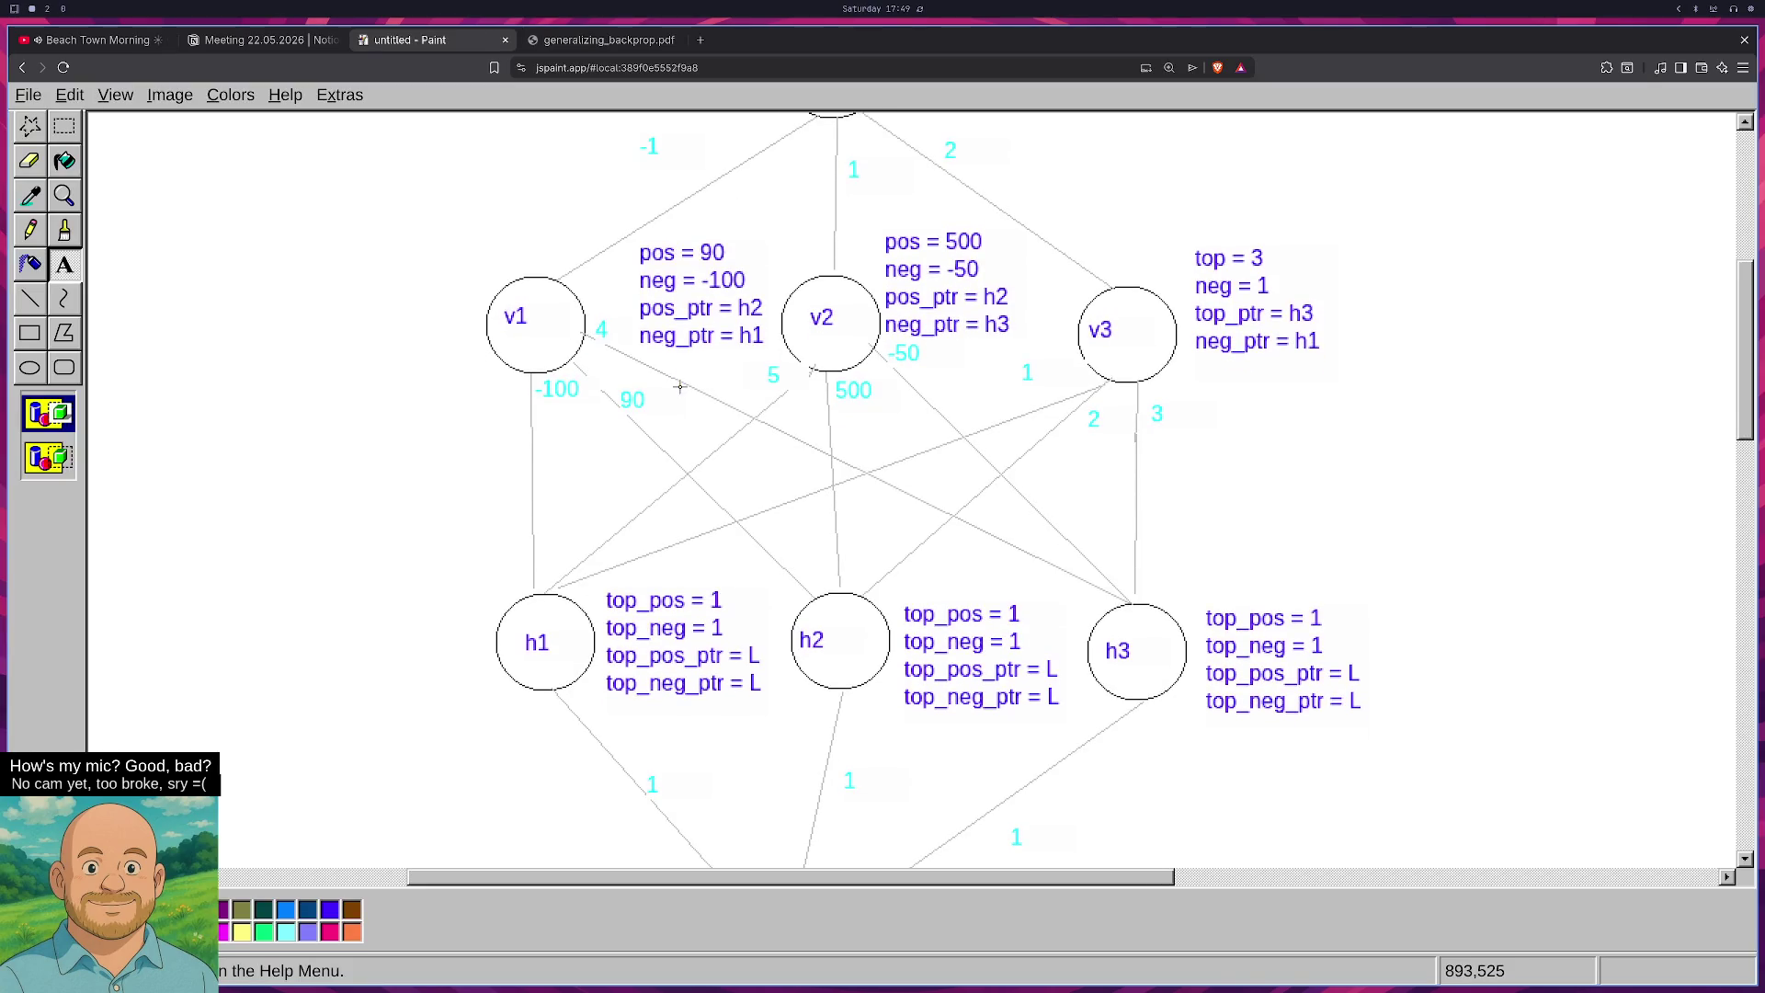
scroll(678, 388, down, 2)
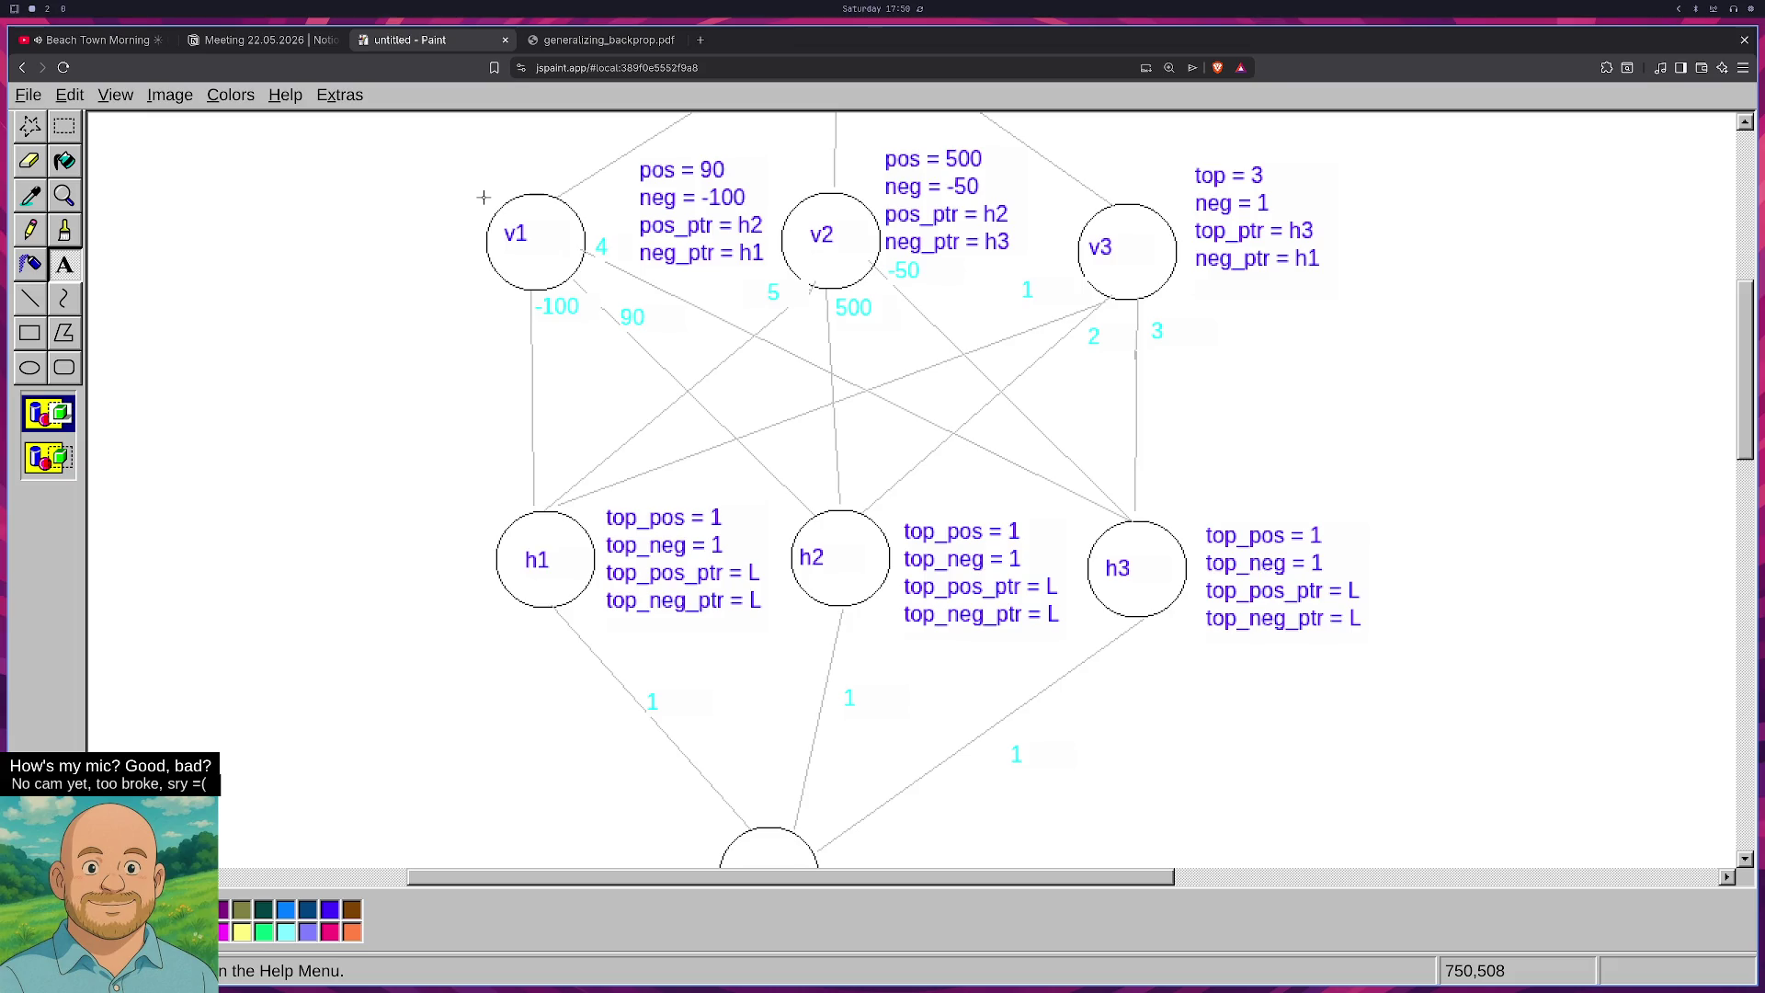
In generalizing_backprop.pdf, highlight the top_neg formula and its cases, then return to the Paint tab.
click(621, 44)
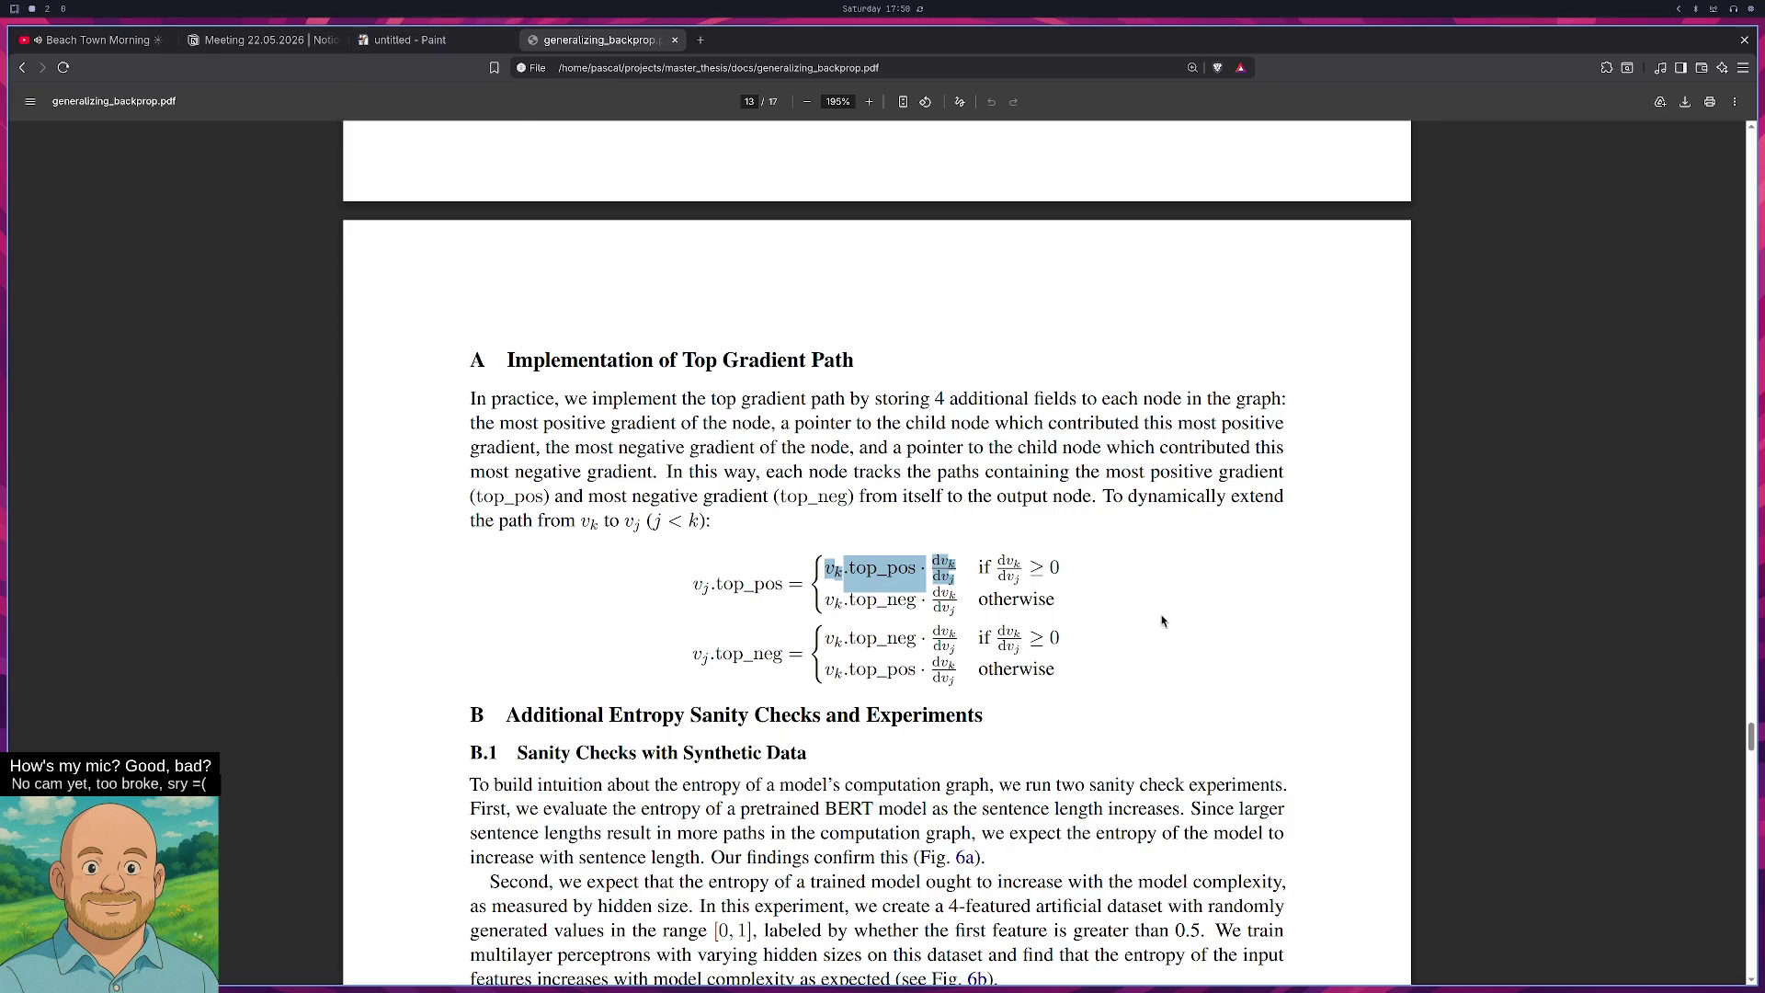
click(1112, 615)
drag(831, 570, 699, 655)
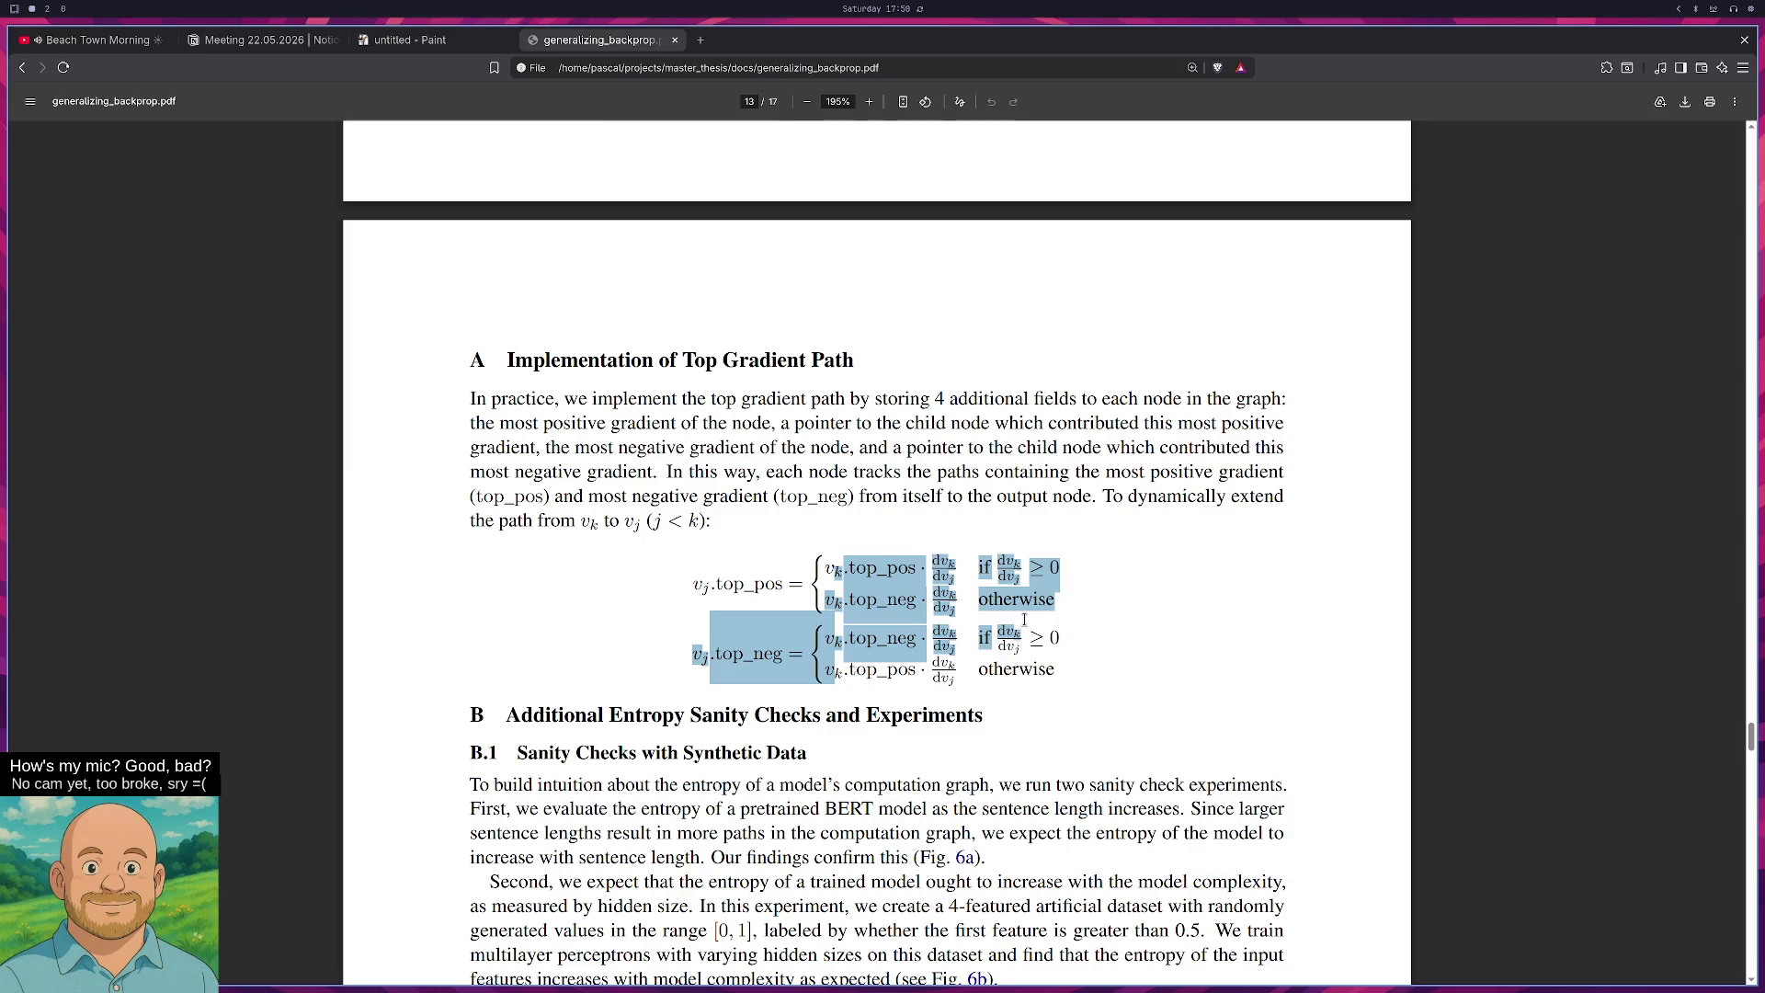
click(404, 39)
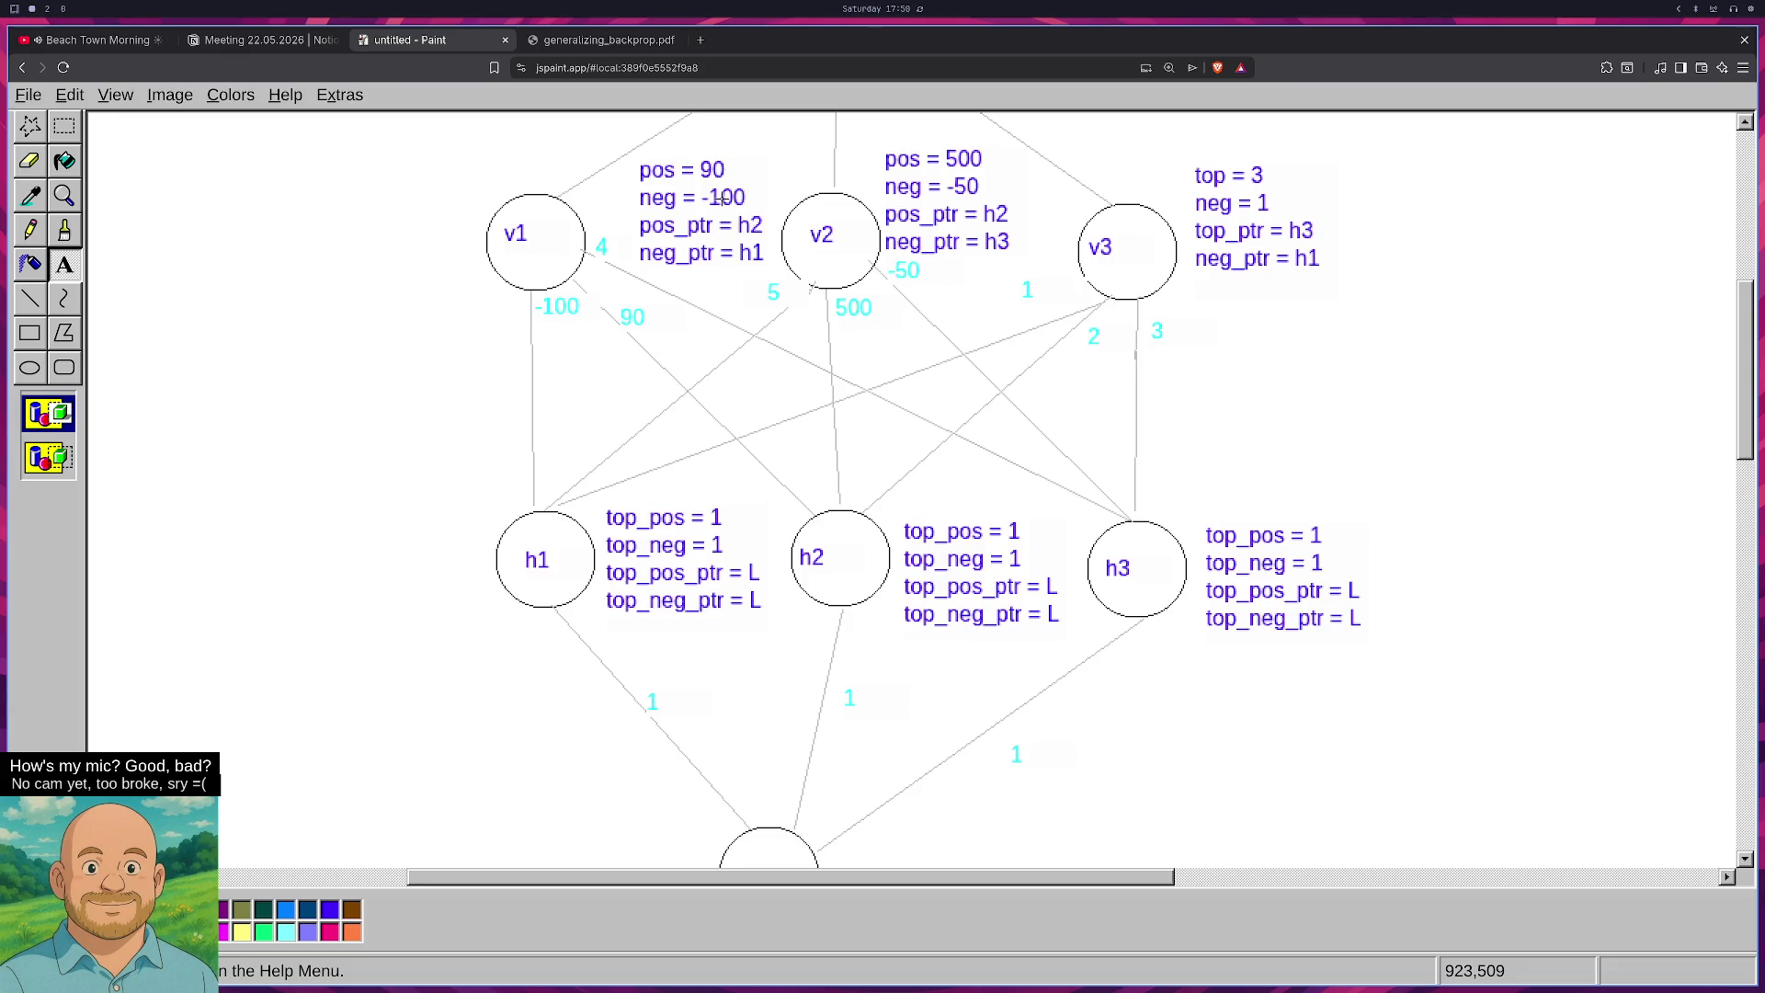
Scroll over the node graph, then sample the cyan edge-label colour with Pick Color.
scroll(763, 414, down, 2)
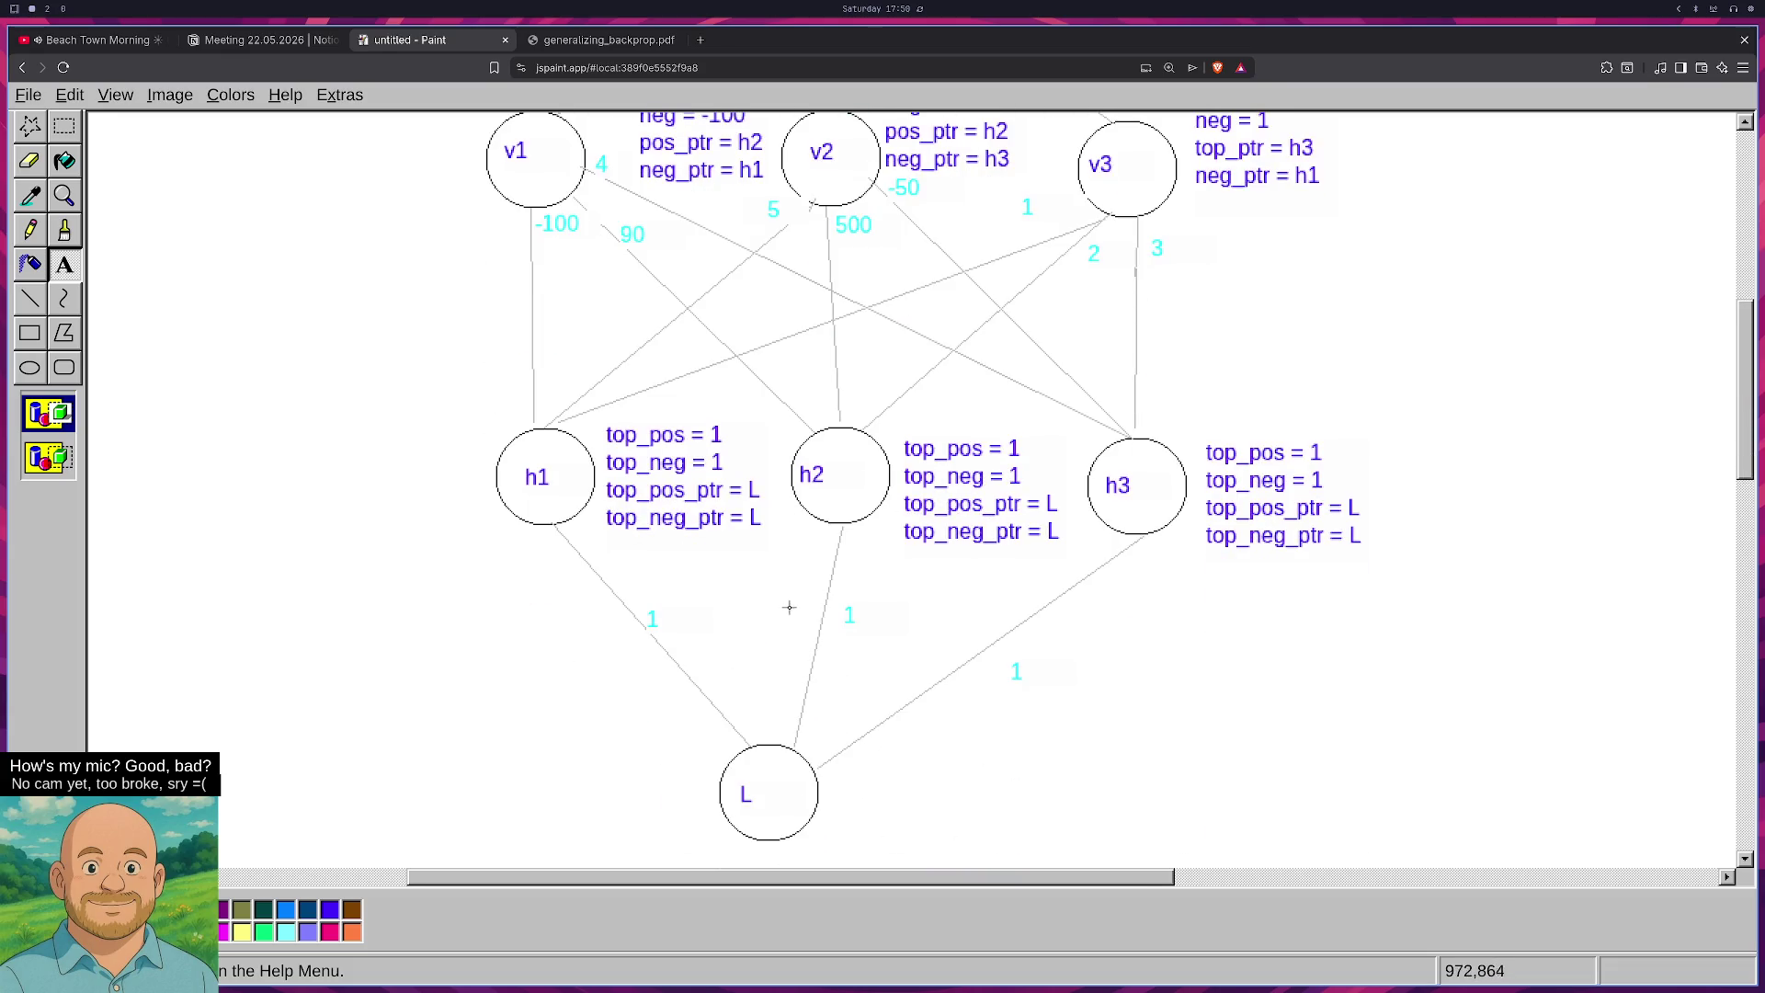
scroll(789, 606, up, 2)
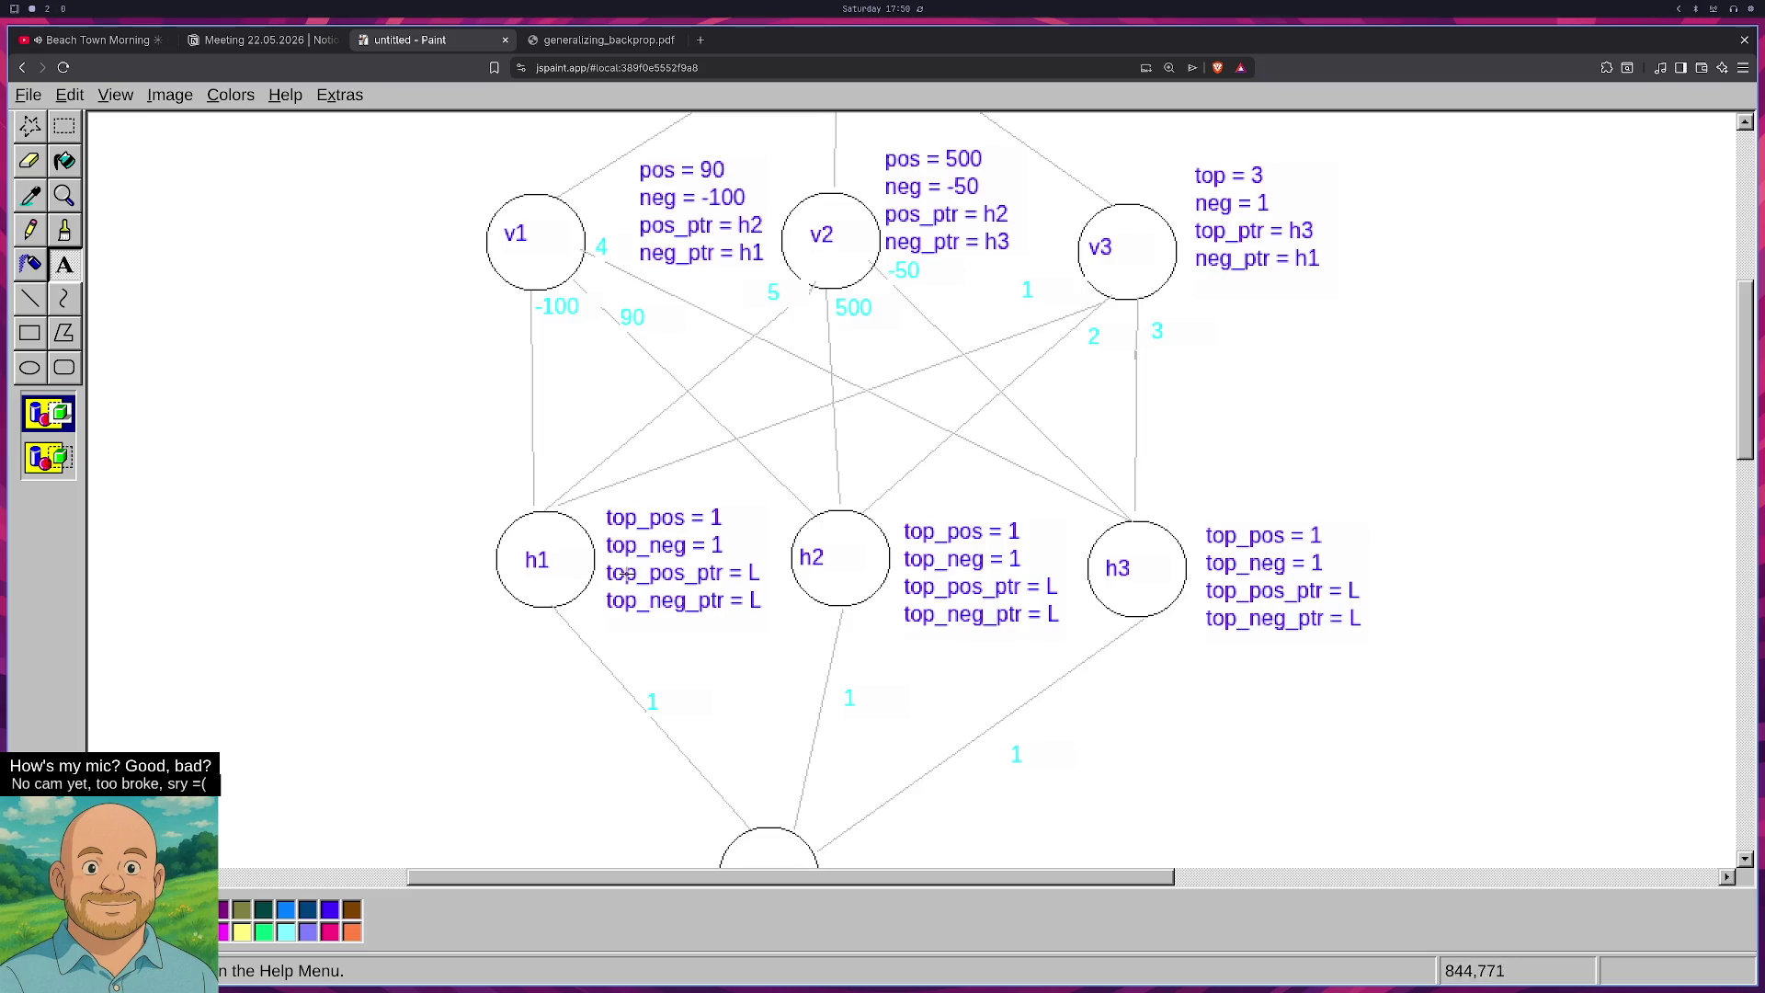
scroll(796, 618, up, 4)
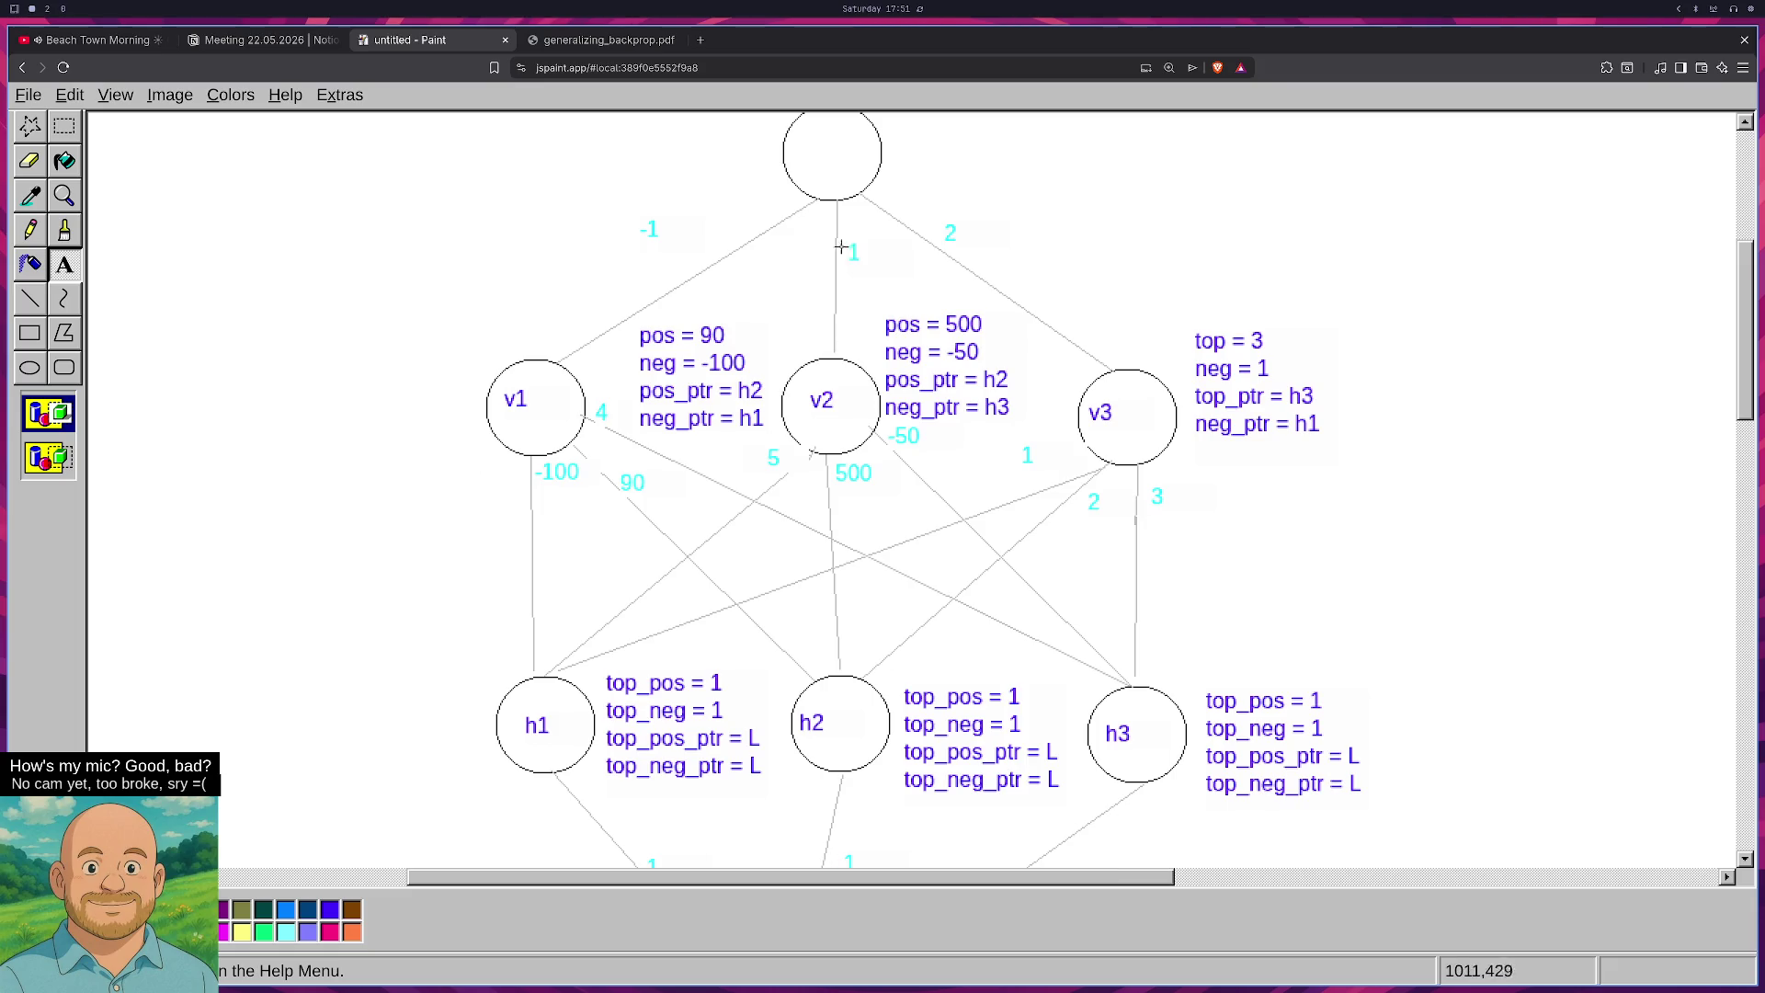
scroll(804, 380, down, 2)
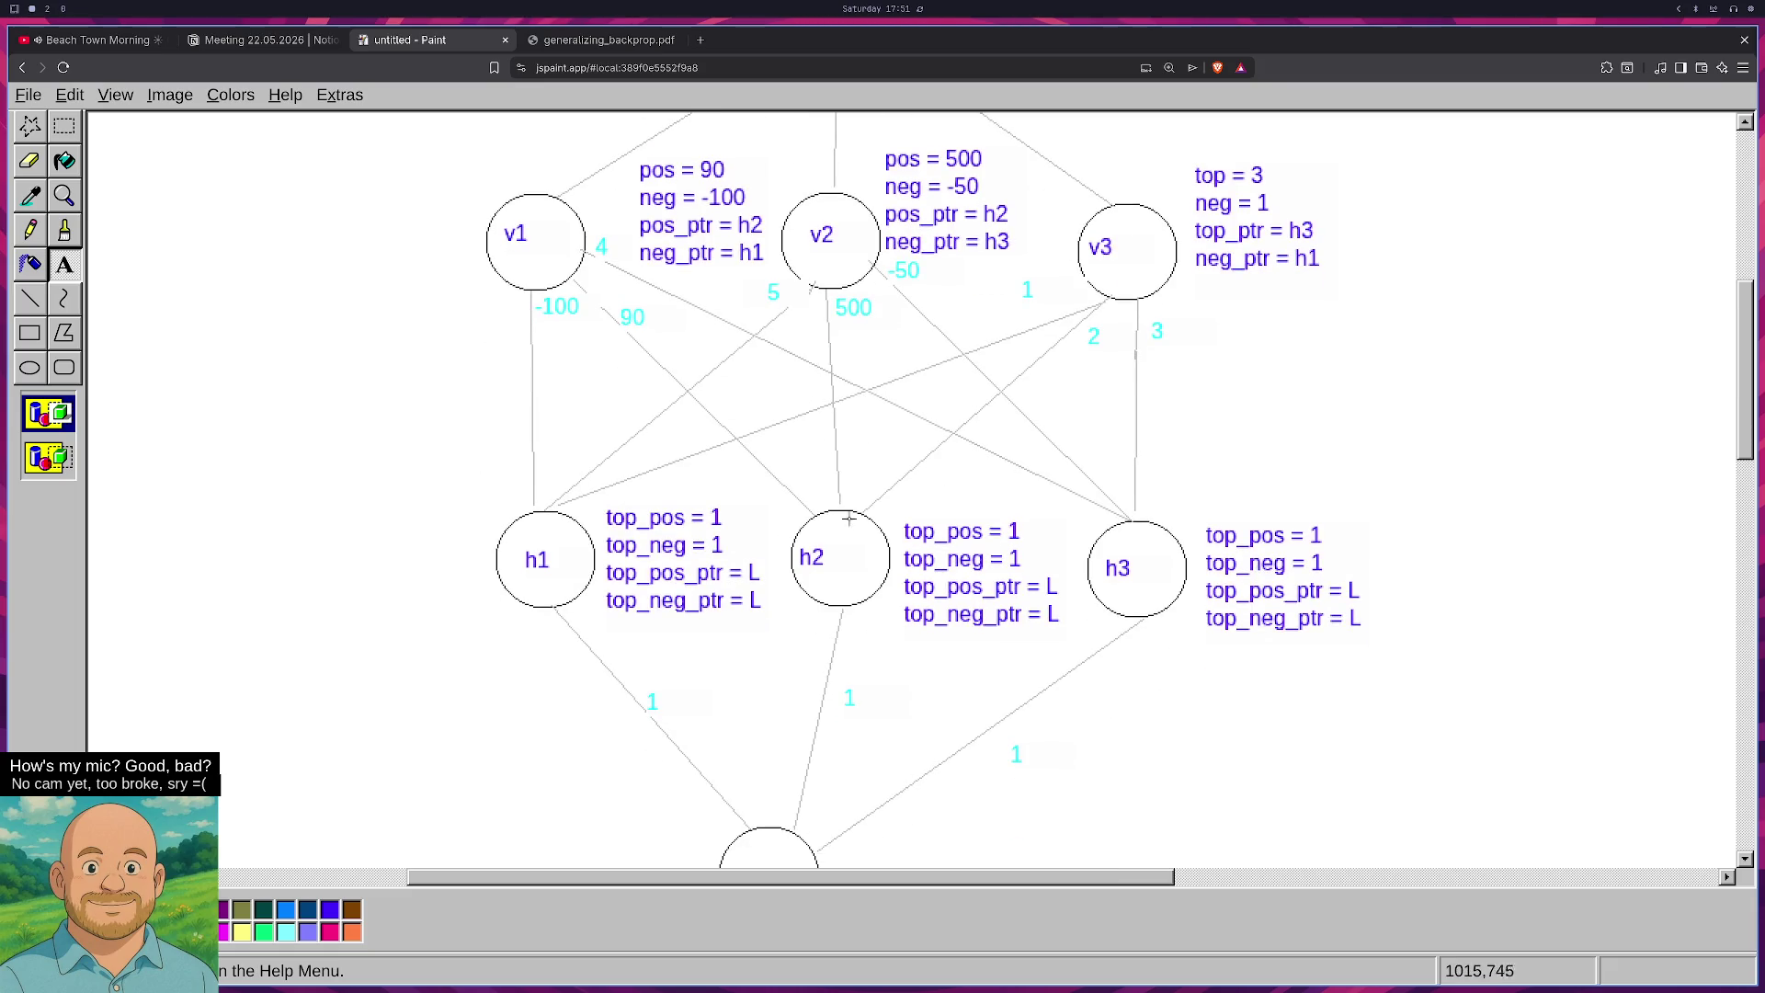
scroll(832, 441, up, 1)
scroll(819, 293, up, 1)
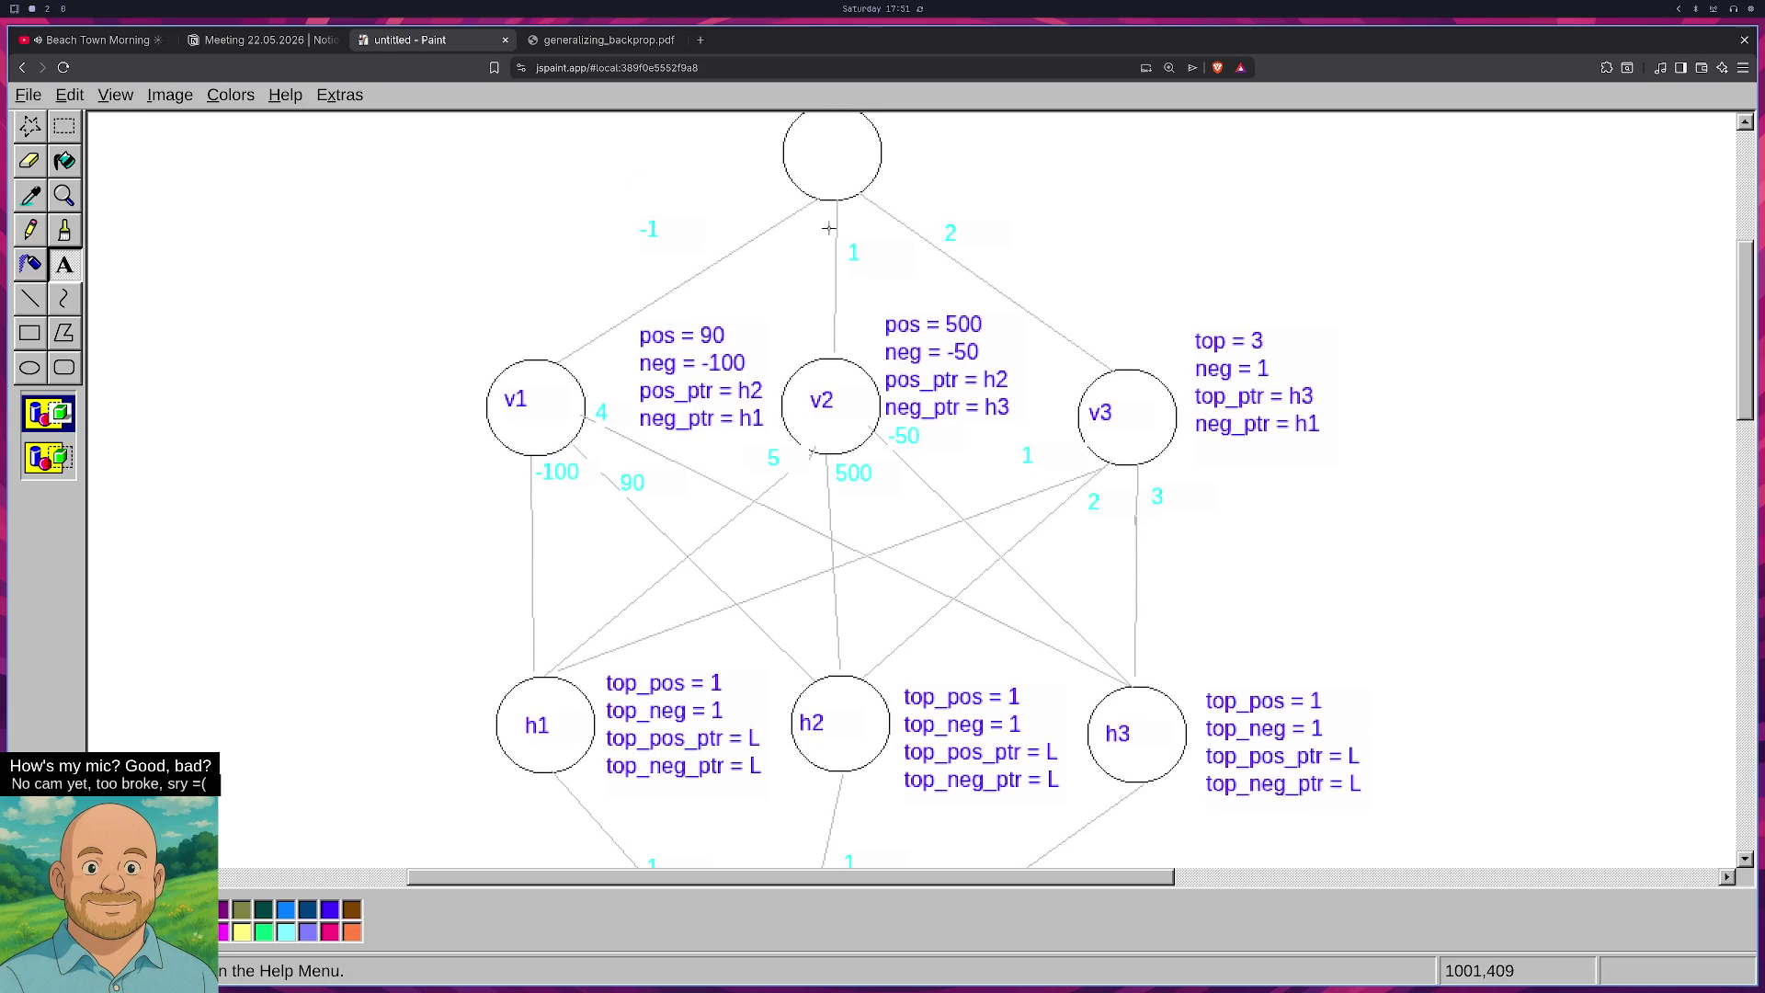
scroll(836, 630, down, 1)
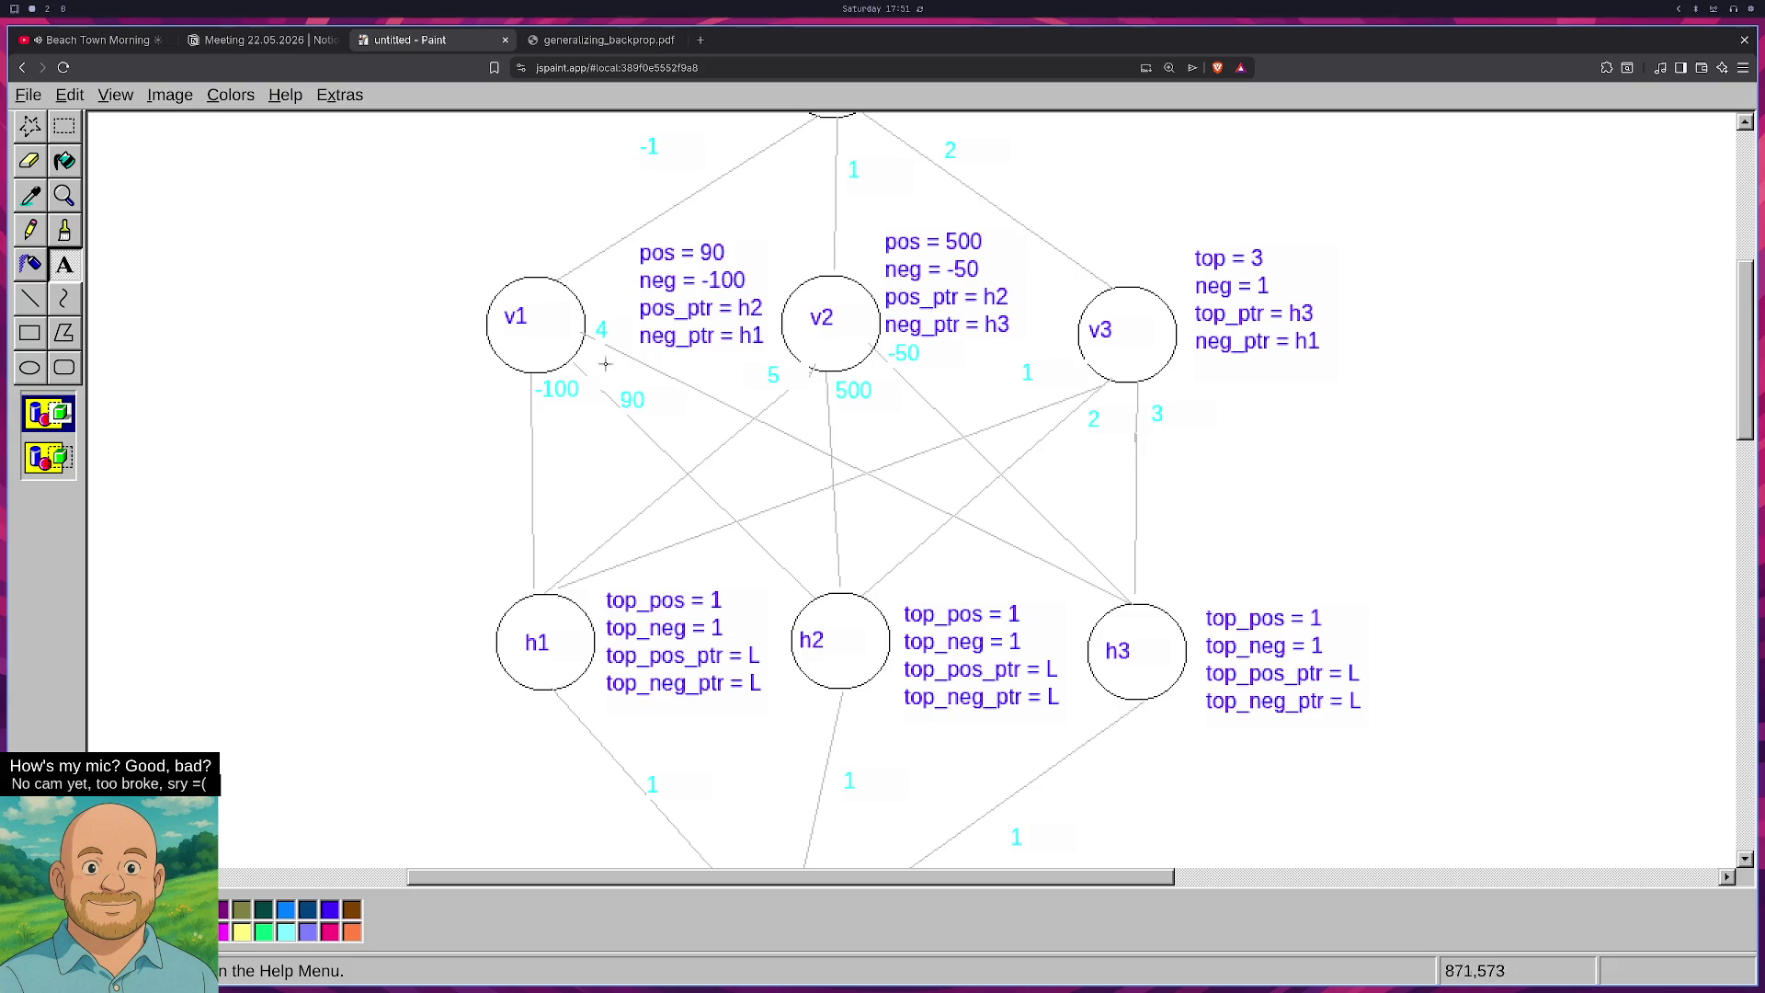
click(31, 198)
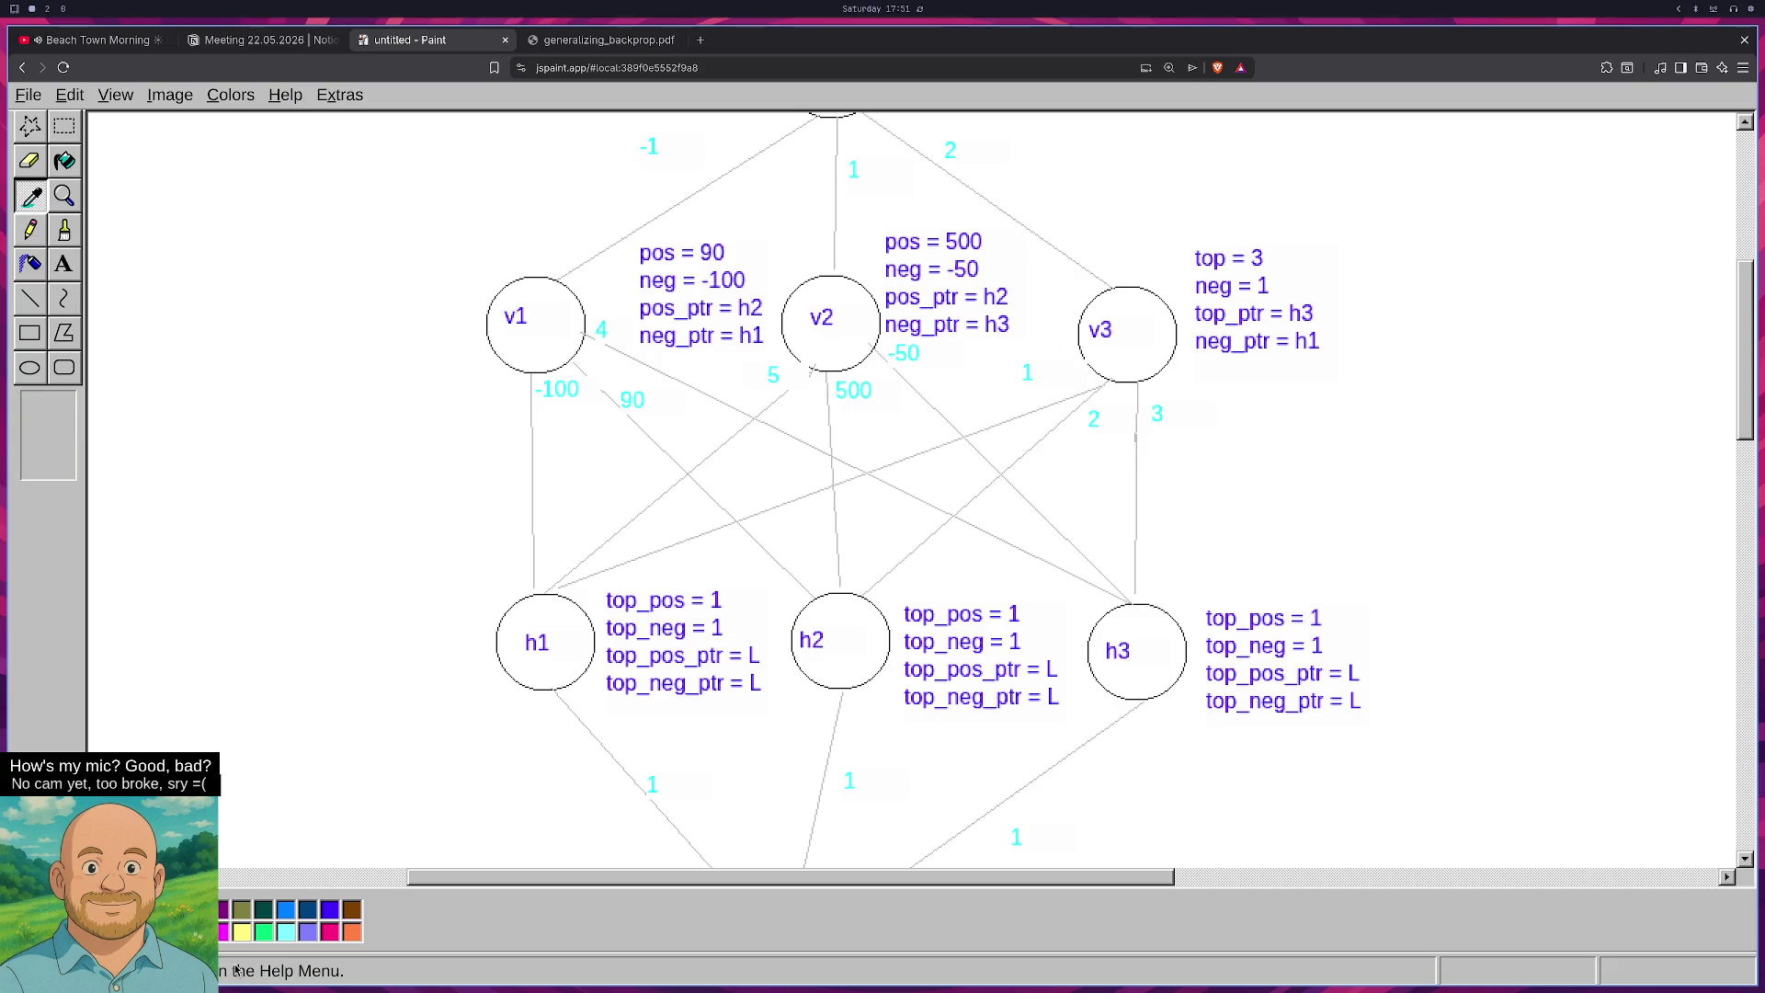
click(836, 386)
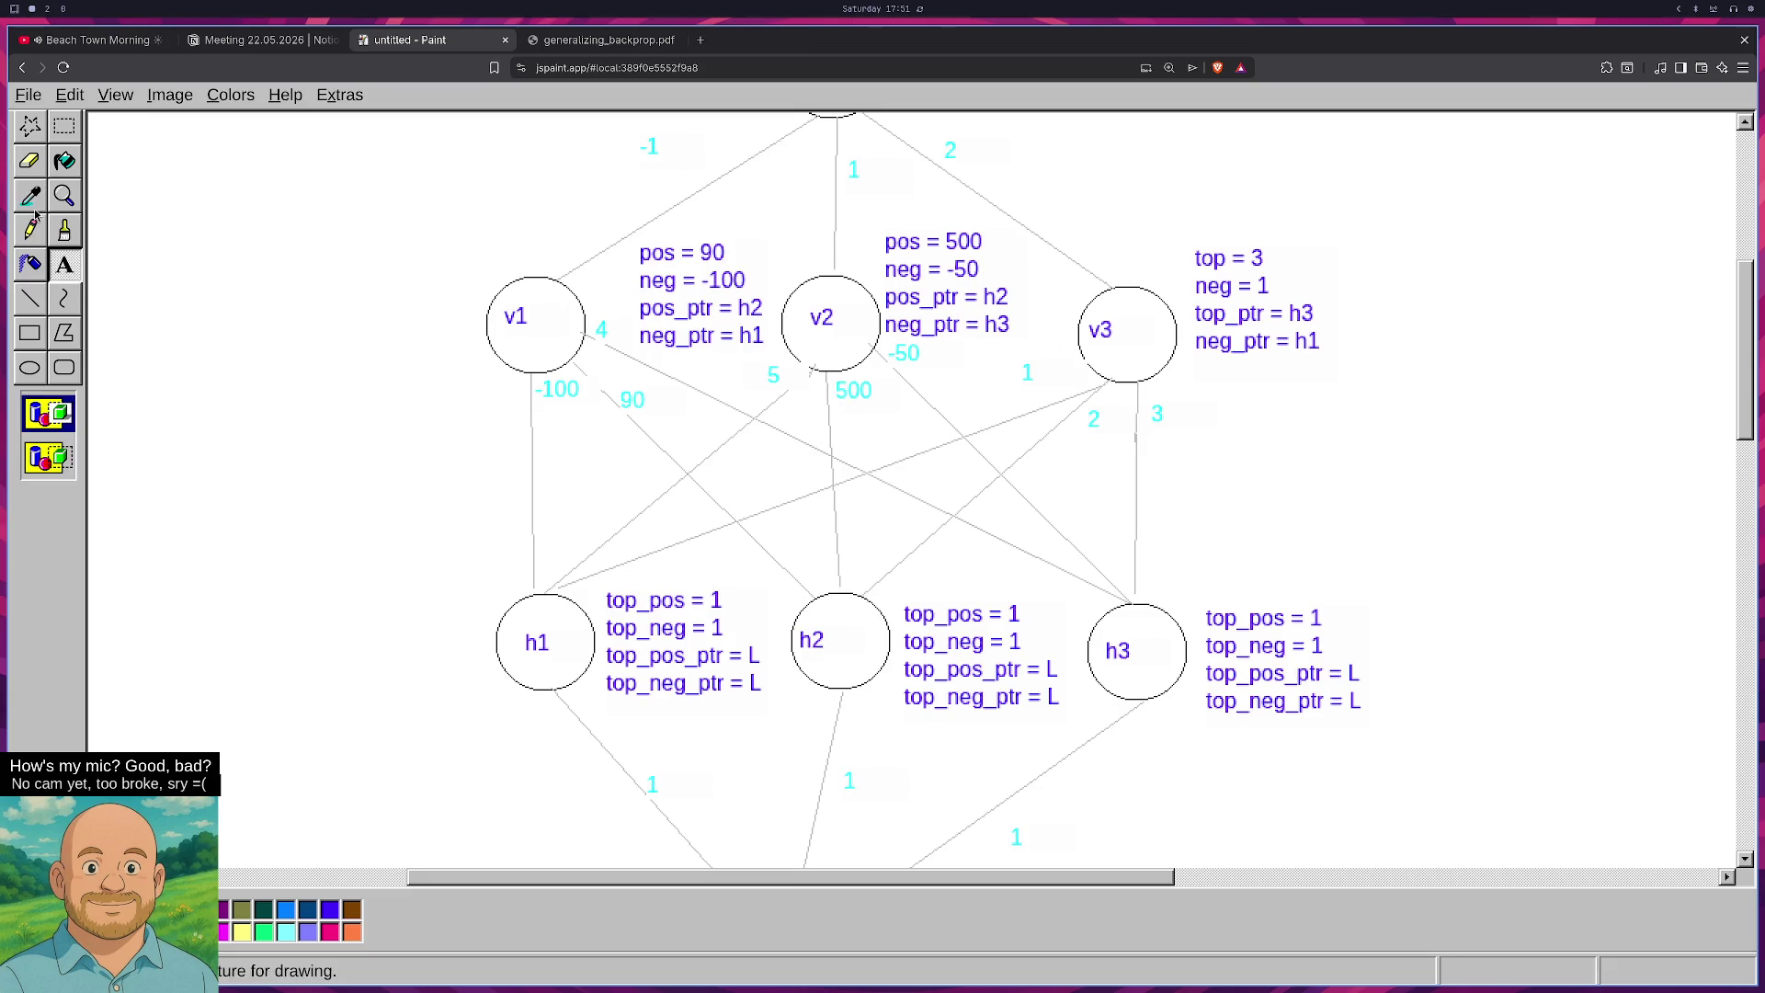
Pencil a minus sign before the 1 on the h2–L edge so it reads -1.
click(33, 241)
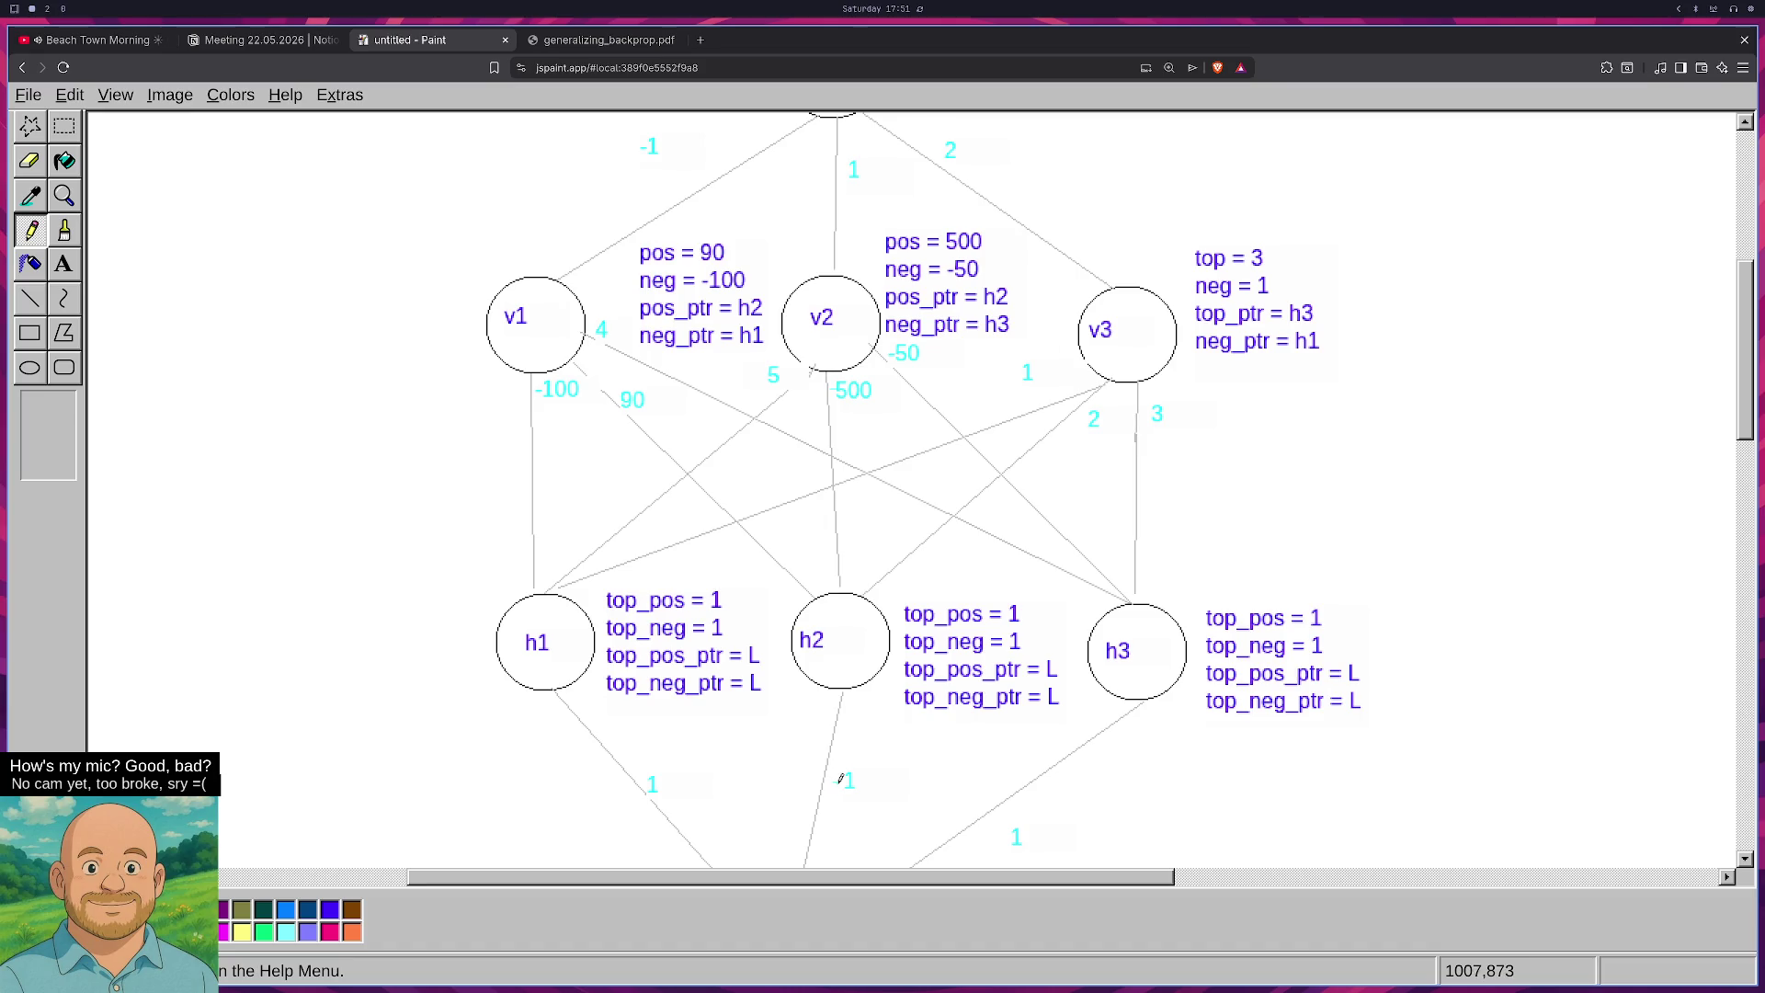
drag(834, 783, 841, 784)
scroll(858, 399, up, 2)
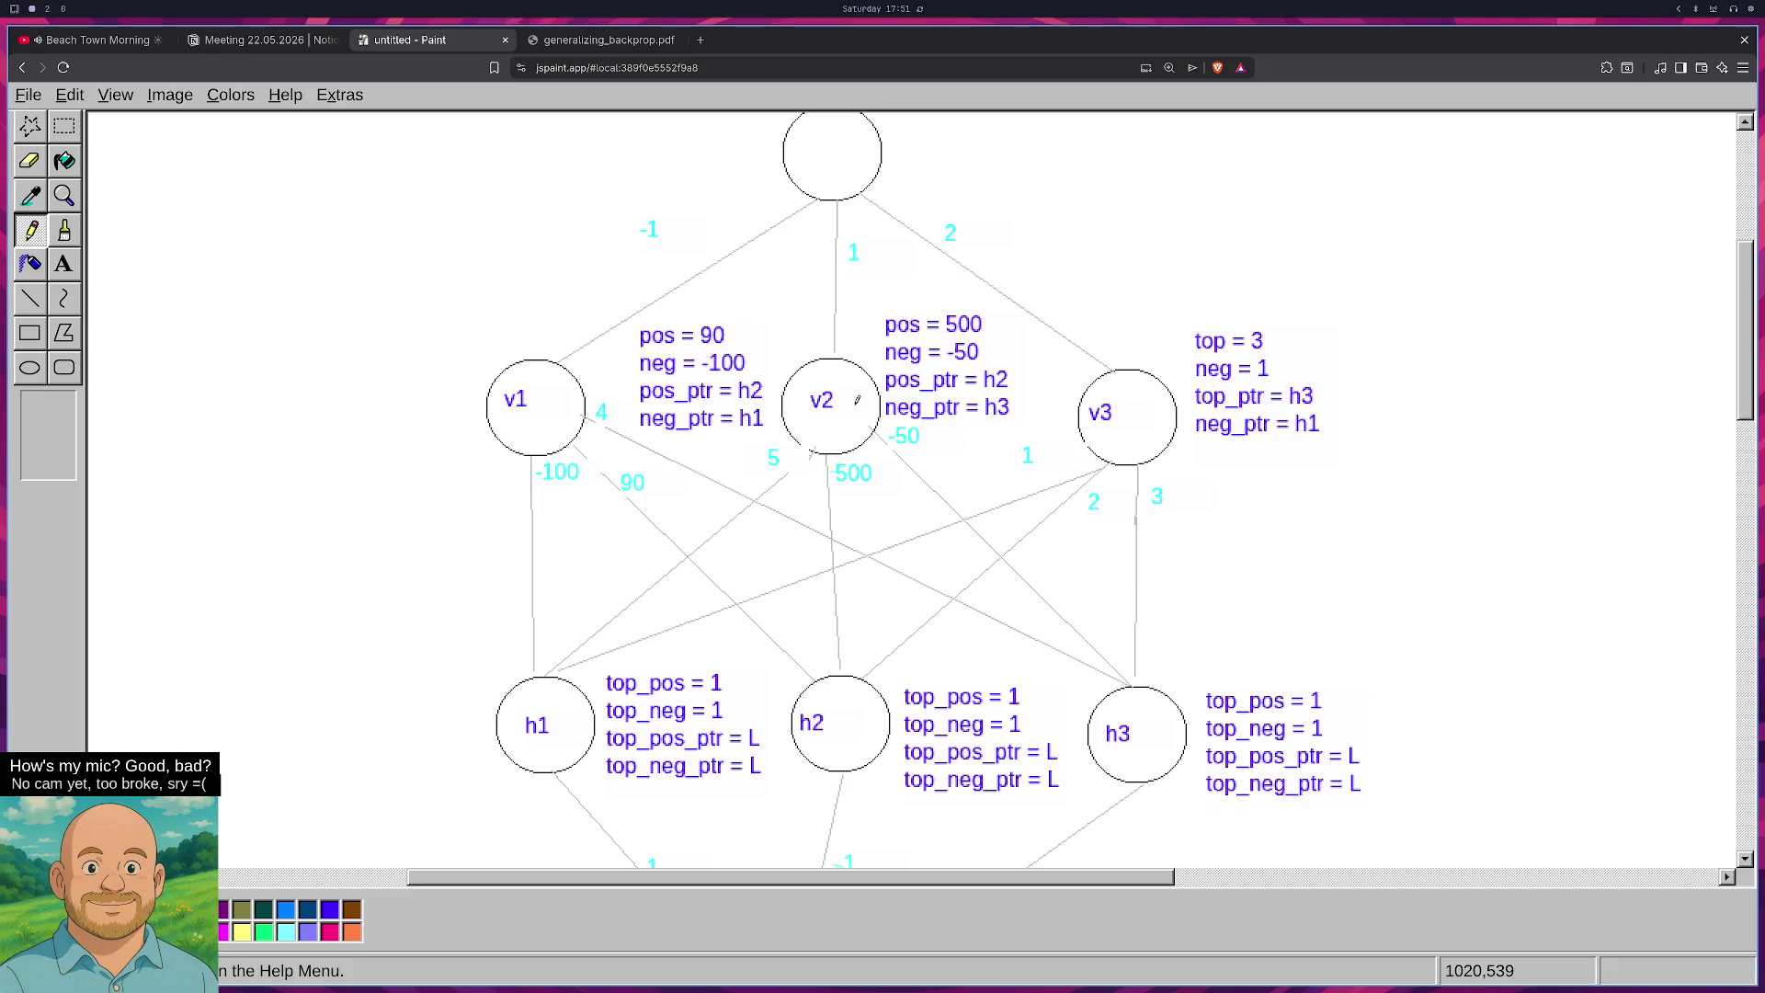
scroll(849, 398, up, 2)
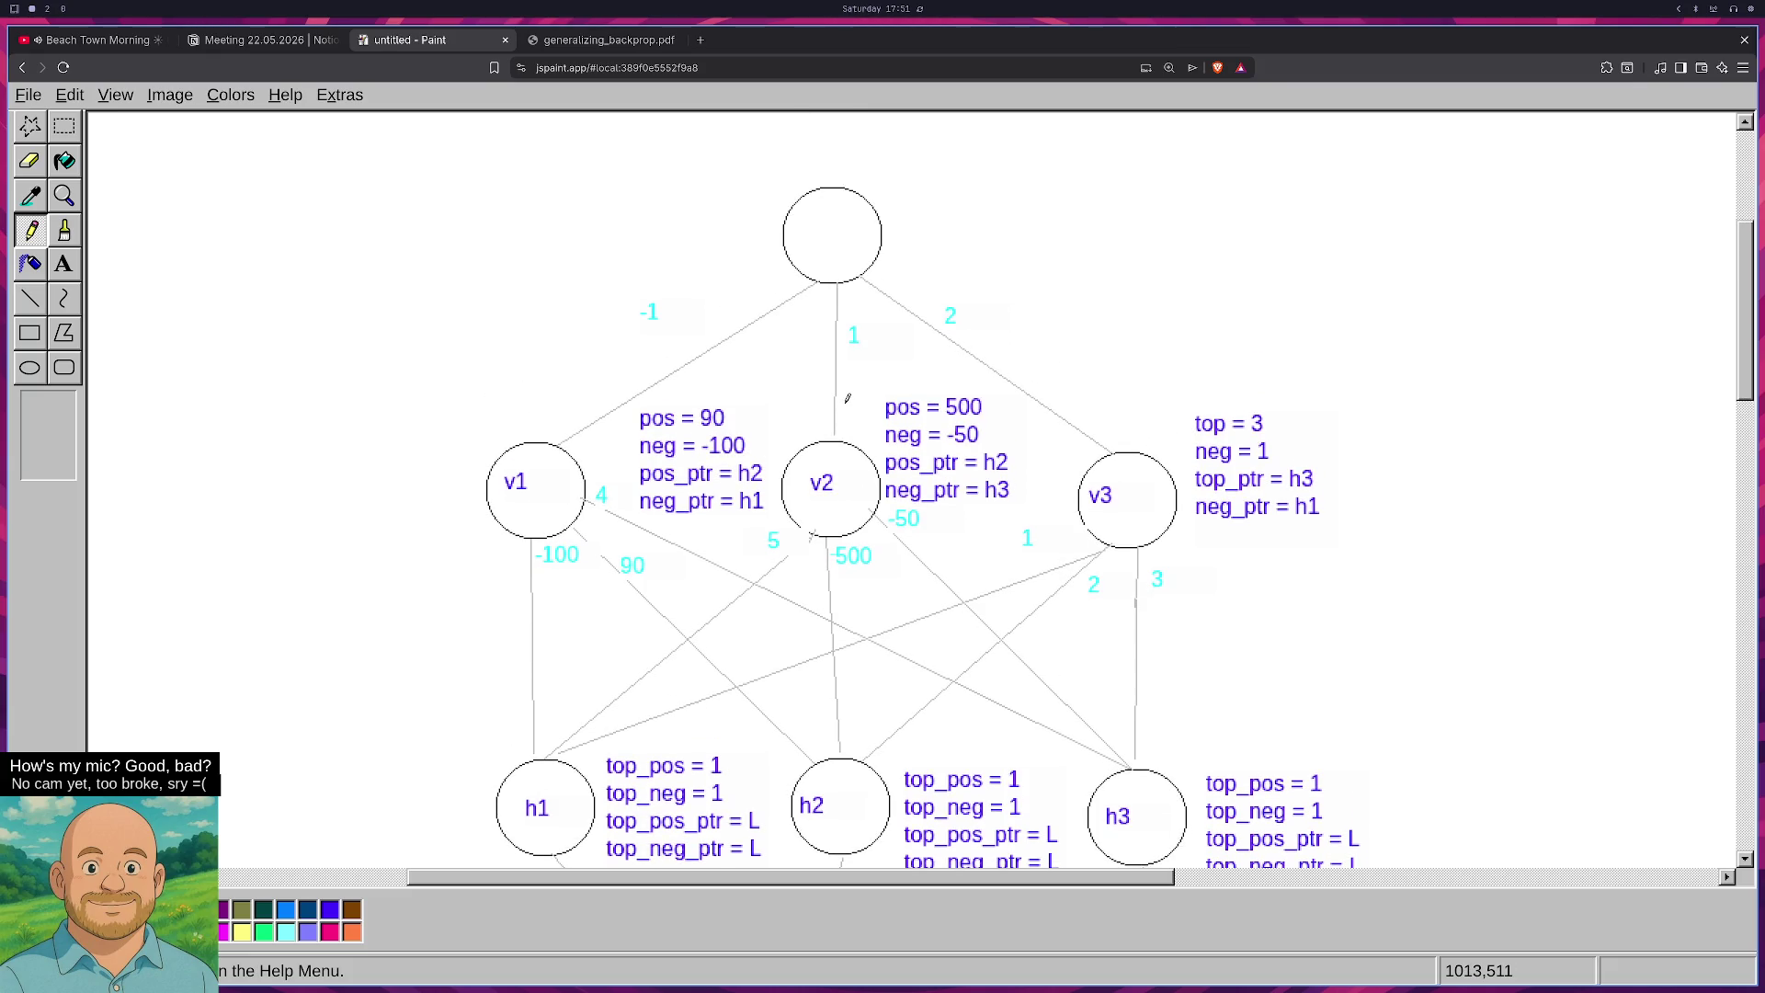
scroll(848, 398, down, 2)
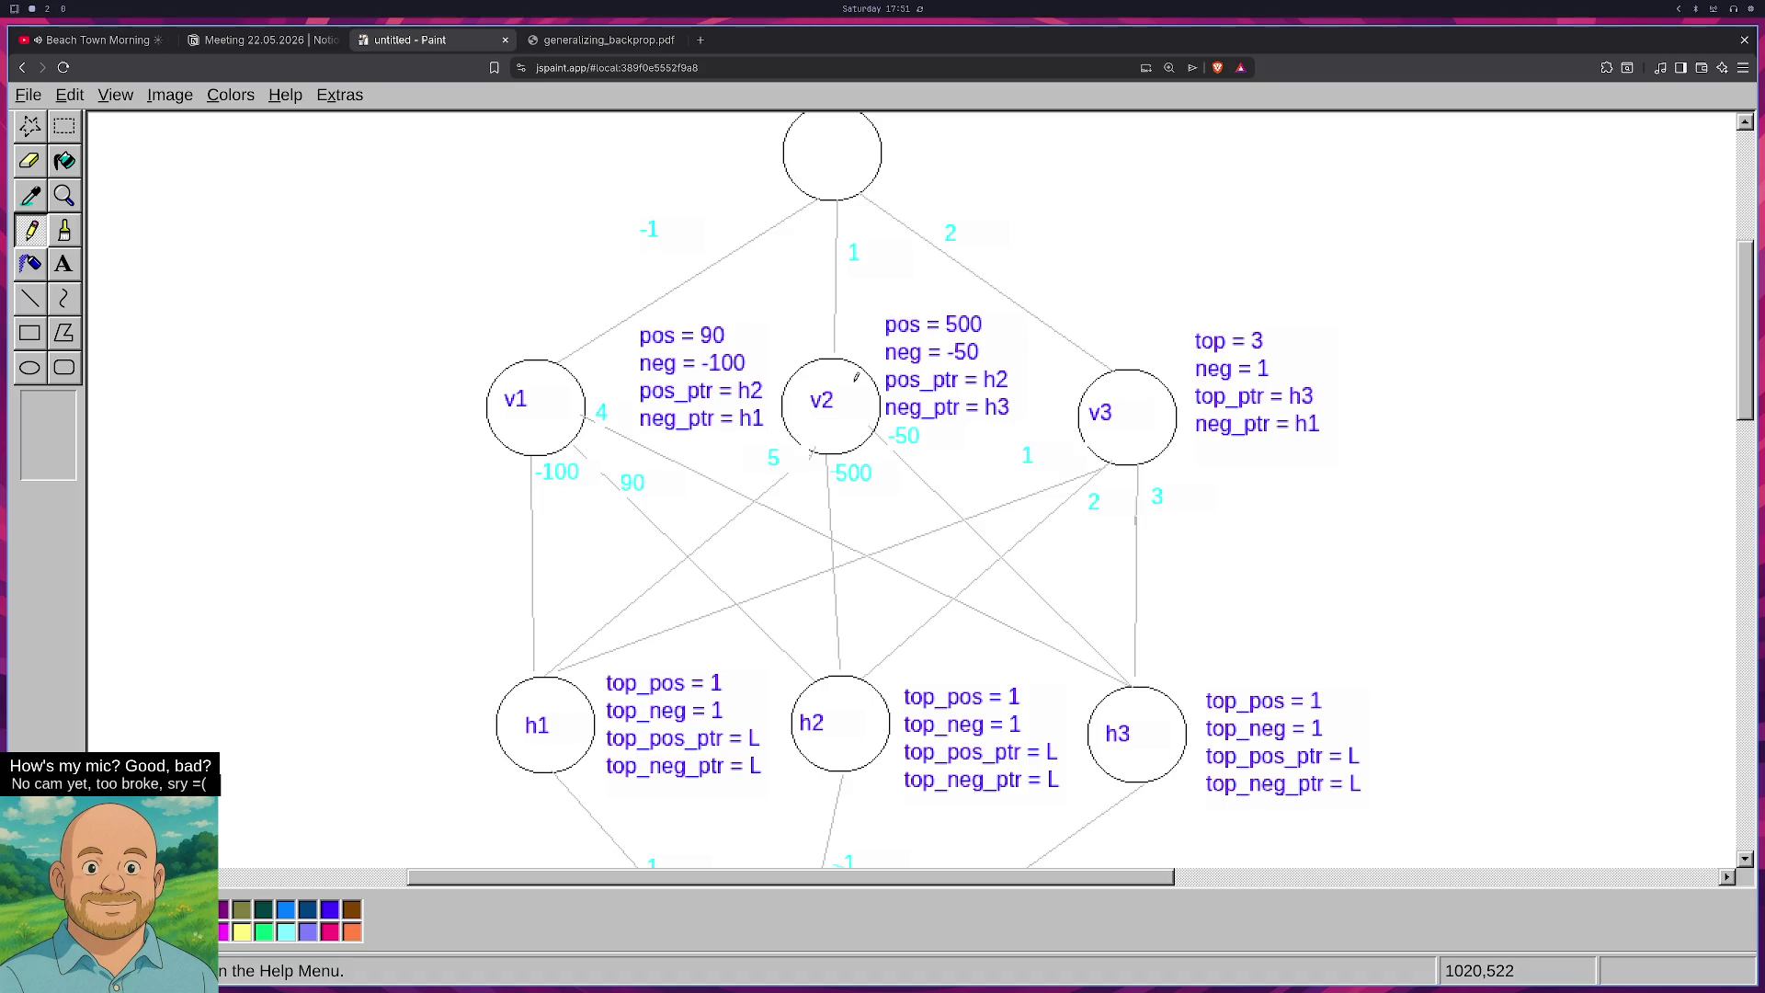
key(super+3)
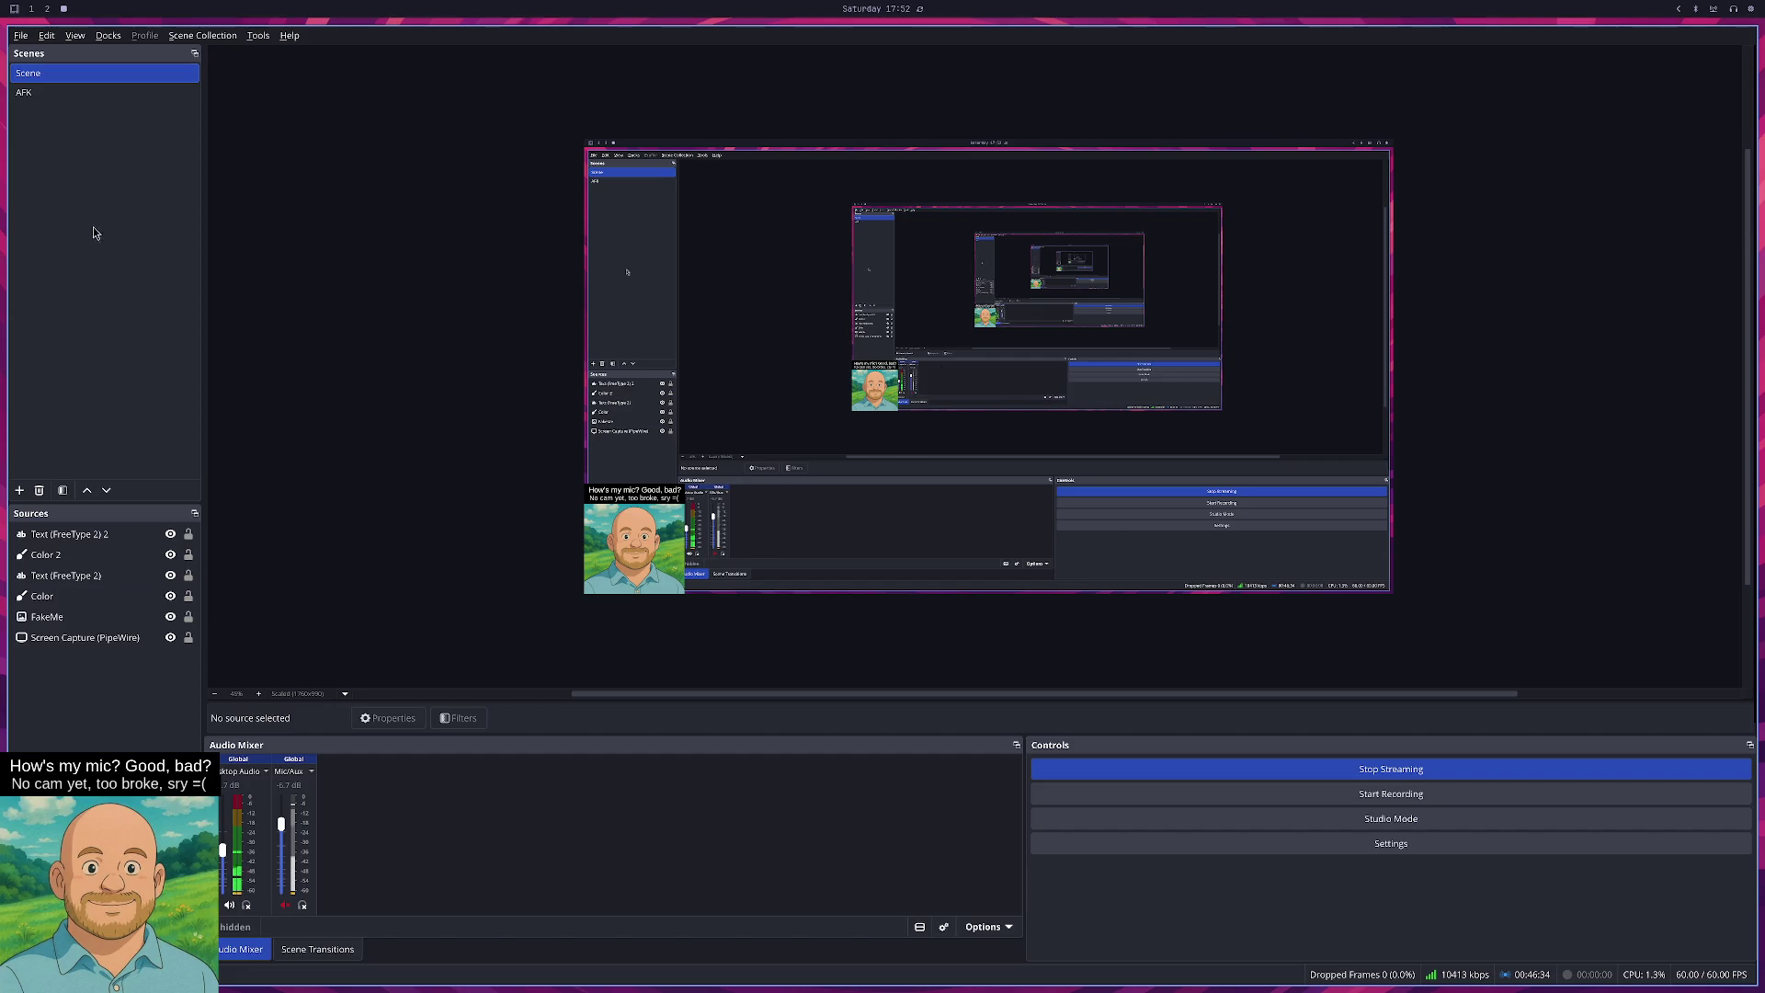
Switch the OBS stream to the AFK scene.
click(92, 92)
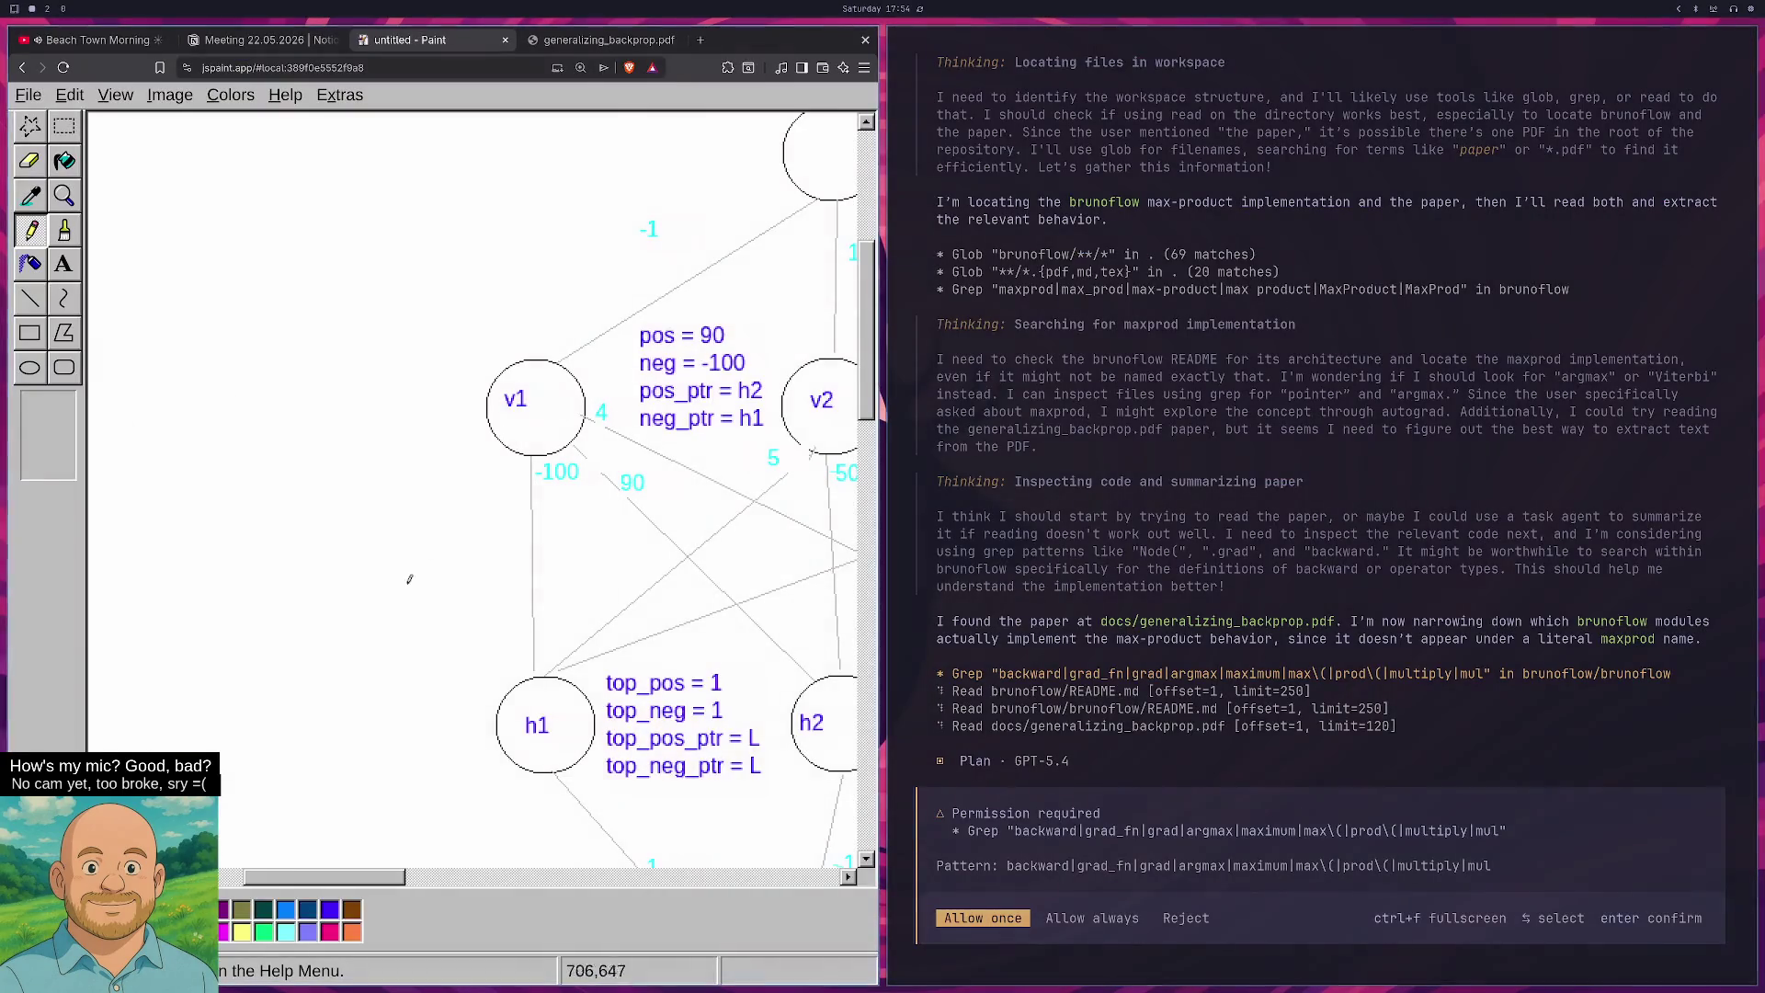
Scroll across the annotated graph, then return to the generalizing_backprop.pdf tab.
drag(357, 876, 438, 876)
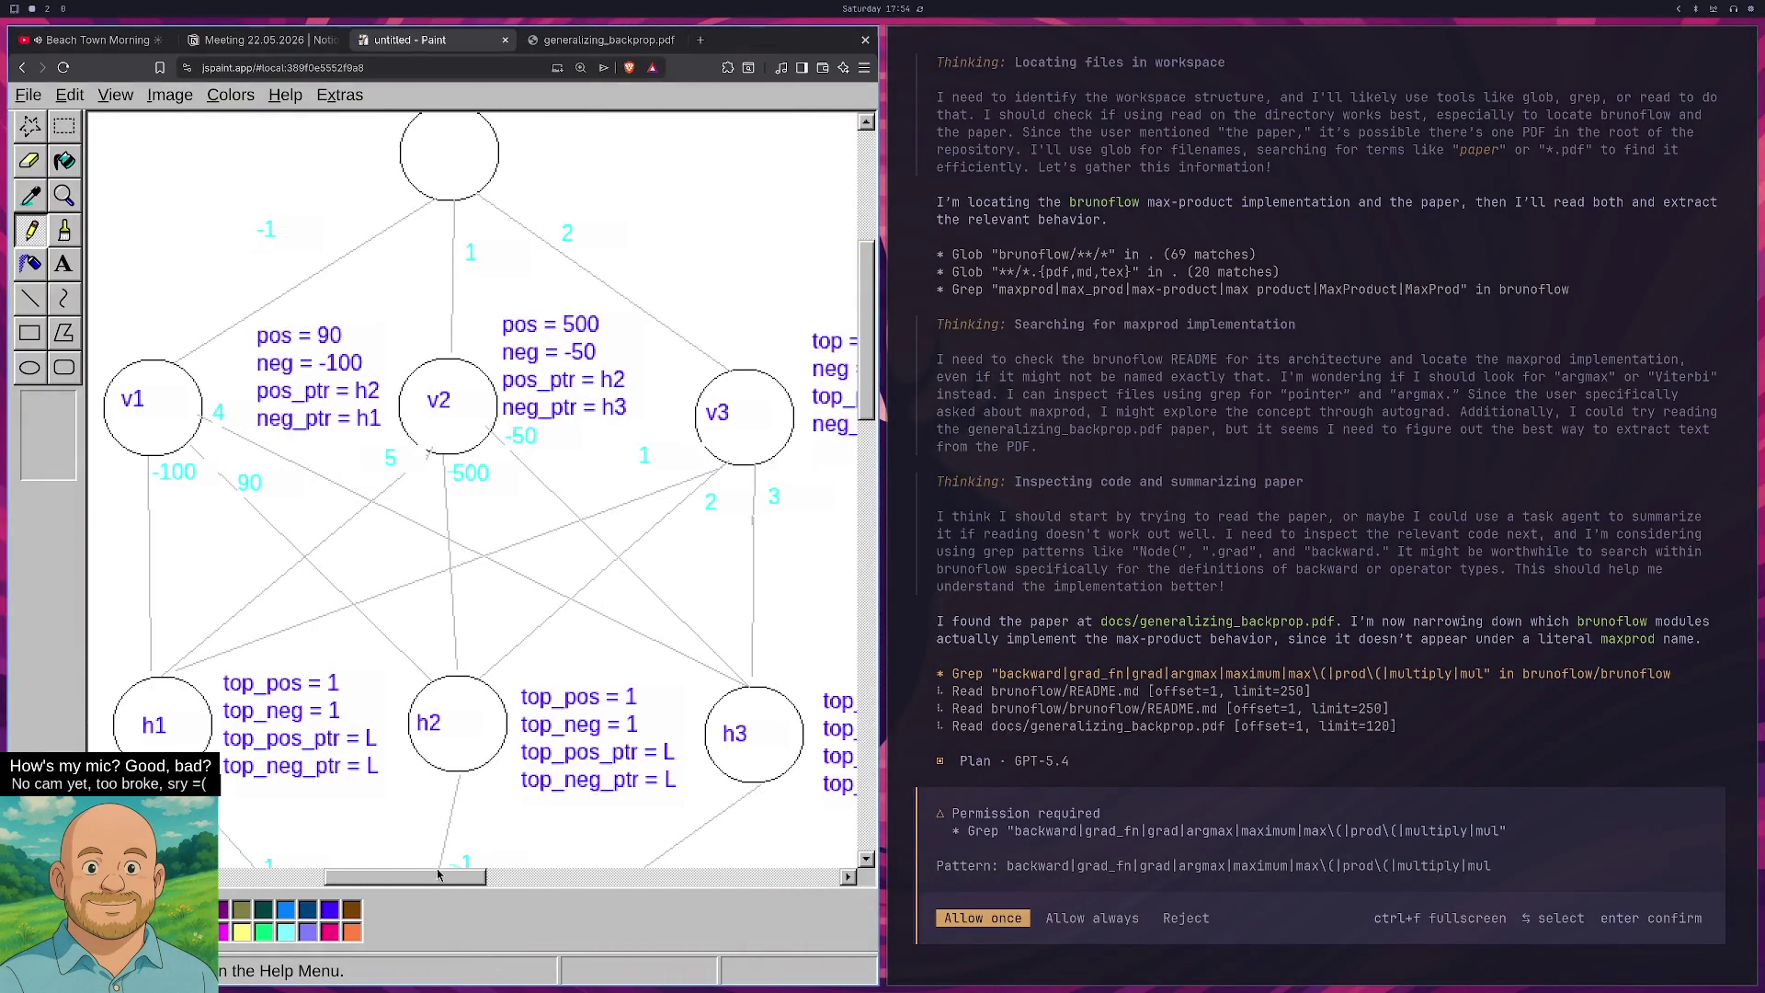
scroll(477, 704, down, 3)
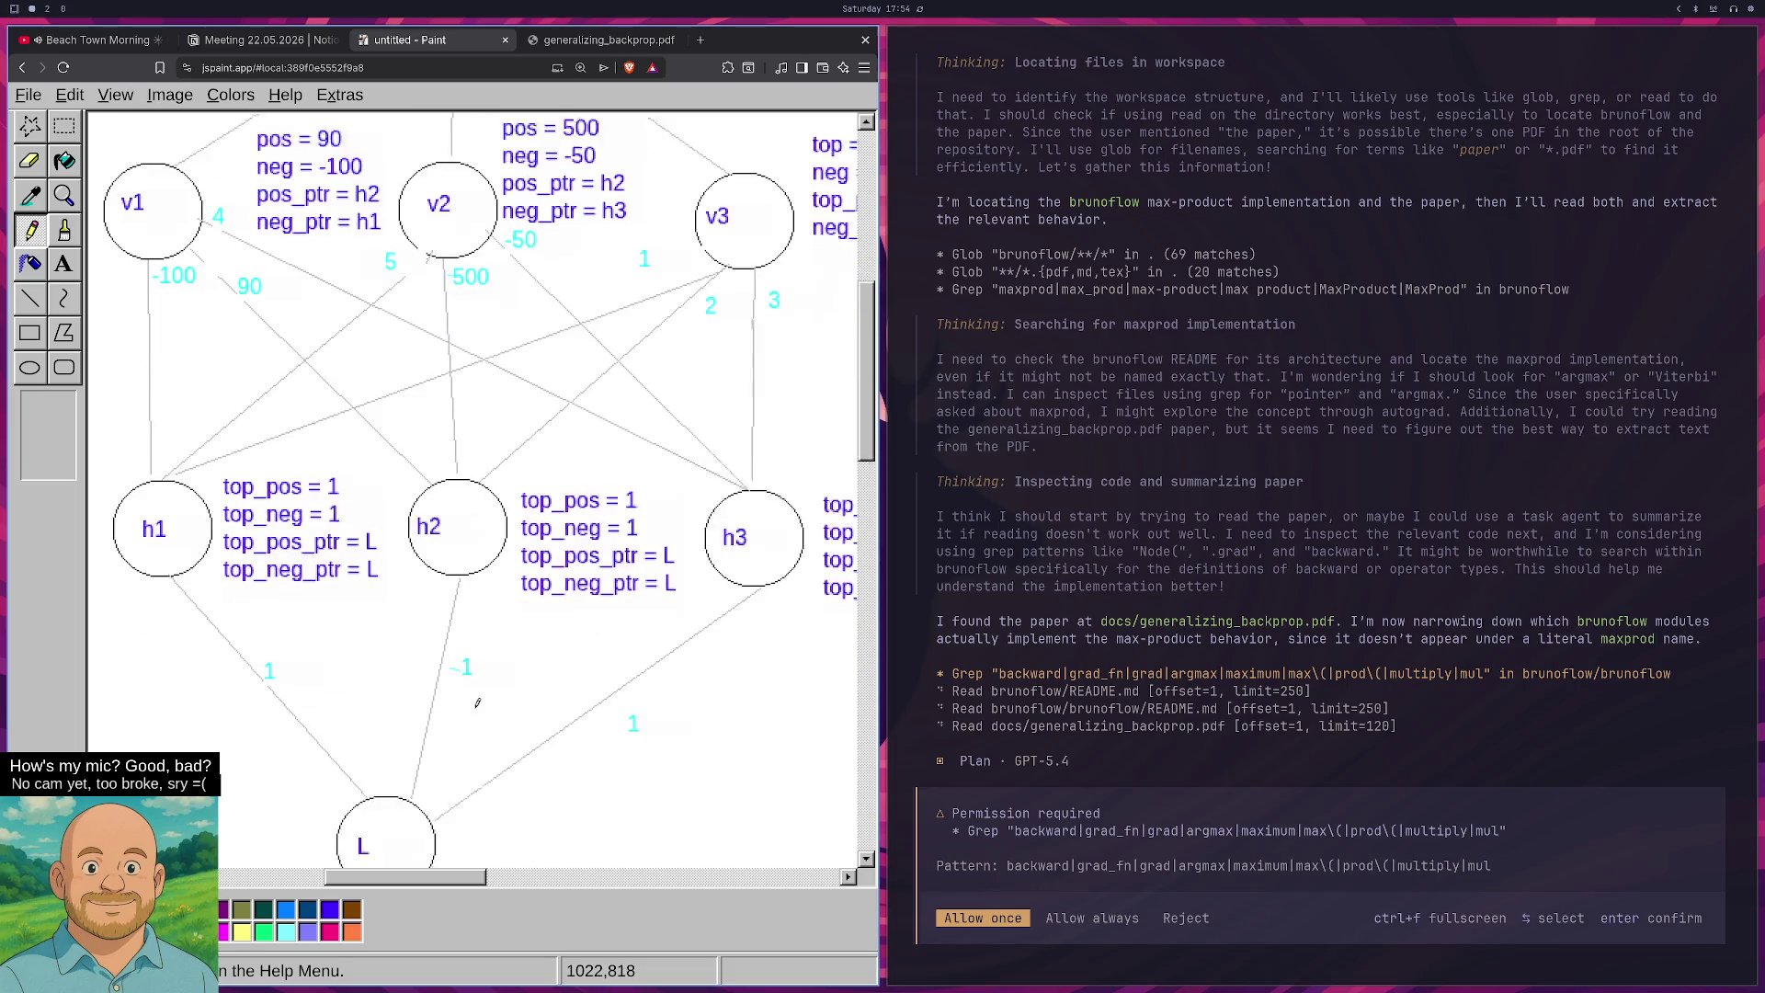
scroll(477, 704, up, 3)
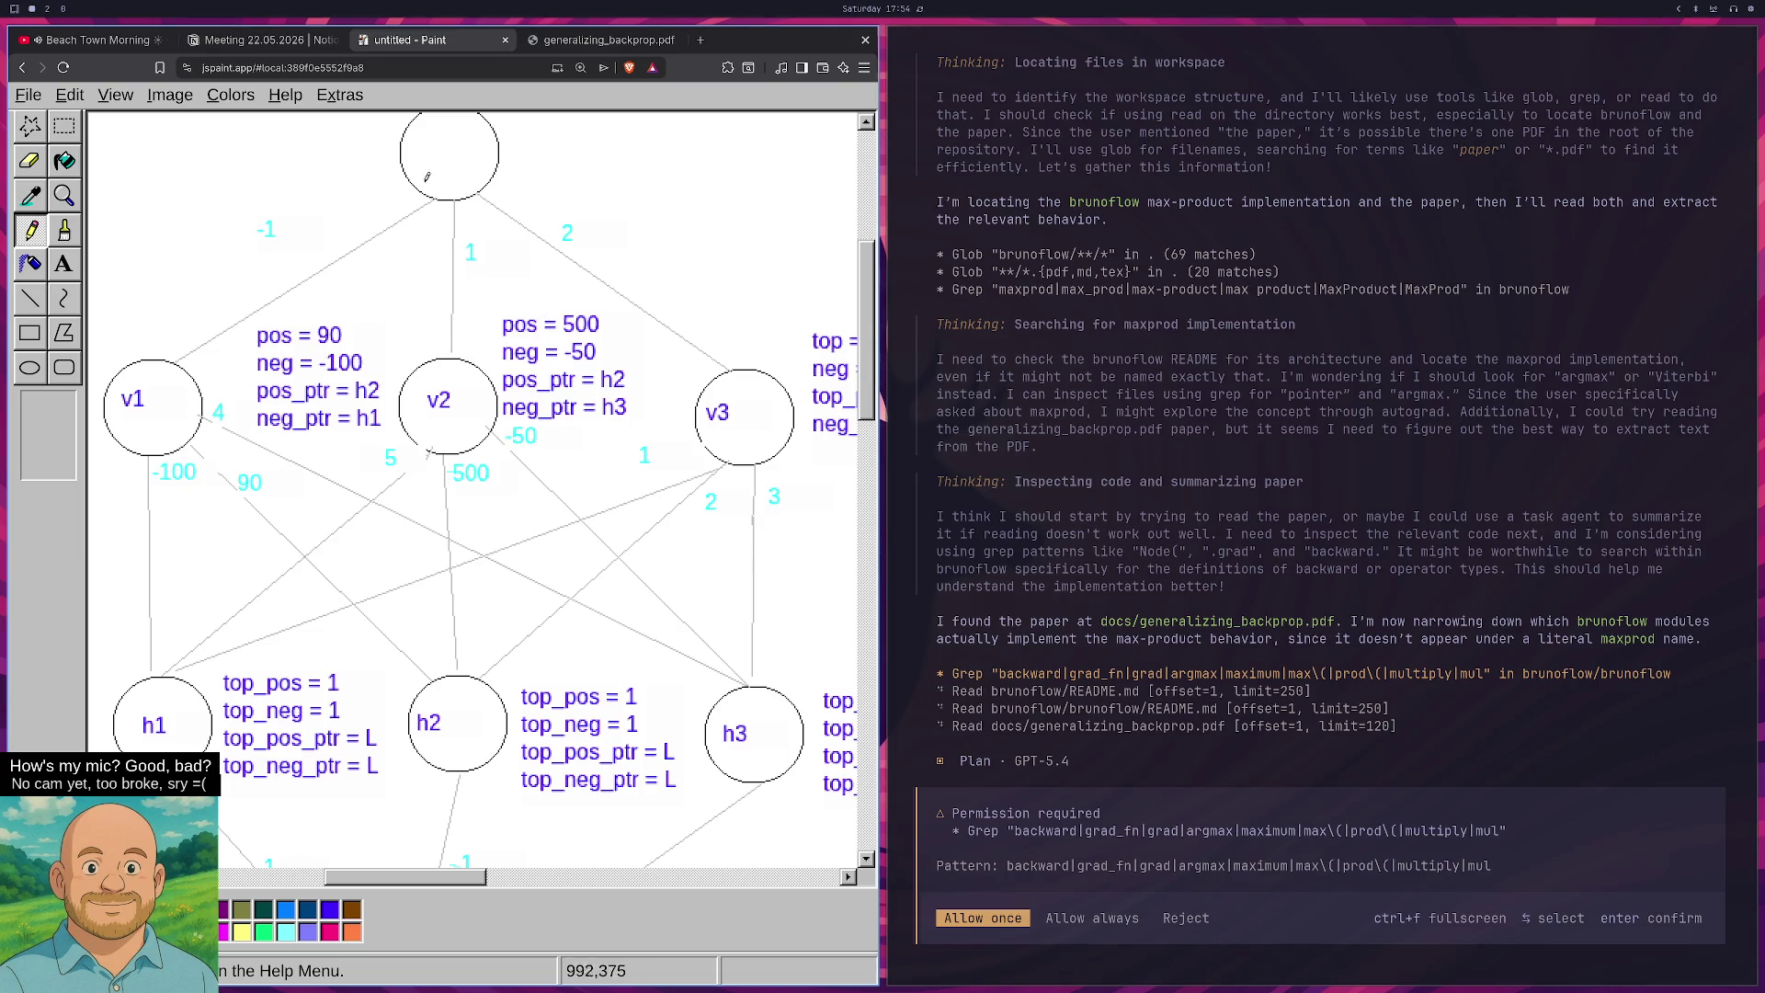
click(600, 40)
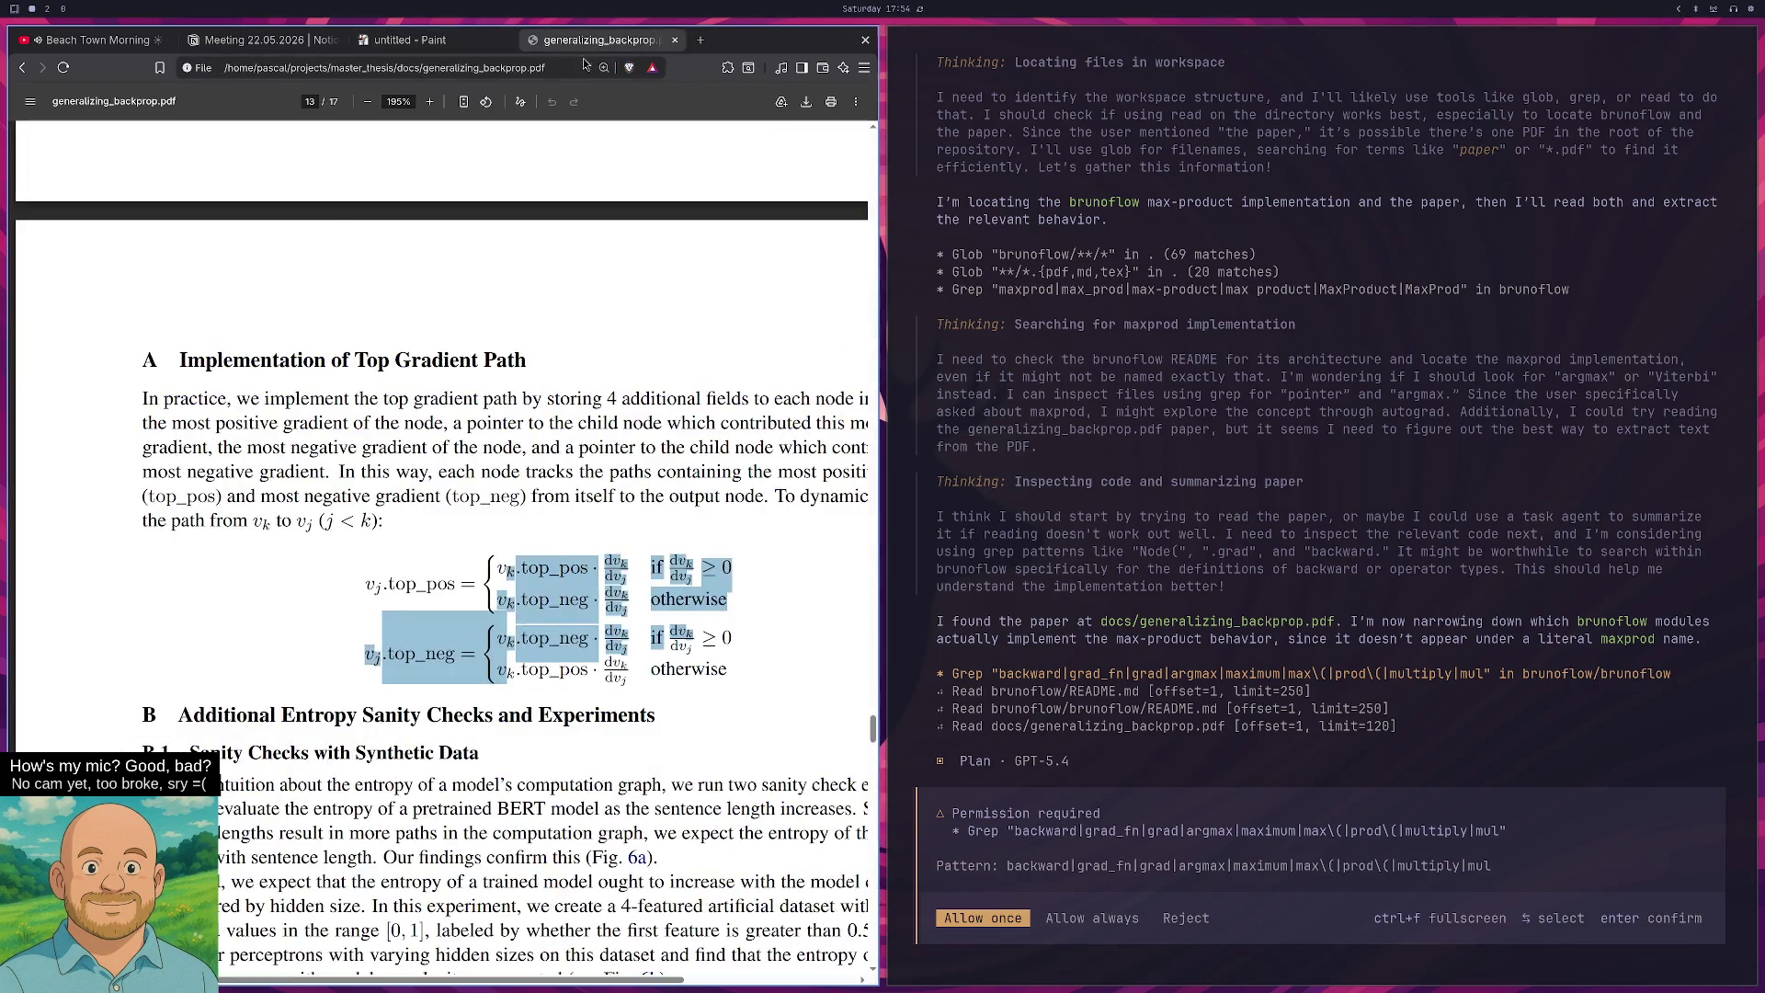
Always allow the coding agent's pending permission request.
scroll(696, 398, down, 3)
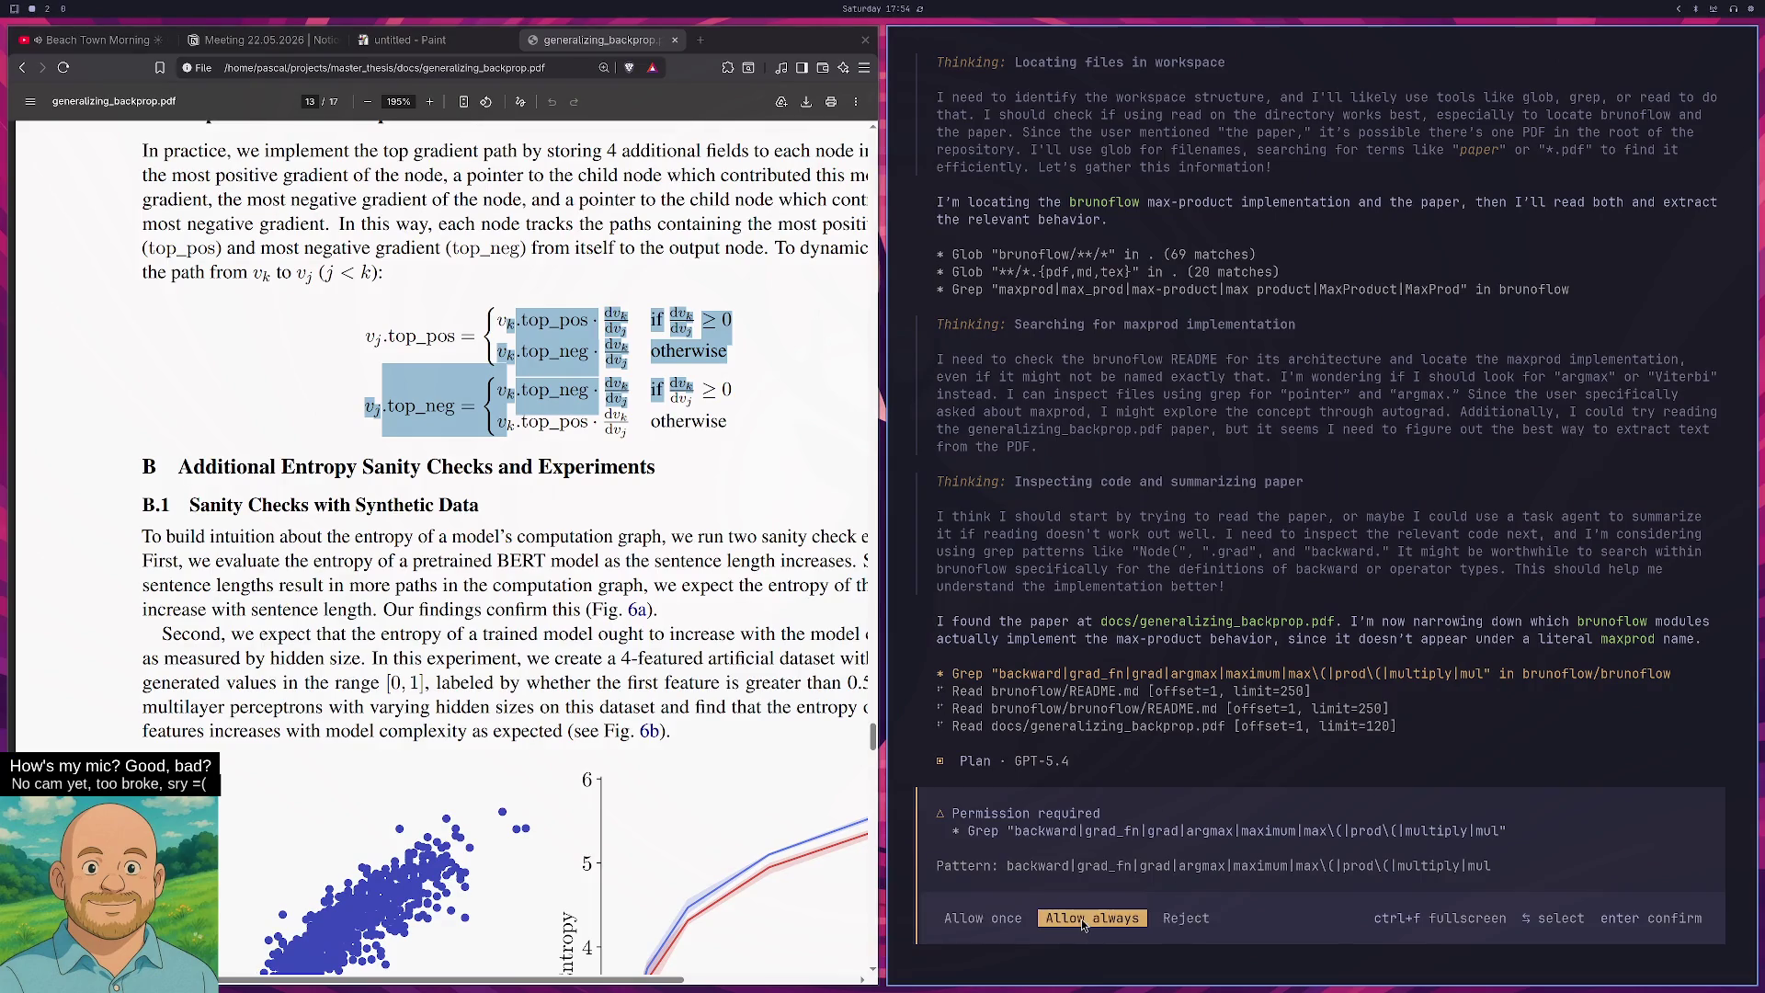
click(1049, 919)
click(1027, 924)
click(1049, 919)
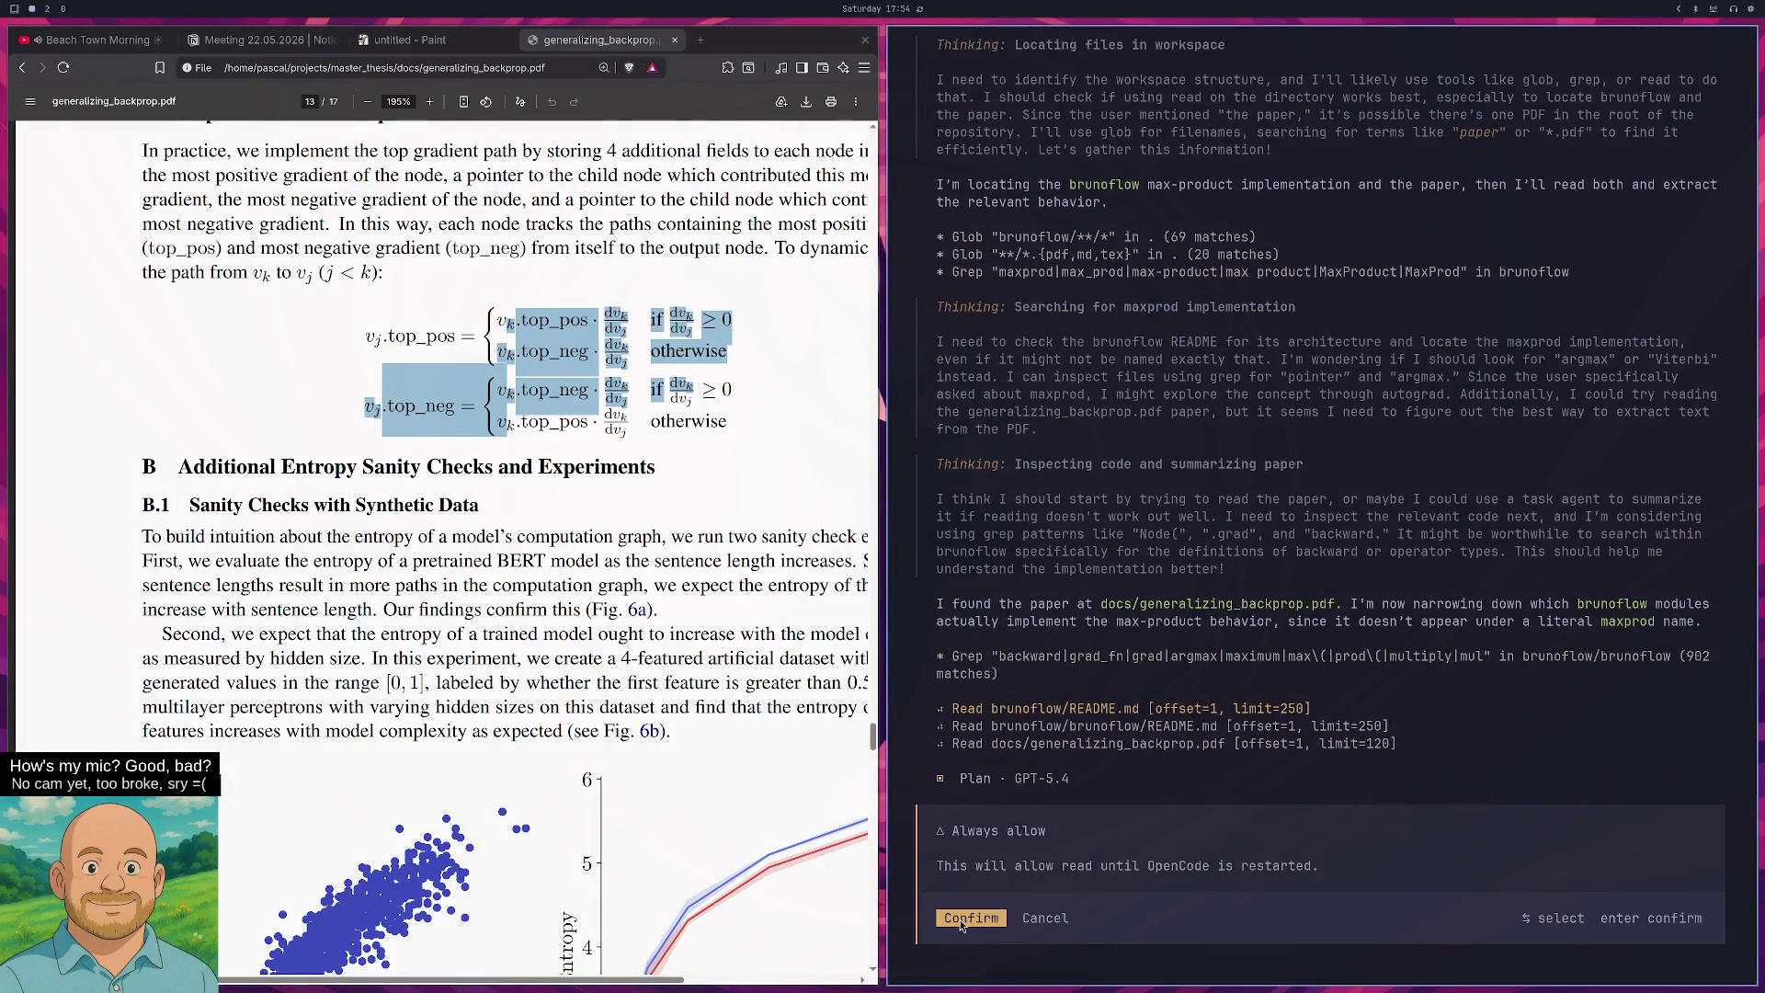
click(952, 924)
Highlight top_pos and the start of the last formula row, then scroll through the appendix.
click(502, 427)
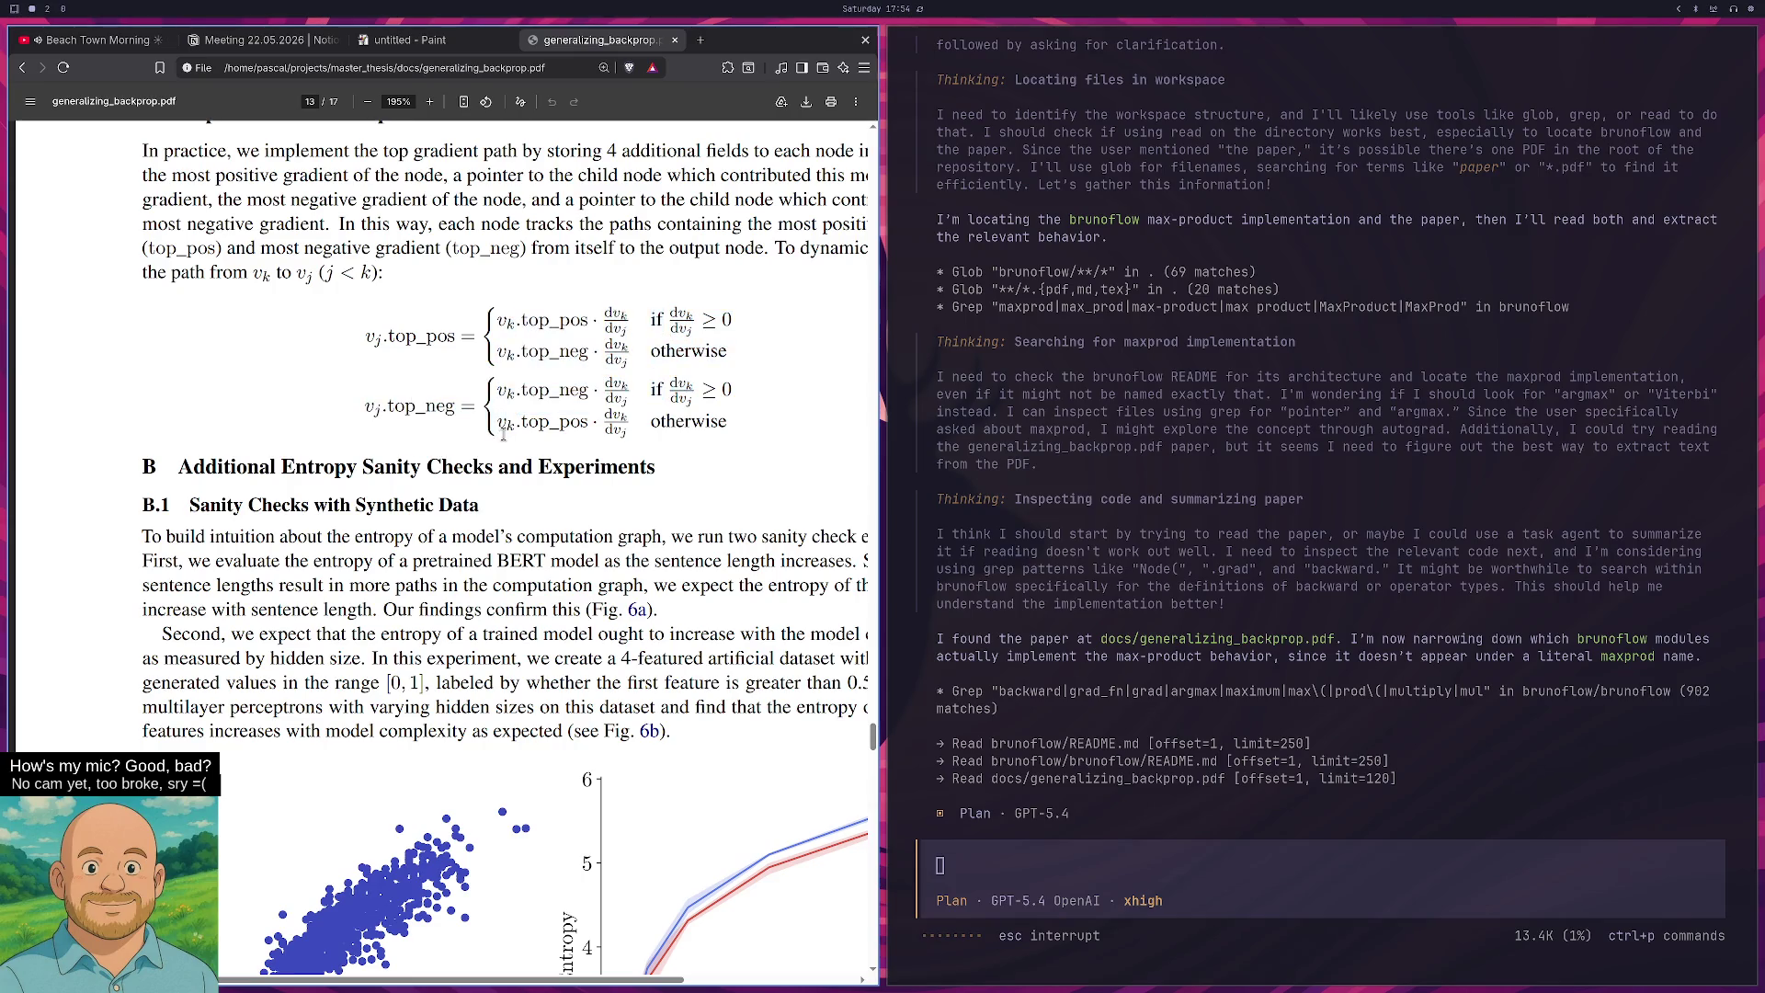
drag(502, 427, 539, 425)
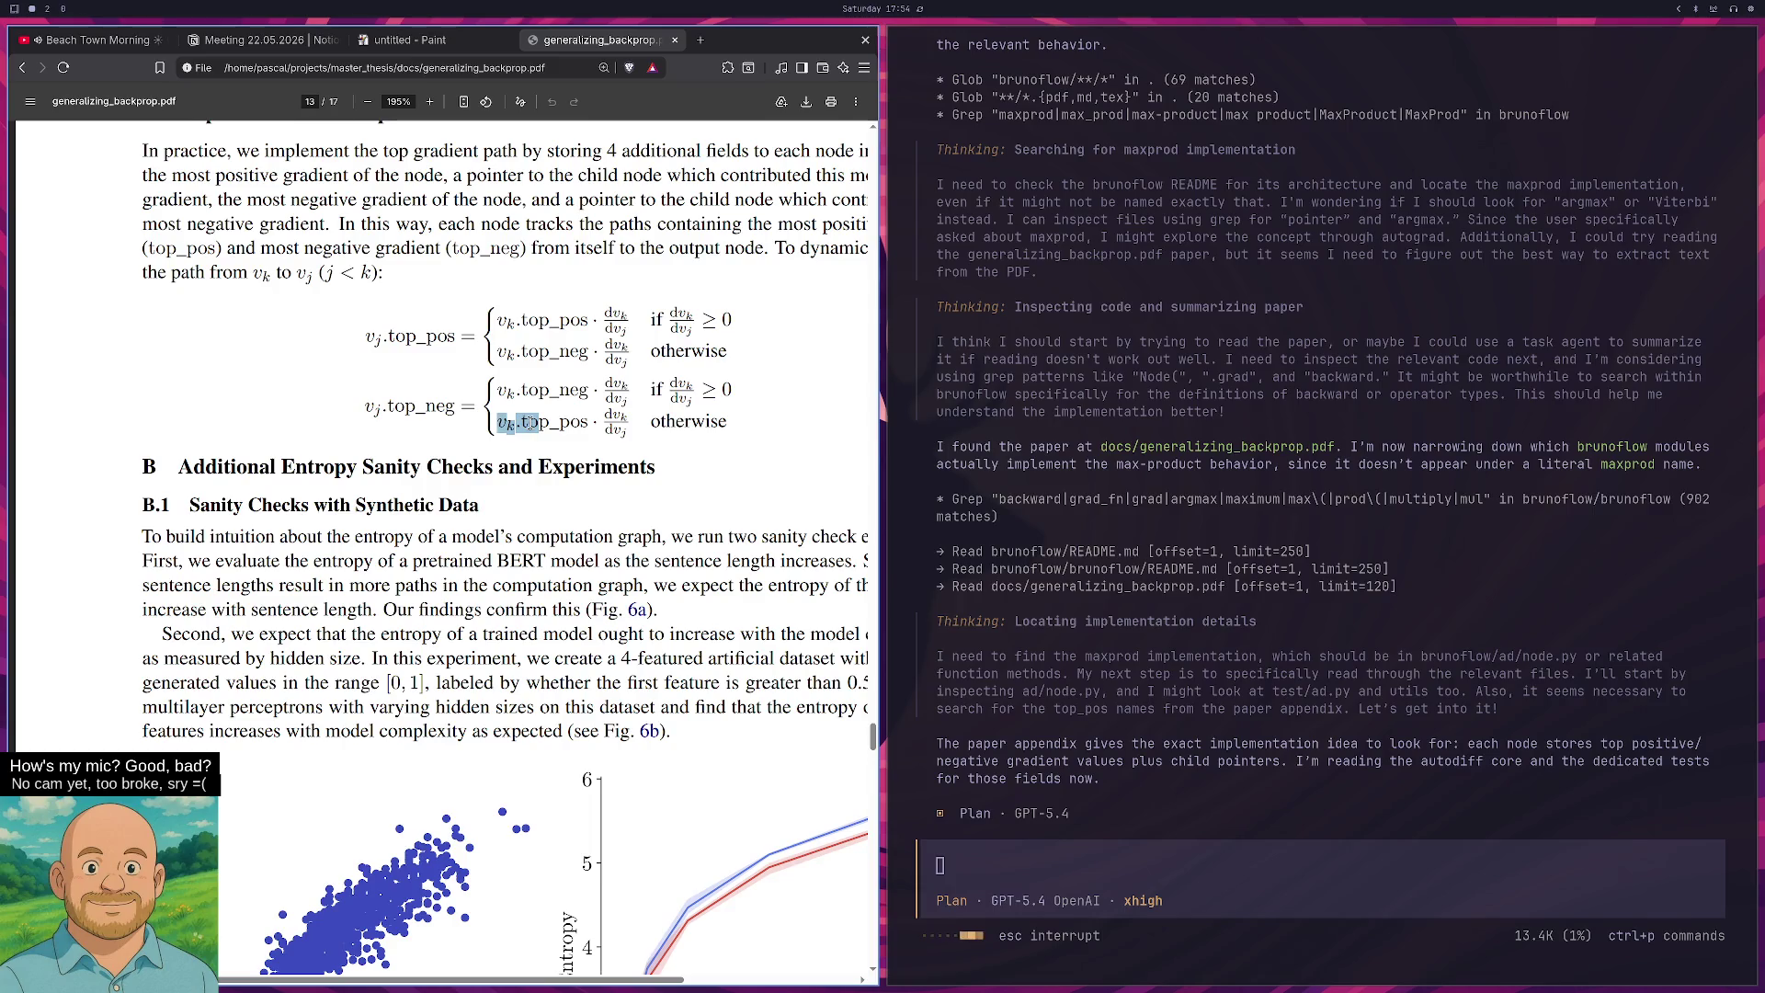
drag(528, 322, 583, 336)
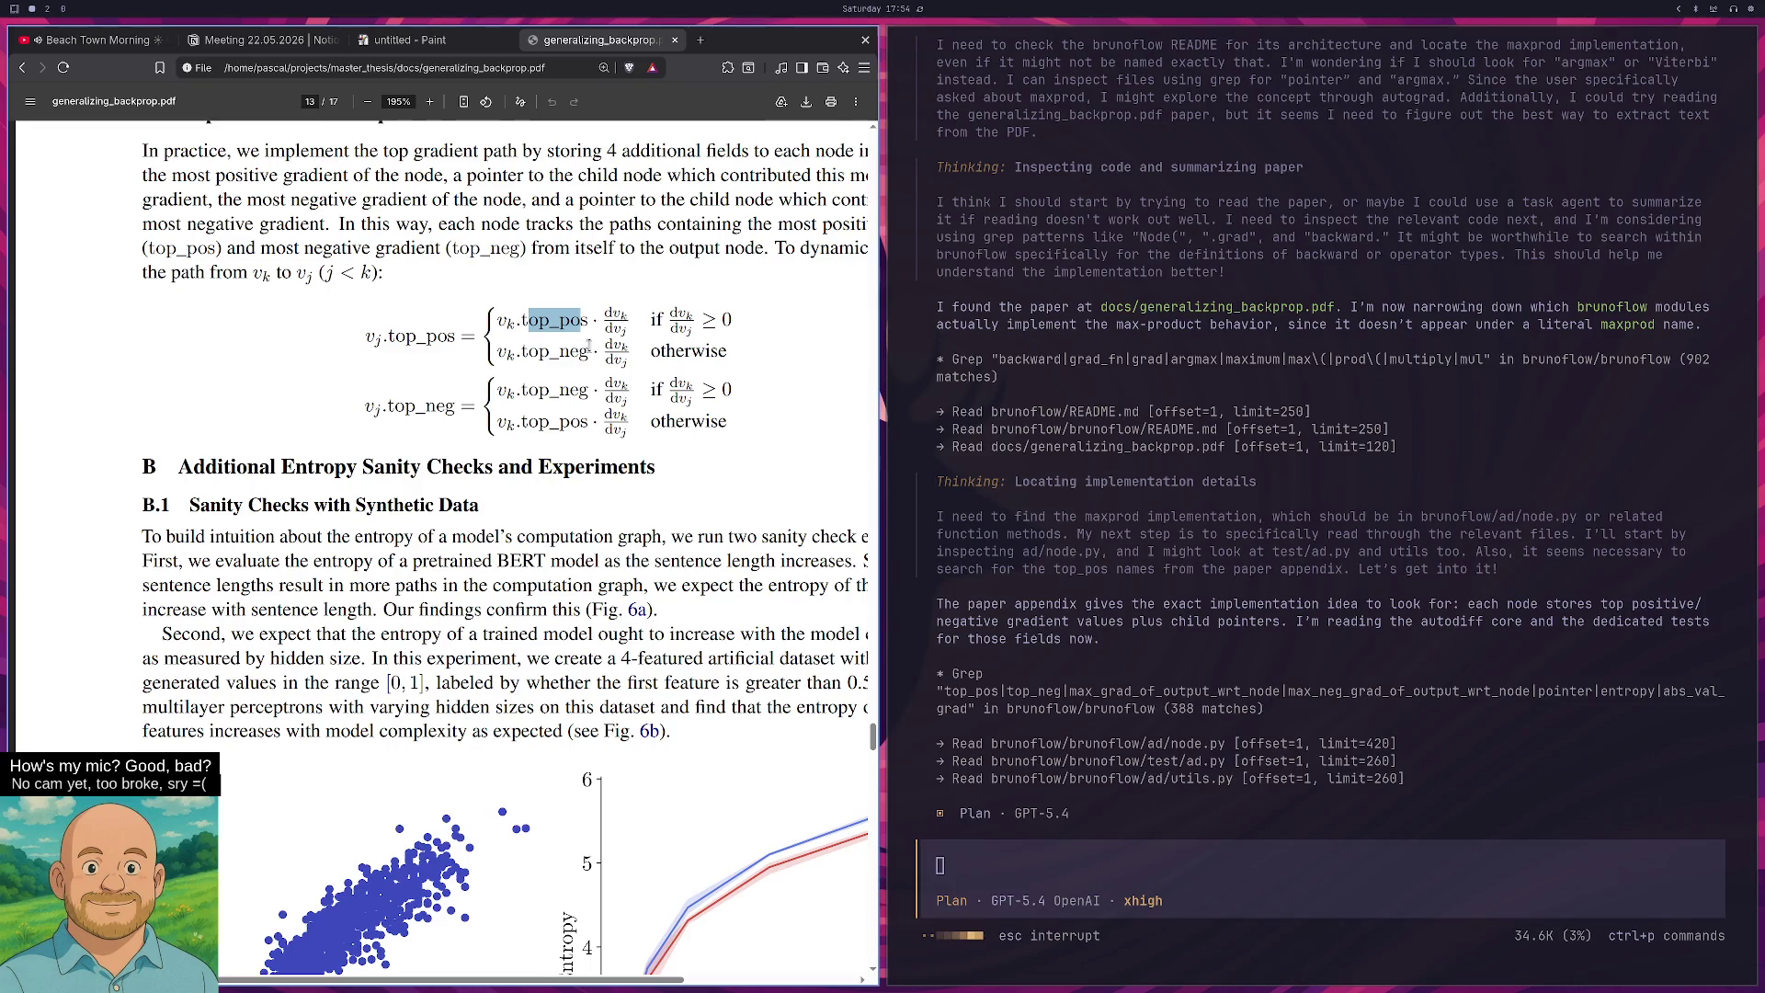
scroll(593, 354, up, 1)
scroll(598, 368, down, 9)
scroll(571, 590, down, 5)
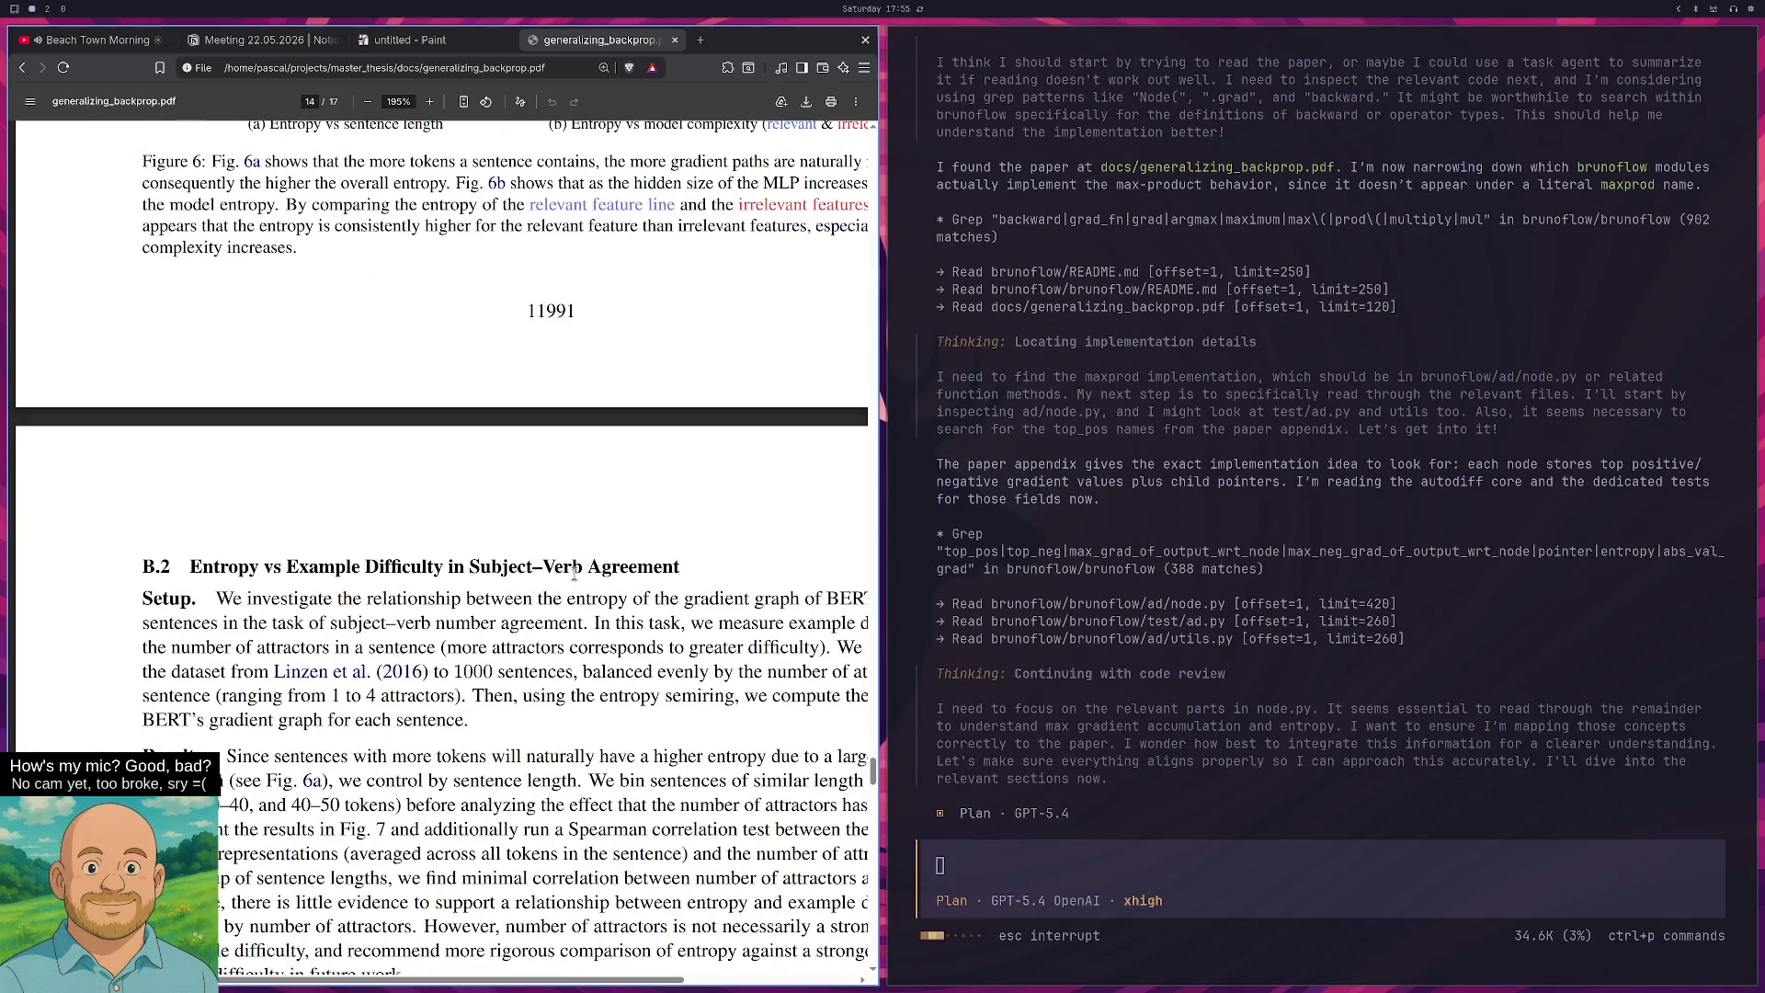
scroll(573, 588, down, 3)
scroll(575, 585, down, 10)
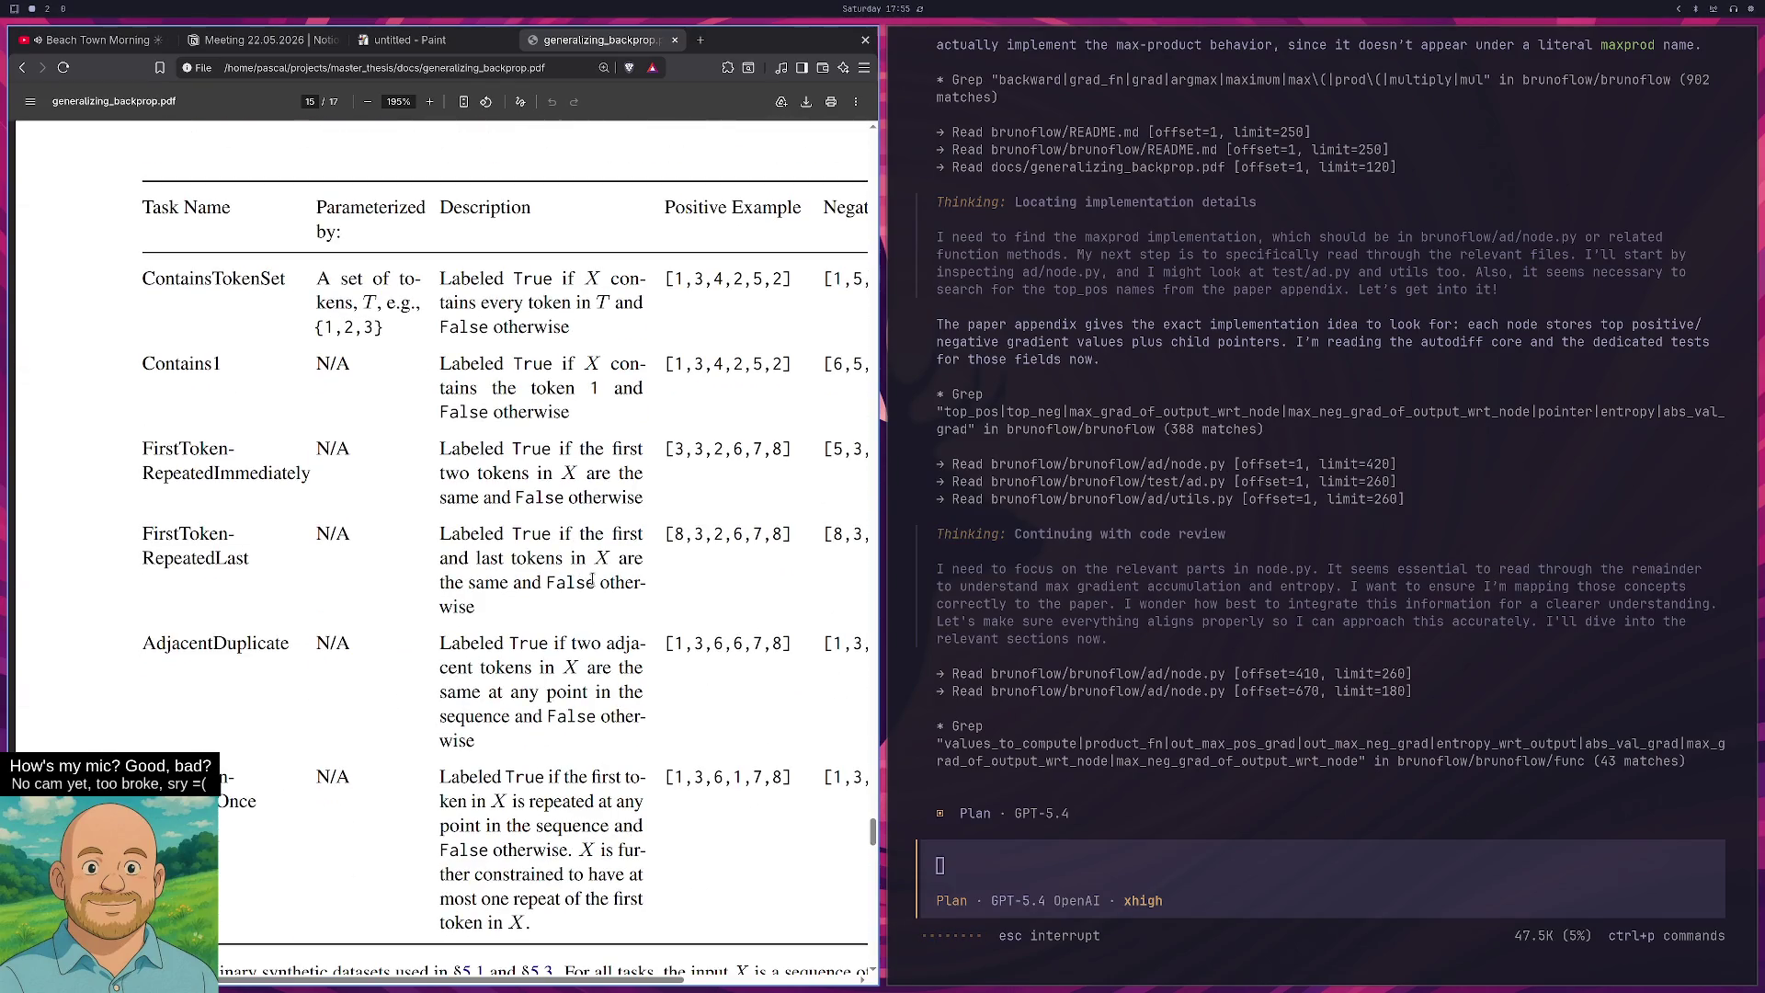
scroll(595, 577, down, 12)
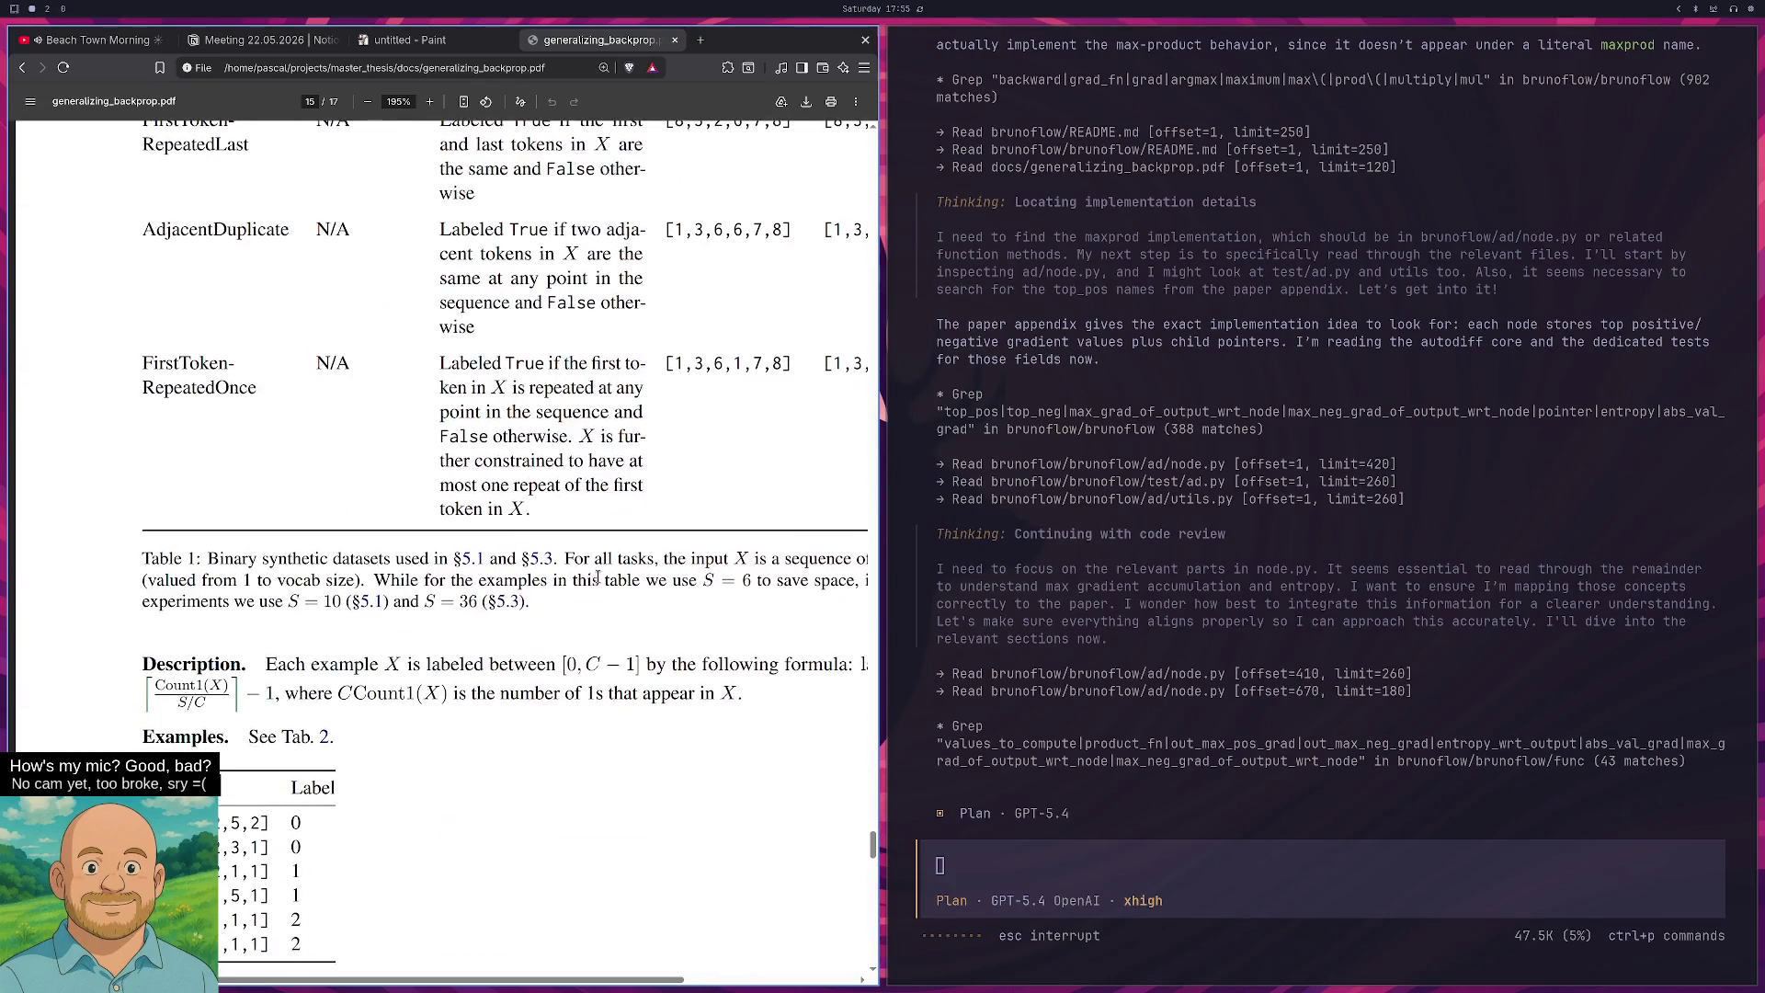
scroll(595, 595, up, 20)
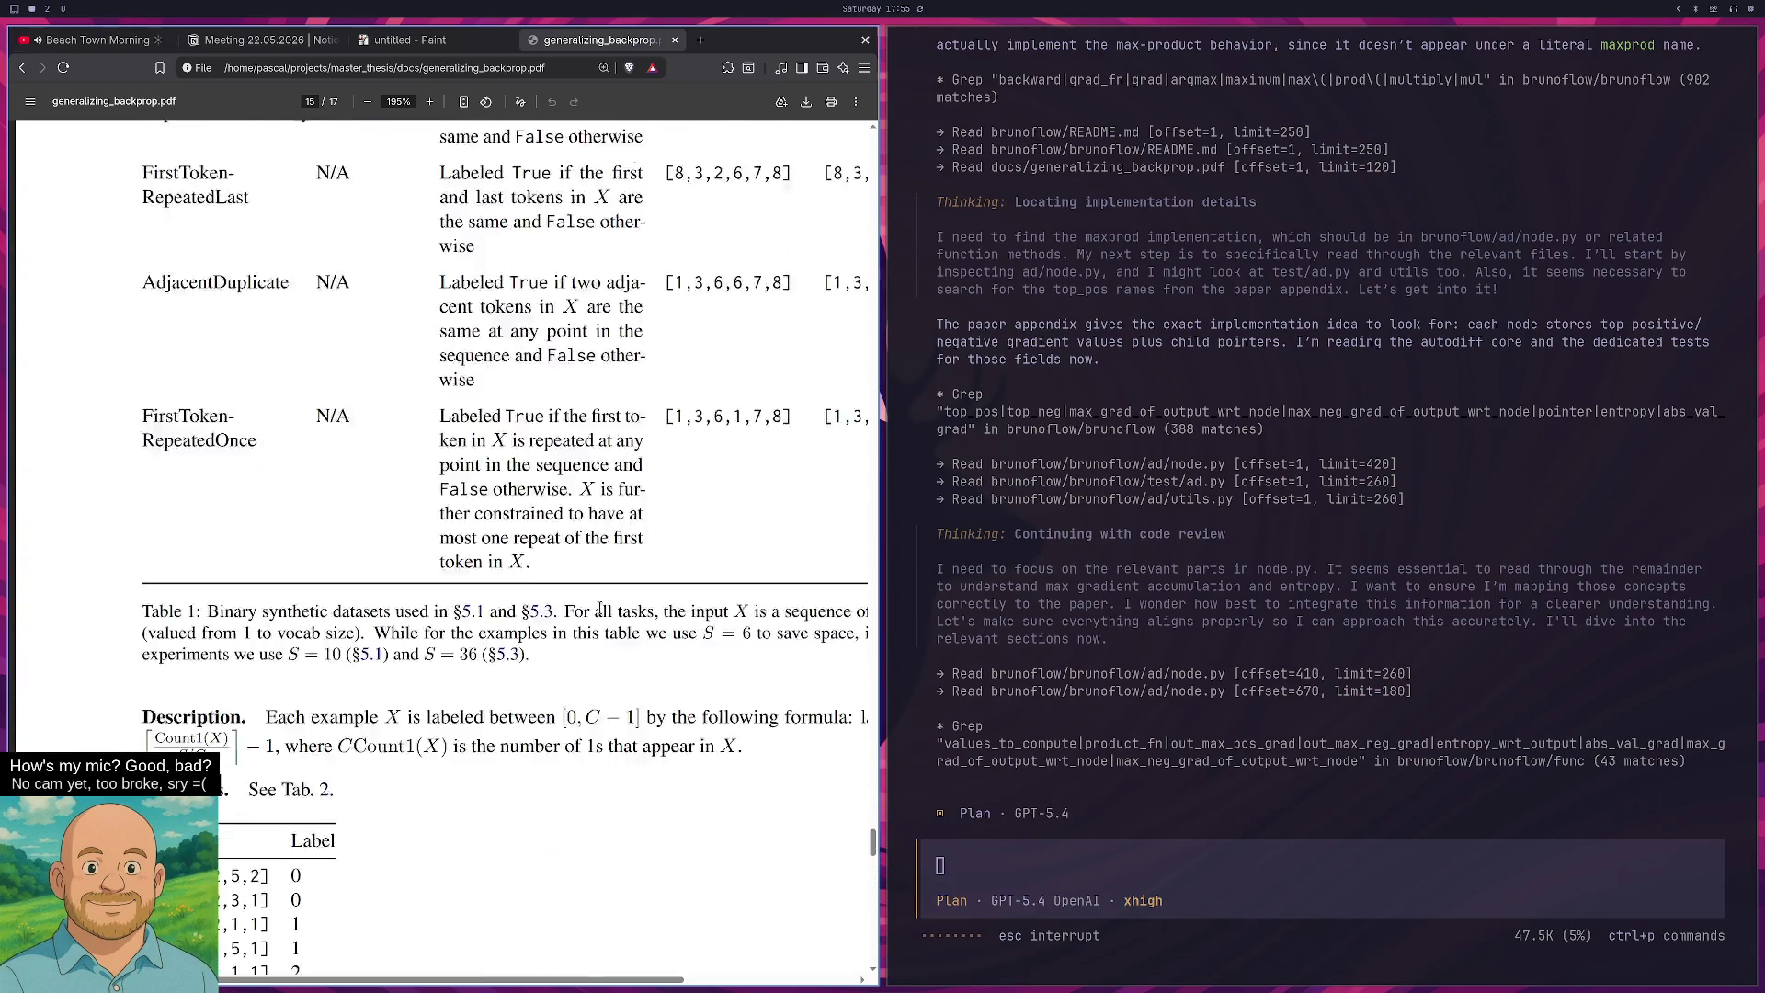
scroll(590, 688, up, 5)
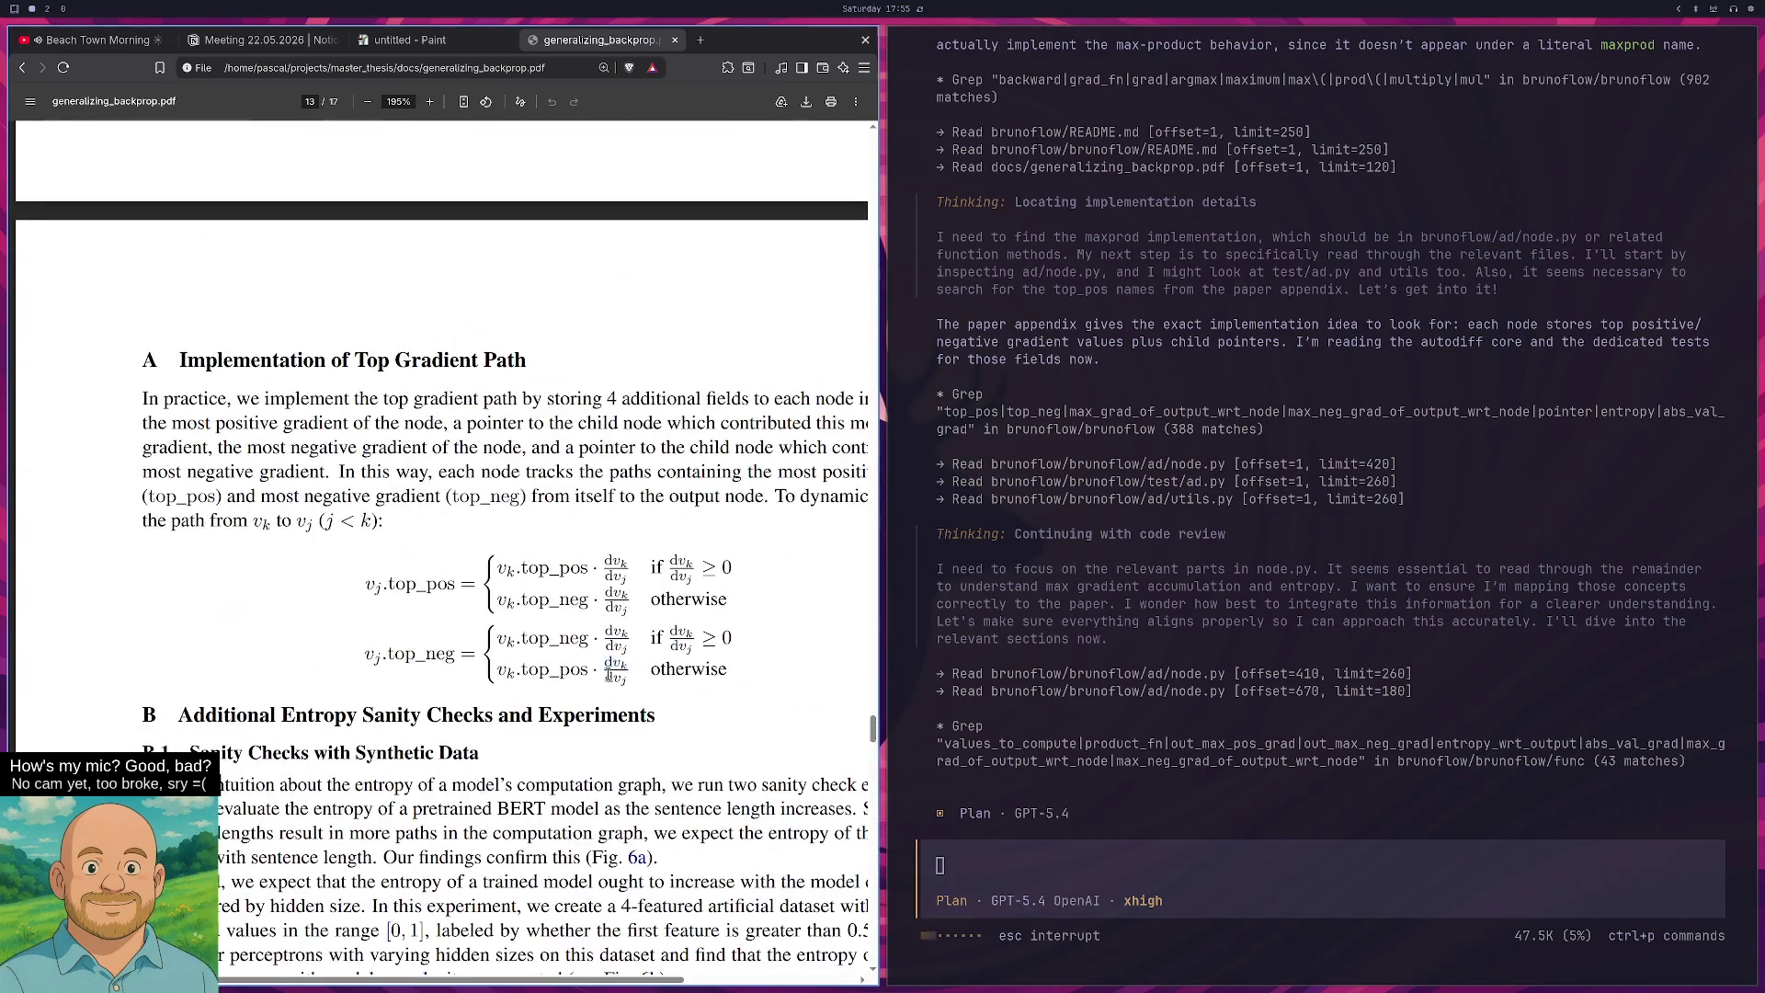
Search the paper for 'reconst', clear it, and show Appendix A full screen.
key(ctrl+f)
text(reconst)
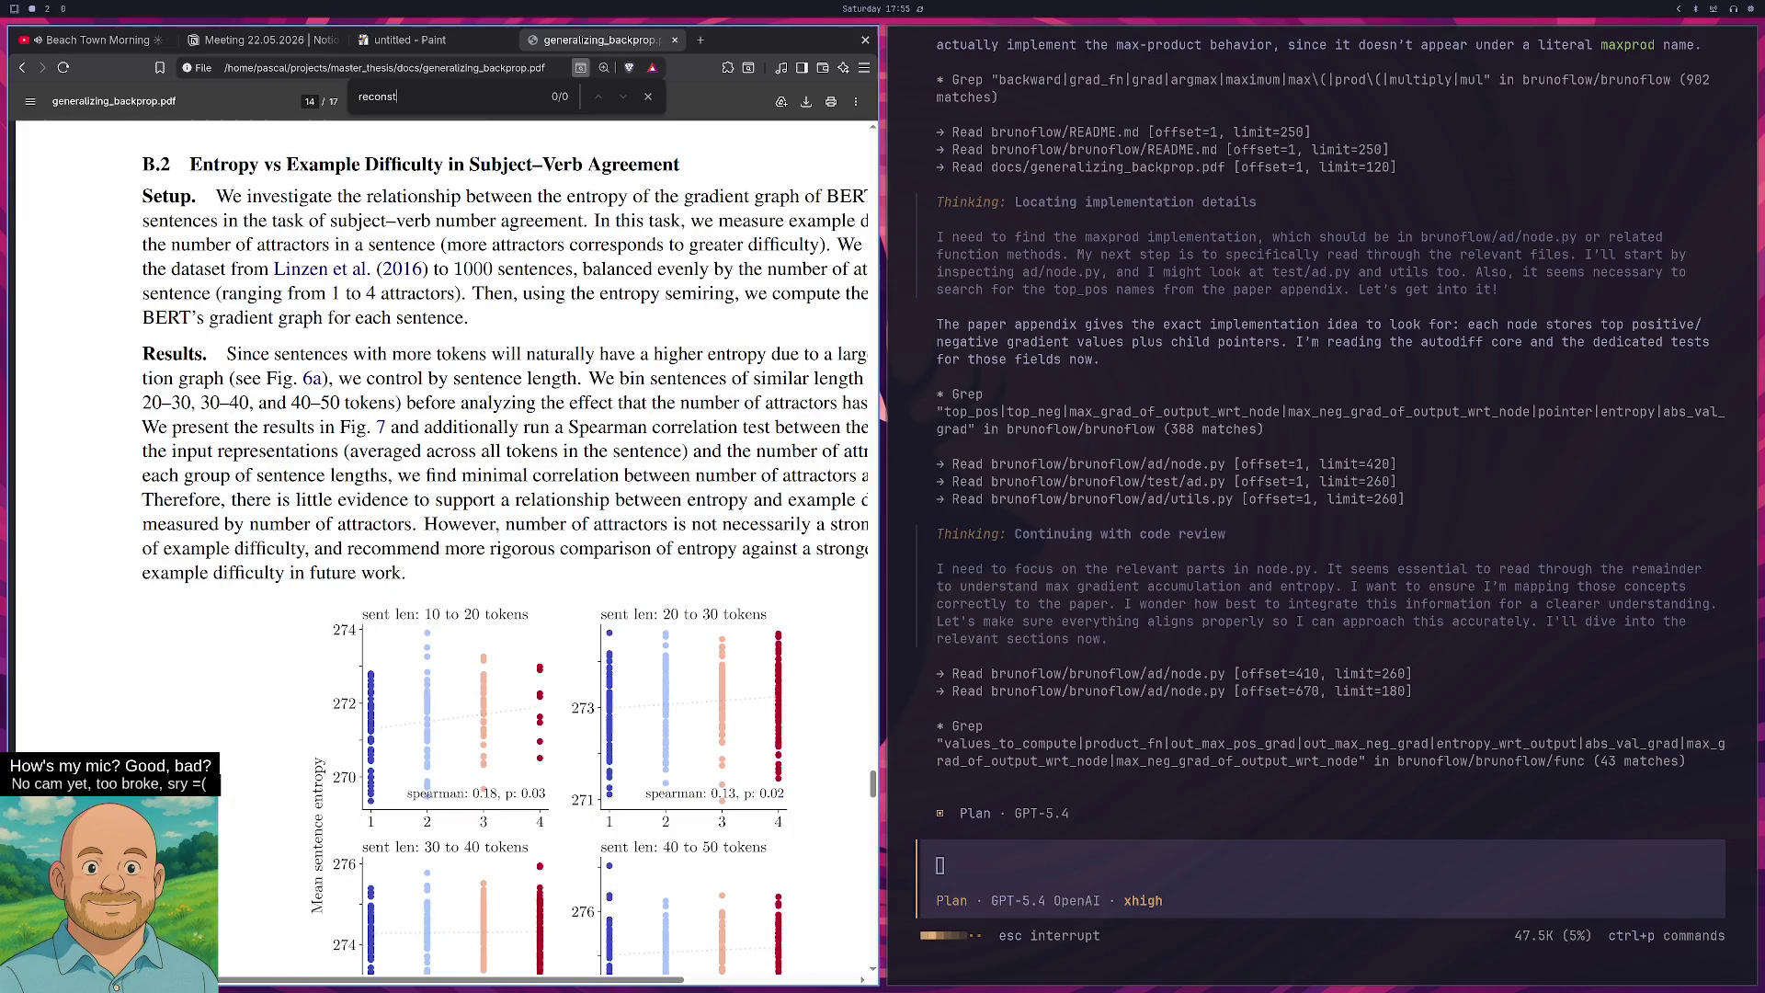
key(BackSpace)
key(BackSpace)
key(BackSpace)
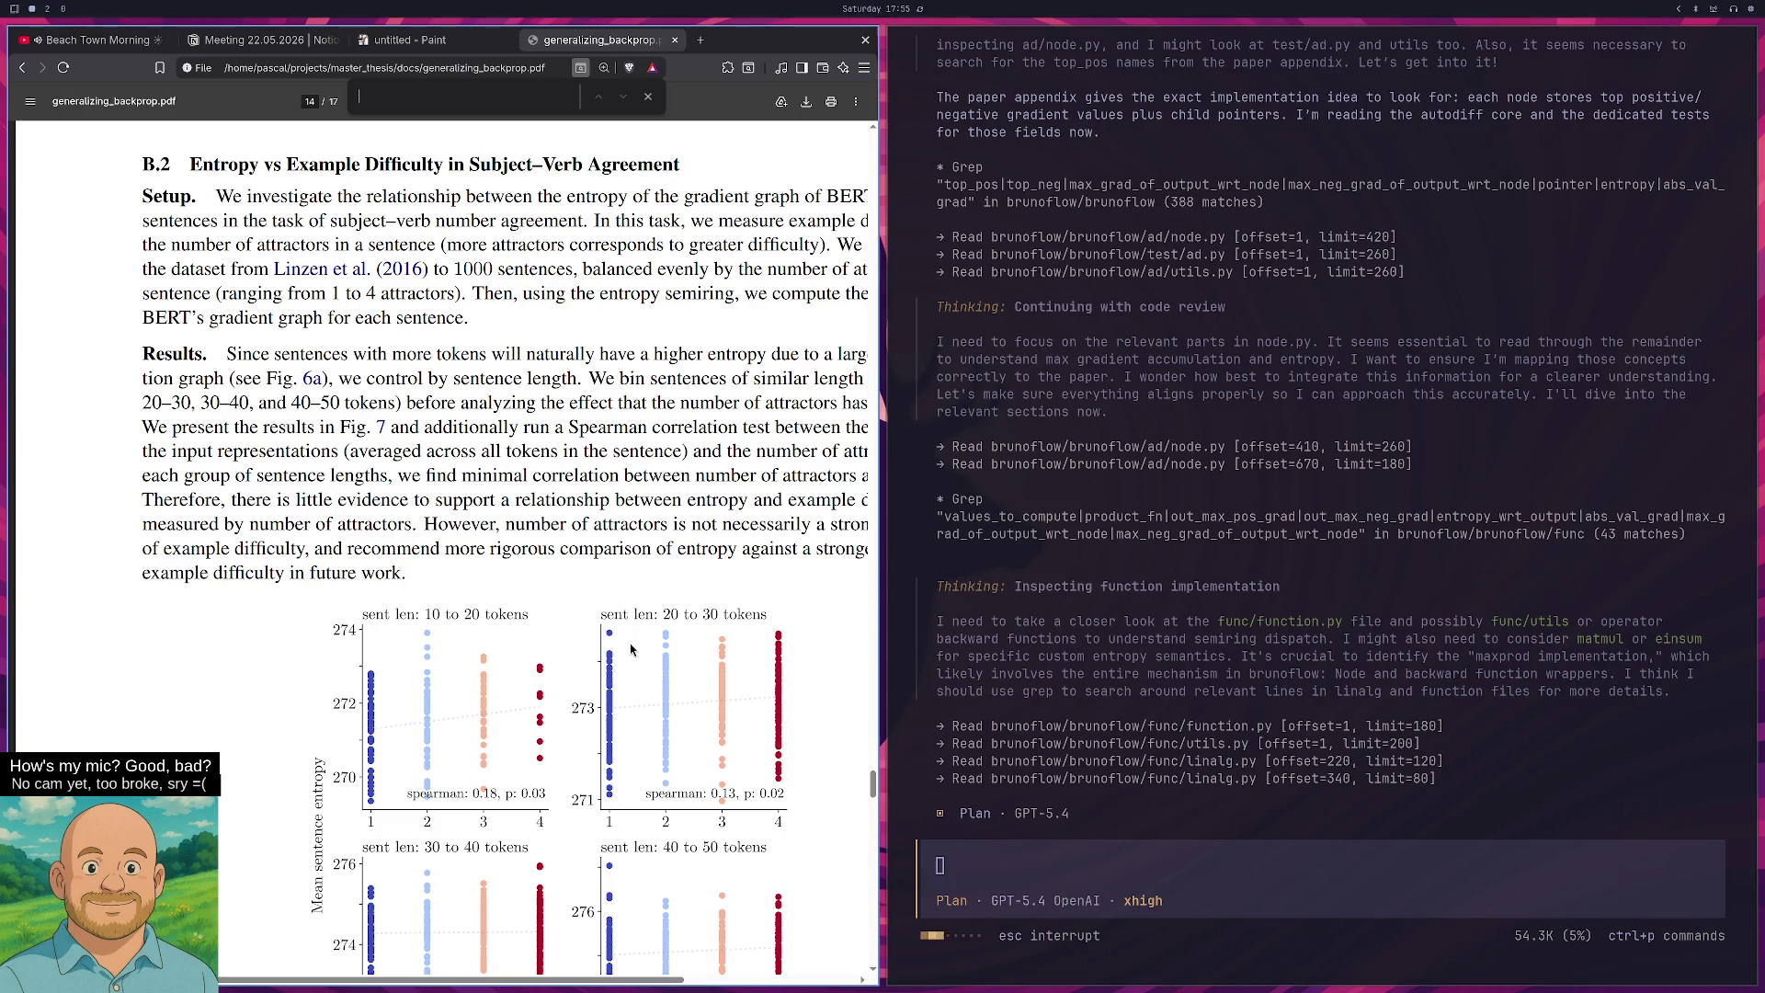
scroll(632, 649, down, 10)
scroll(631, 664, up, 10)
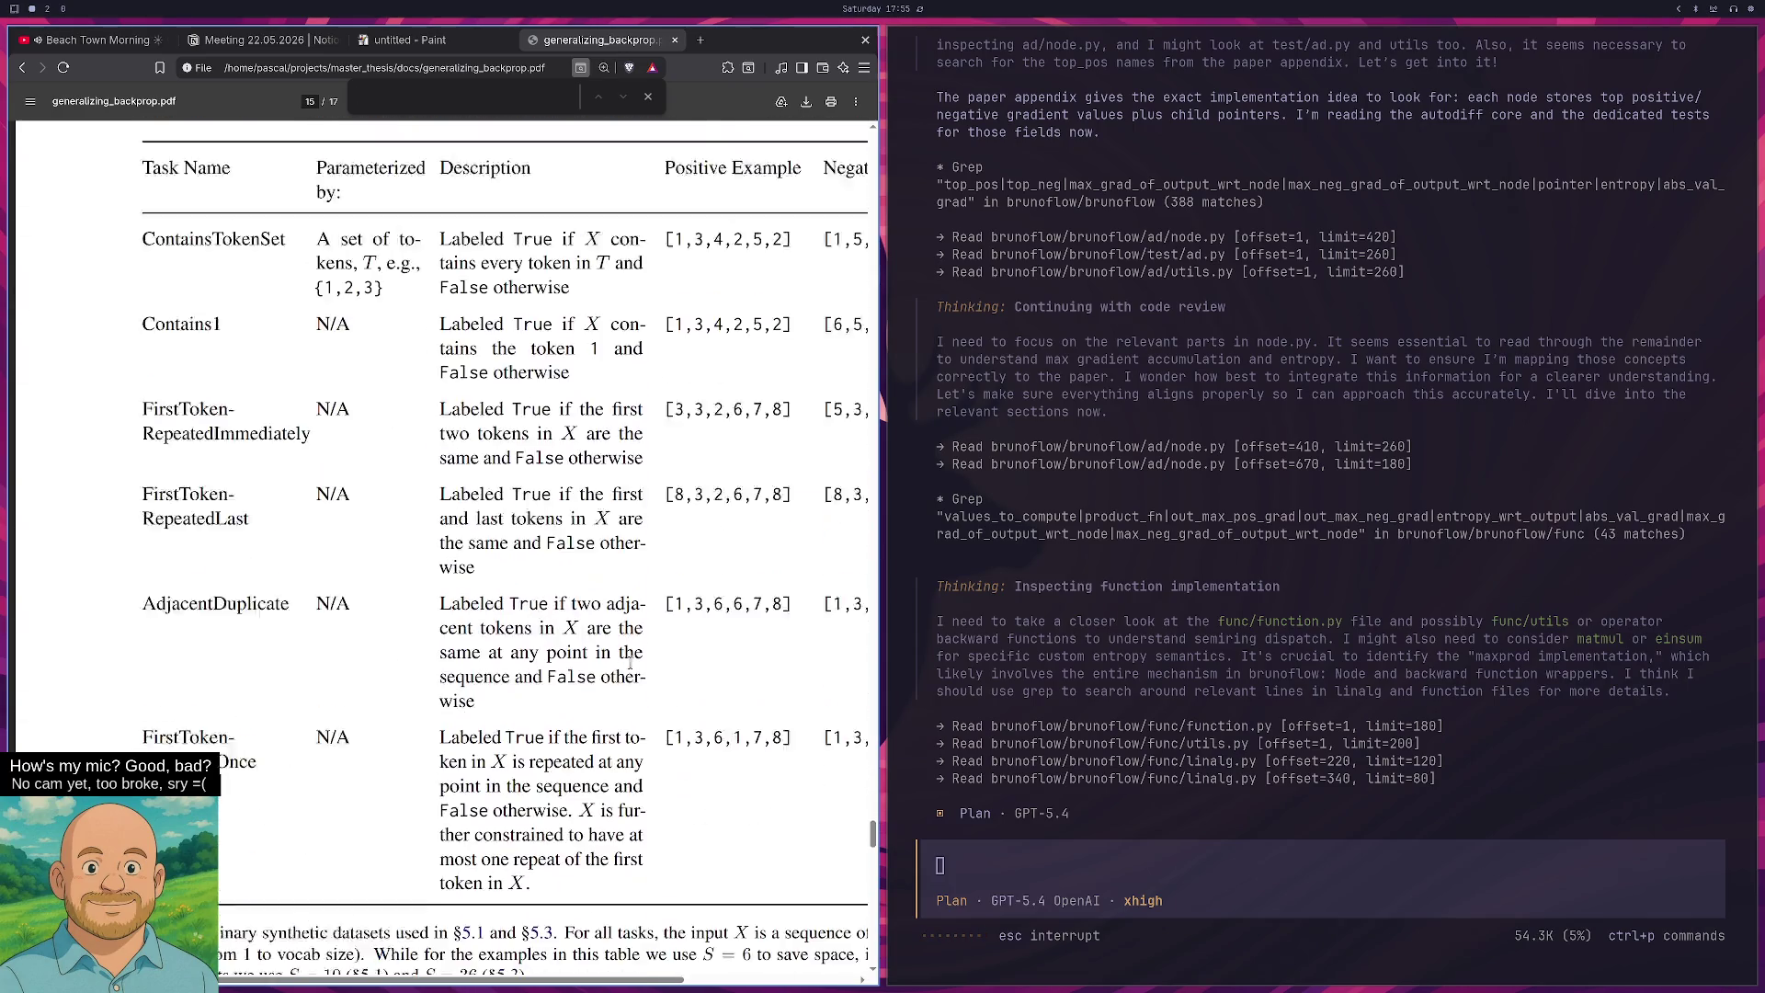
scroll(580, 690, up, 5)
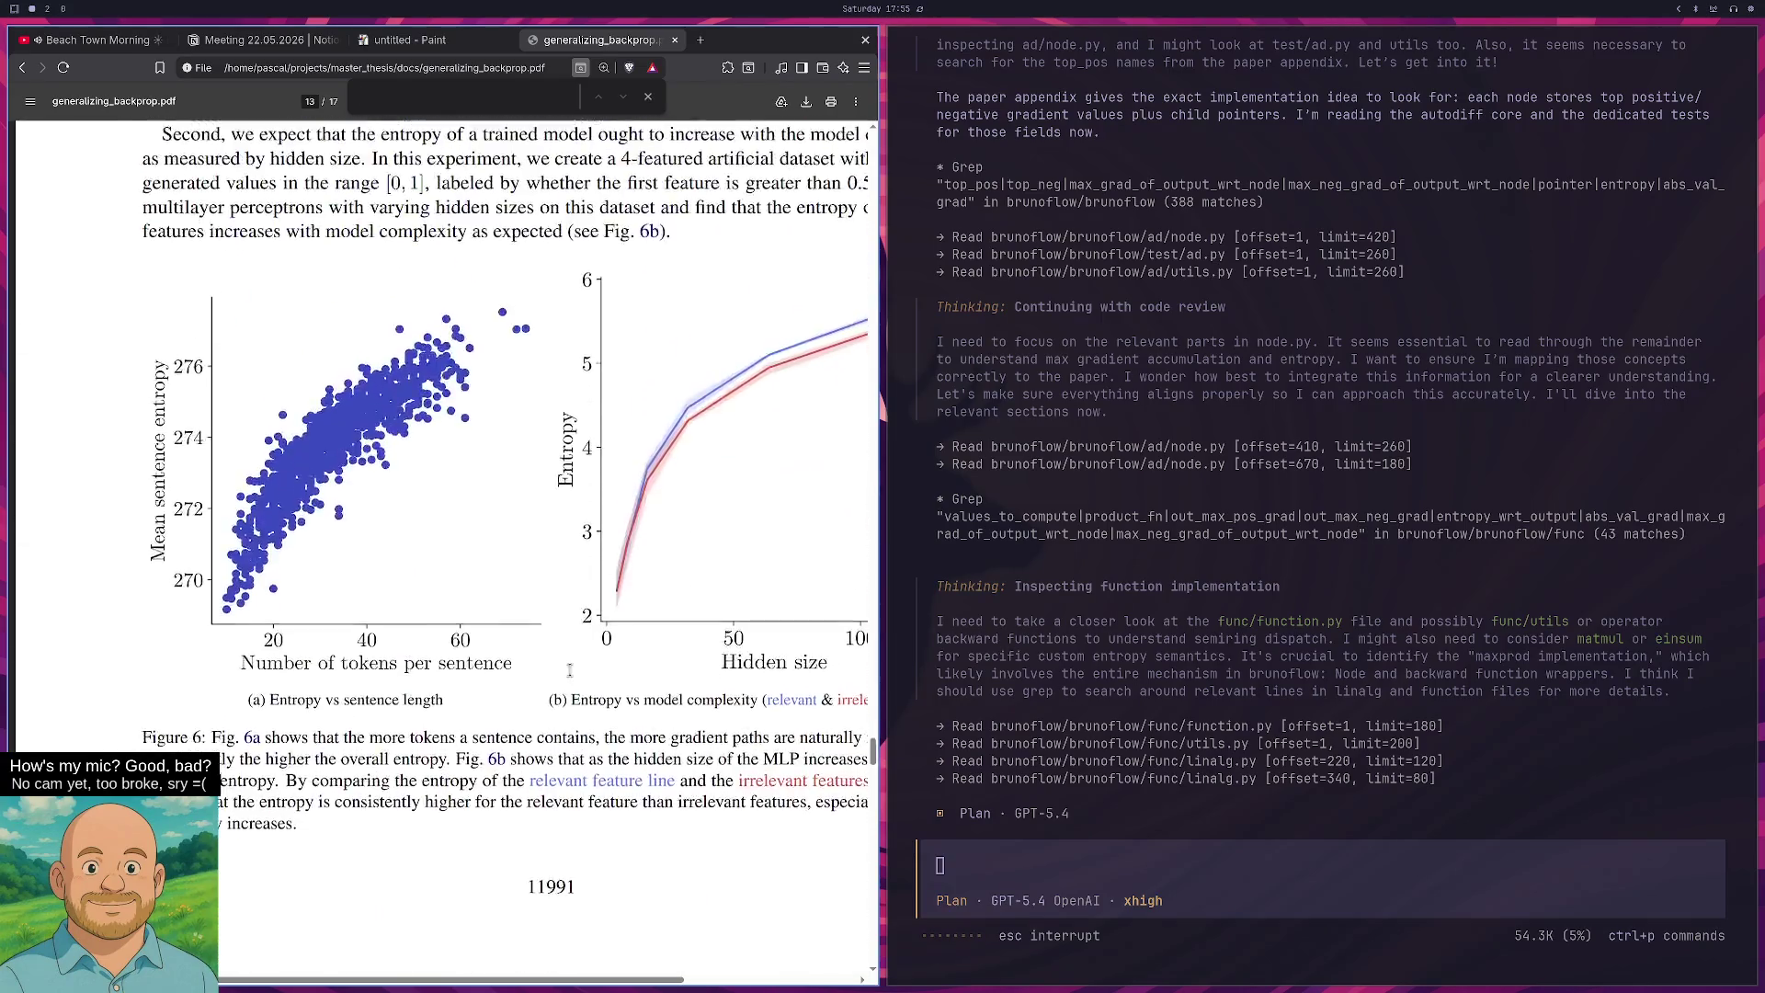
key(F11)
scroll(529, 551, up, 3)
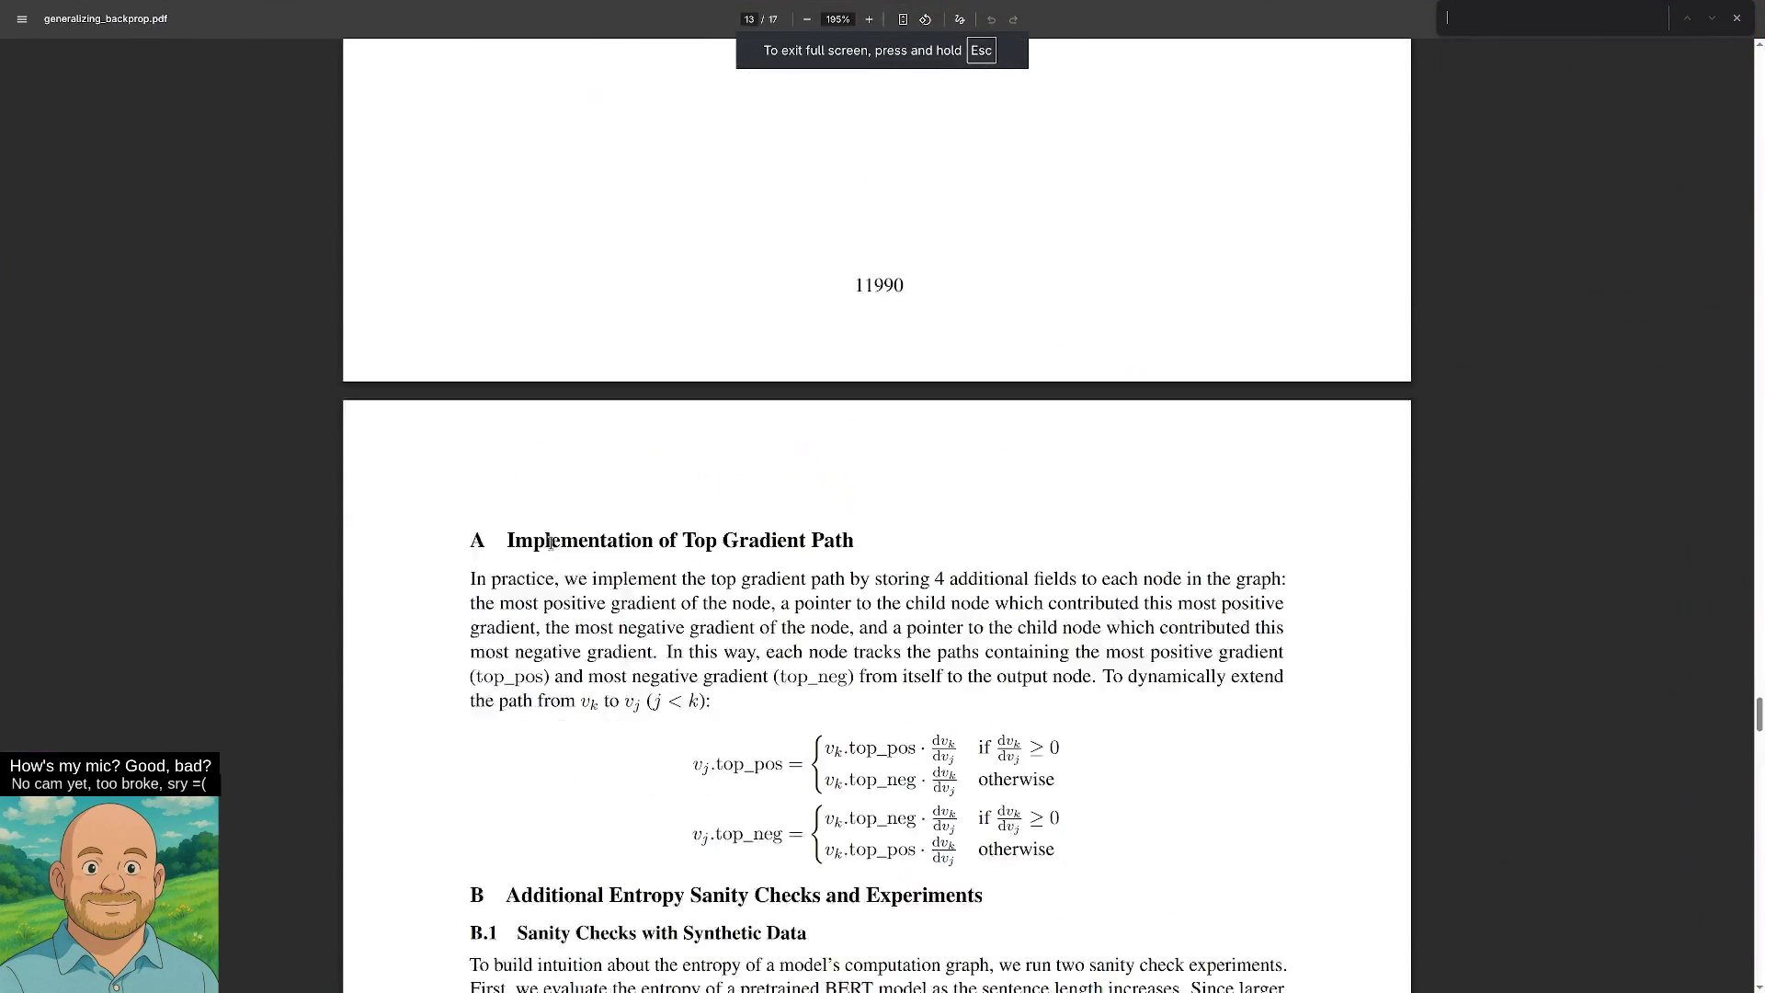
scroll(621, 401, down, 1)
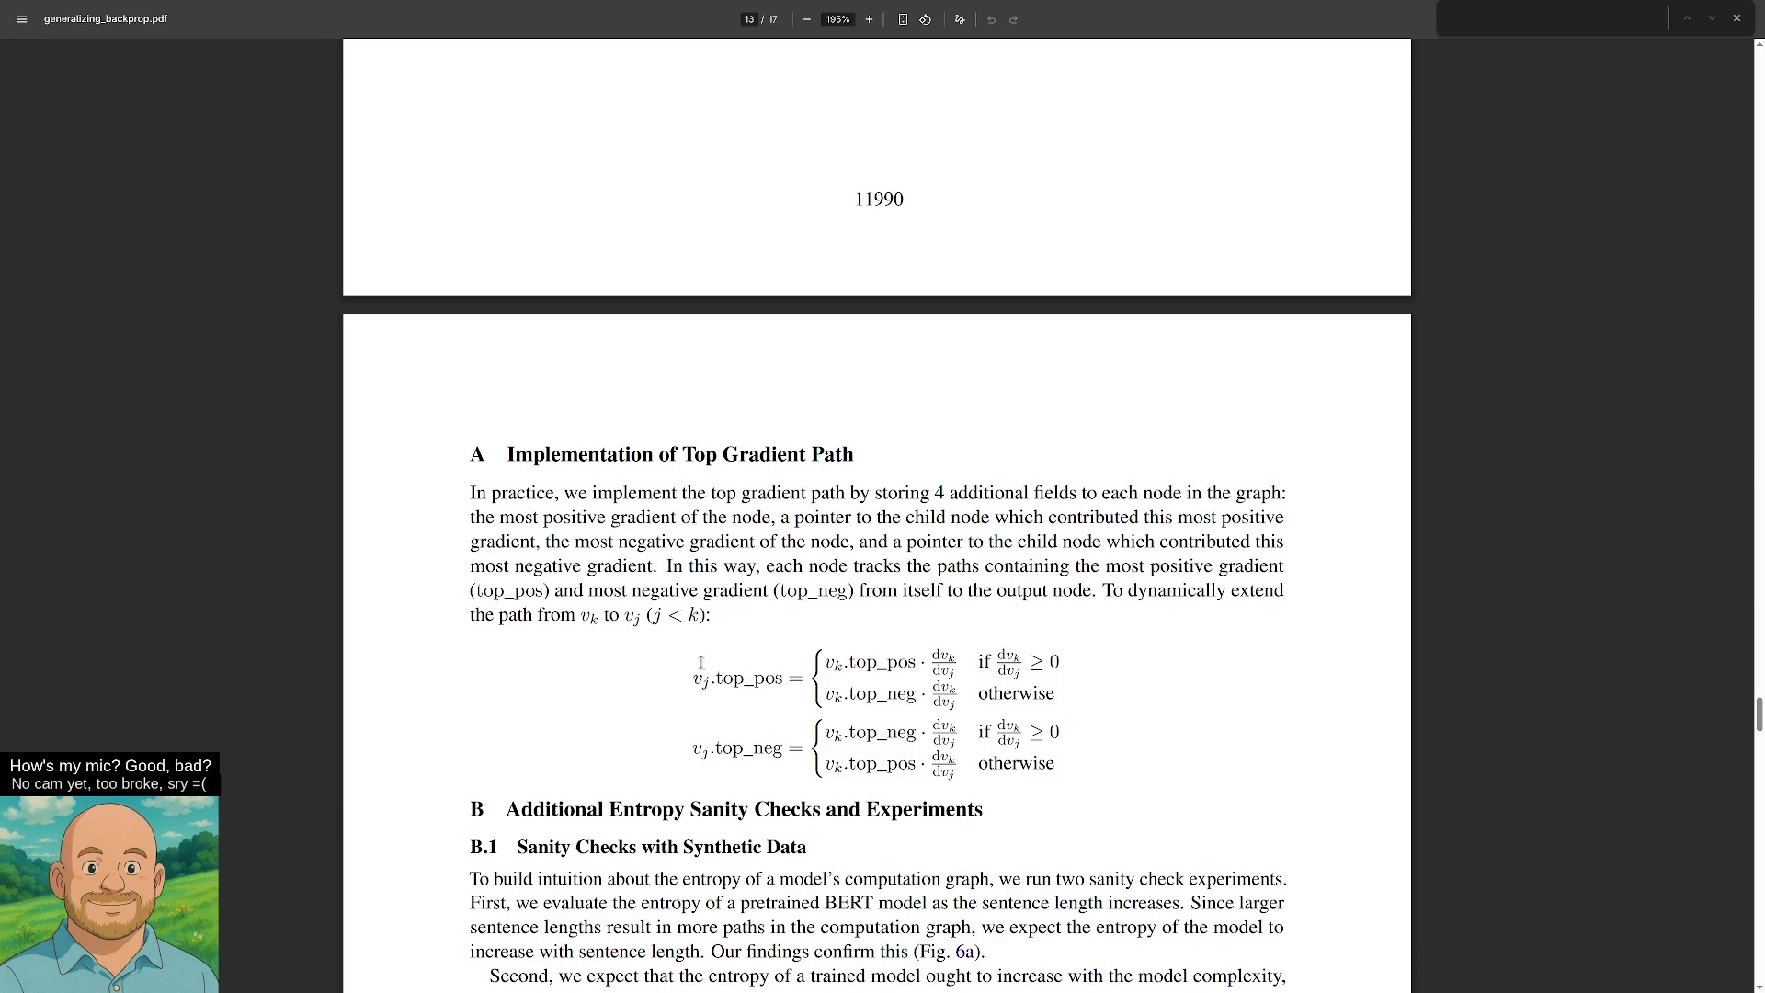
drag(711, 681, 696, 678)
click(703, 680)
double_click(657, 616)
double_click(589, 617)
double_click(637, 619)
drag(692, 680, 788, 680)
click(786, 679)
drag(692, 680, 706, 683)
drag(715, 681, 782, 685)
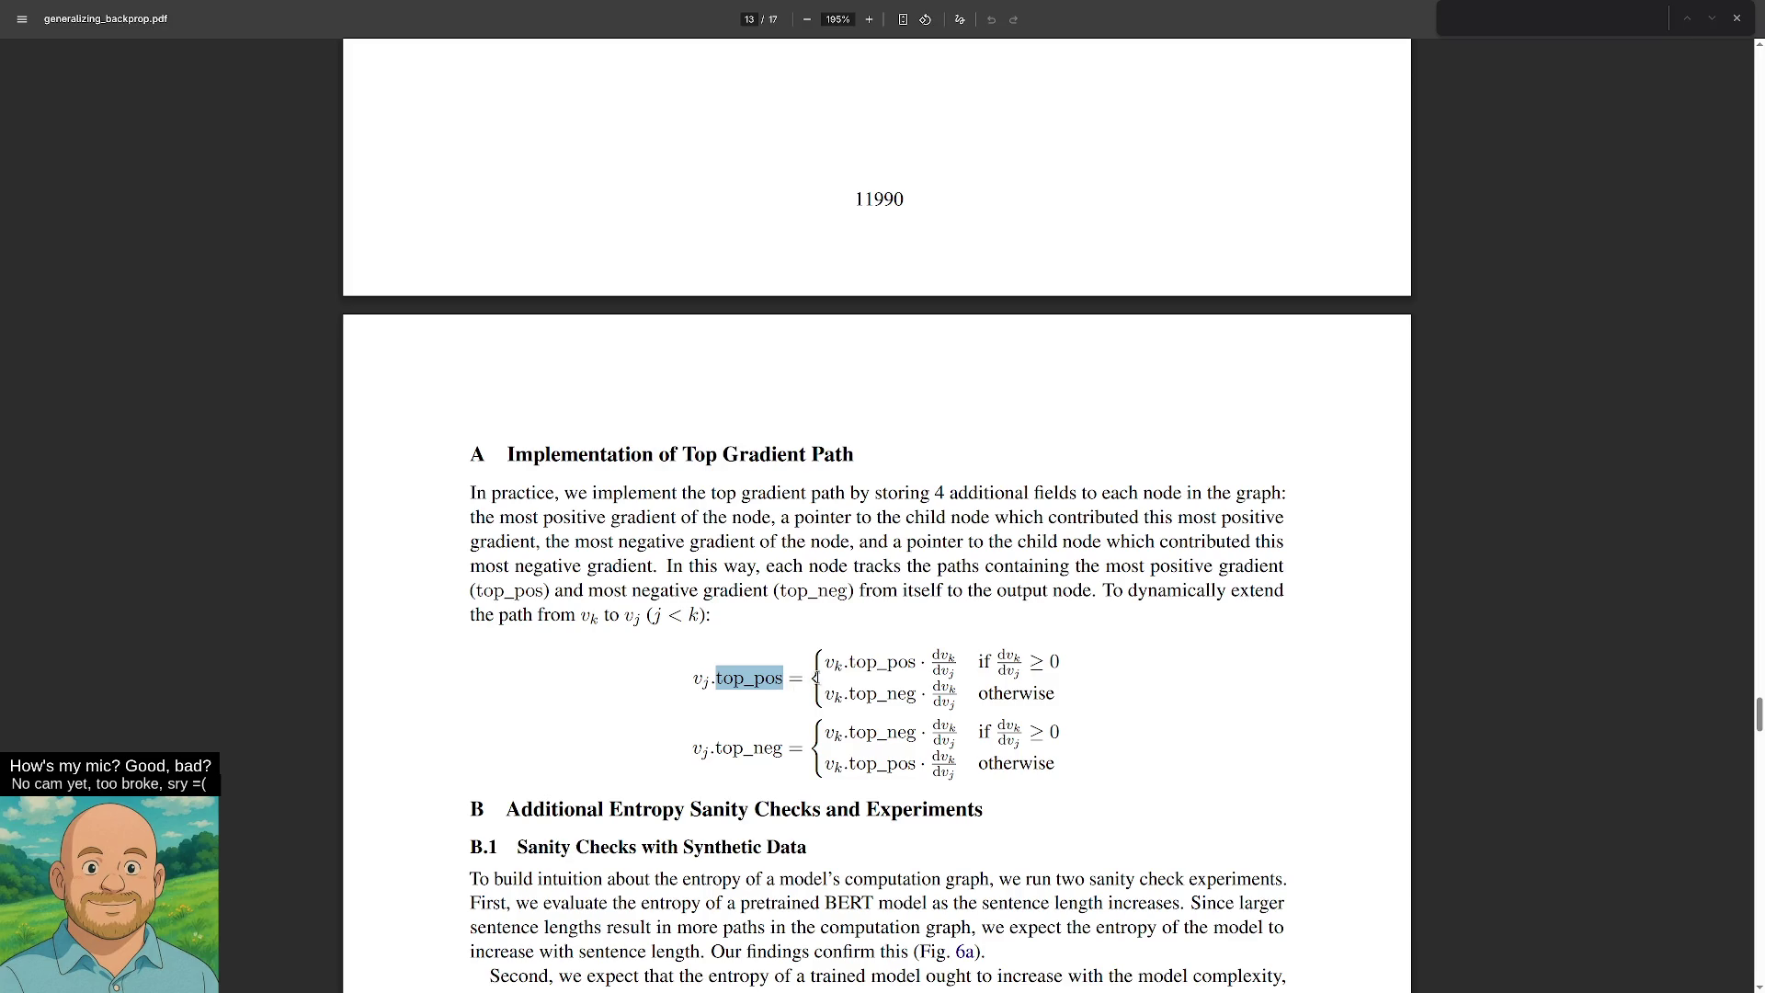
drag(692, 683, 706, 684)
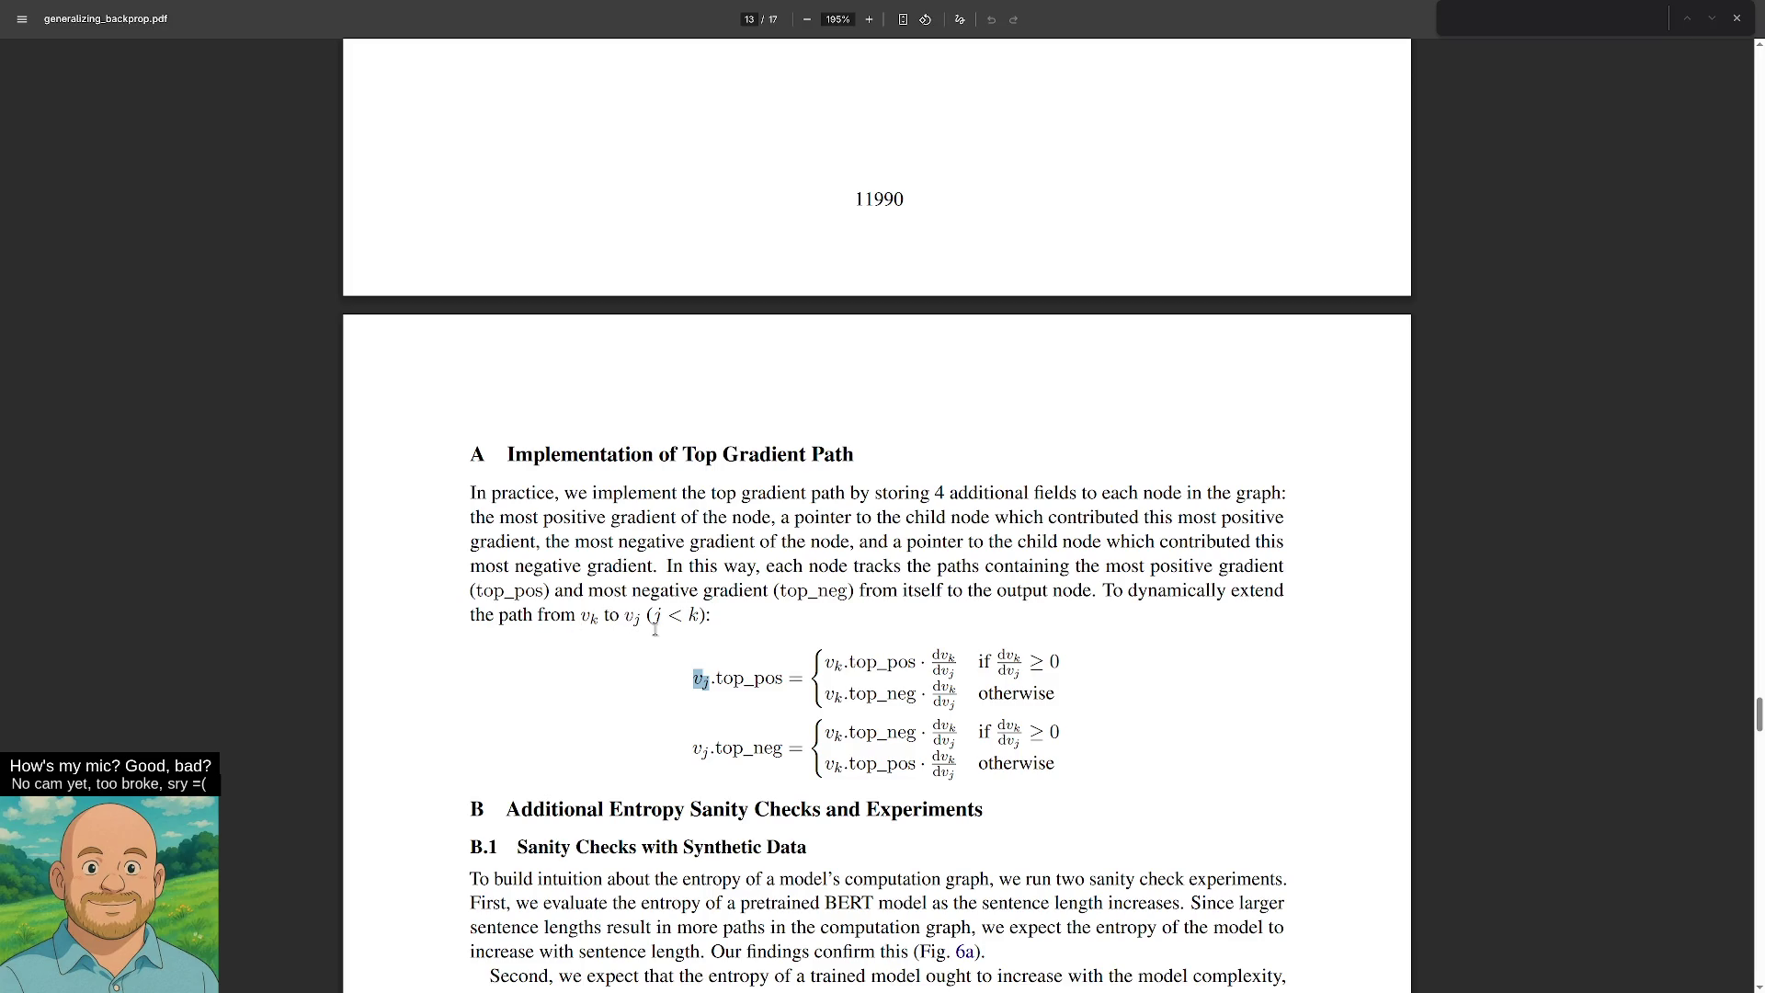
click(707, 684)
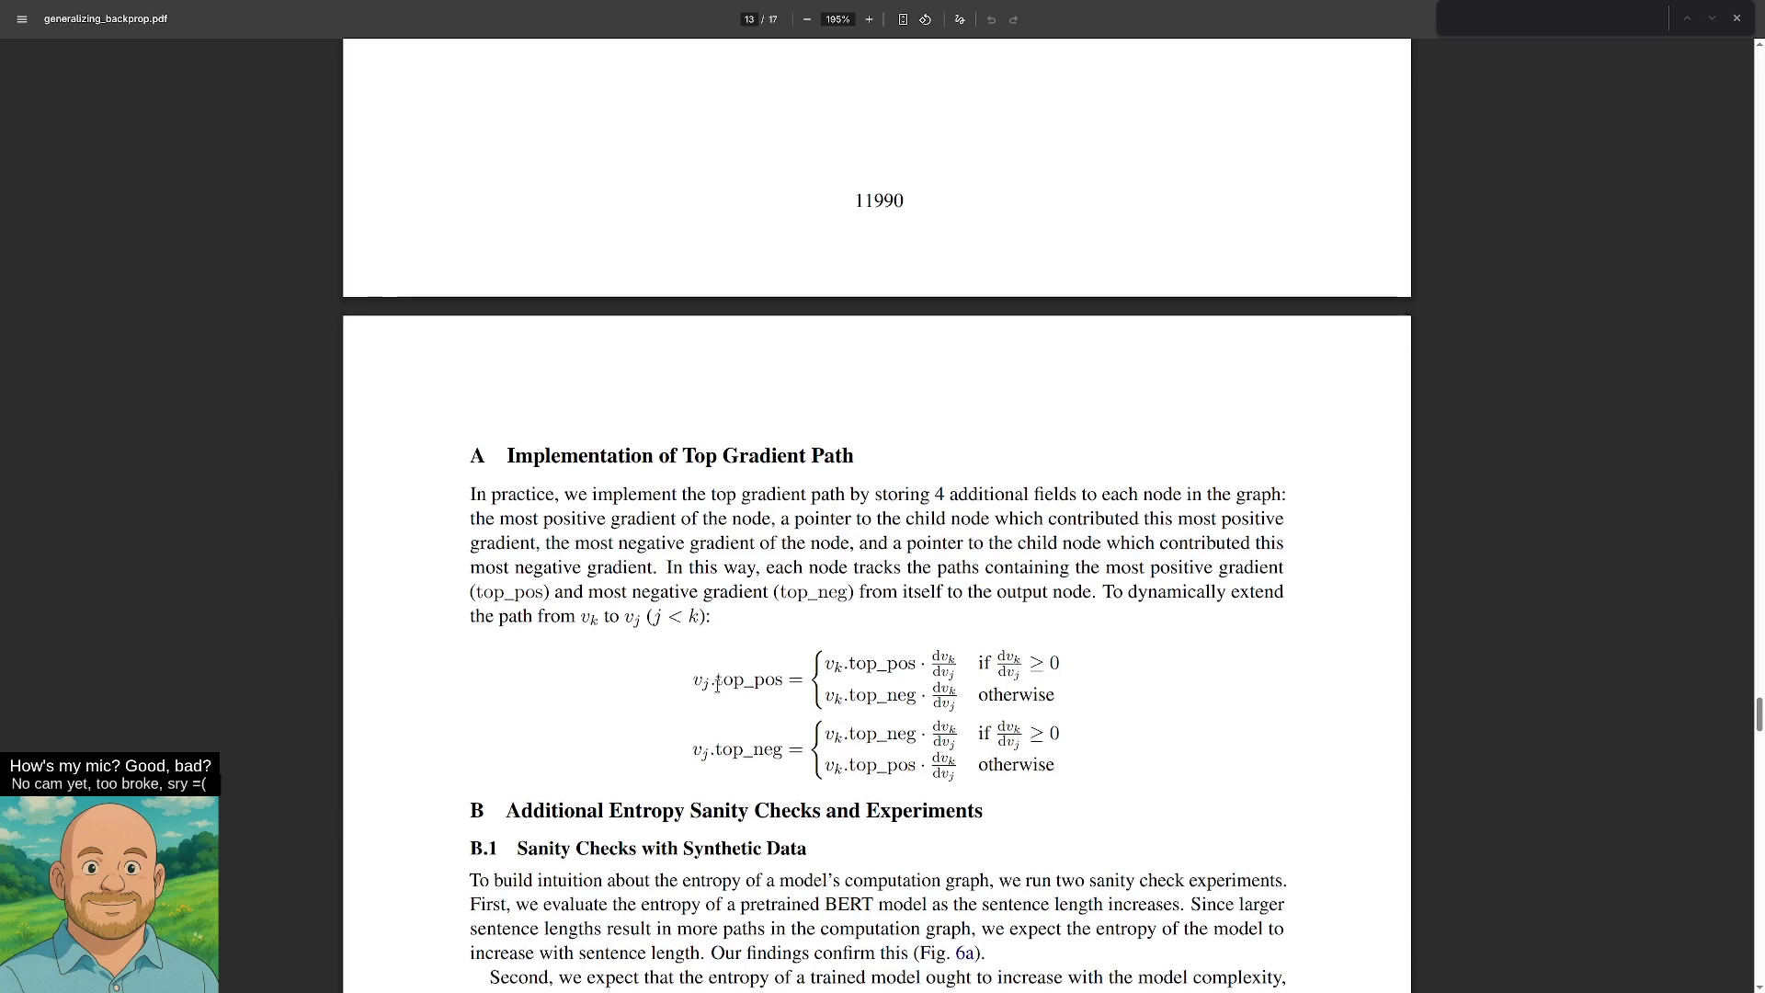
Scroll back up to page 1 of generalizing_backprop.pdf, showing the abstract and Introduction.
scroll(909, 577, up, 20)
scroll(910, 566, up, 15)
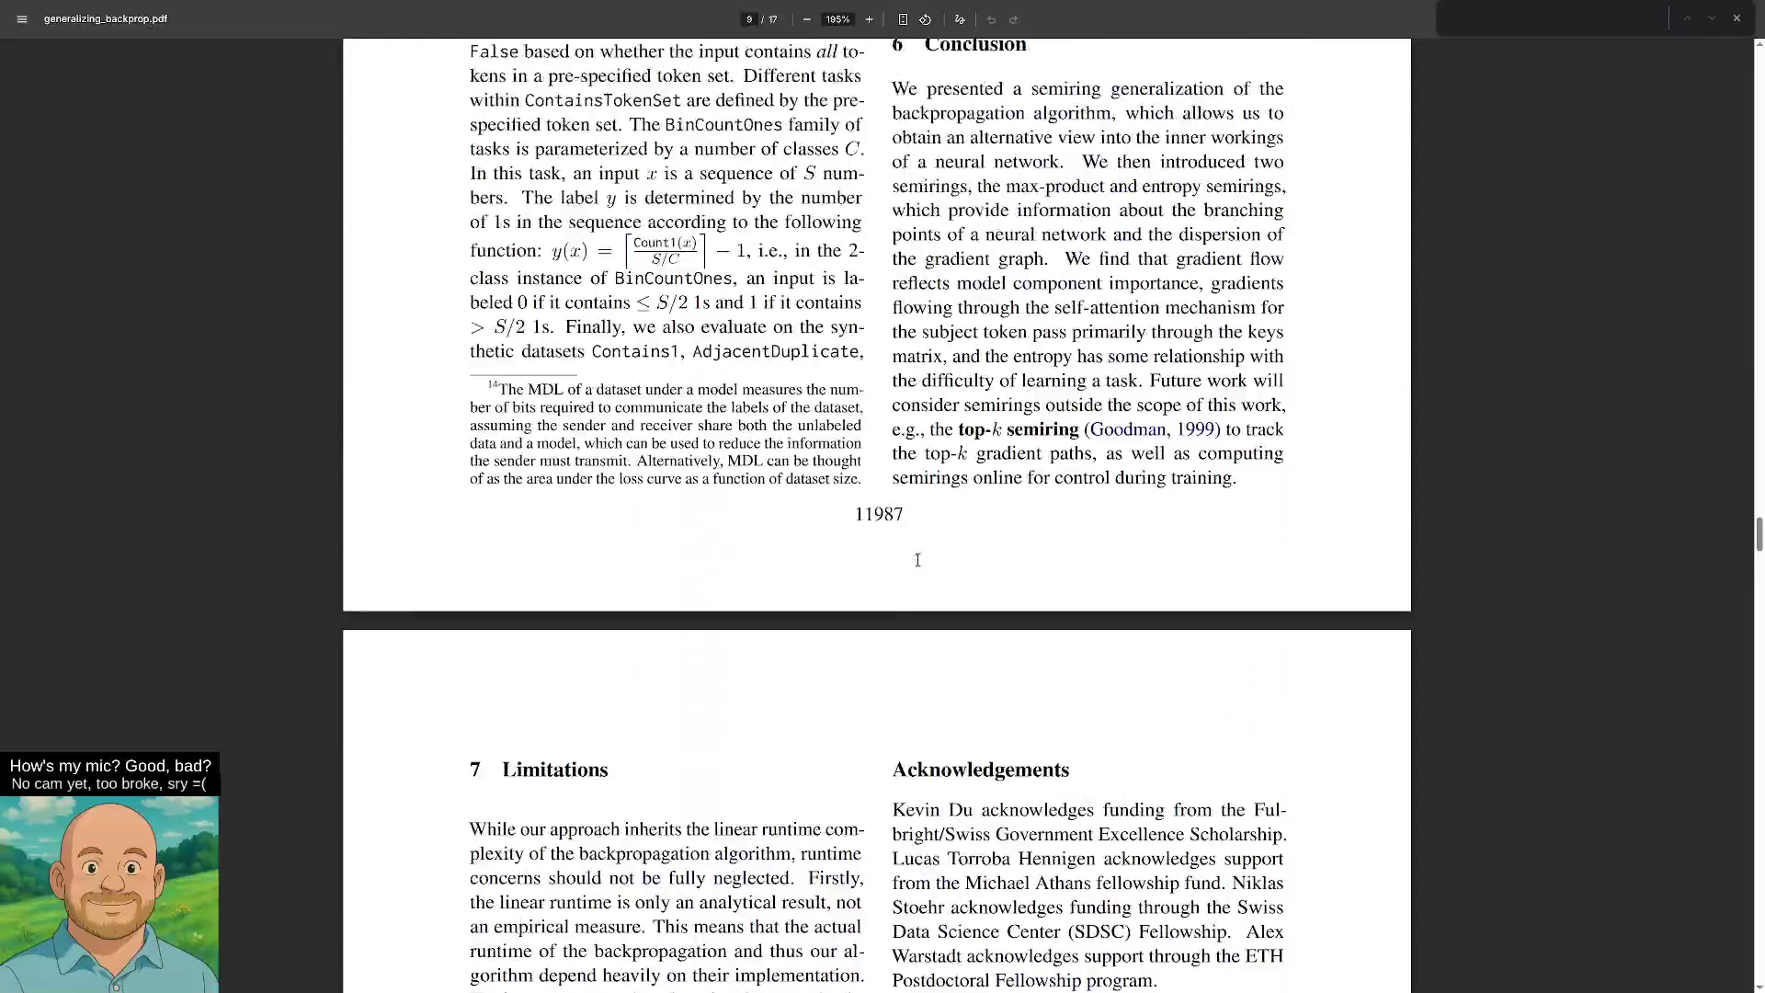
scroll(915, 566, up, 5)
scroll(914, 565, up, 20)
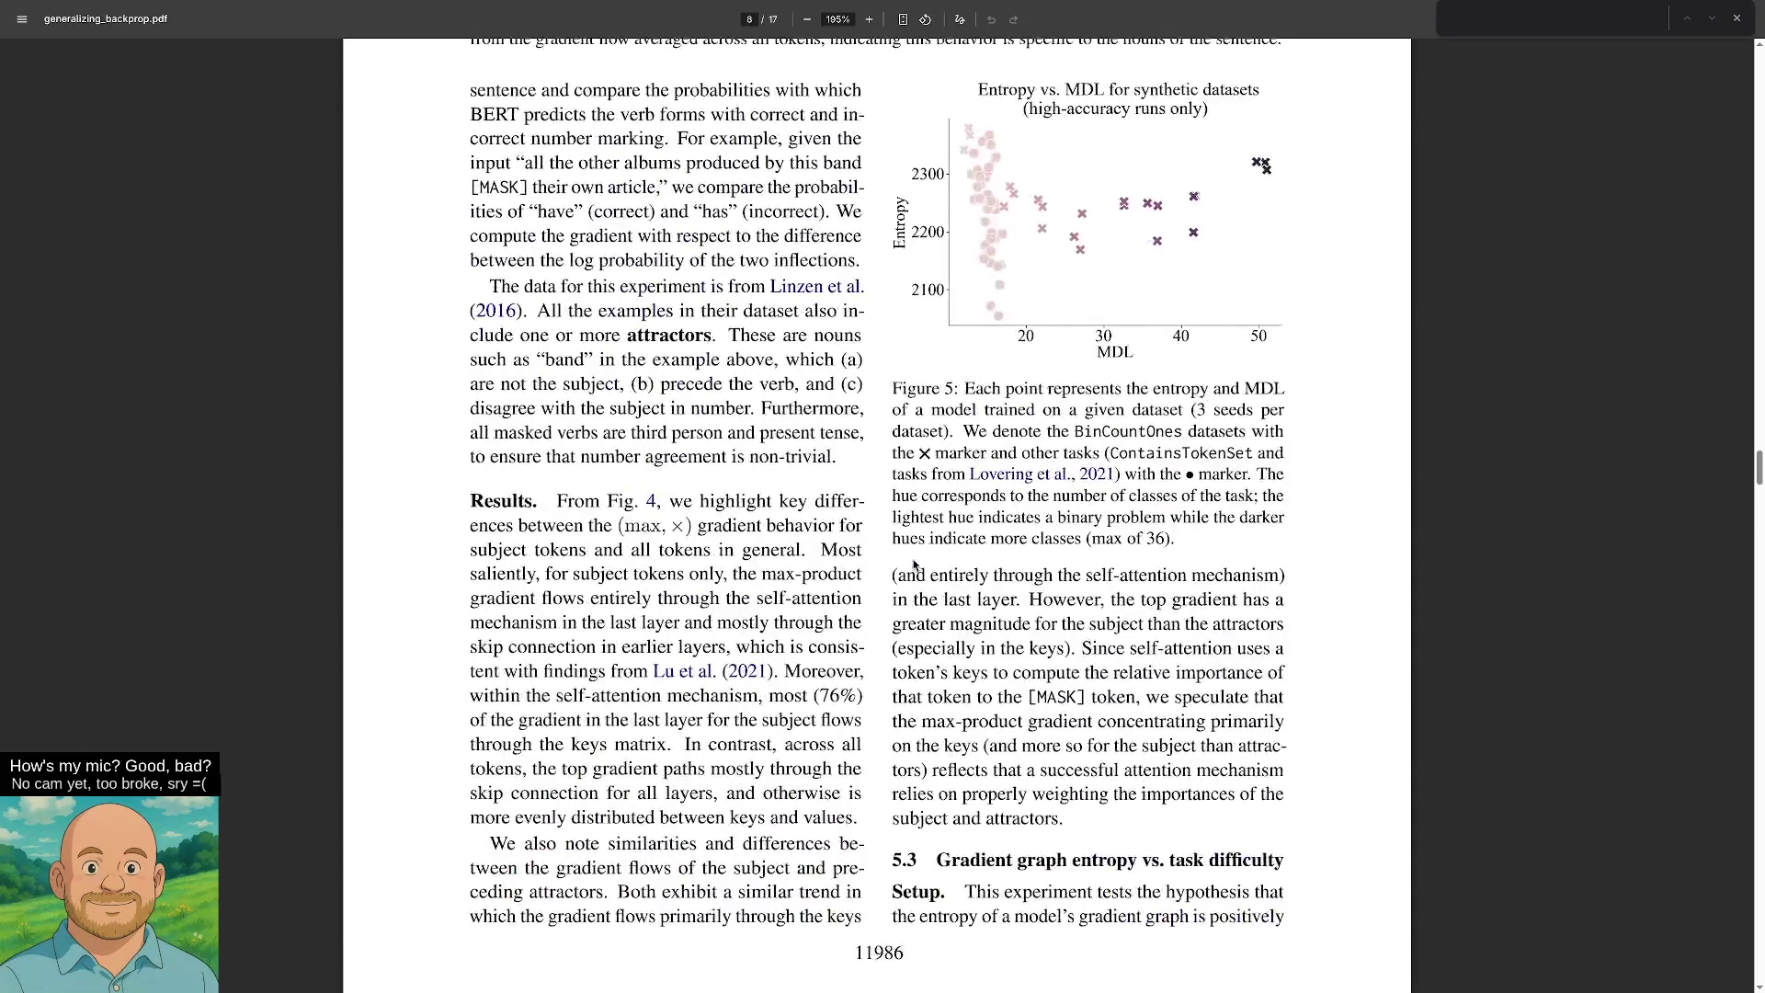
scroll(917, 577, up, 20)
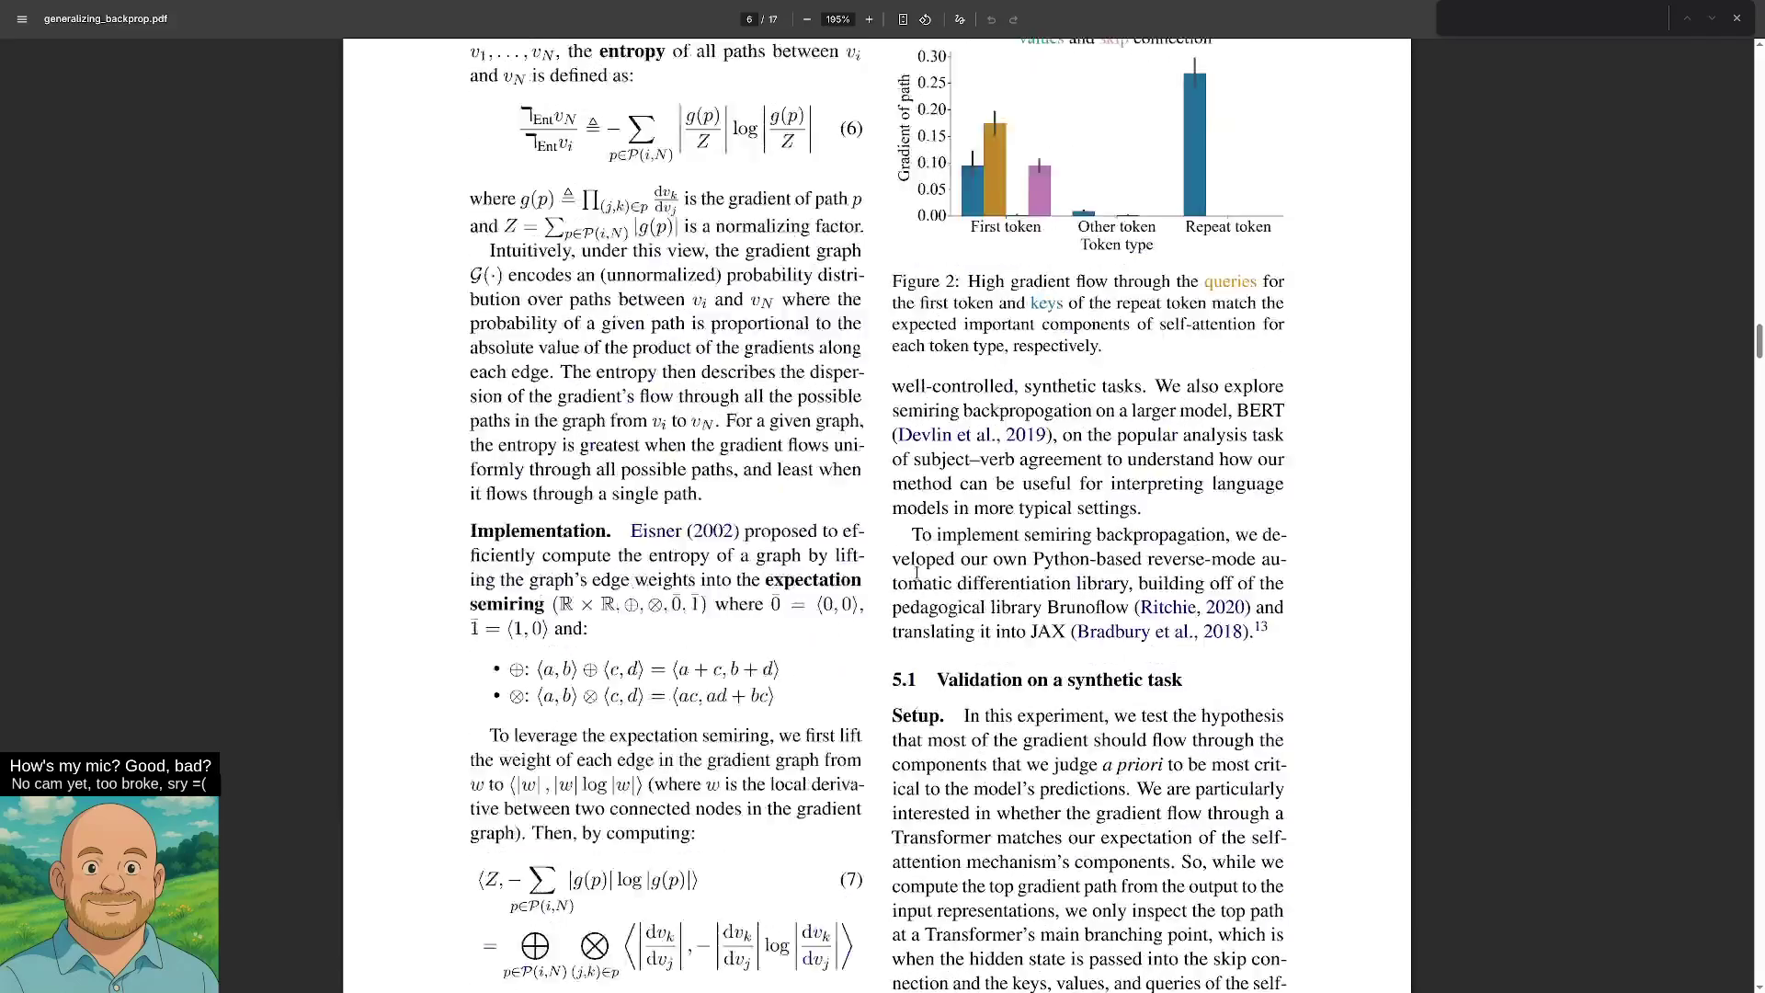
scroll(929, 562, up, 6)
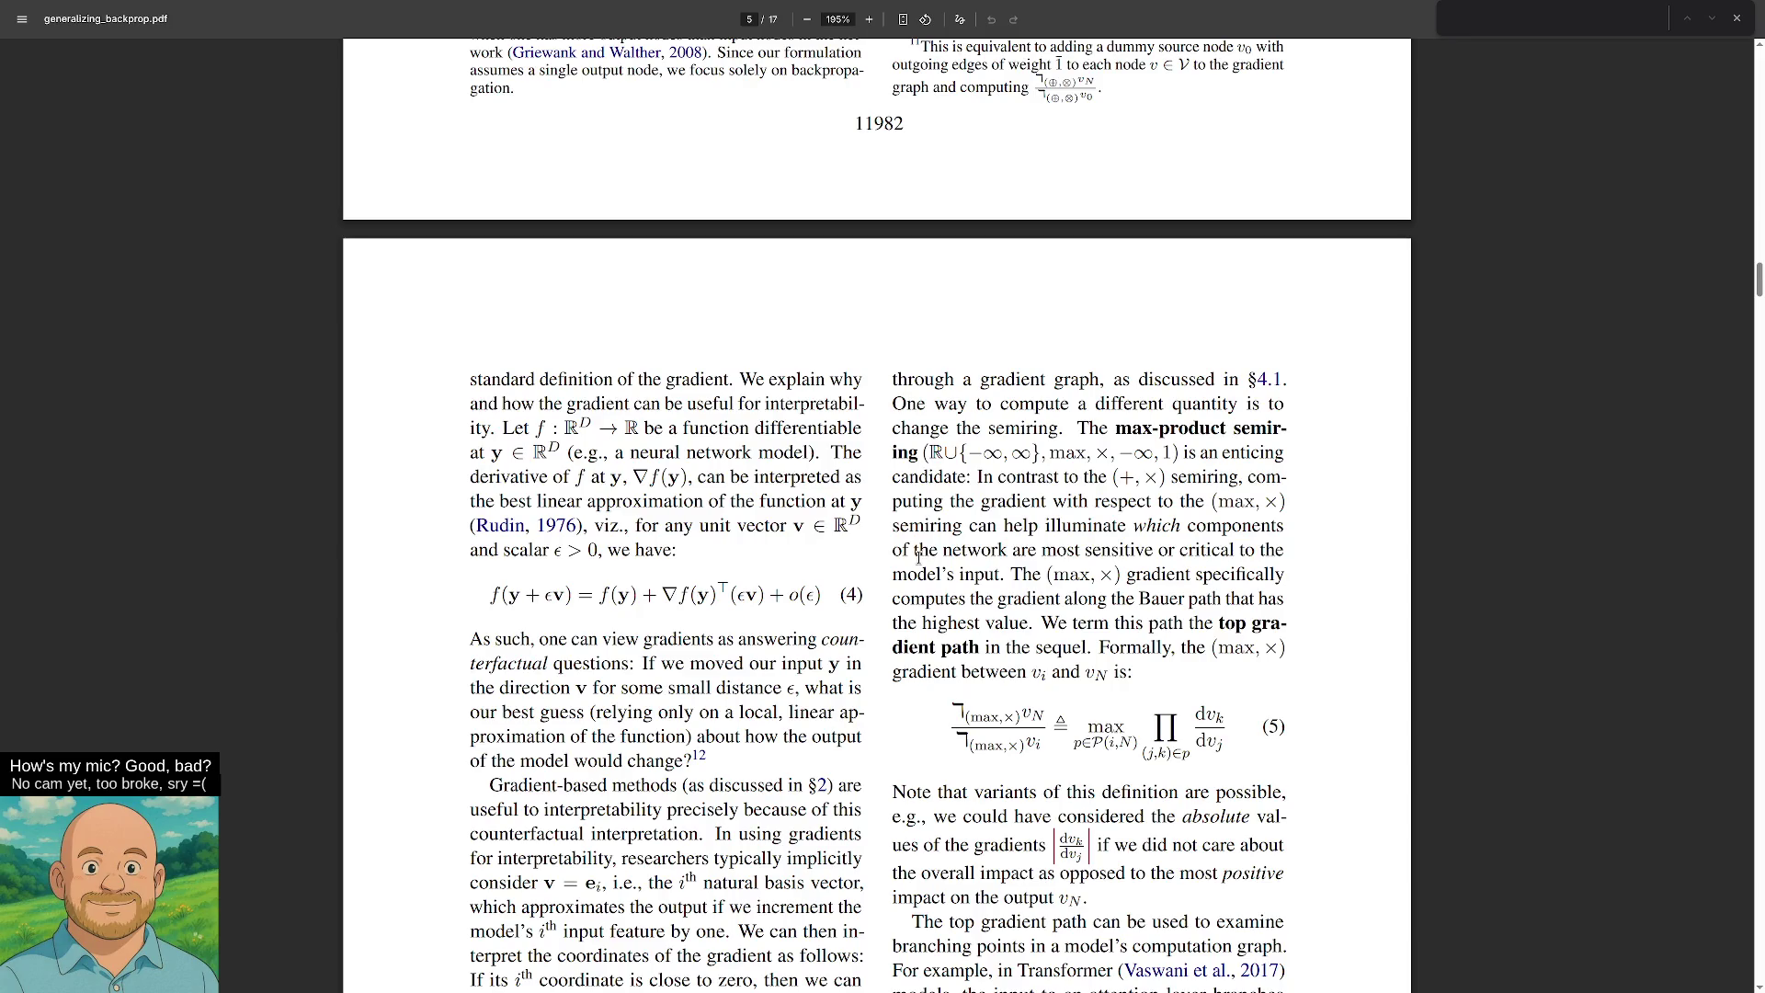
scroll(918, 556, up, 11)
scroll(918, 557, up, 4)
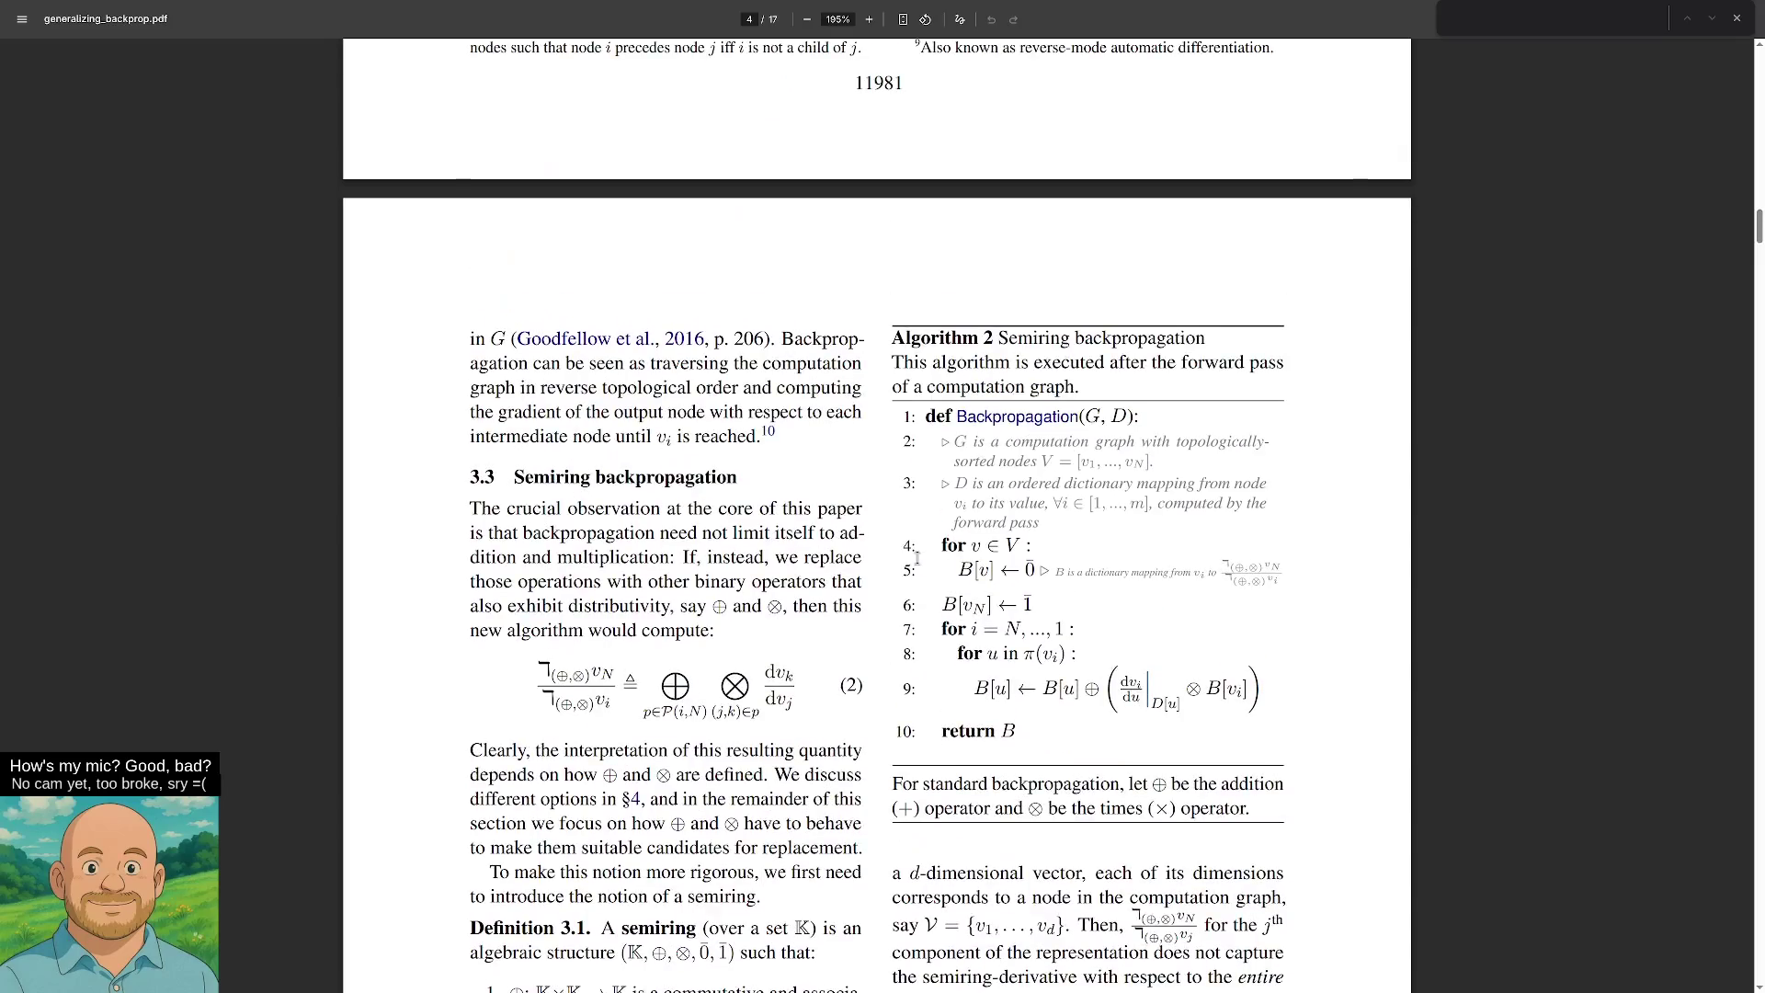
scroll(917, 557, up, 8)
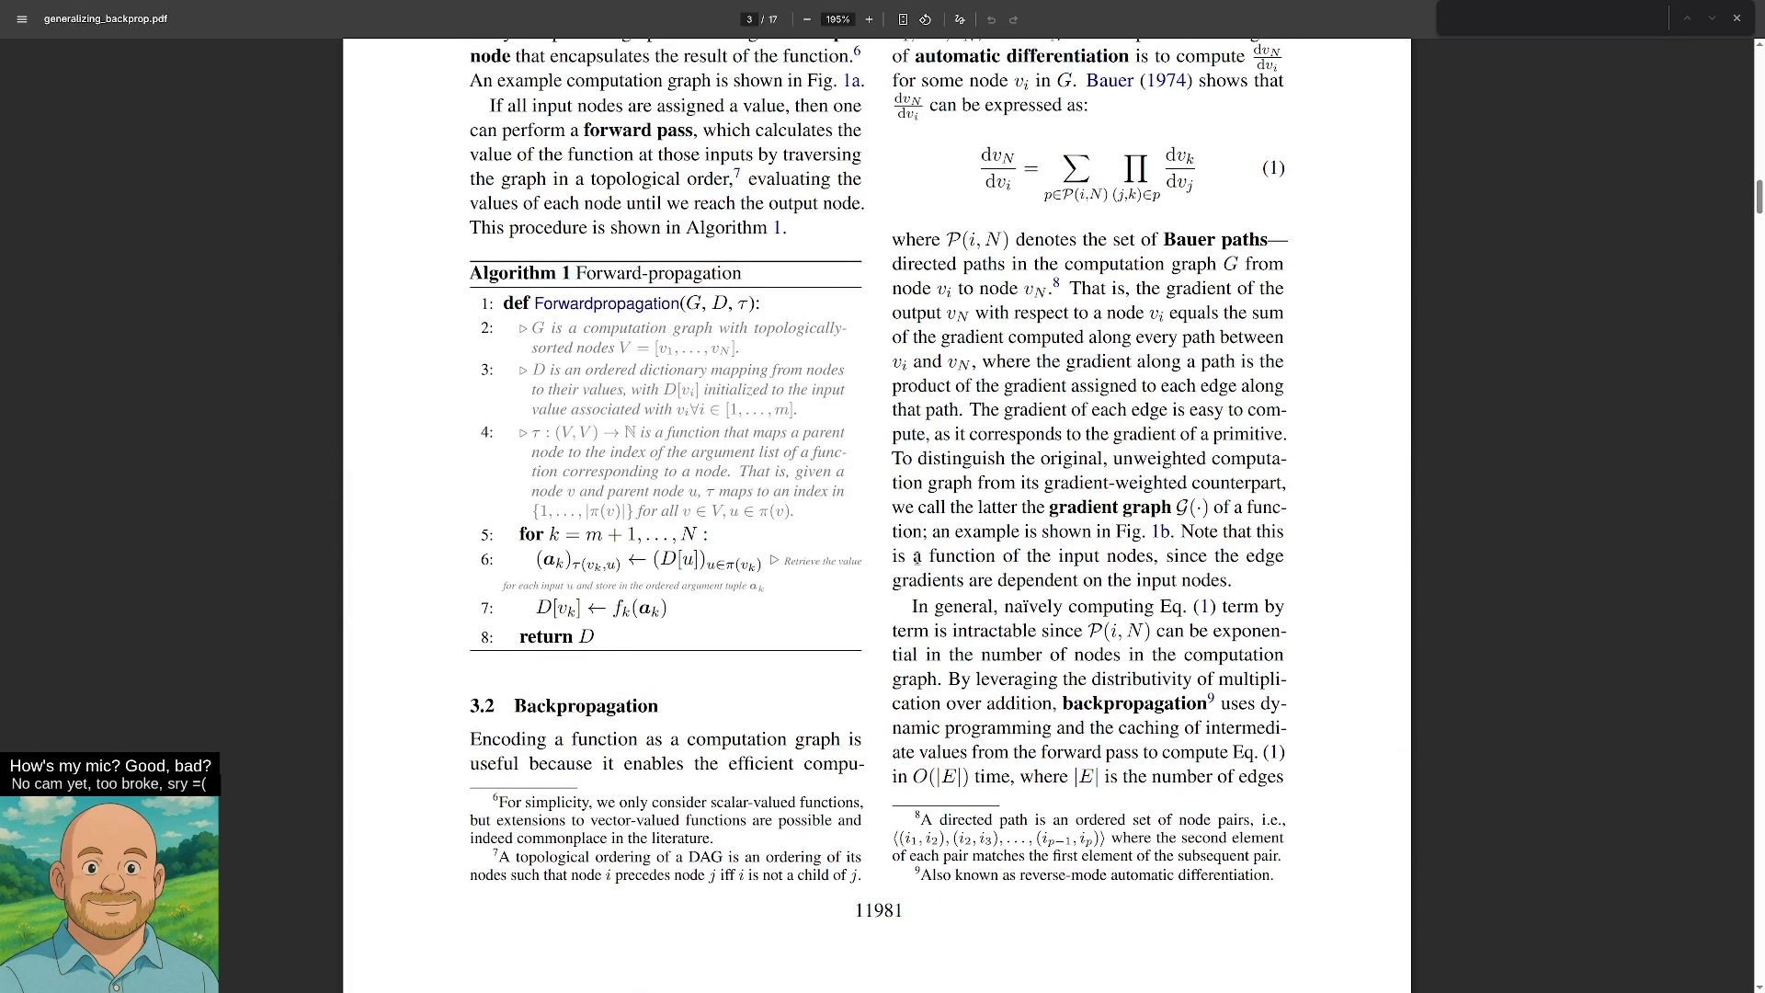
scroll(918, 557, up, 15)
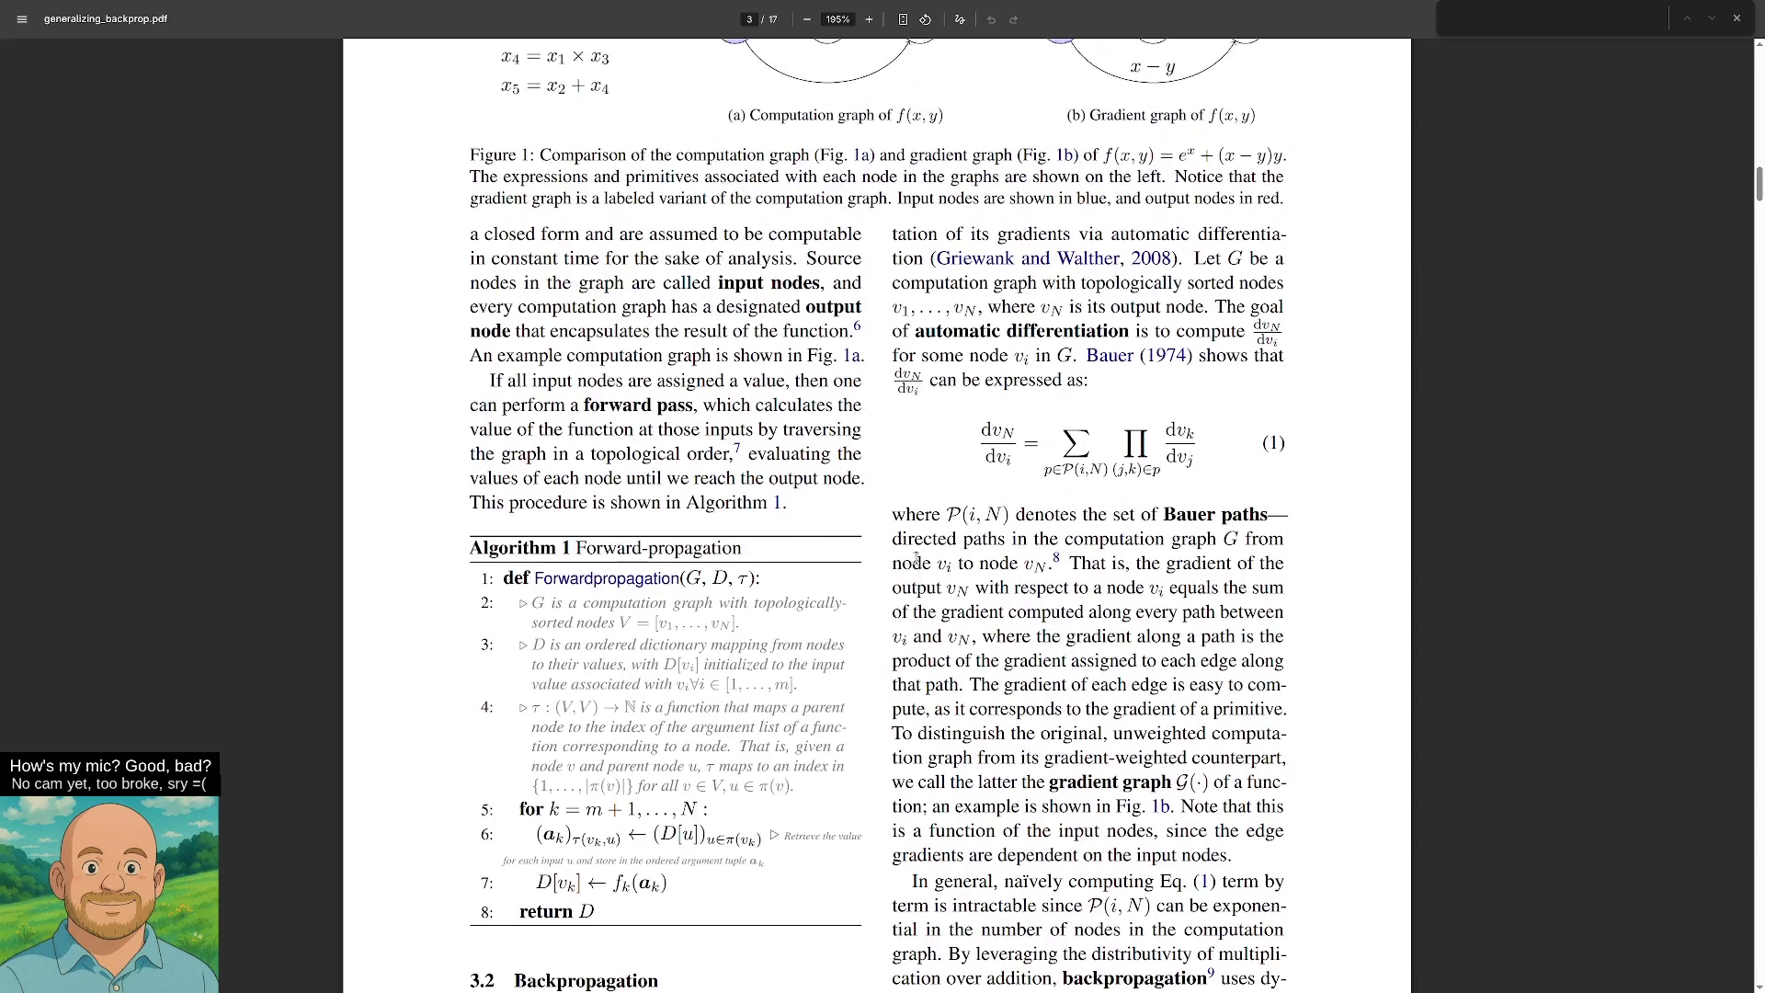
scroll(918, 558, up, 20)
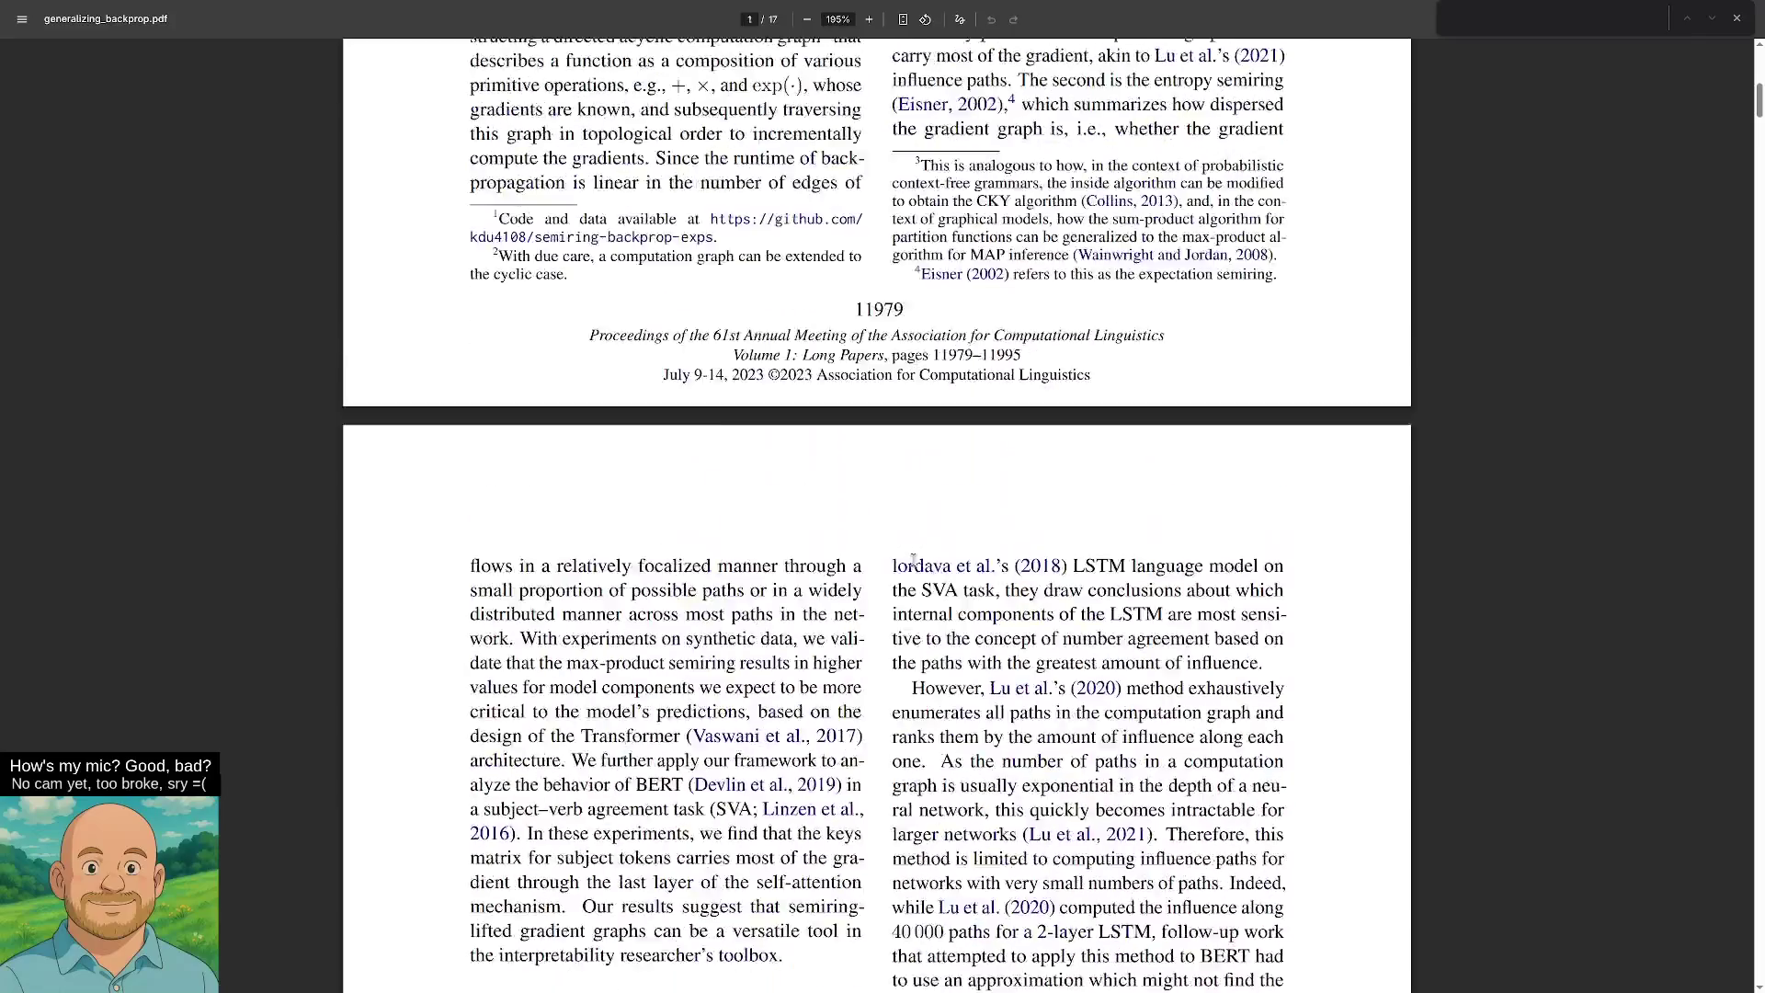
Shrink the page view and scroll down to the computation-graphs section on page 3.
double_click(807, 19)
scroll(921, 475, down, 6)
scroll(924, 497, up, 10)
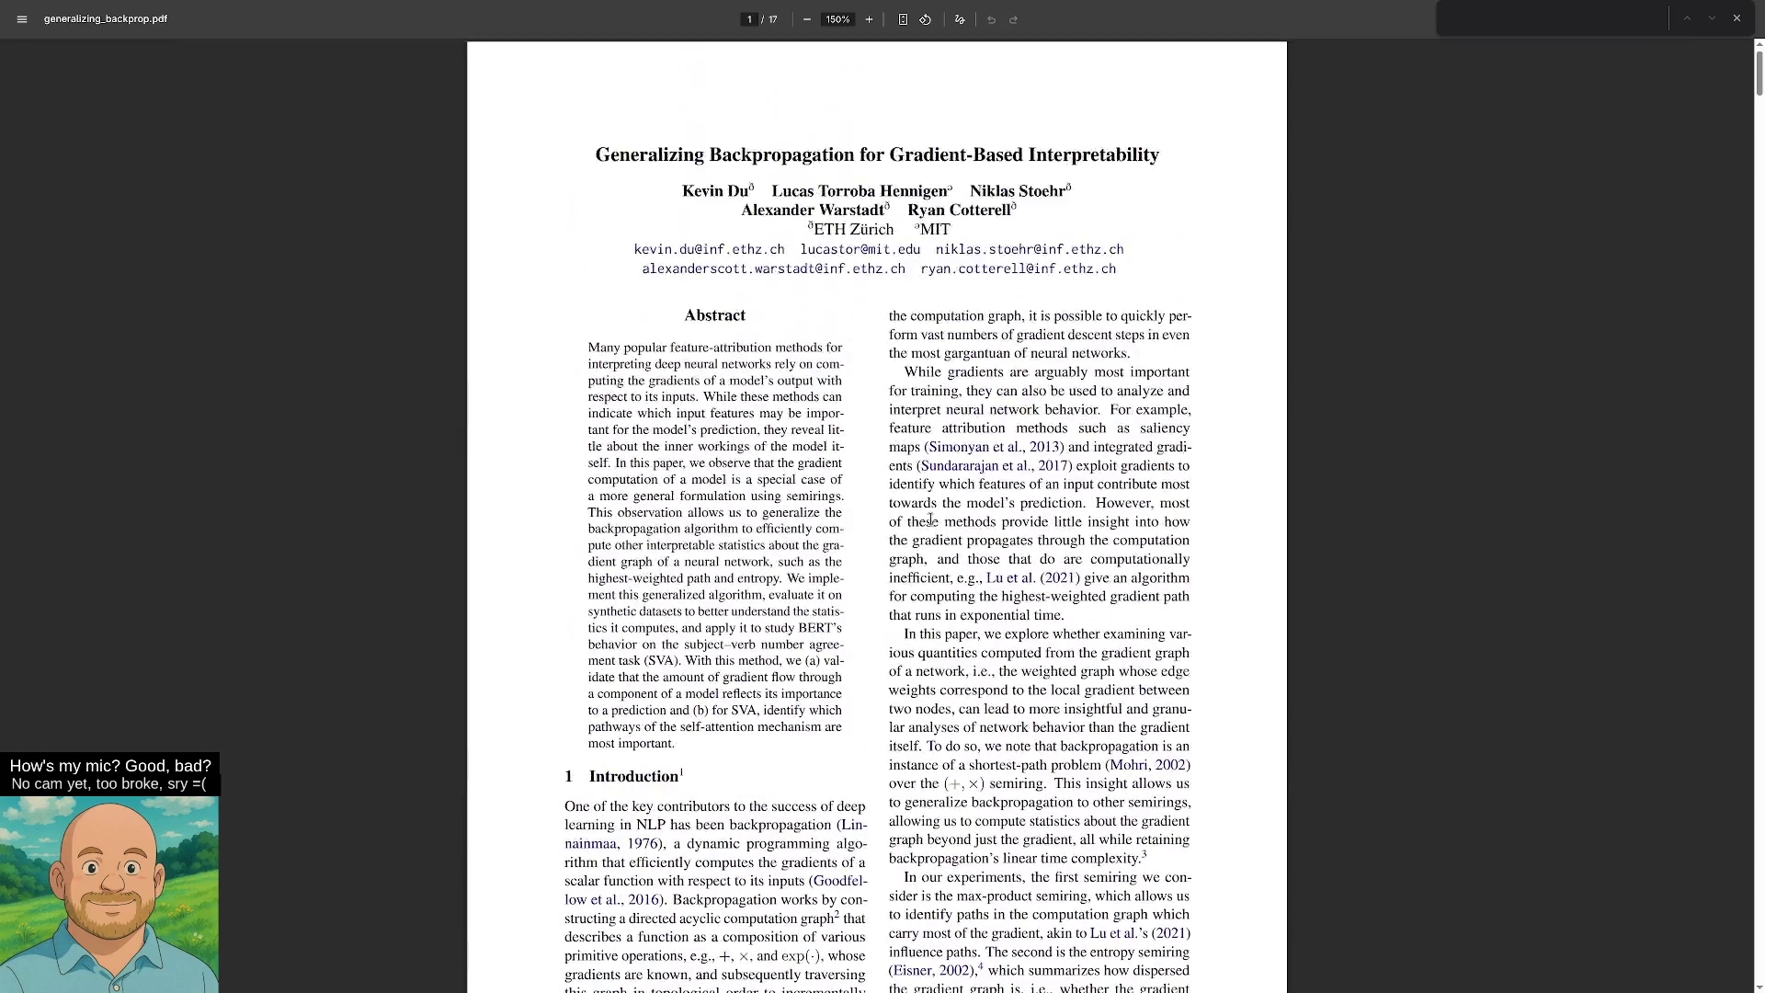
scroll(928, 525, down, 12)
scroll(931, 535, down, 10)
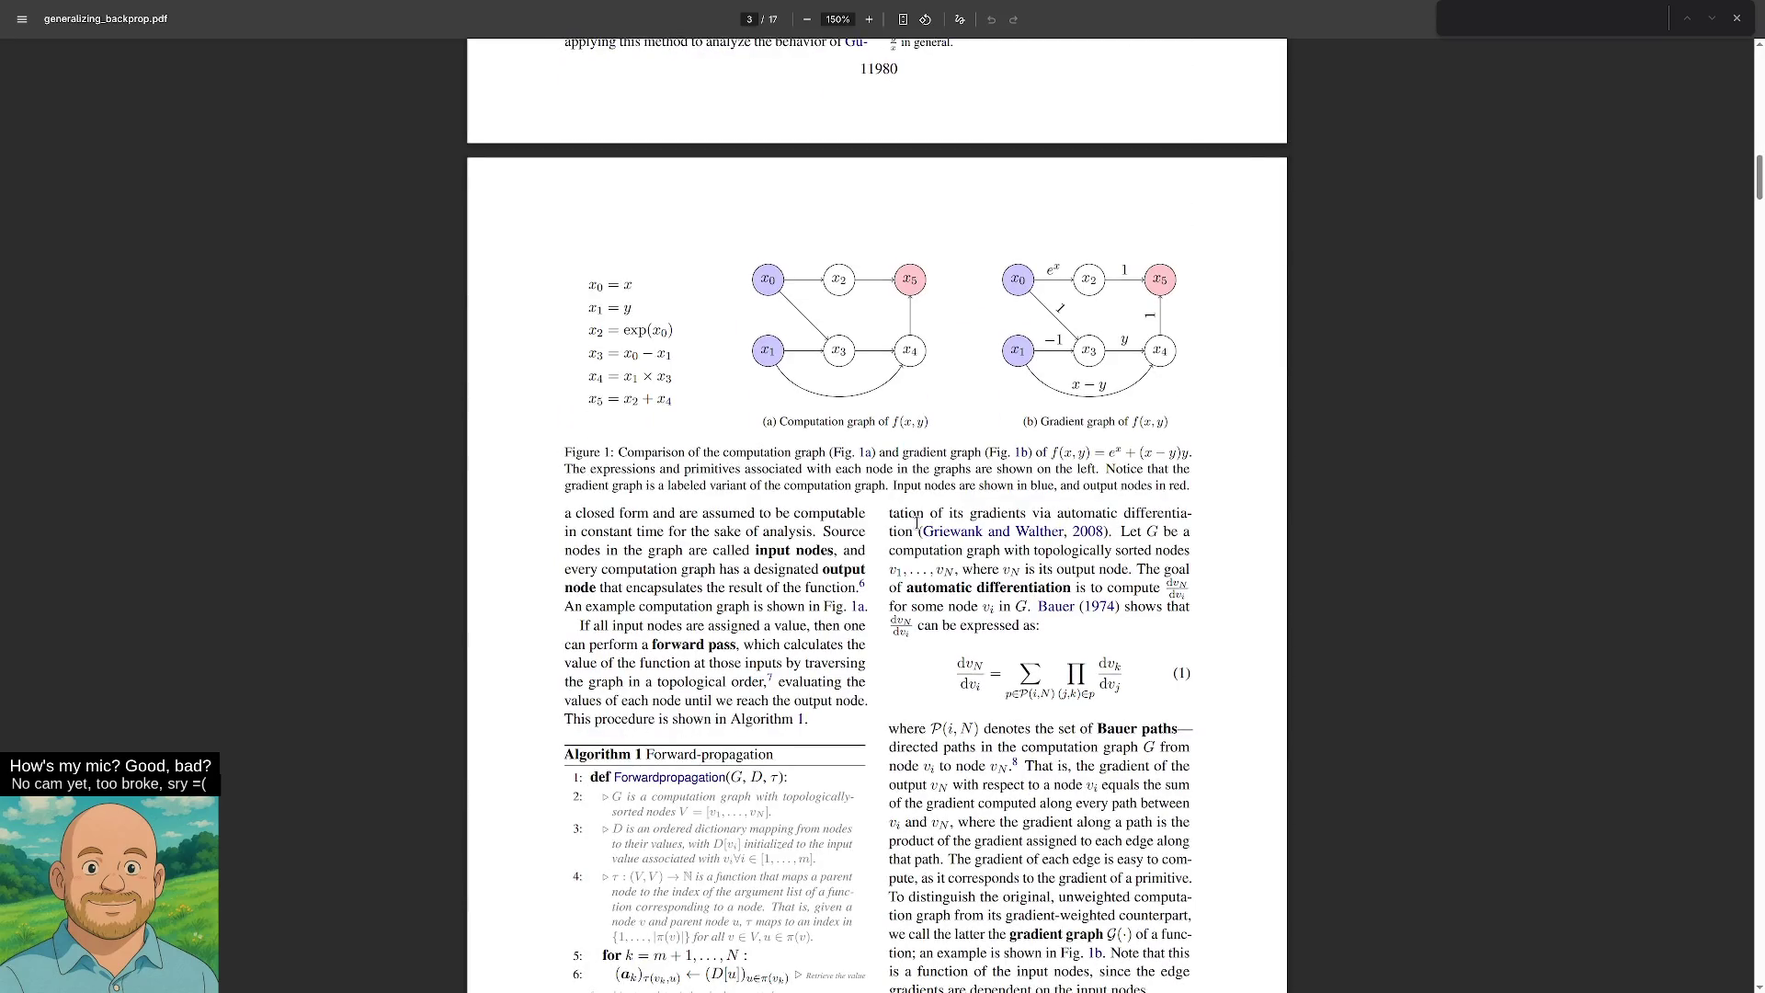
scroll(983, 518, down, 2)
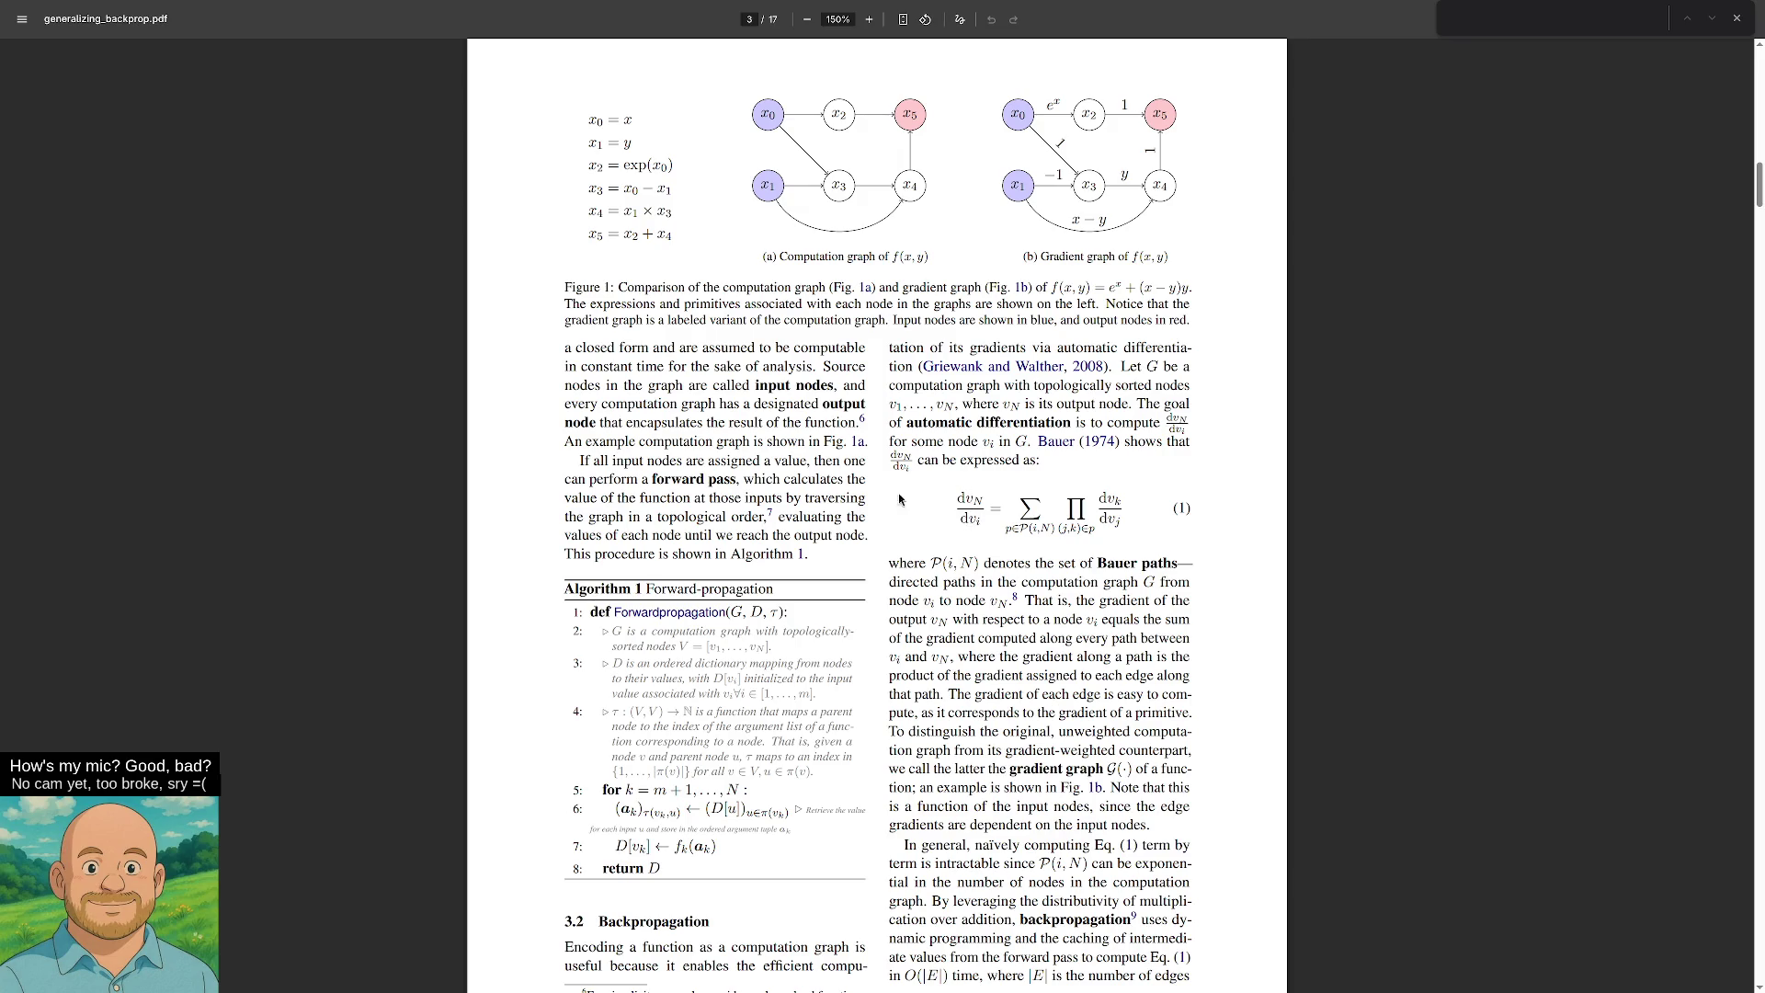
scroll(919, 370, down, 4)
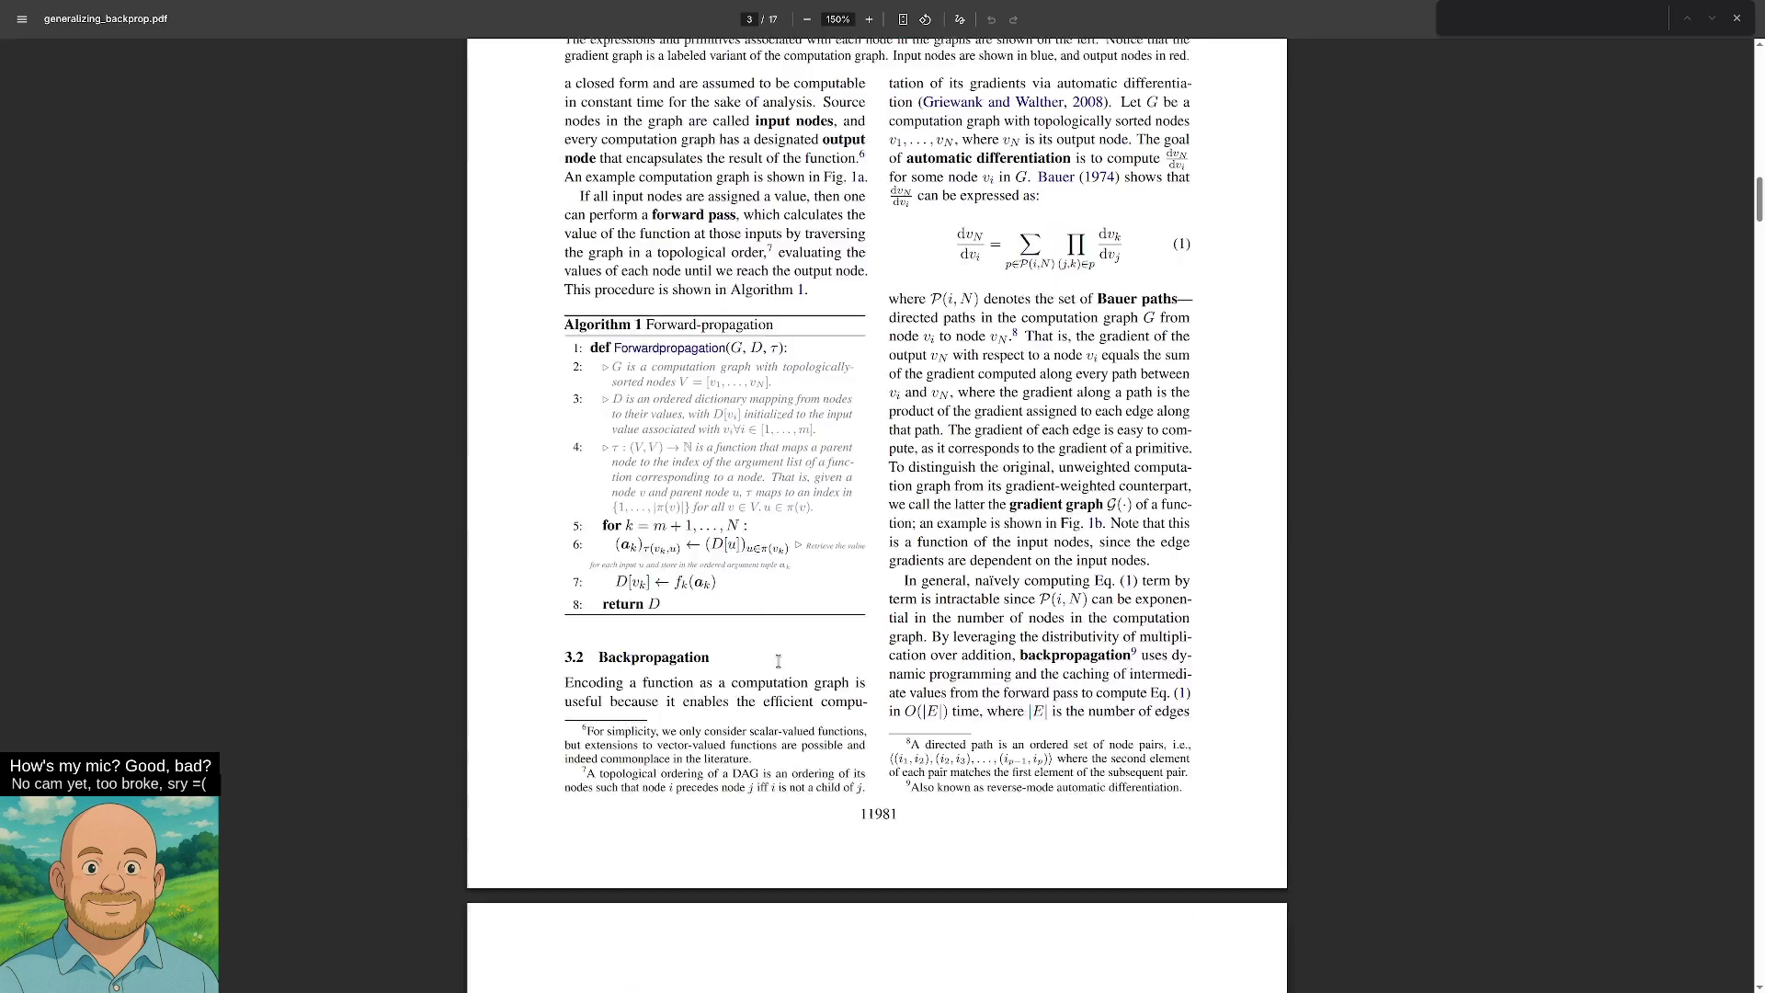
scroll(598, 614, up, 2)
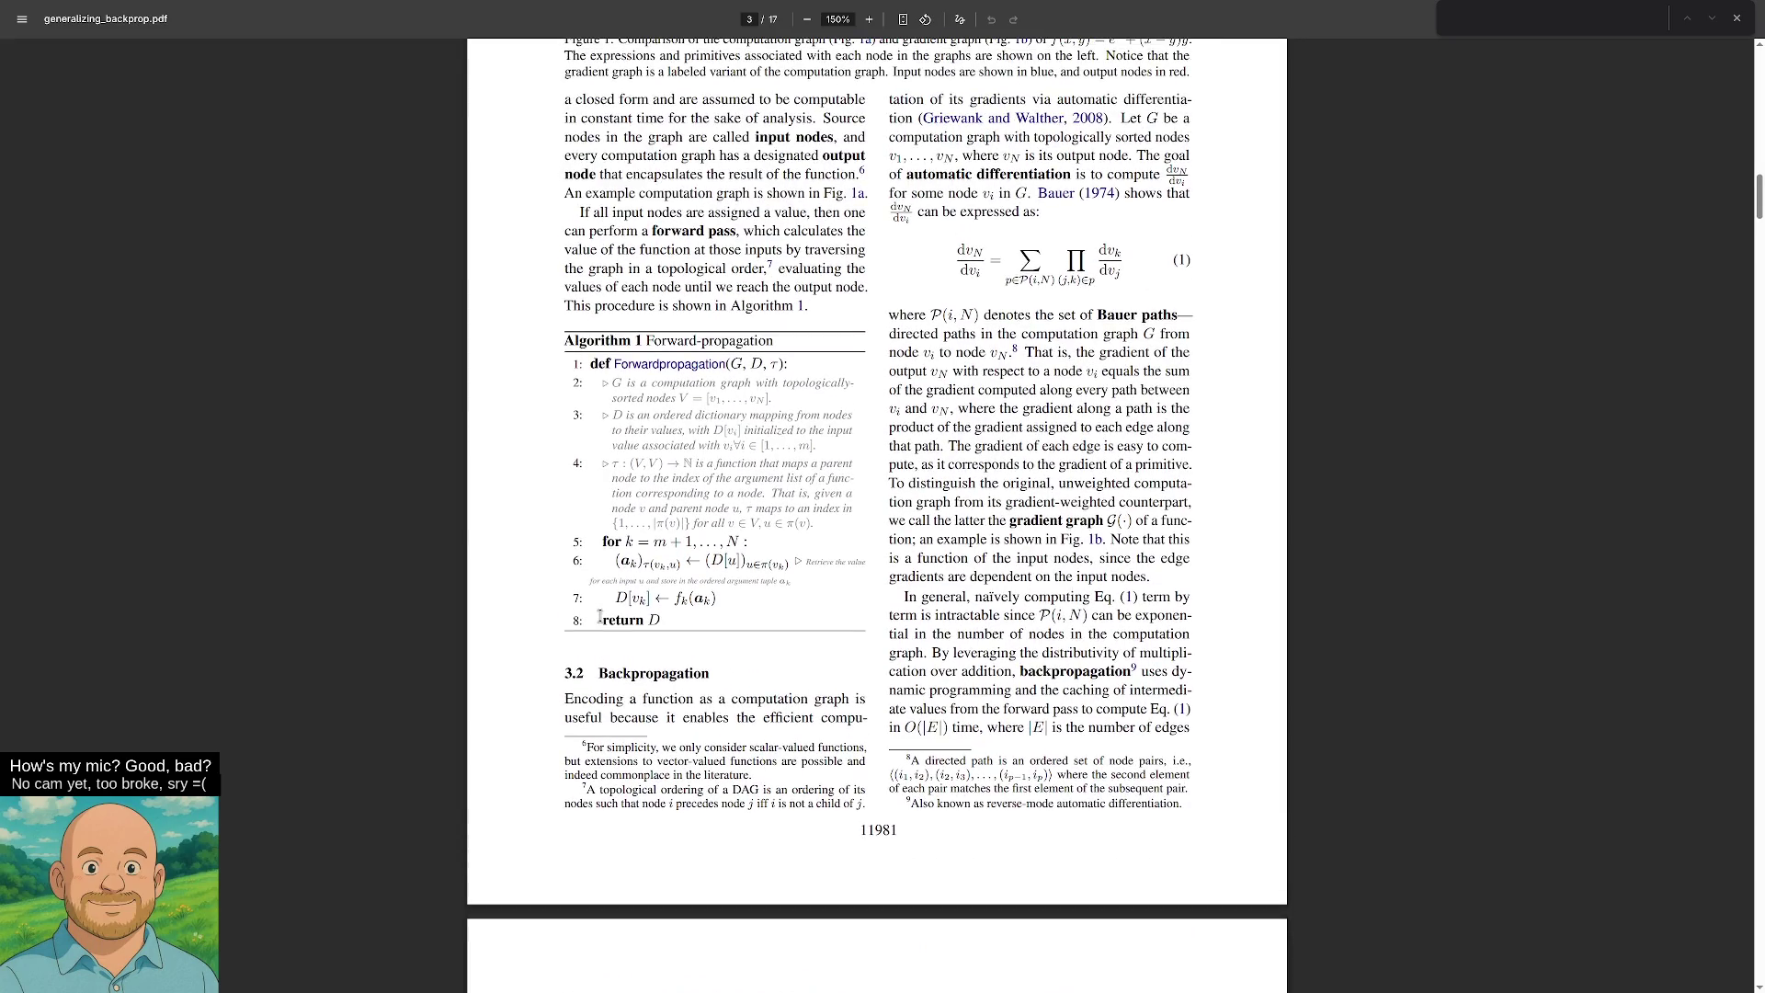
scroll(591, 602, up, 2)
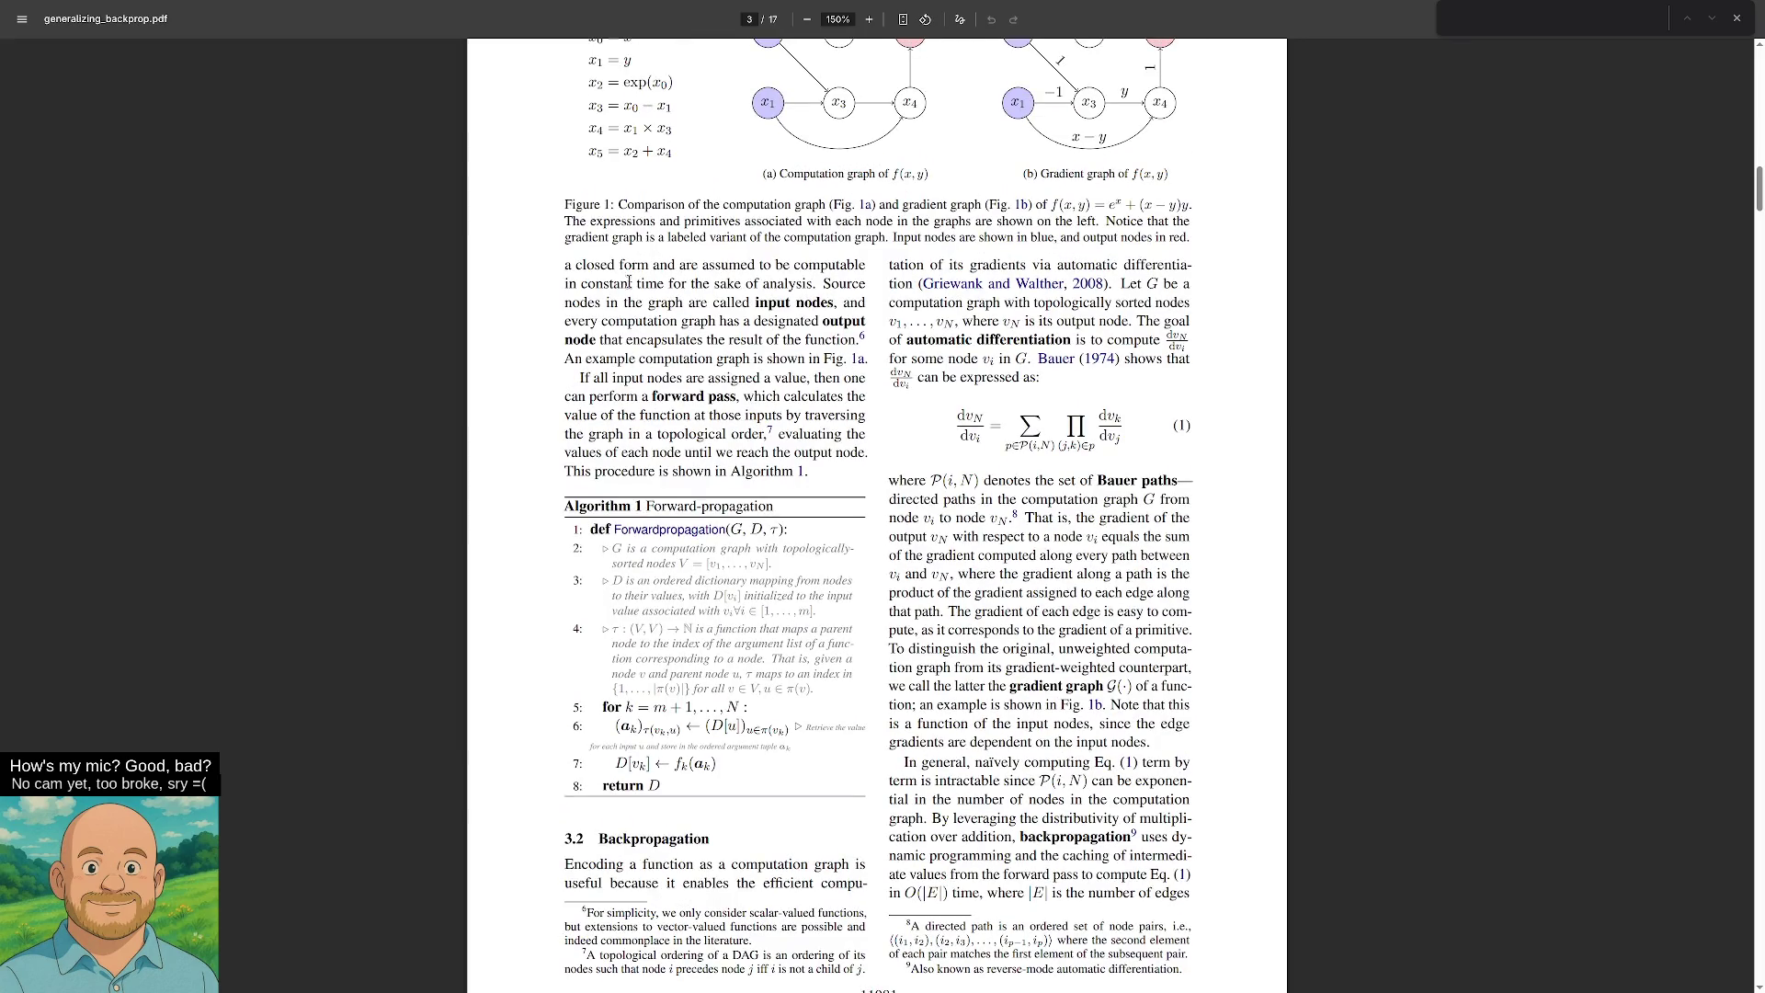
scroll(629, 282, up, 9)
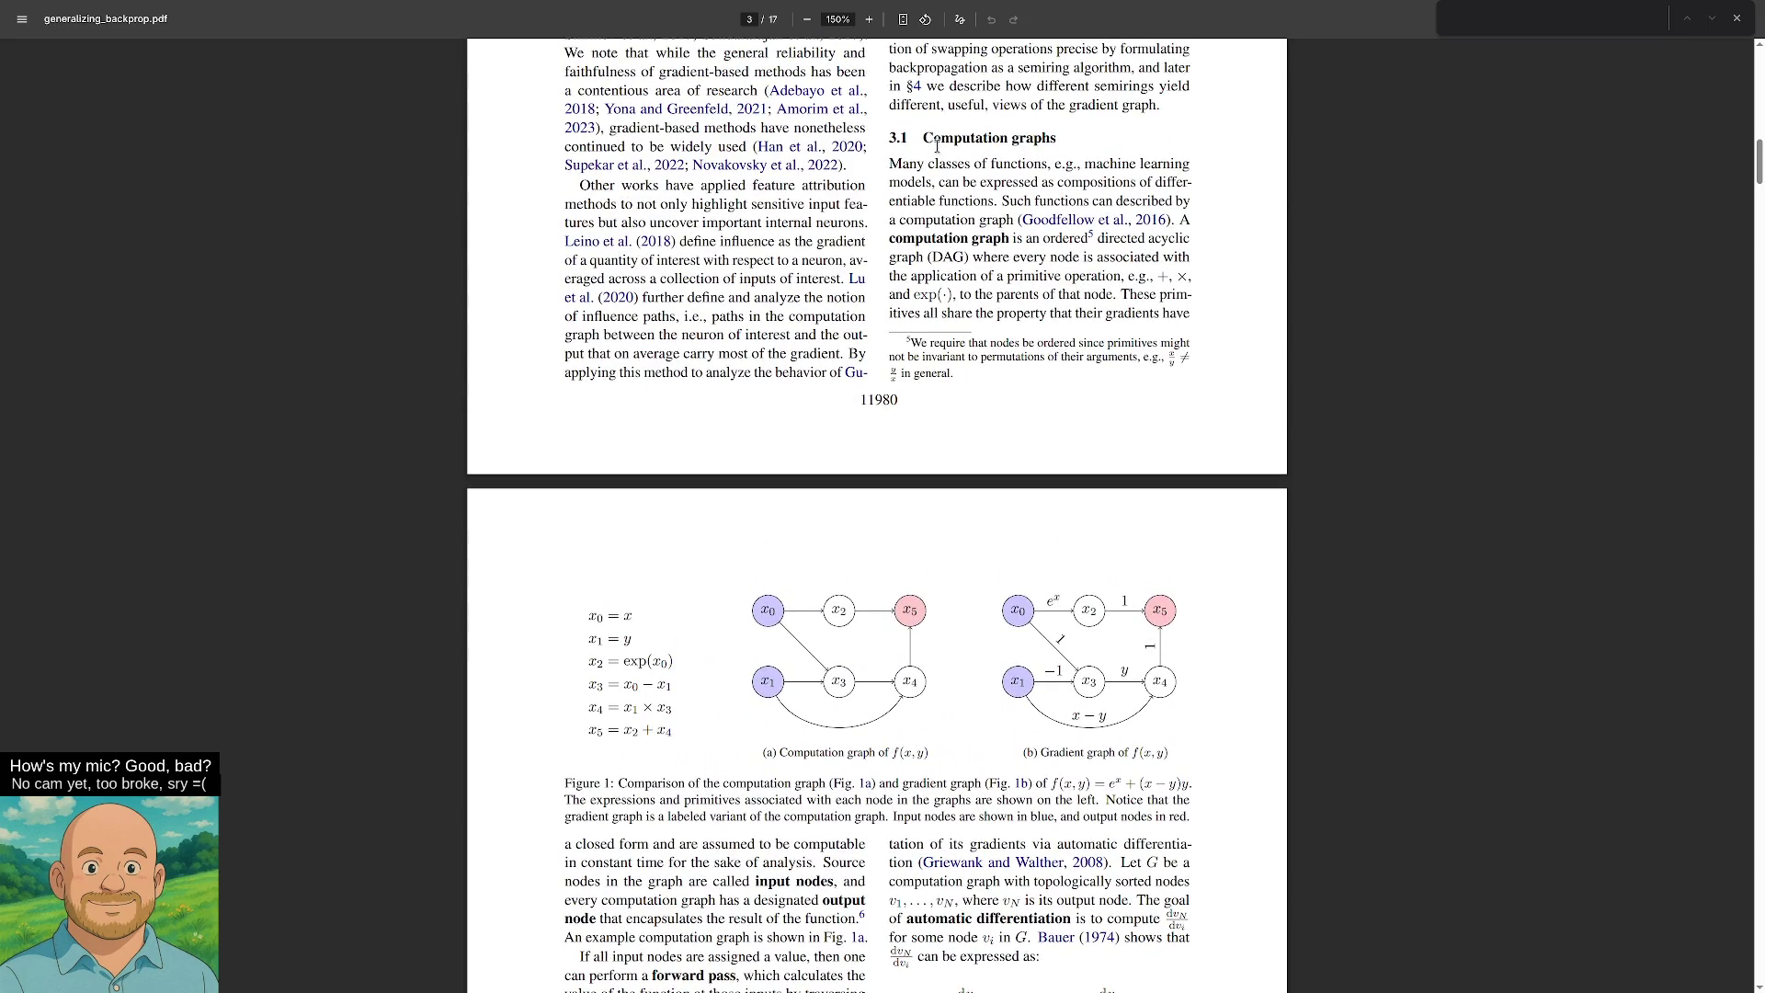
Highlight the opening sentence about classes of functions and the text defining input nodes.
drag(899, 163, 1167, 201)
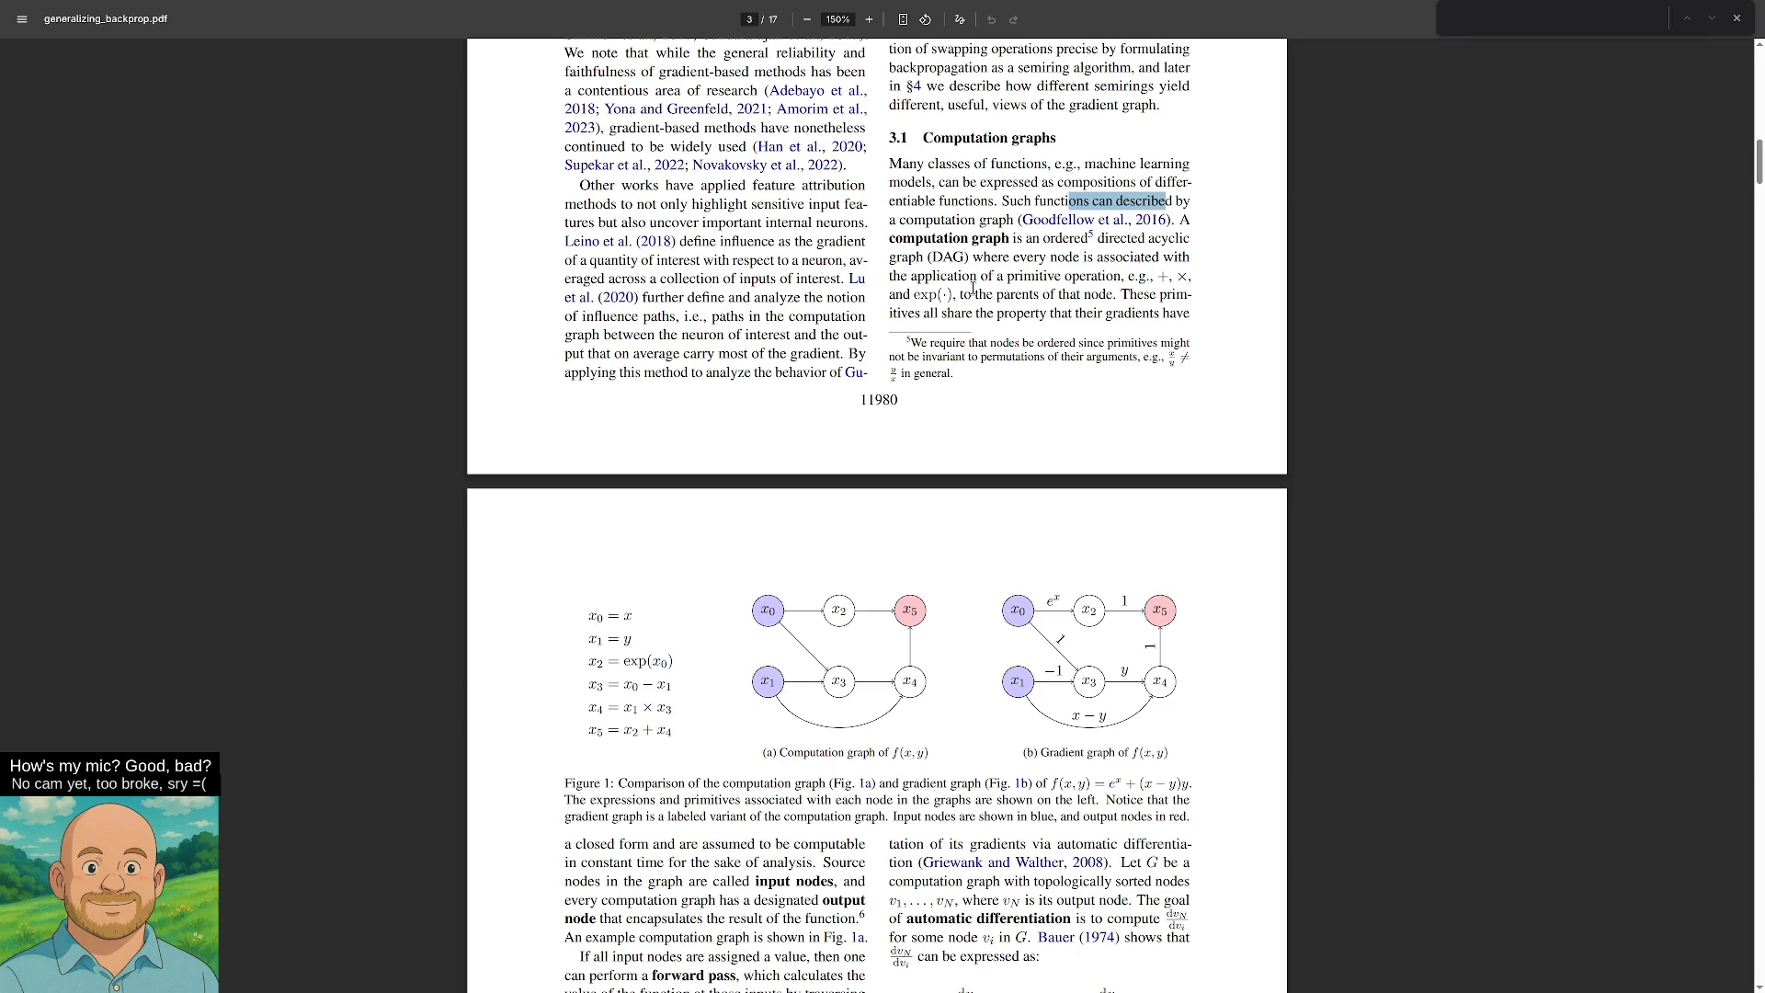
scroll(634, 512, down, 6)
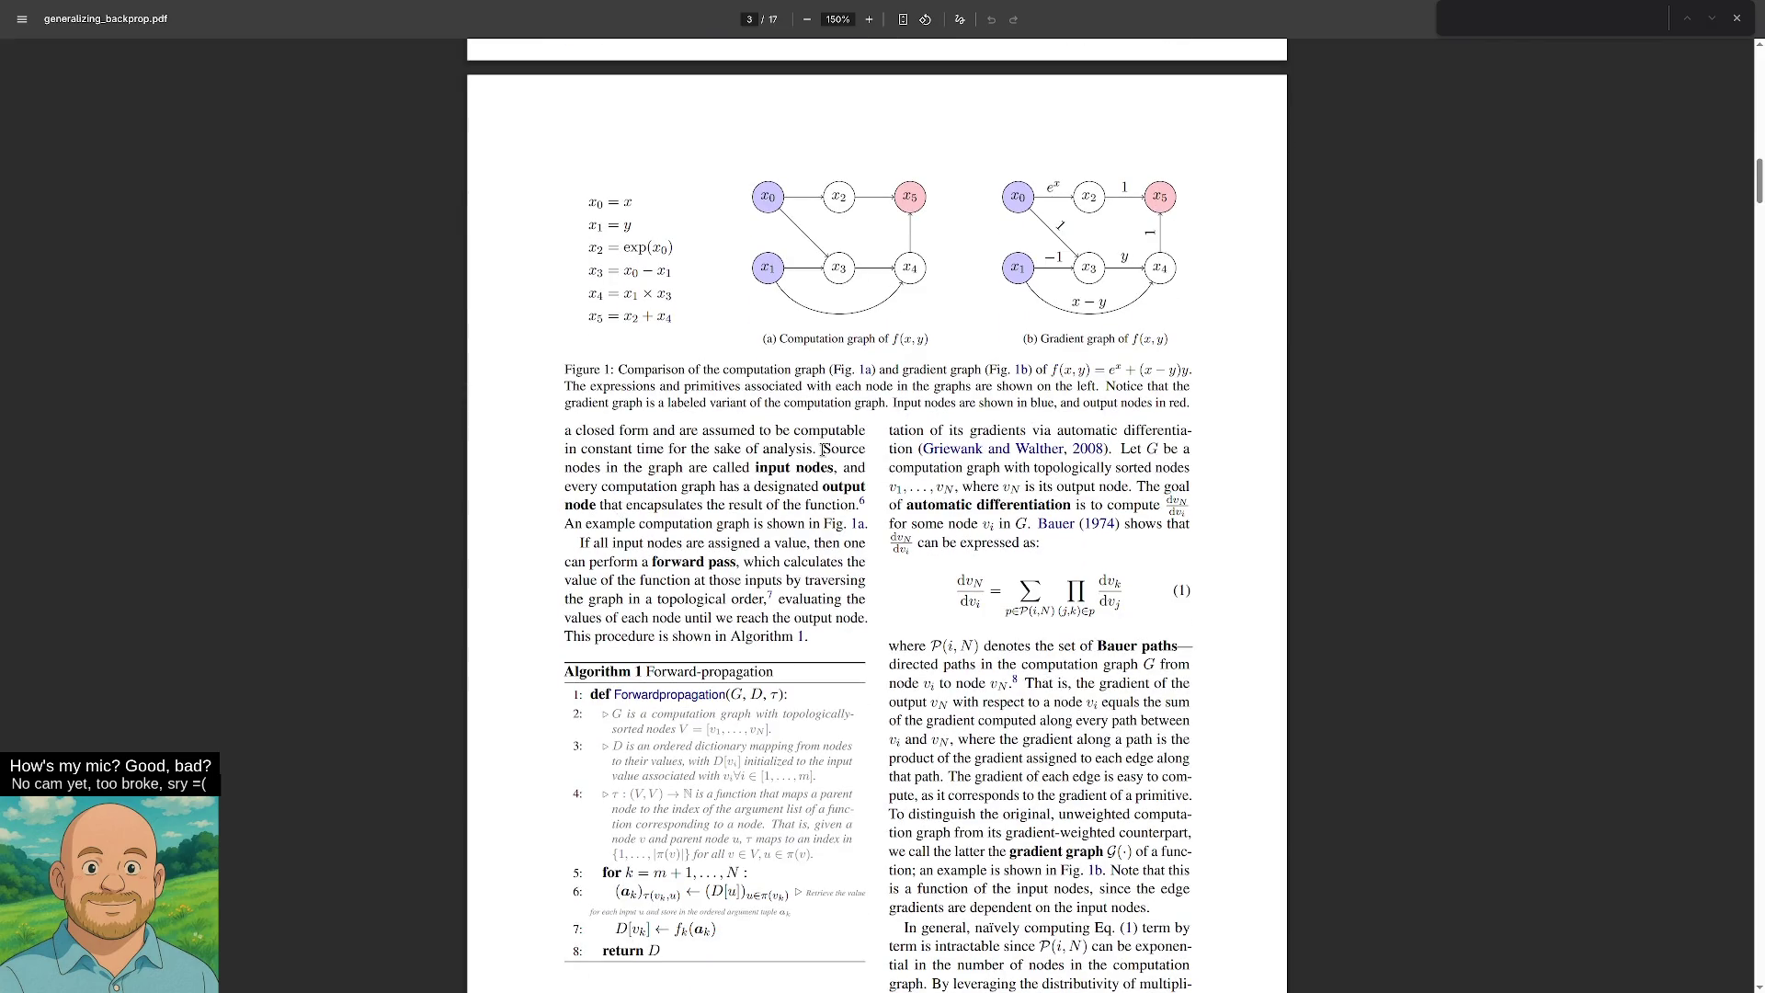
mouse_move(824, 449)
mouse_down()
mouse_move(618, 469)
mouse_move(848, 469)
mouse_move(644, 497)
mouse_move(846, 487)
mouse_move(832, 505)
mouse_move(842, 487)
mouse_move(624, 501)
mouse_up()
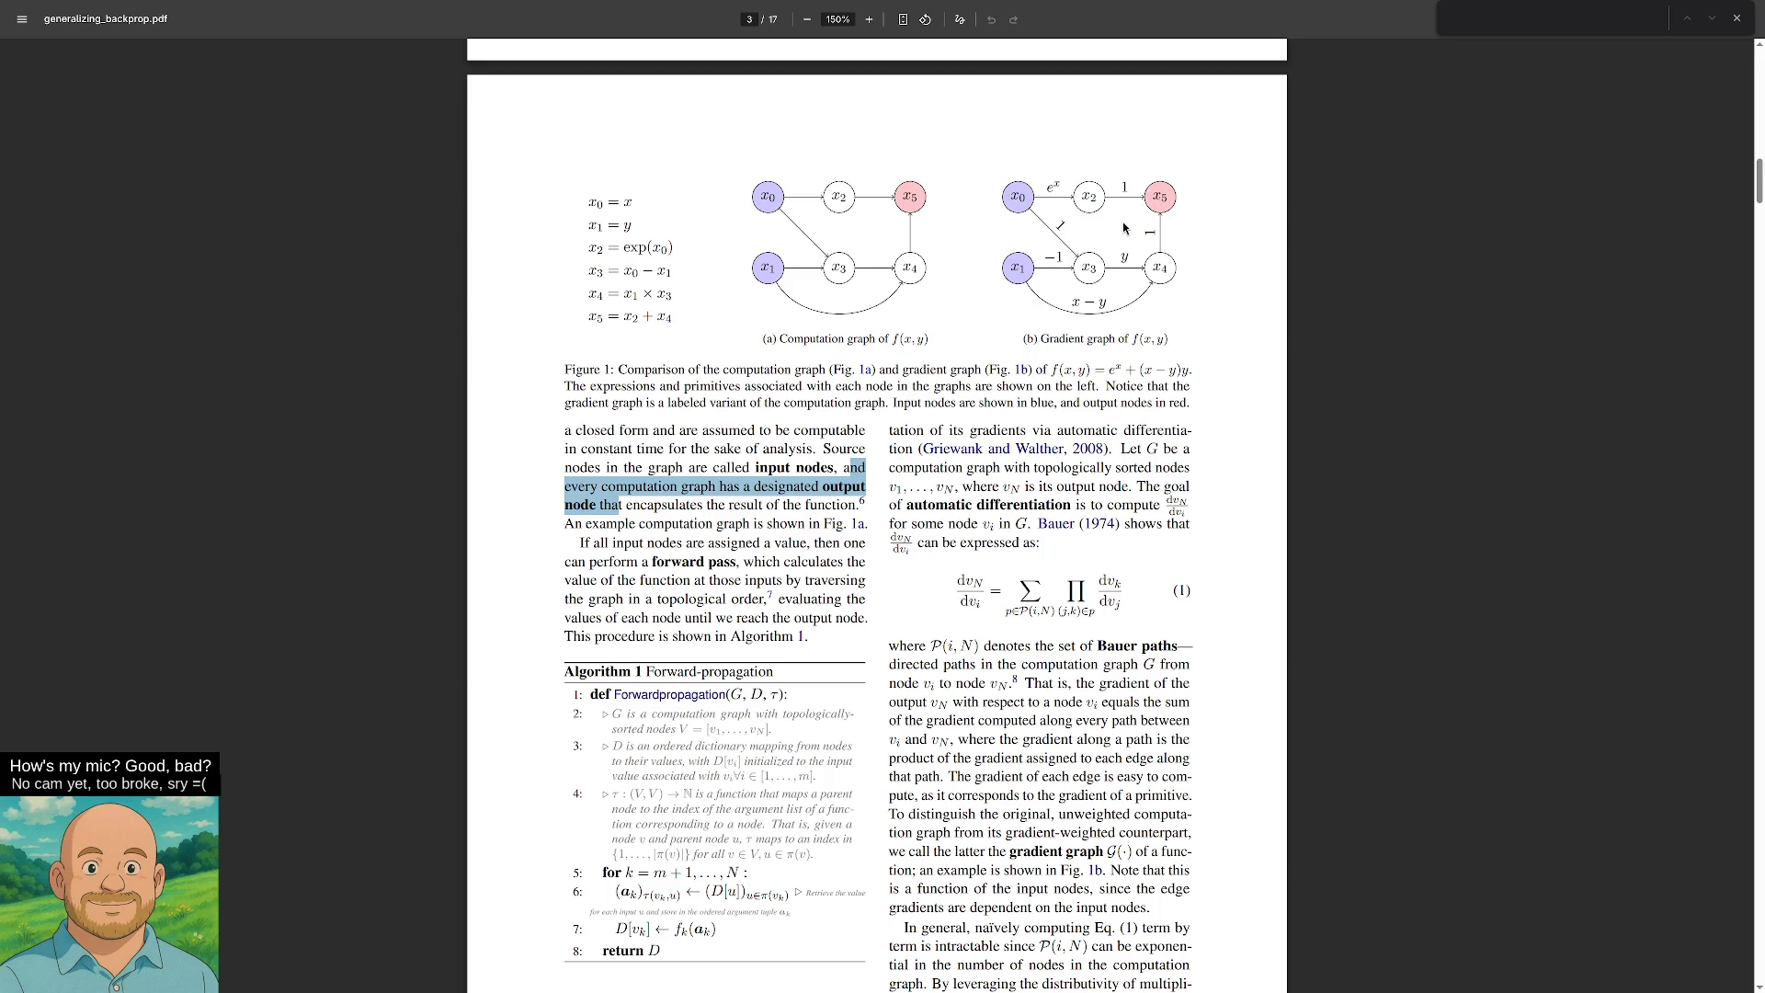
Highlight 'An example computation graph' and 'the function' in the forward-pass paragraph.
click(599, 529)
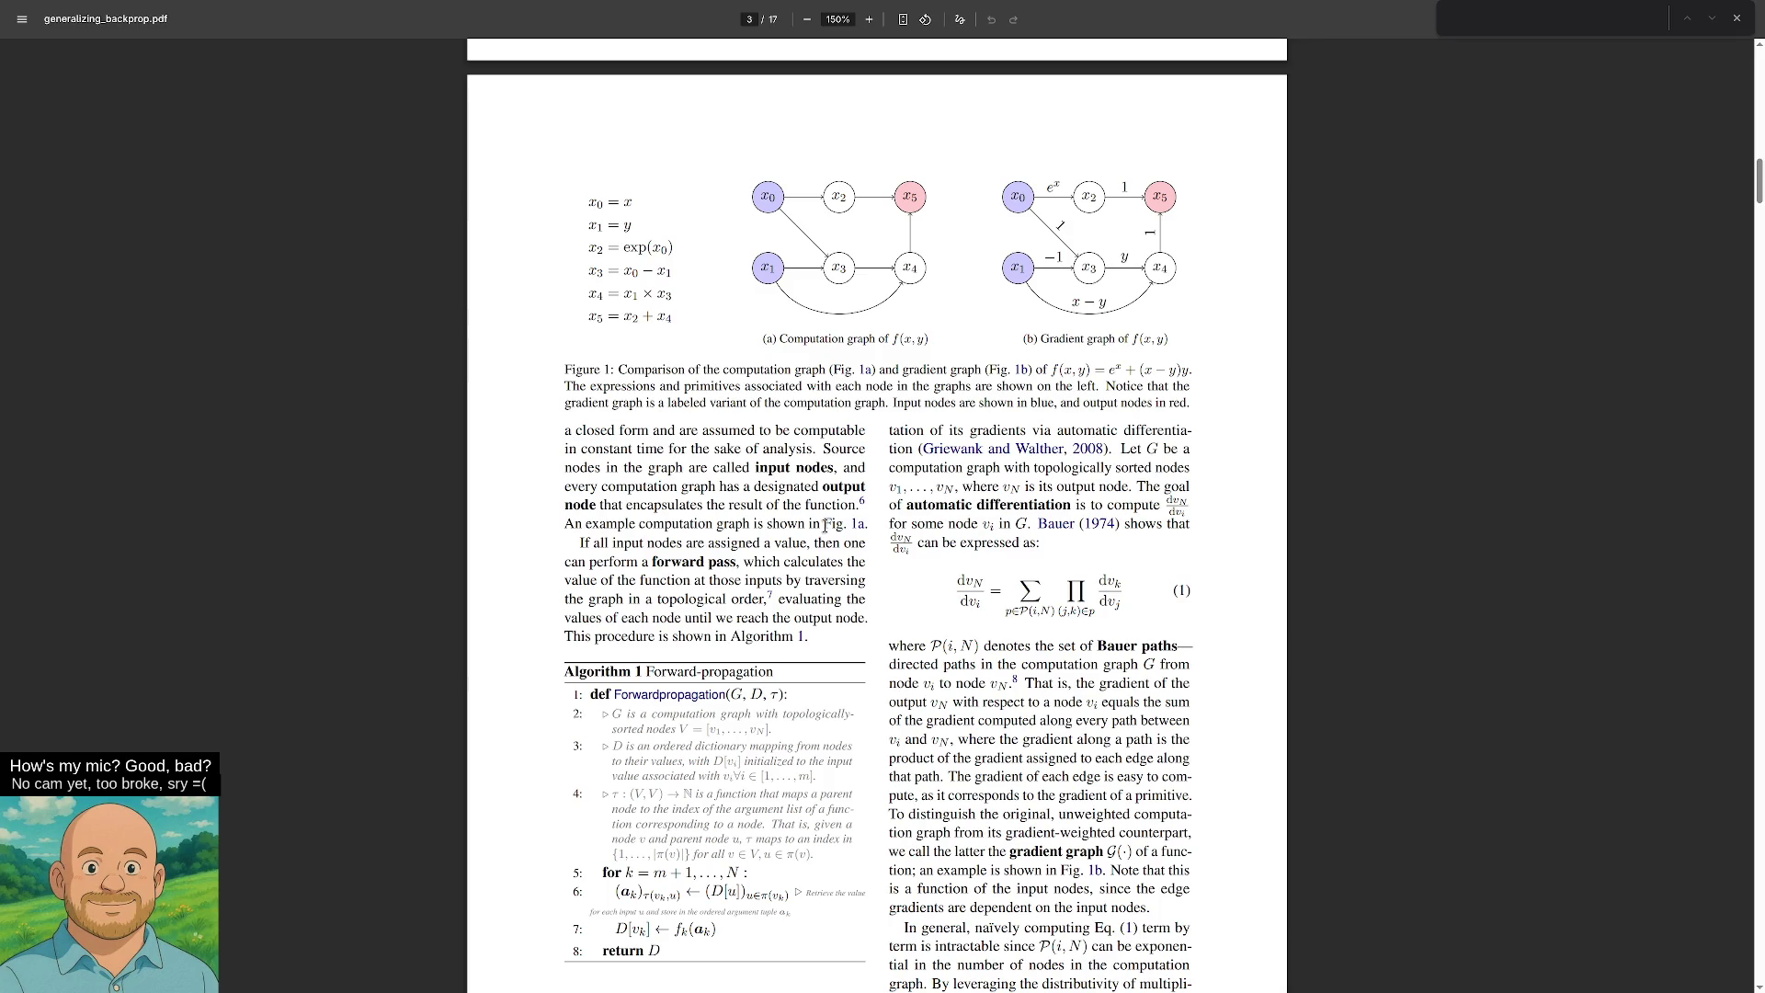
drag(564, 524, 751, 524)
drag(866, 504, 786, 505)
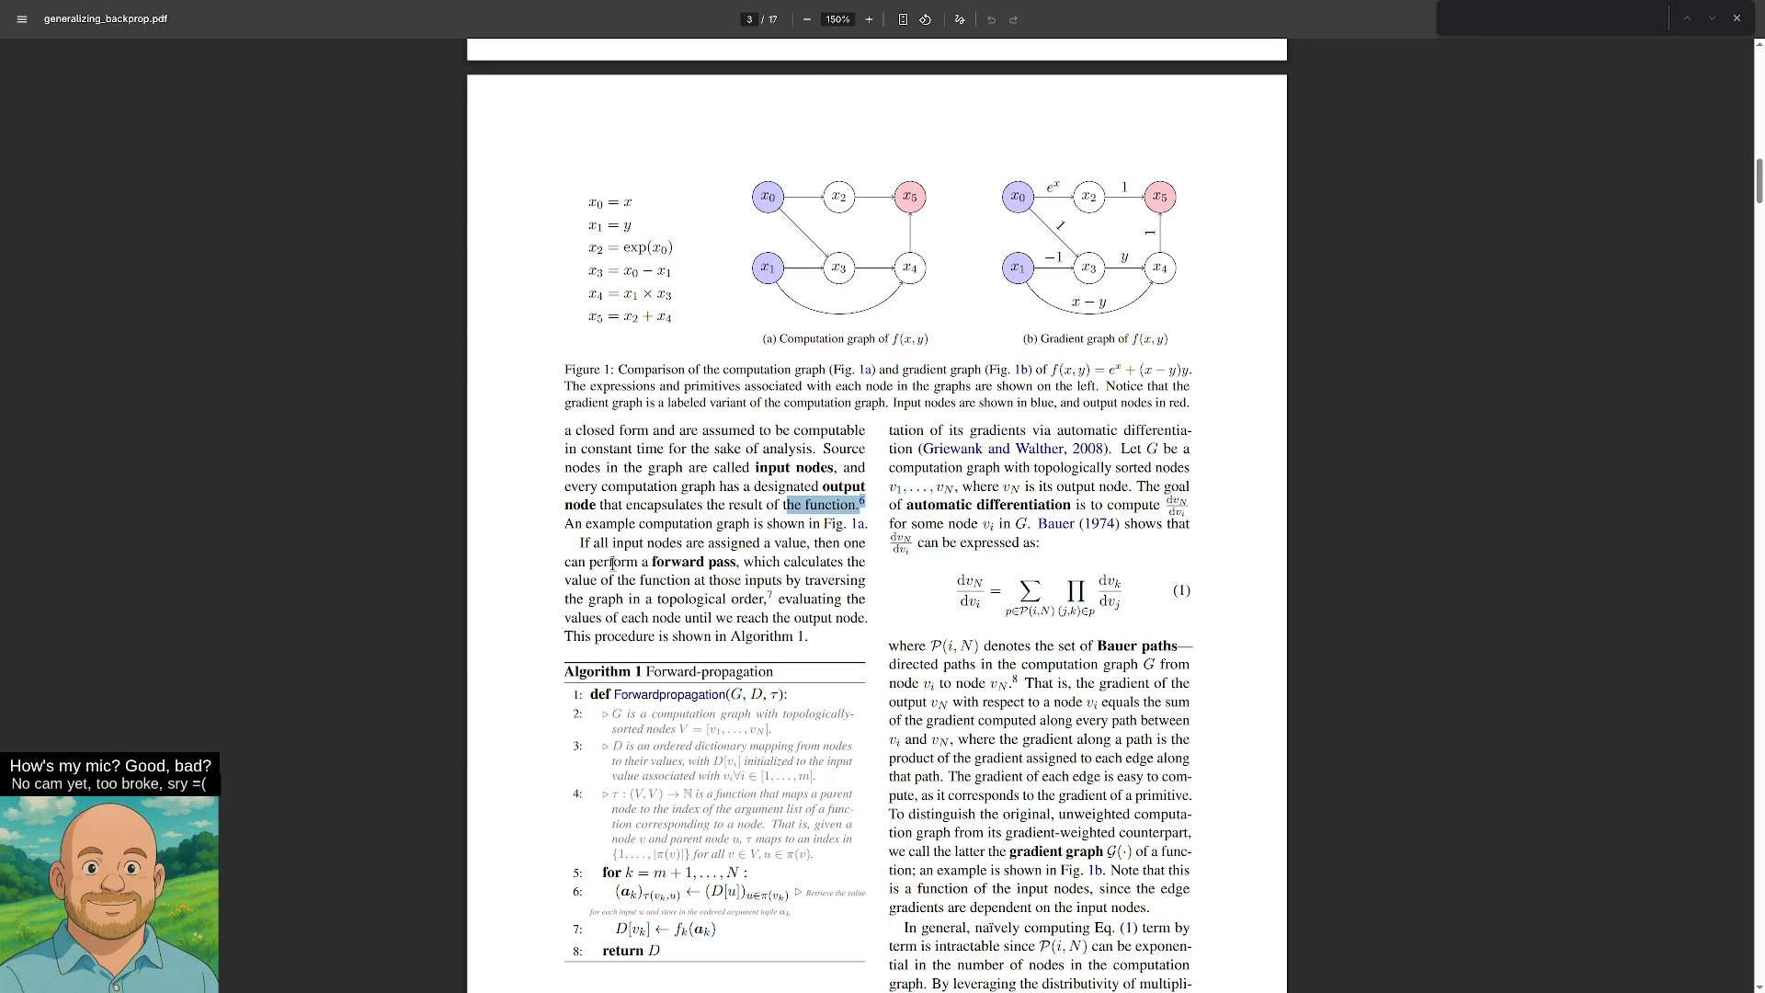
drag(736, 561, 579, 543)
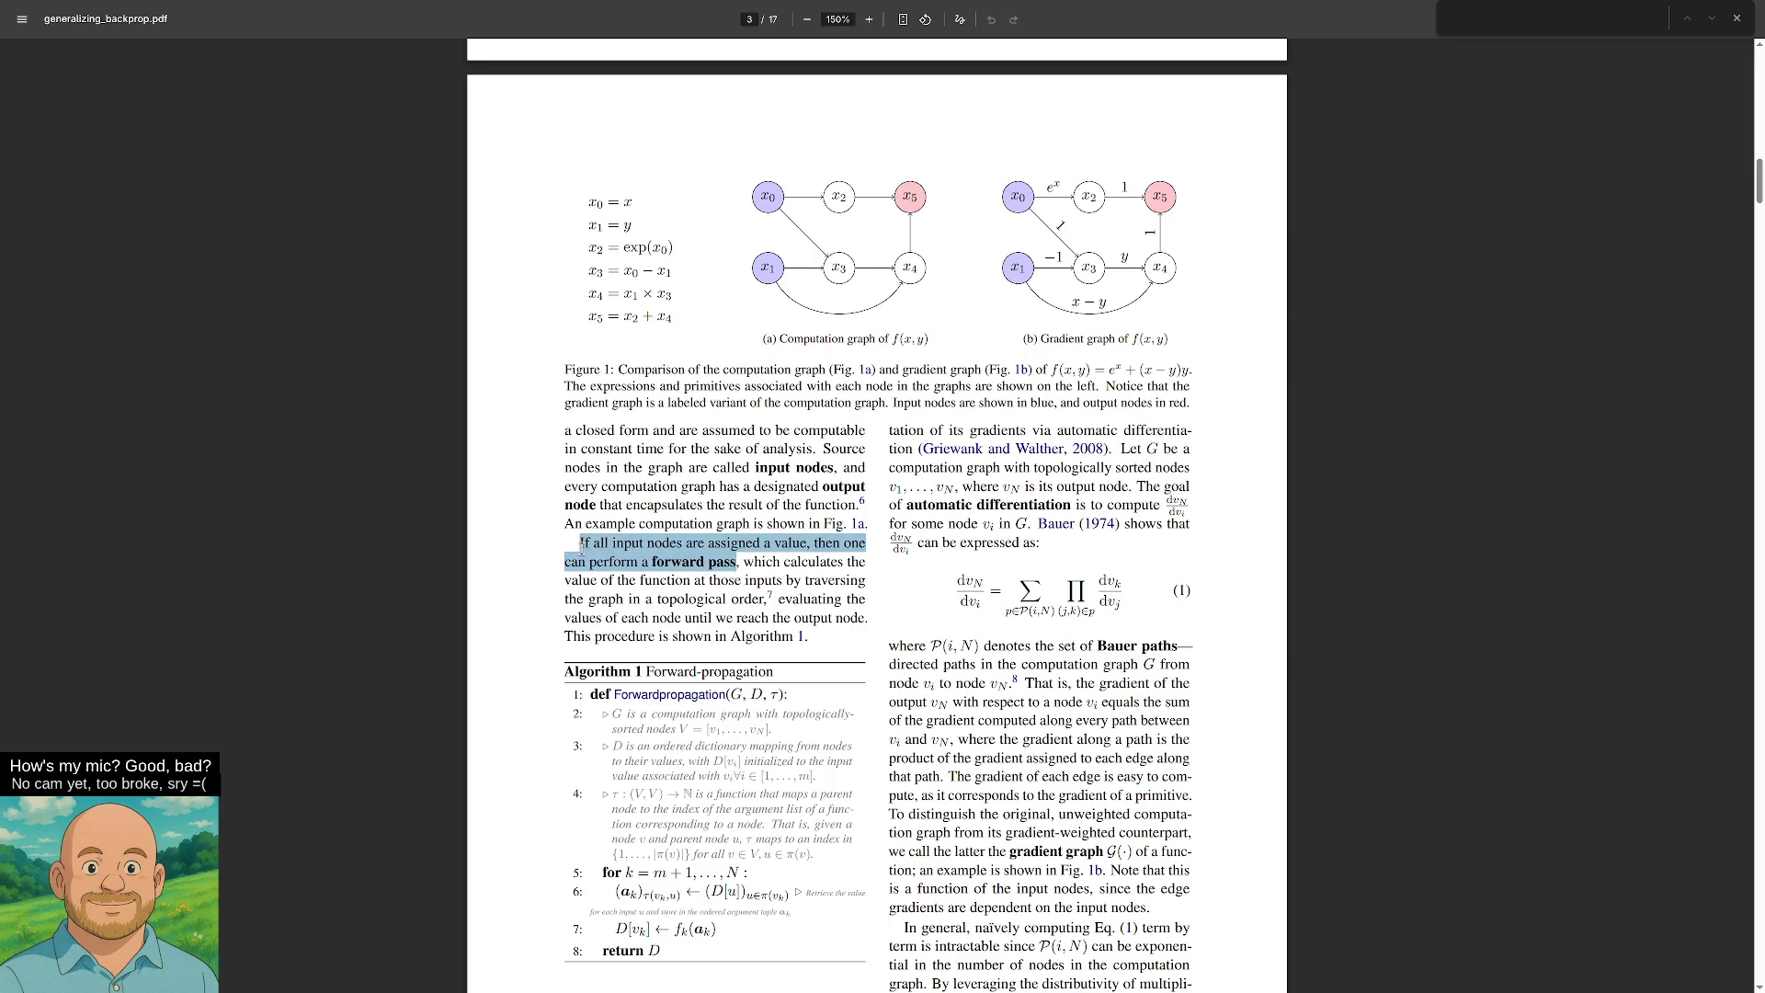
Clear the highlight and scroll until the Section 3.2 Backpropagation heading appears.
scroll(543, 561, down, 3)
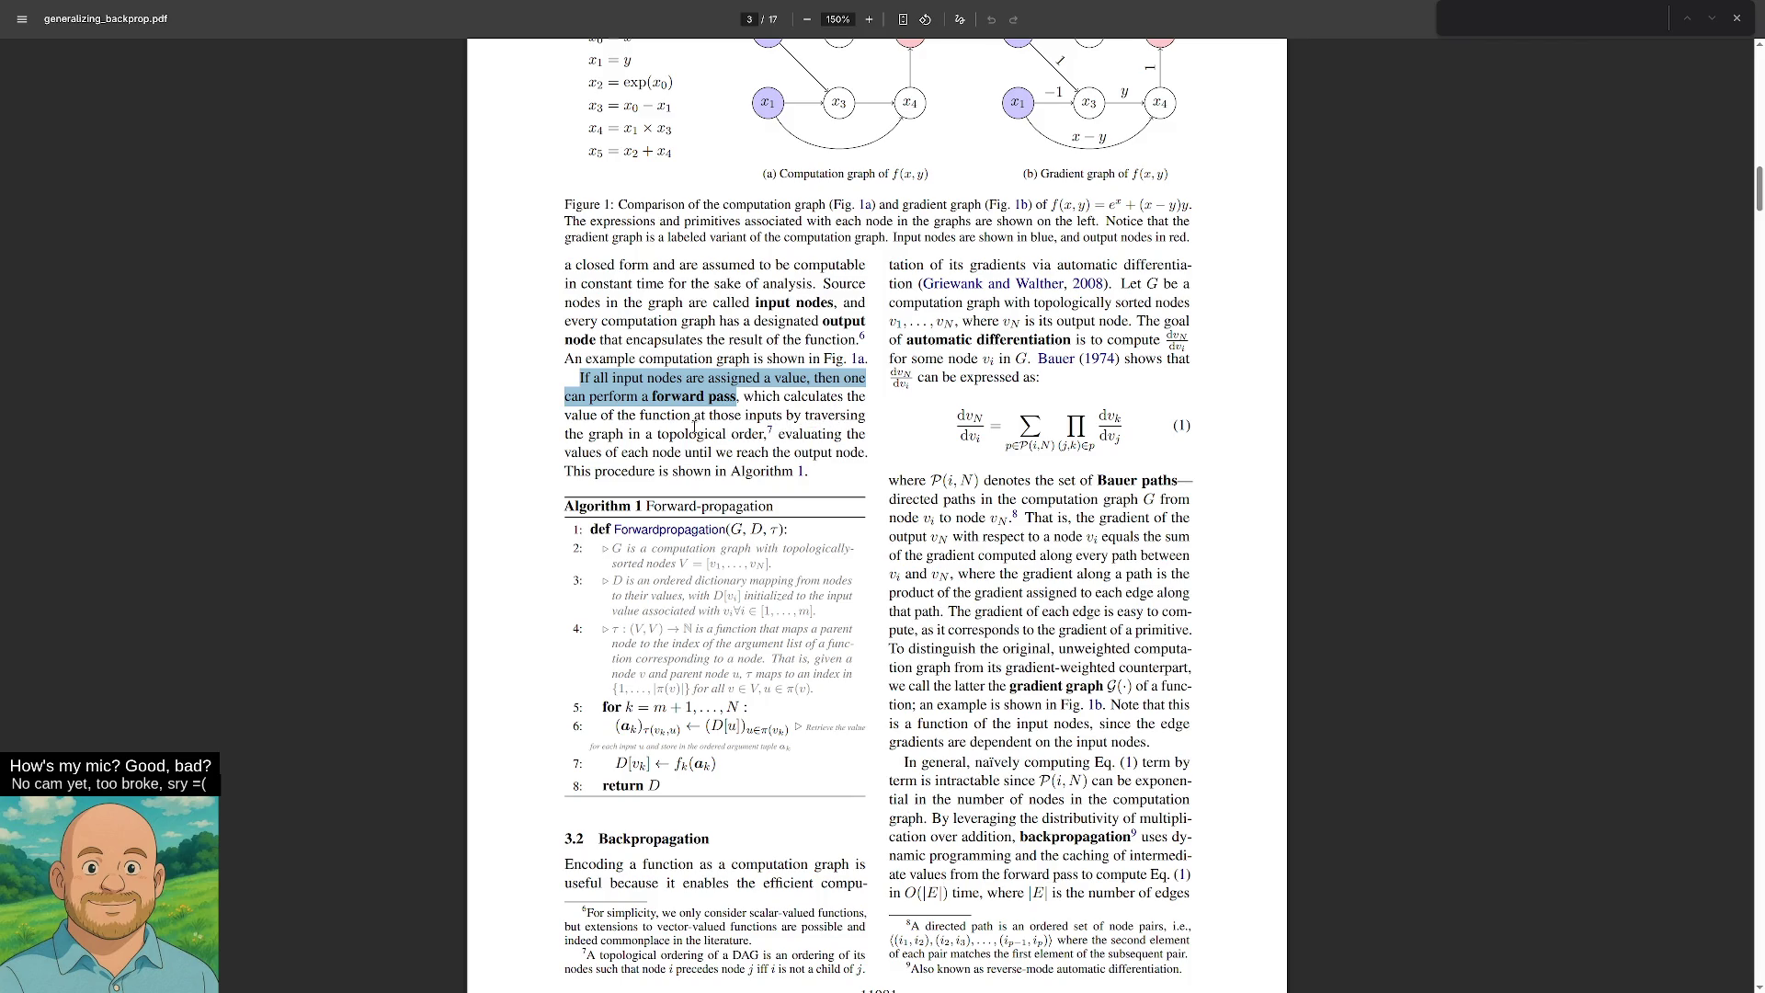
scroll(818, 446, down, 1)
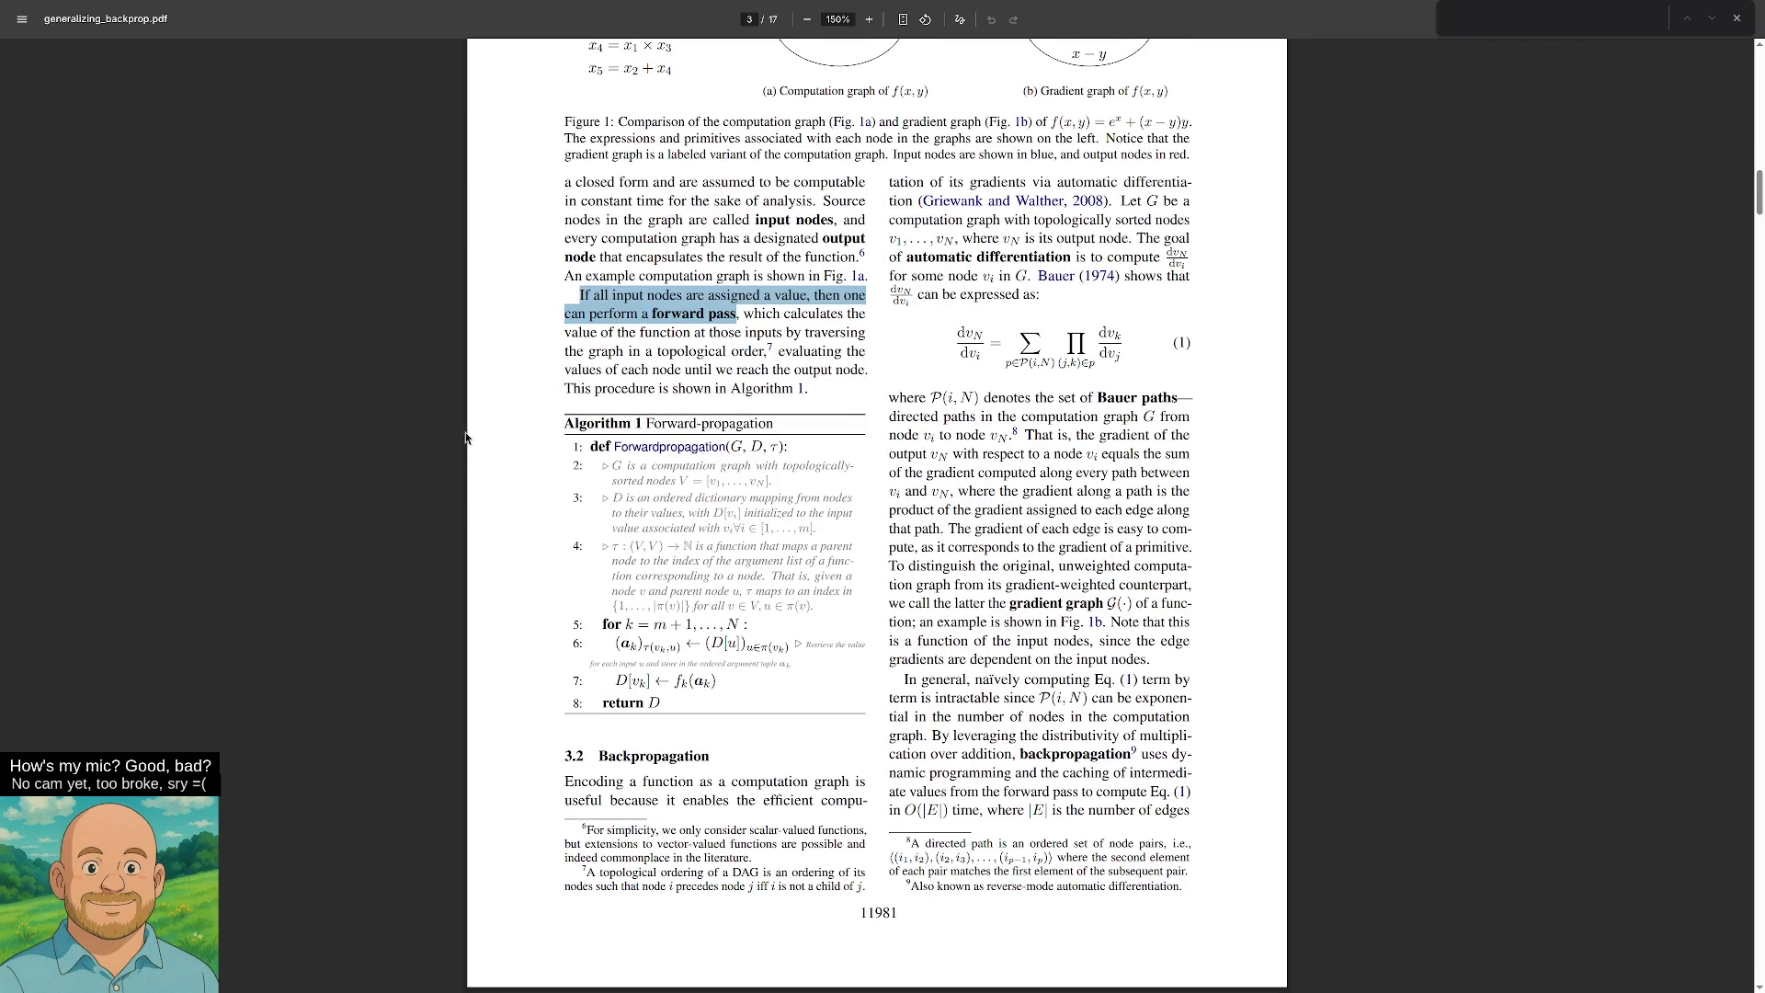
drag(622, 388, 642, 388)
scroll(619, 422, down, 1)
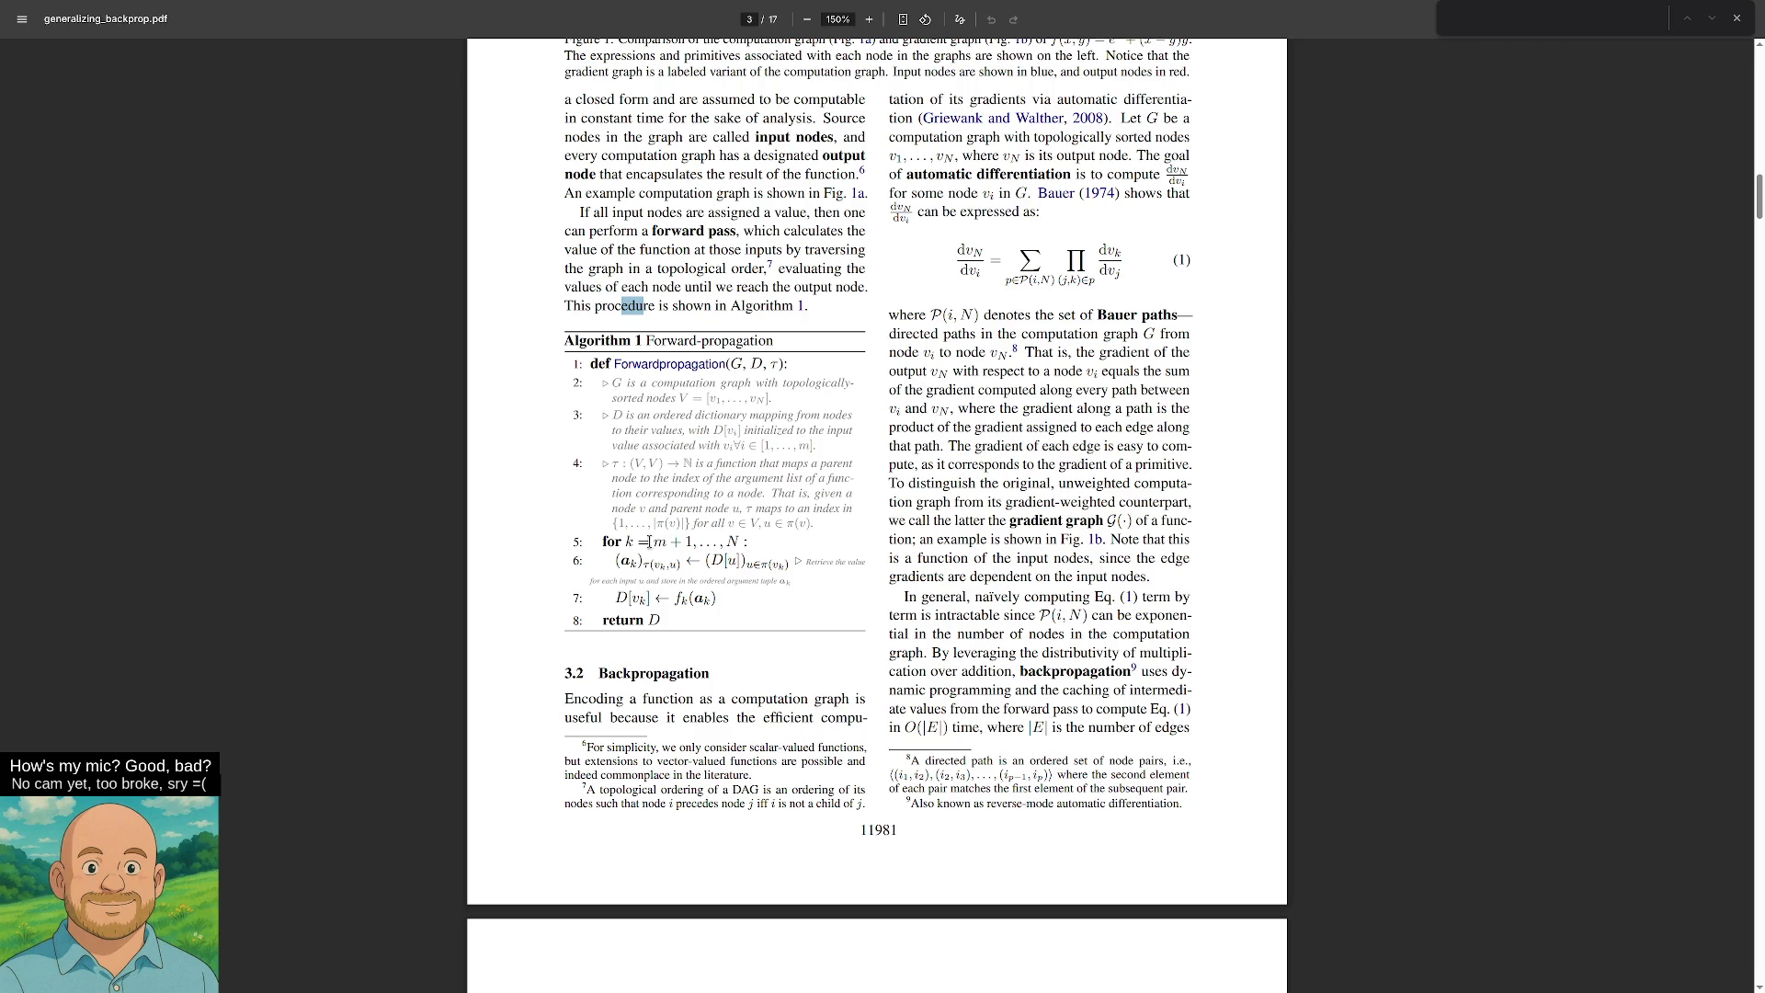
Highlight the Forwardpropagation definition, line 7 of Algorithm 1, and the Backpropagation section opening.
drag(598, 364, 685, 364)
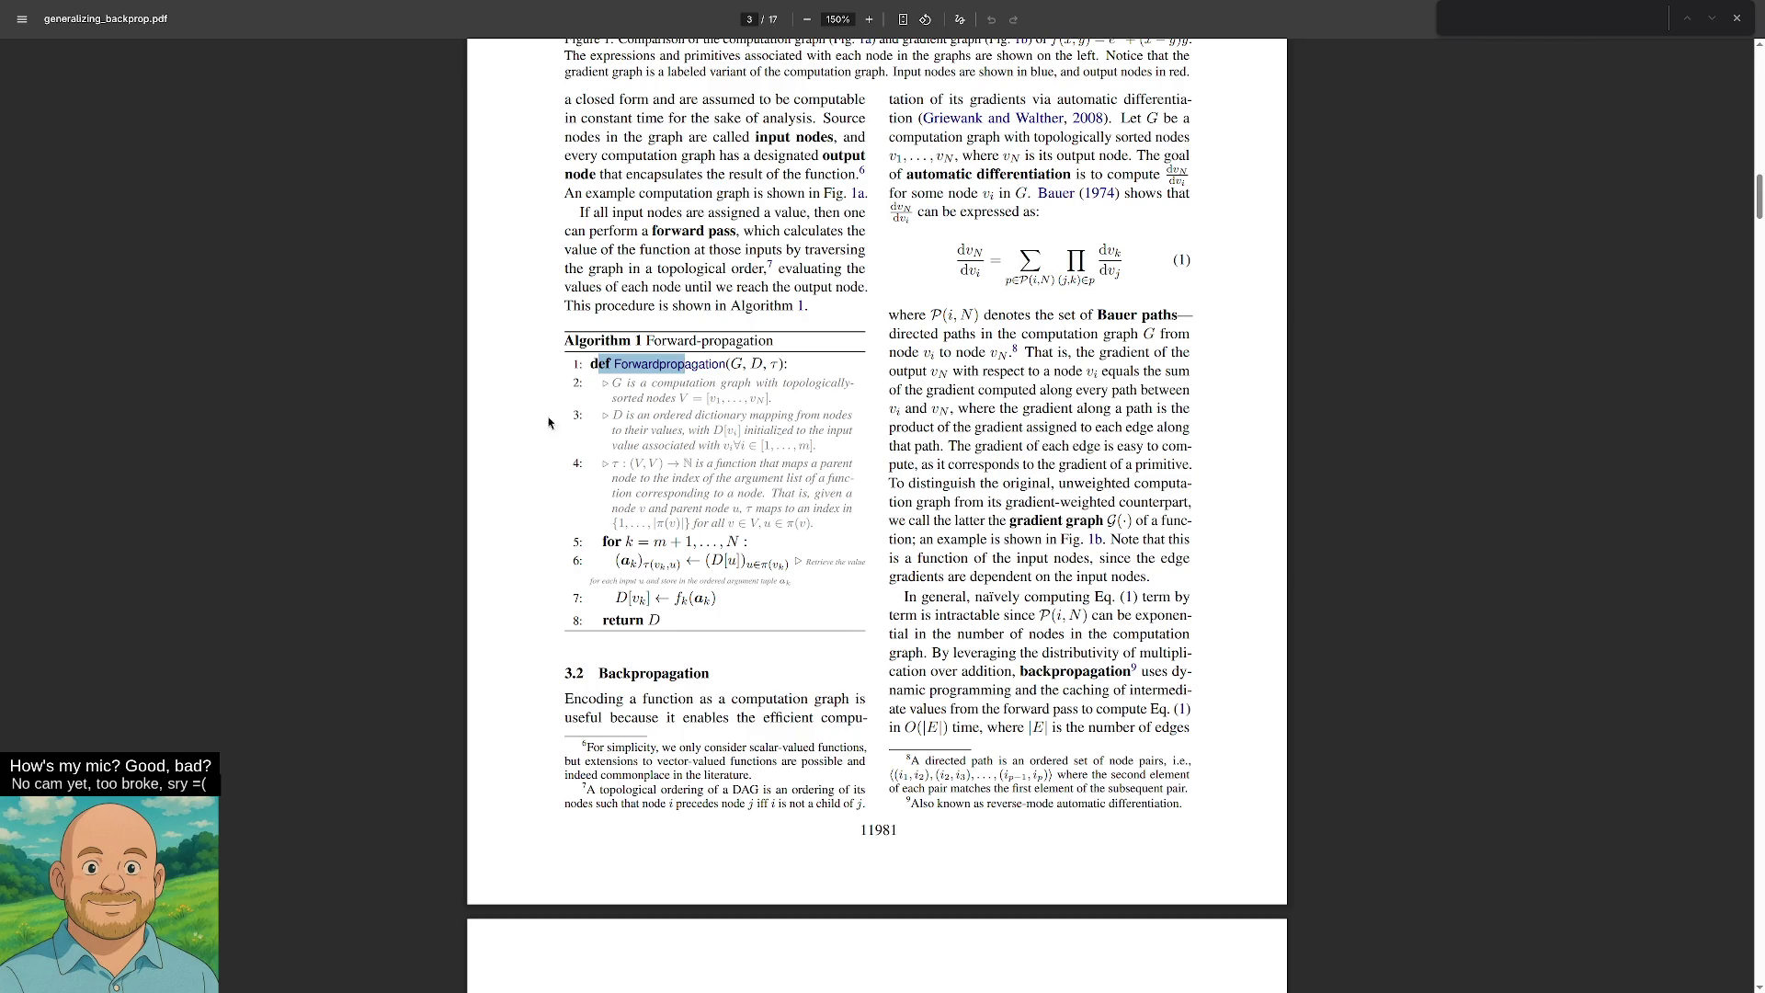
mouse_move(722, 609)
mouse_down()
mouse_move(624, 584)
mouse_move(611, 597)
mouse_move(669, 620)
mouse_up()
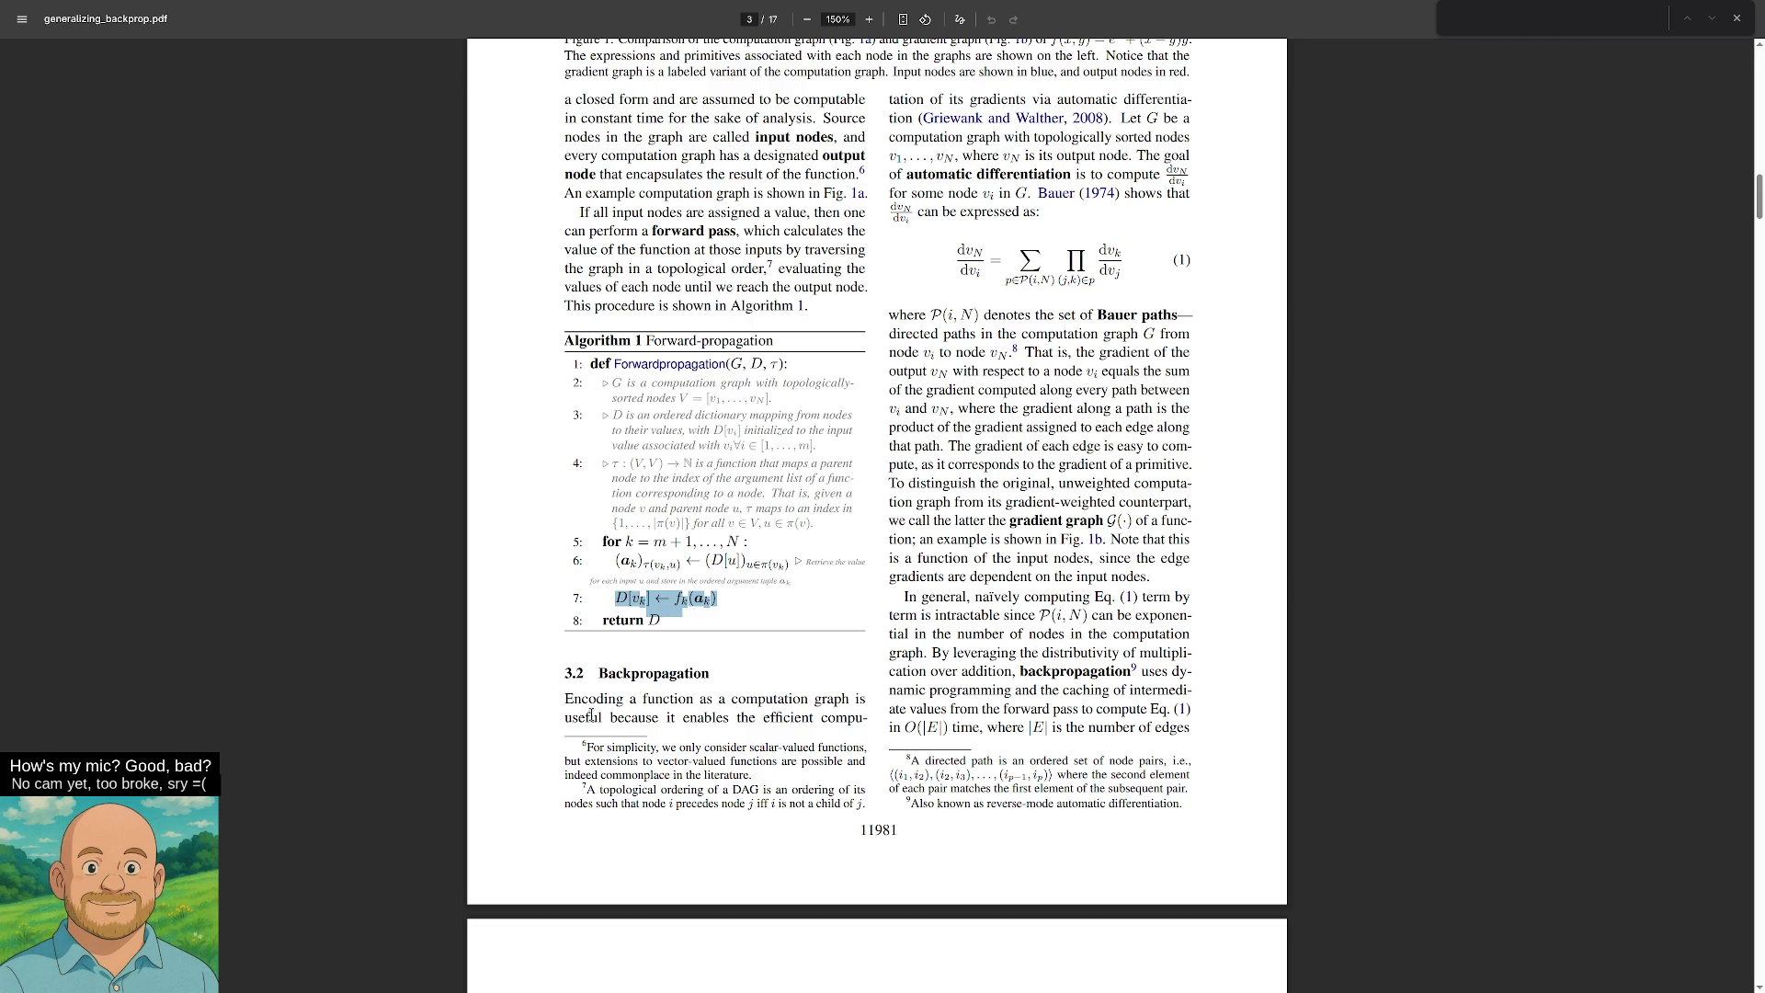
drag(582, 704, 733, 718)
Highlight the words 'automatic differentiation', then select the whole of equation (1).
scroll(809, 729, up, 4)
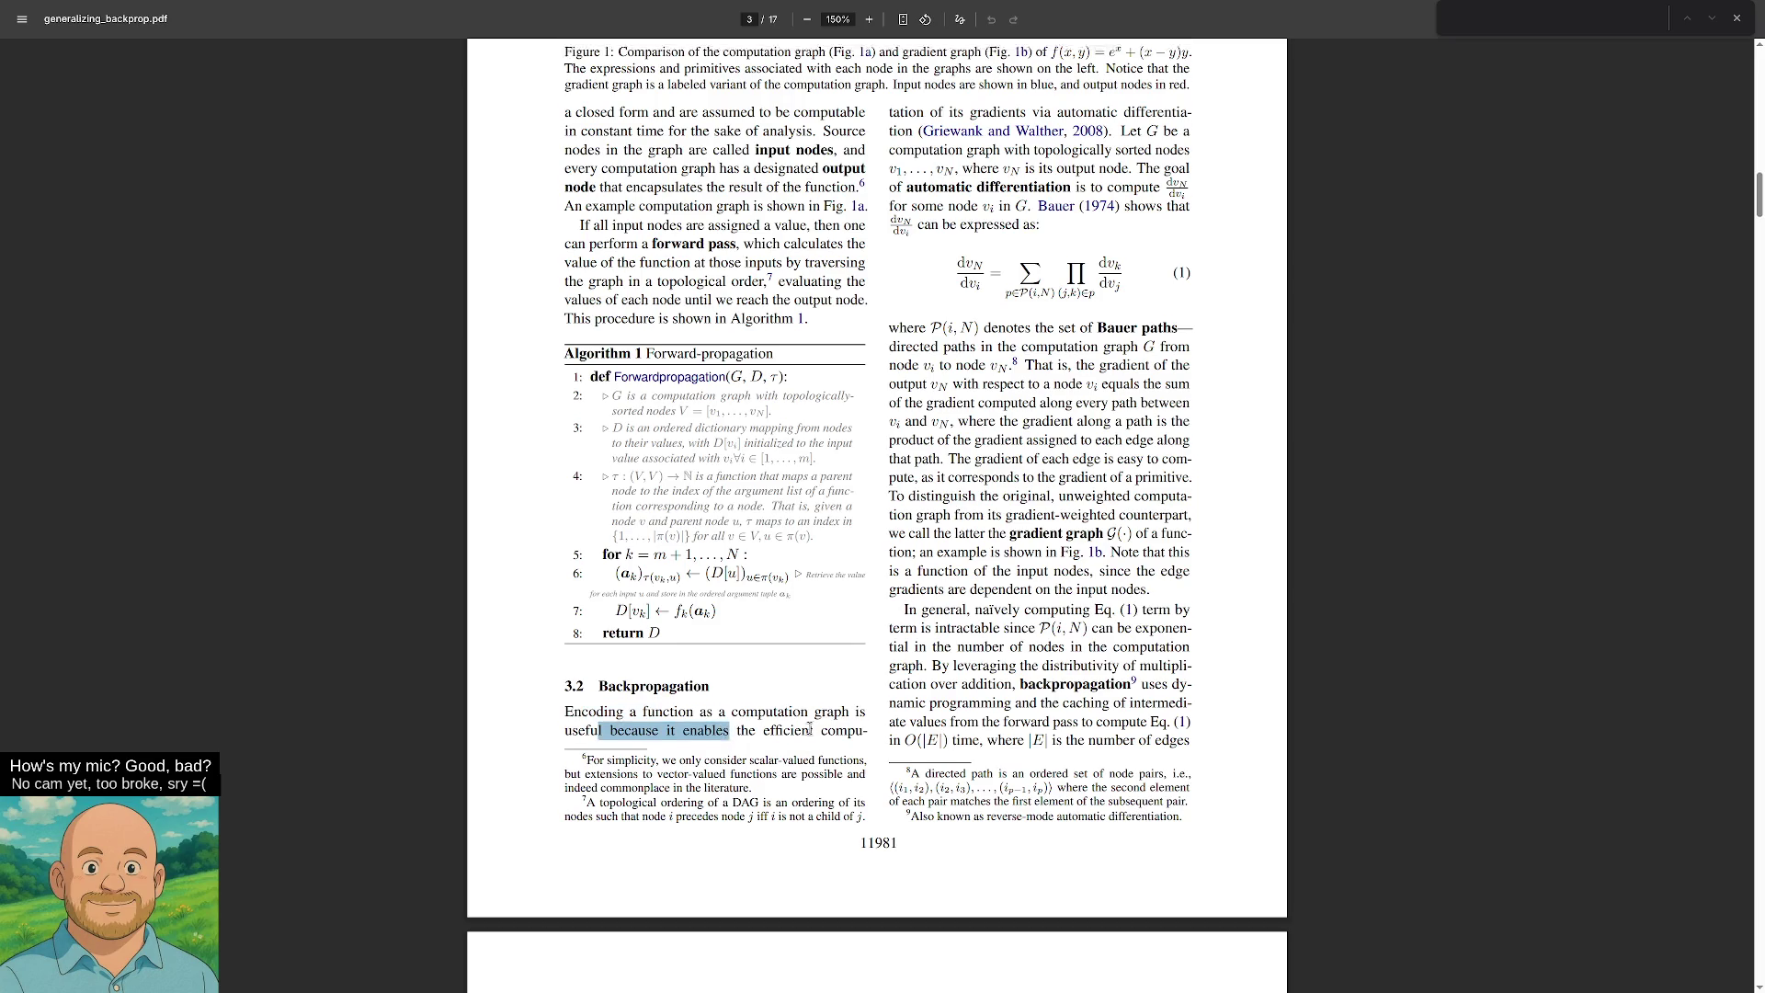
scroll(809, 728, down, 2)
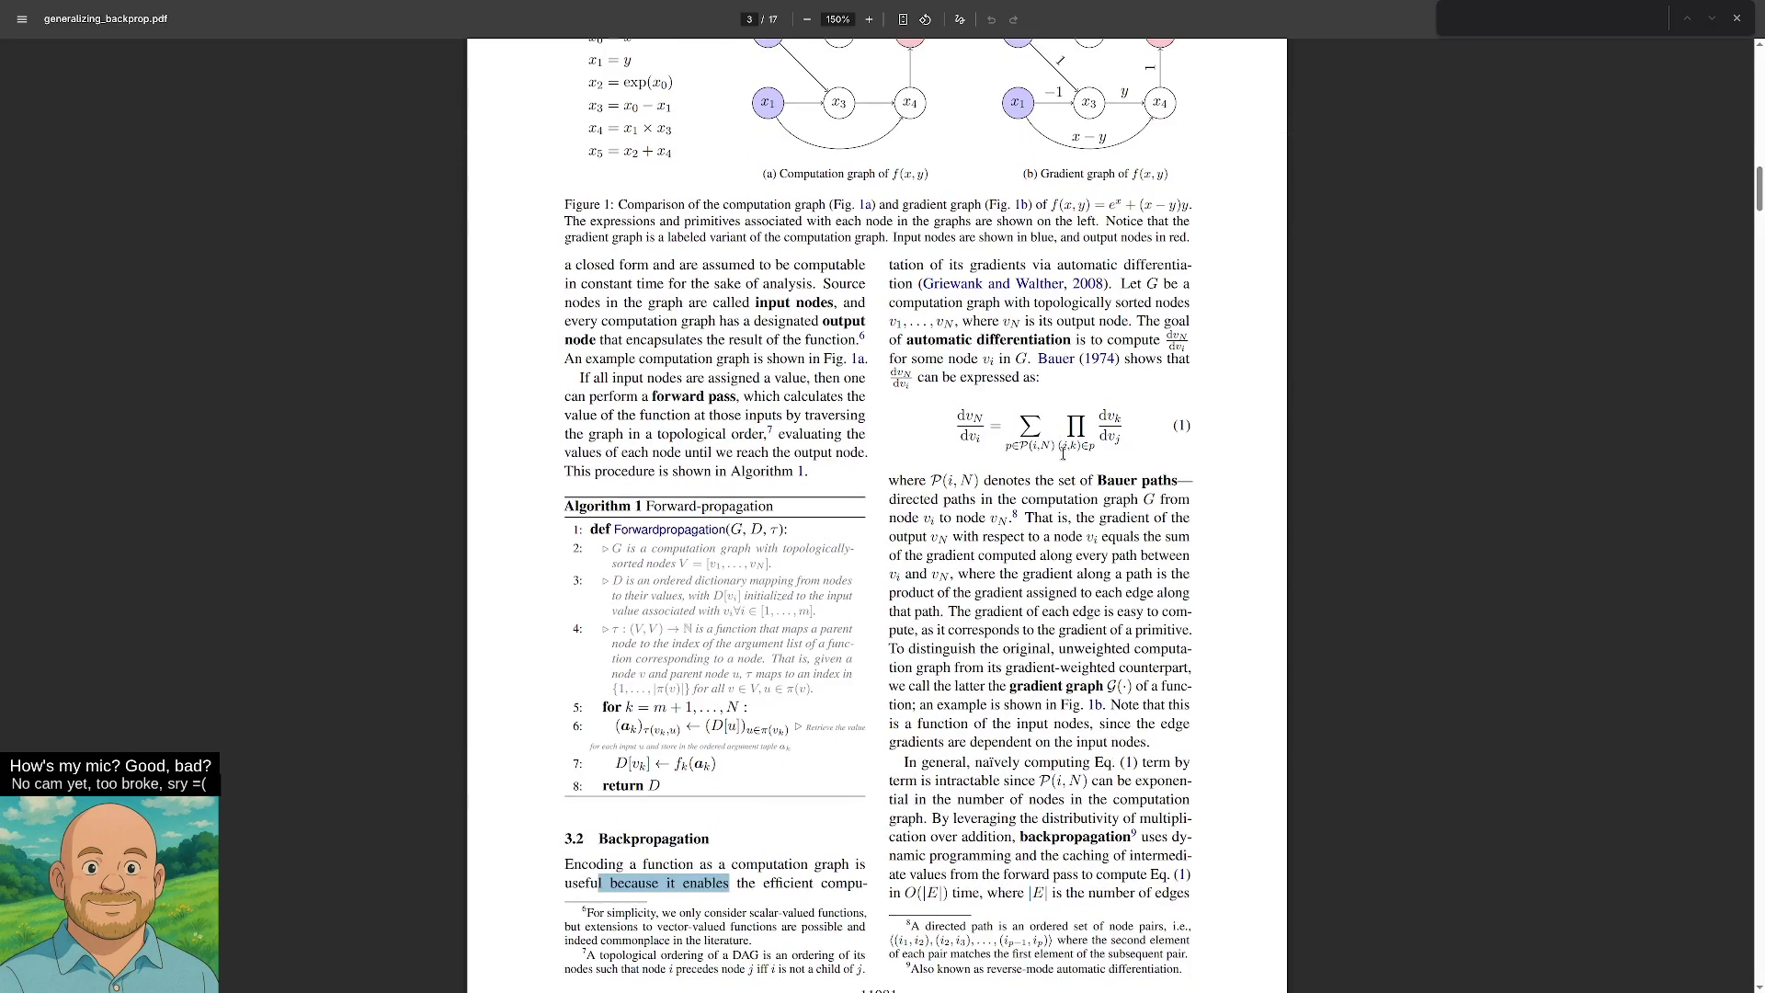
drag(1057, 265, 1148, 264)
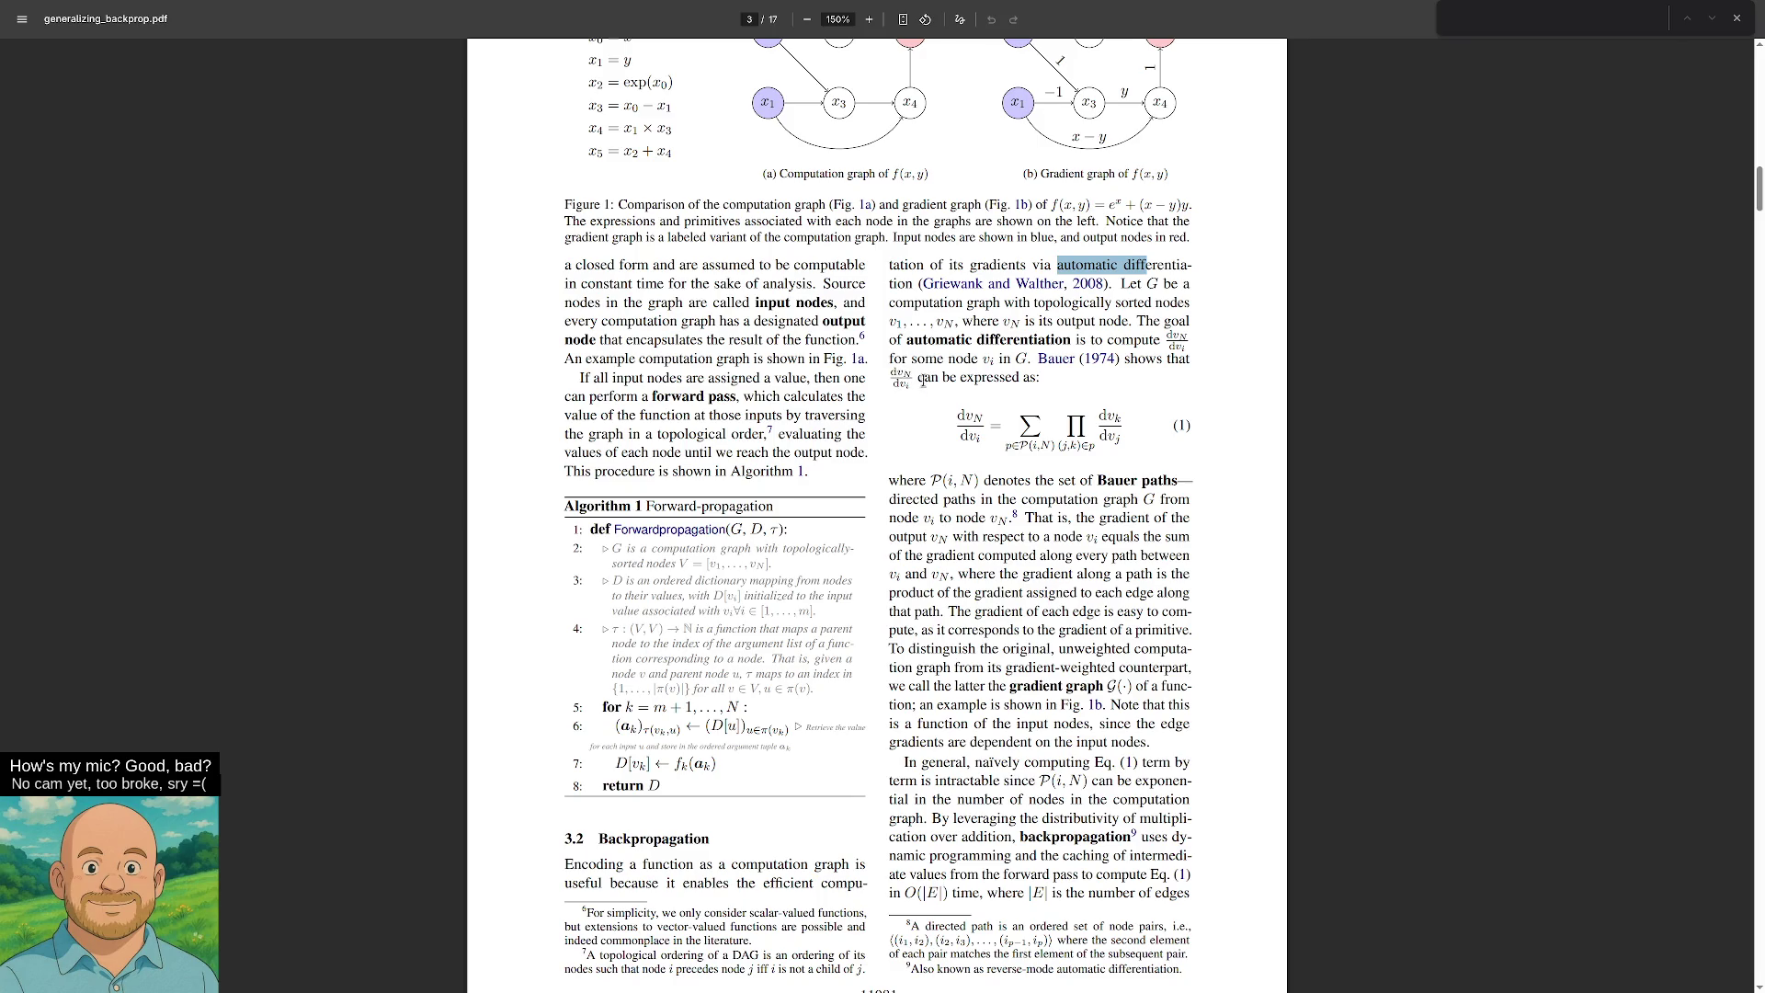
drag(1124, 438, 926, 414)
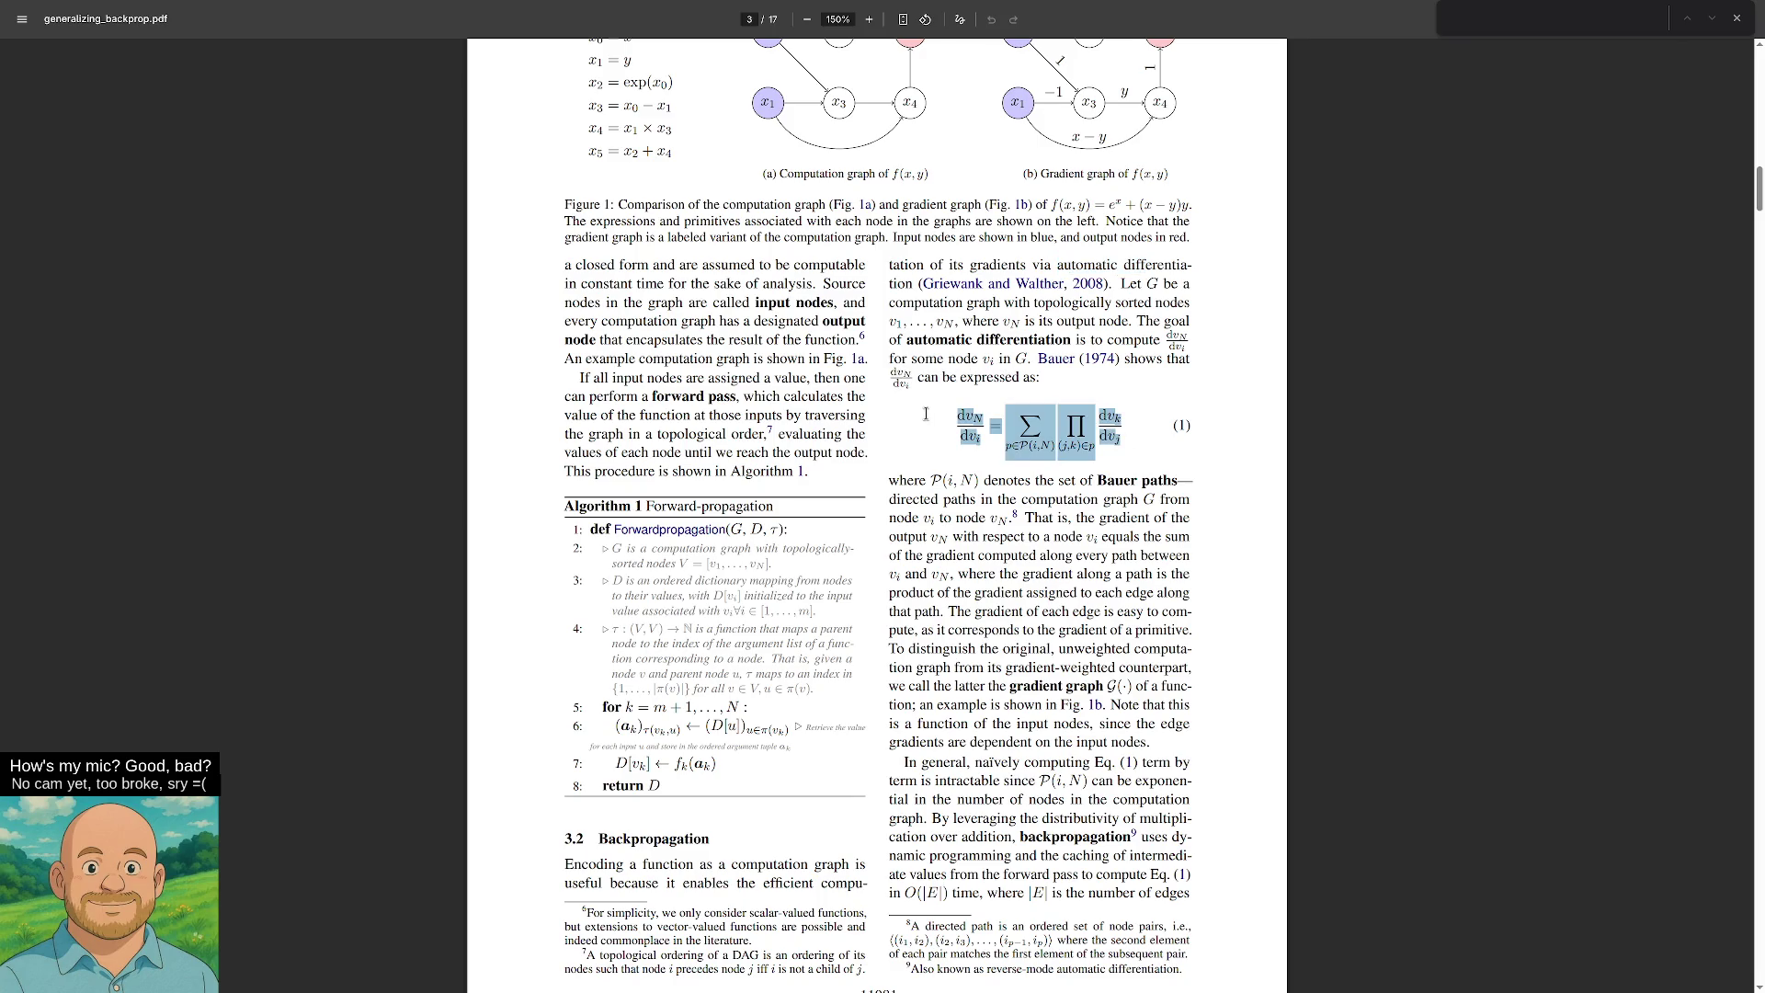
Highlight the summation symbol of equation (1) and its subscript p∈P(i,N).
scroll(1471, 433, down, 4)
scroll(1416, 441, up, 2)
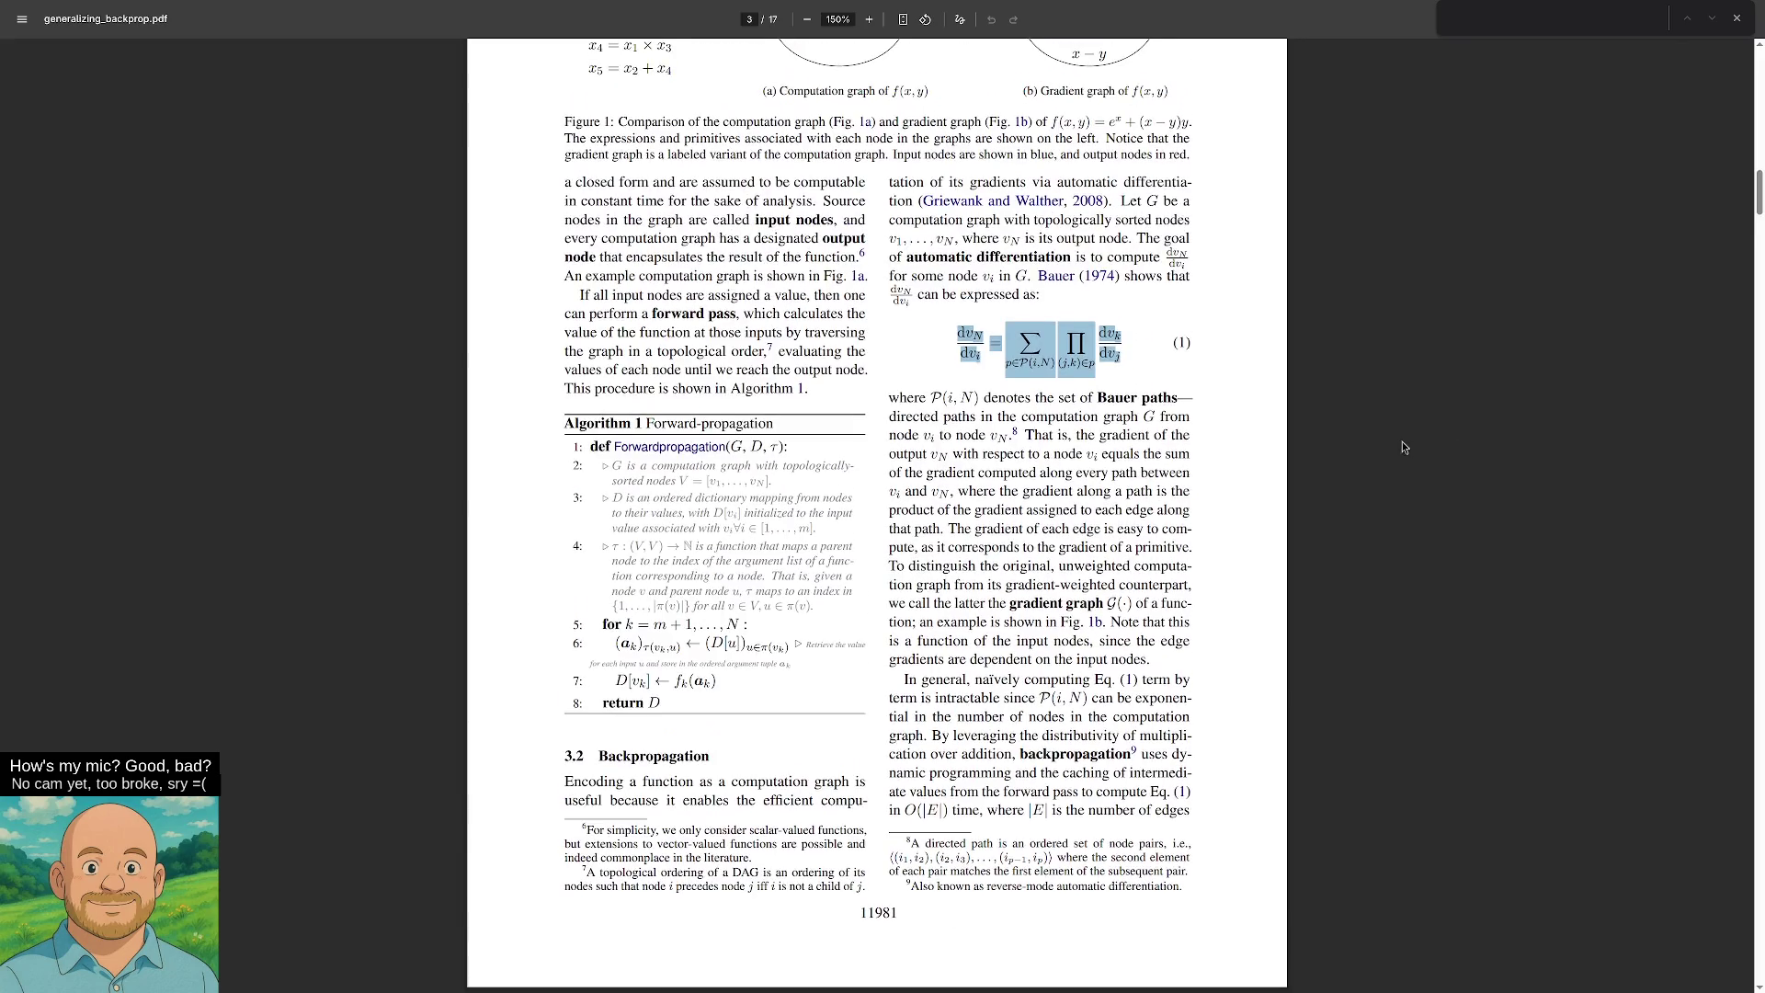
click(1399, 440)
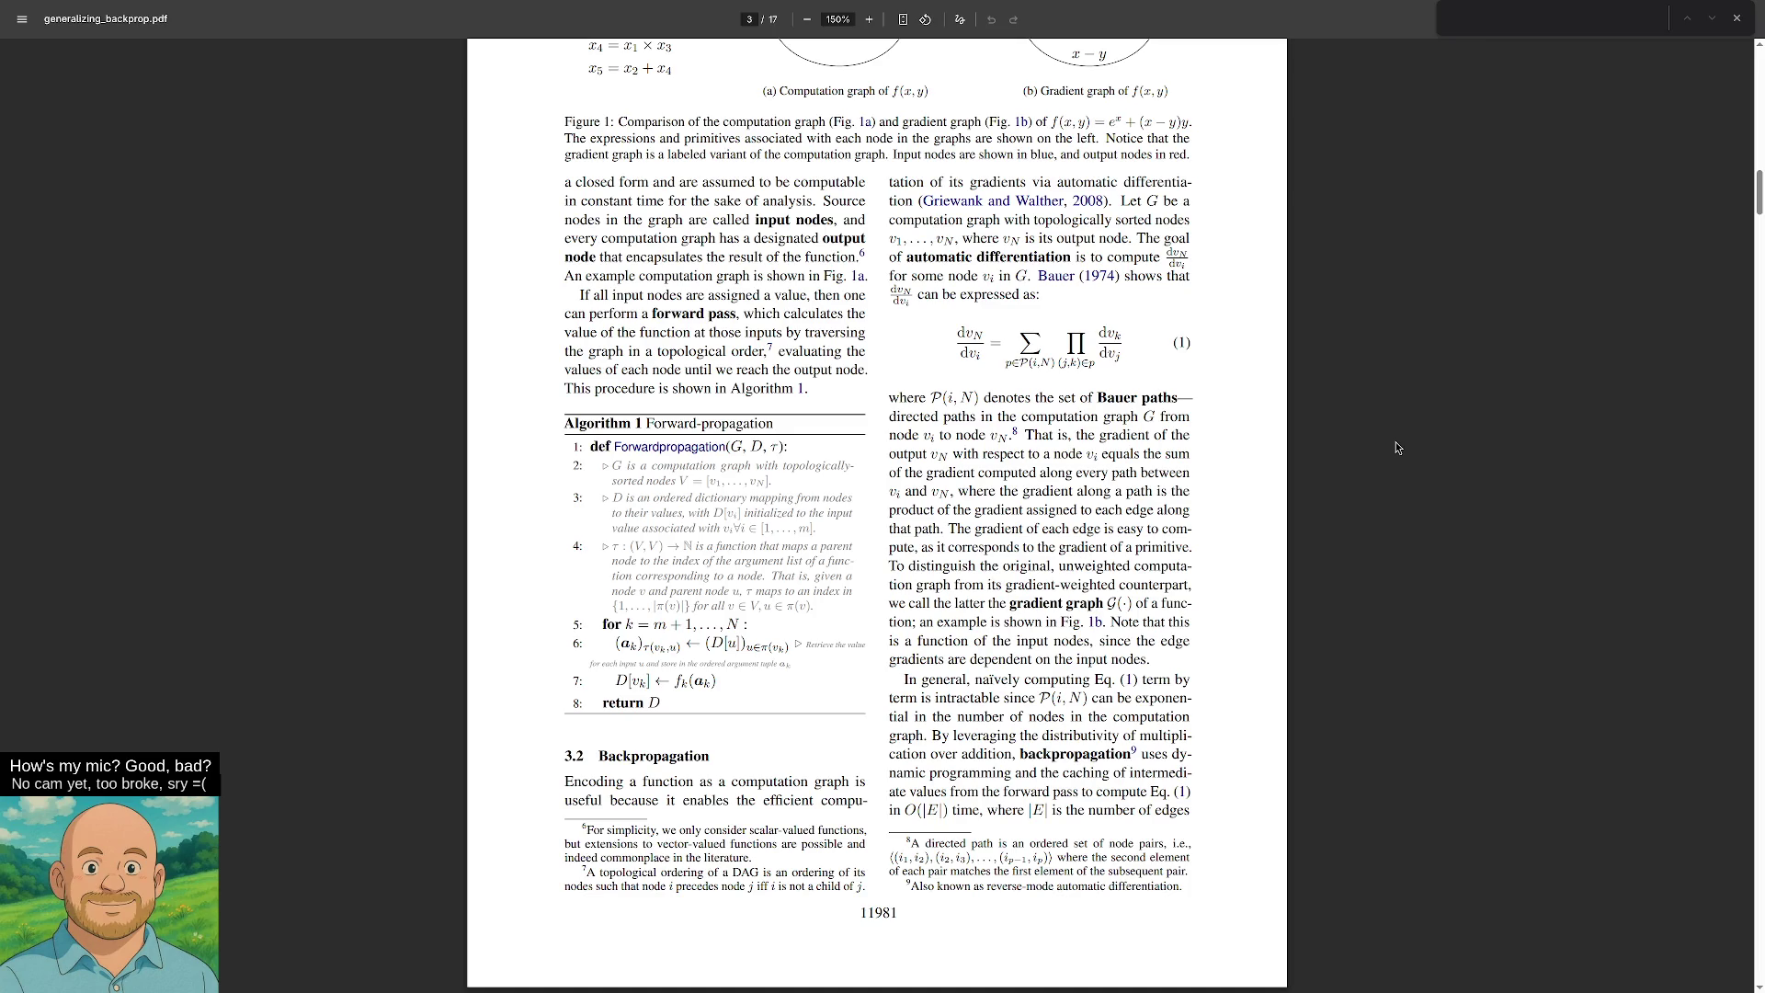
drag(1053, 364, 1027, 342)
mouse_move(1007, 364)
mouse_down()
mouse_move(1063, 366)
mouse_move(981, 364)
mouse_move(998, 365)
mouse_up()
click(1019, 369)
Highlight the product and dv_k/dv_j terms, the (j,k) indices, and 'each edge is easy to compute'.
drag(1108, 365, 1103, 377)
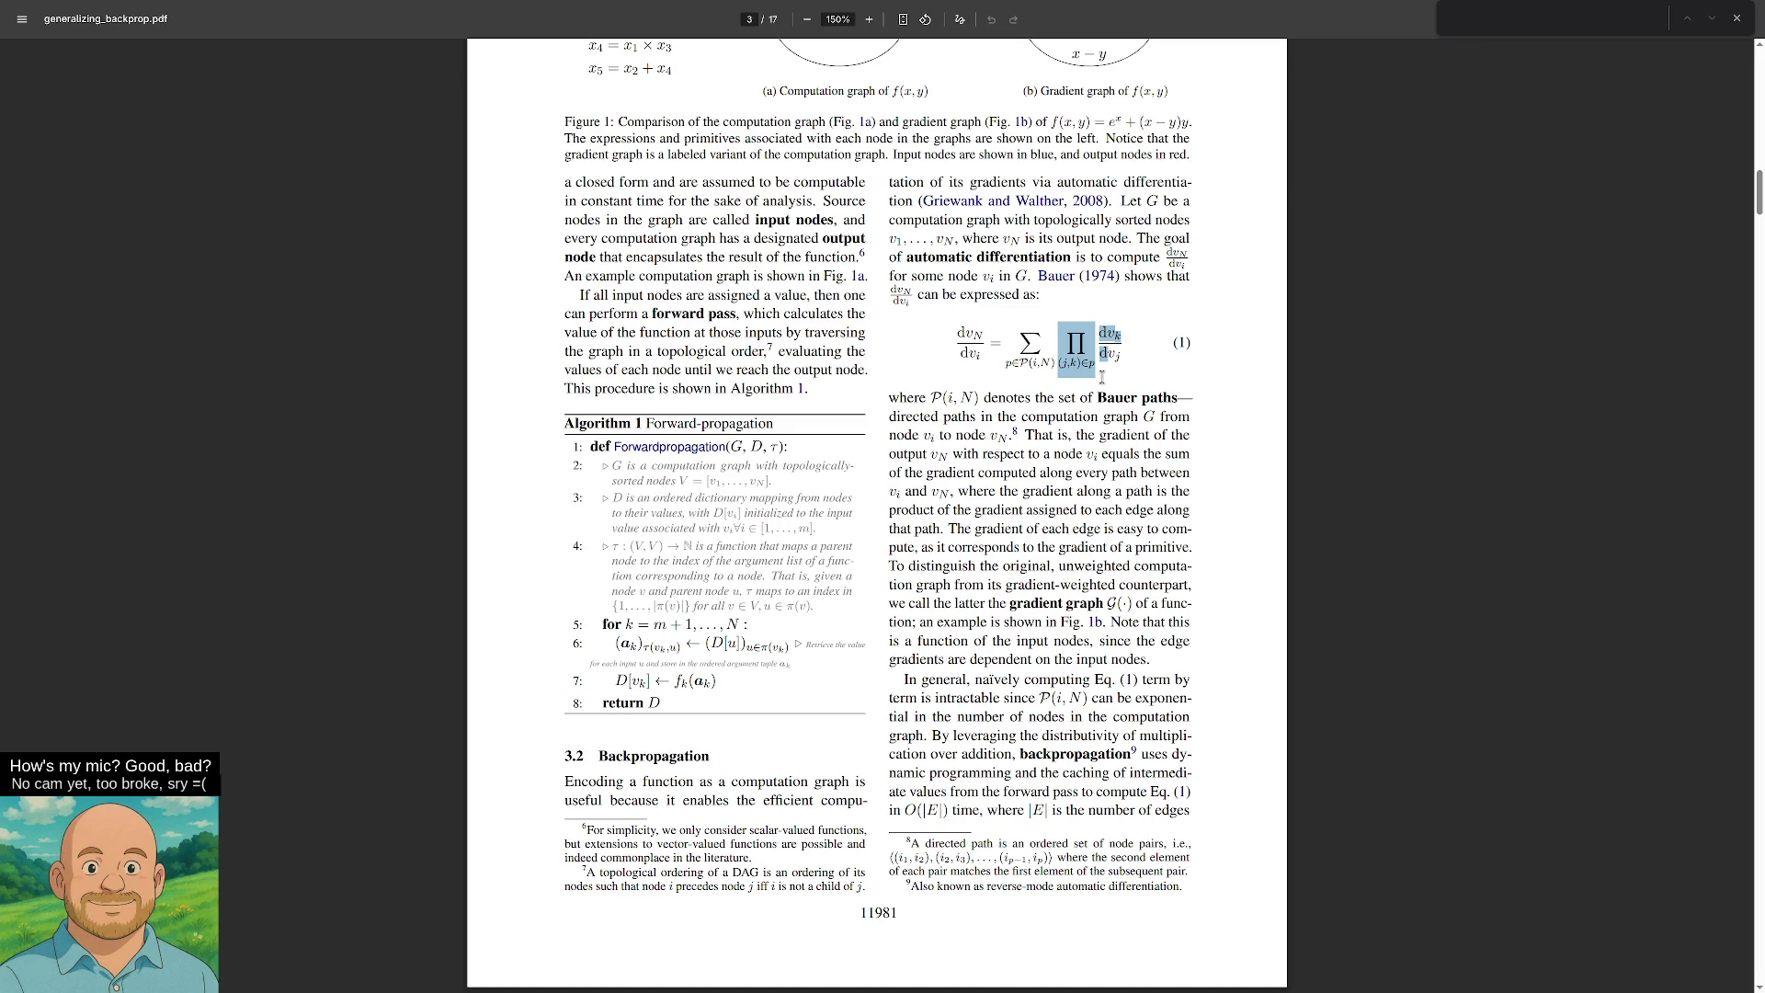
click(1068, 408)
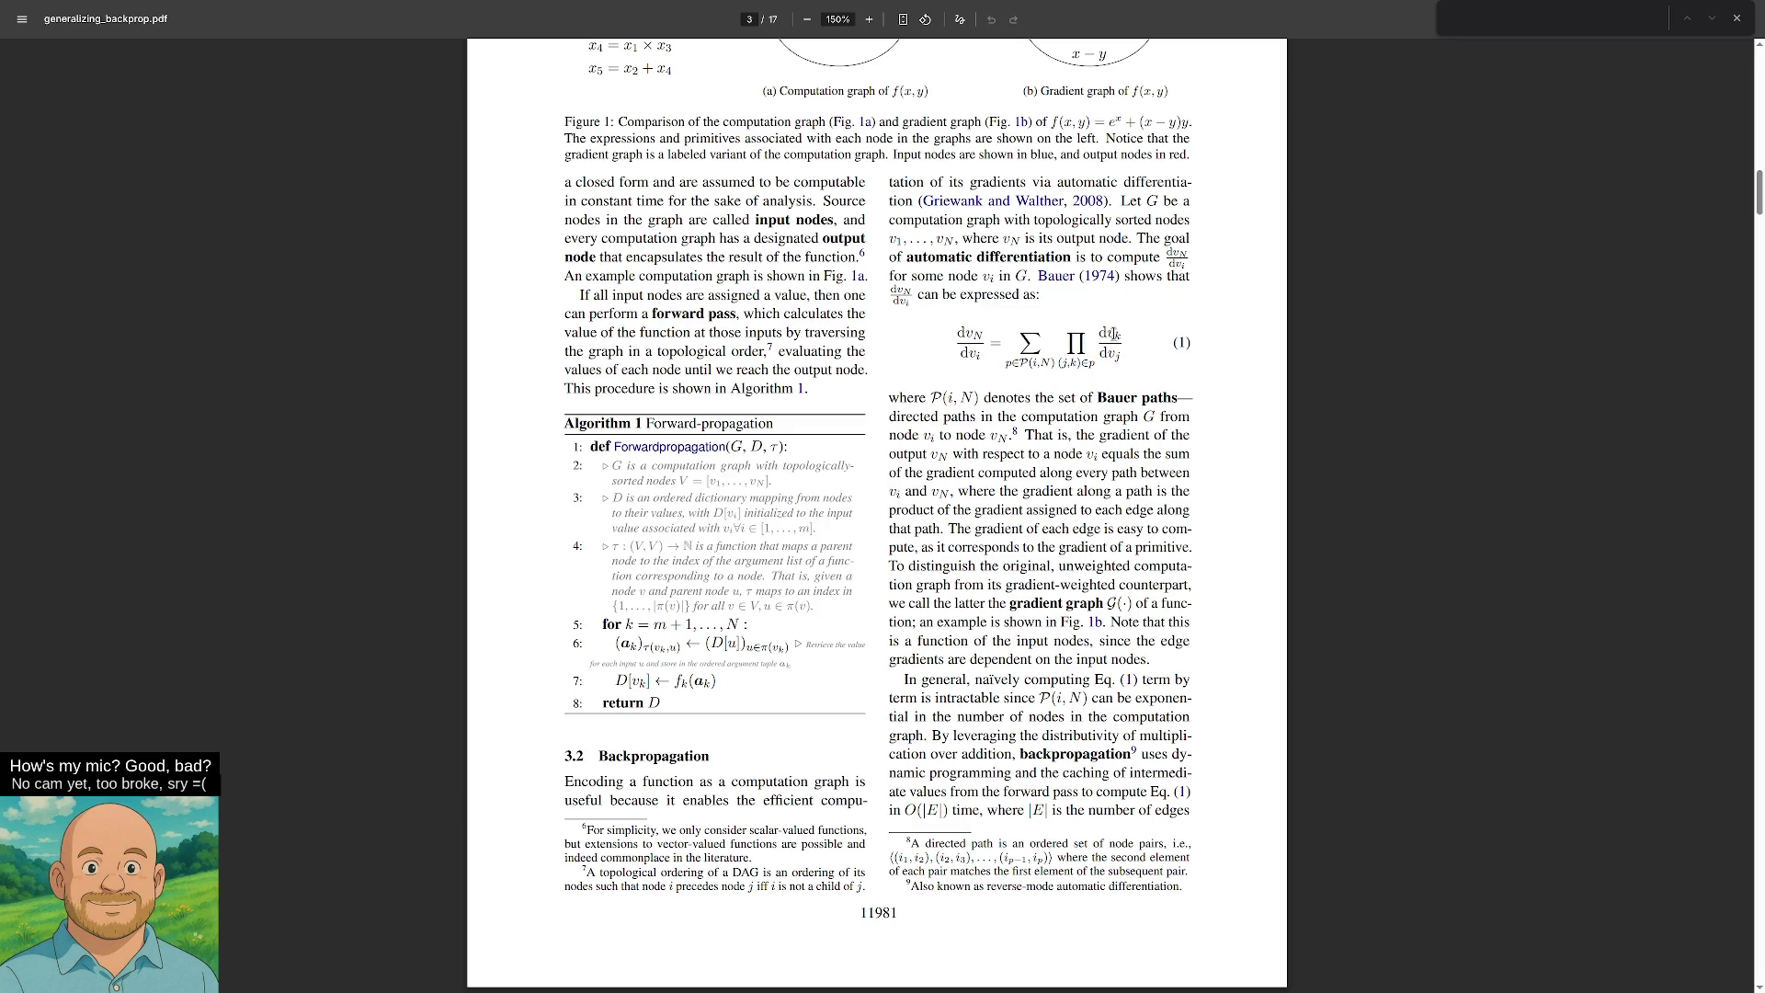
mouse_move(1113, 333)
mouse_down()
mouse_move(1119, 359)
mouse_move(1094, 365)
mouse_up()
drag(1042, 529, 1053, 550)
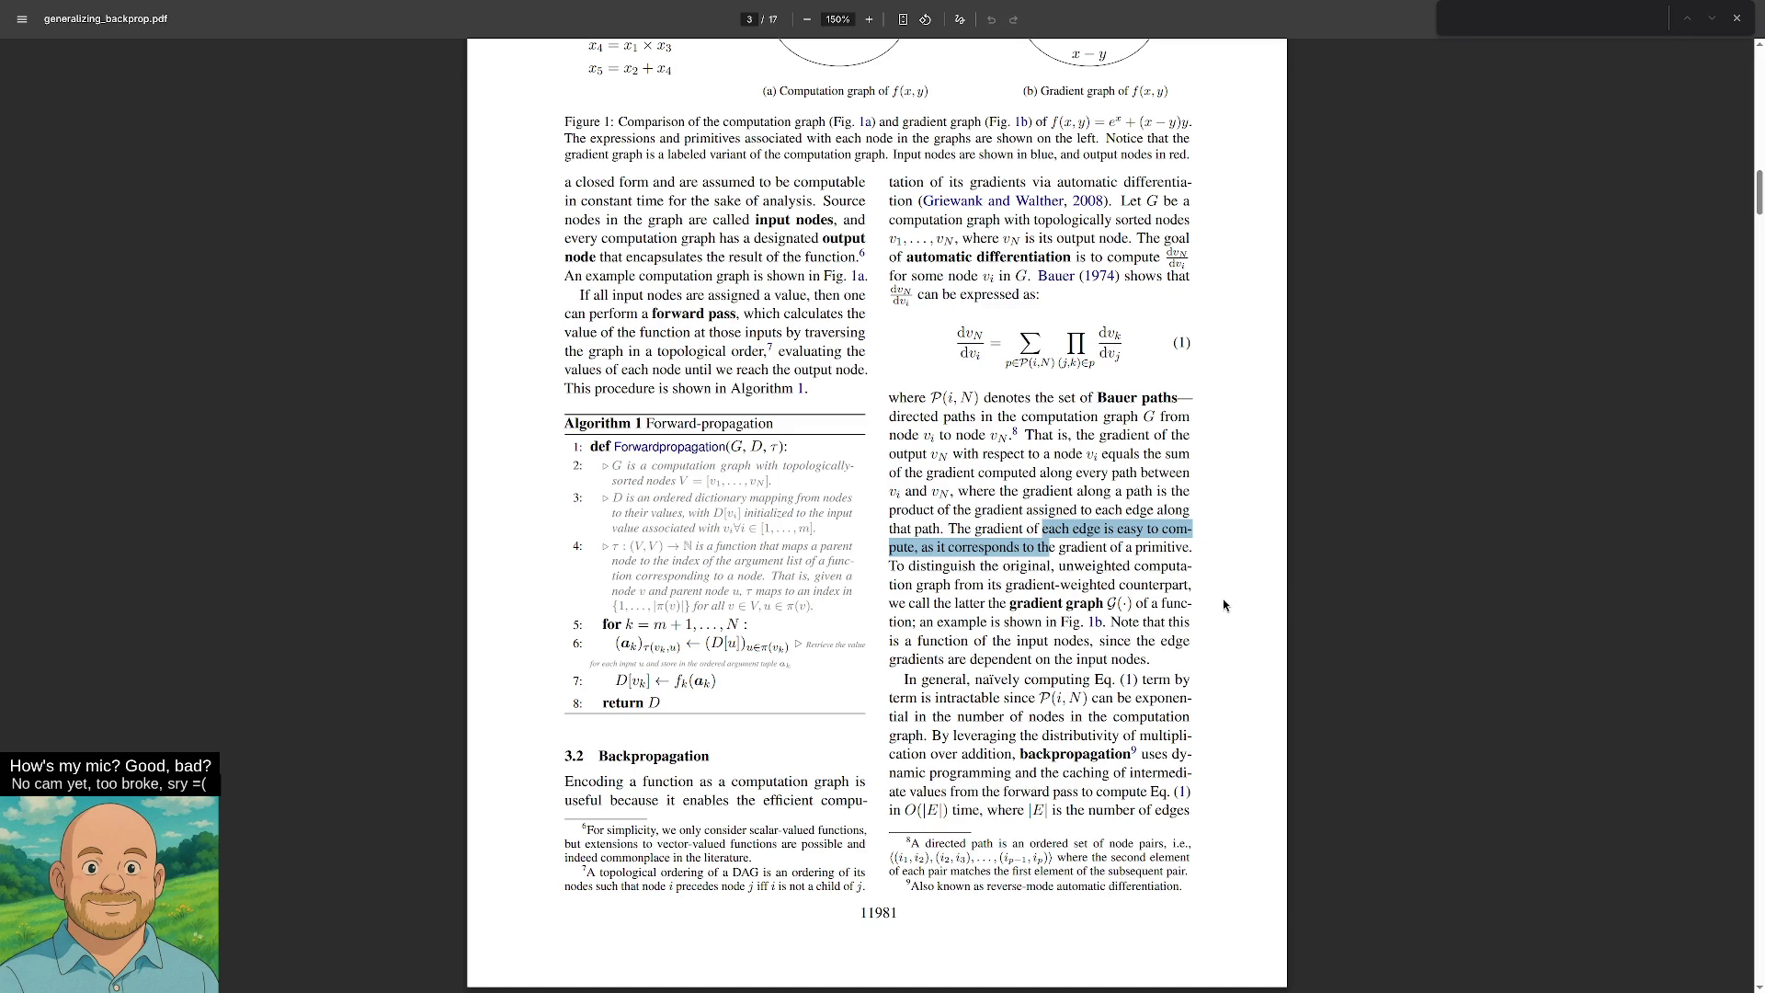
Highlight the gradient-weighted counterpart phrase and the remark that G(·) is a function of the input nodes.
drag(937, 587, 969, 605)
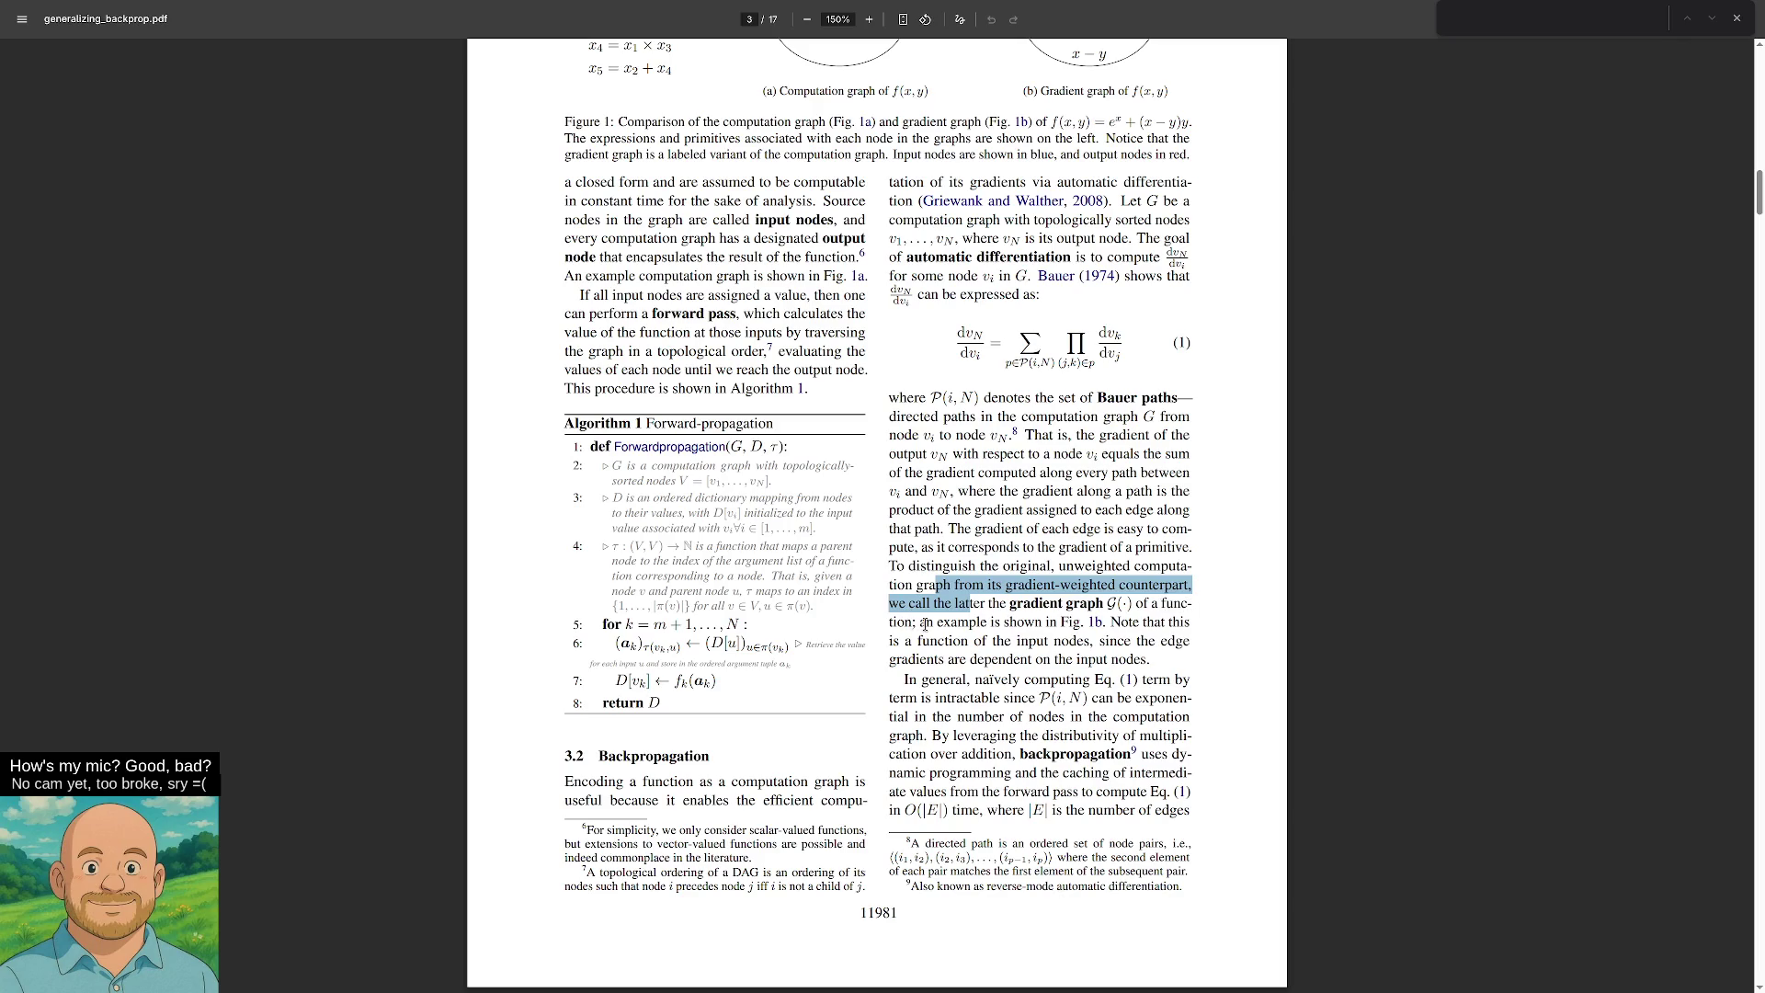
drag(928, 624, 1017, 624)
drag(1145, 625, 1168, 639)
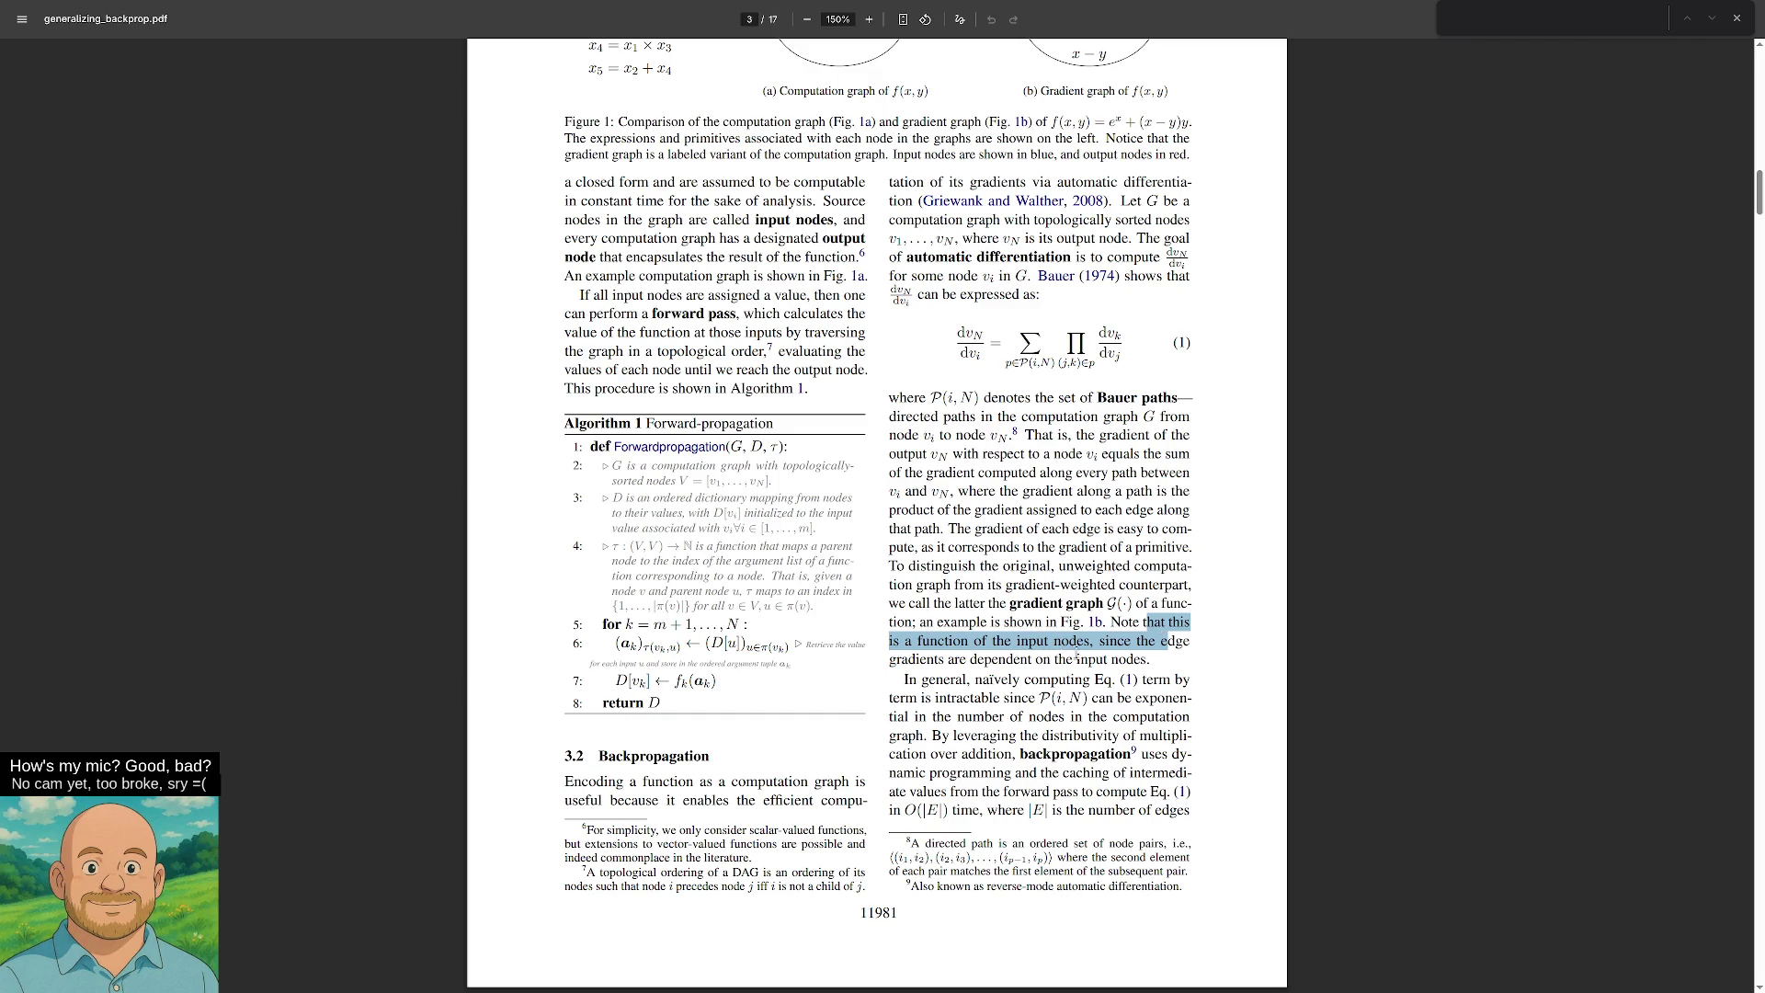
Scroll from page 4 down to page 13, showing Appendix A's top_pos and top_neg formulas.
scroll(1177, 669, down, 1)
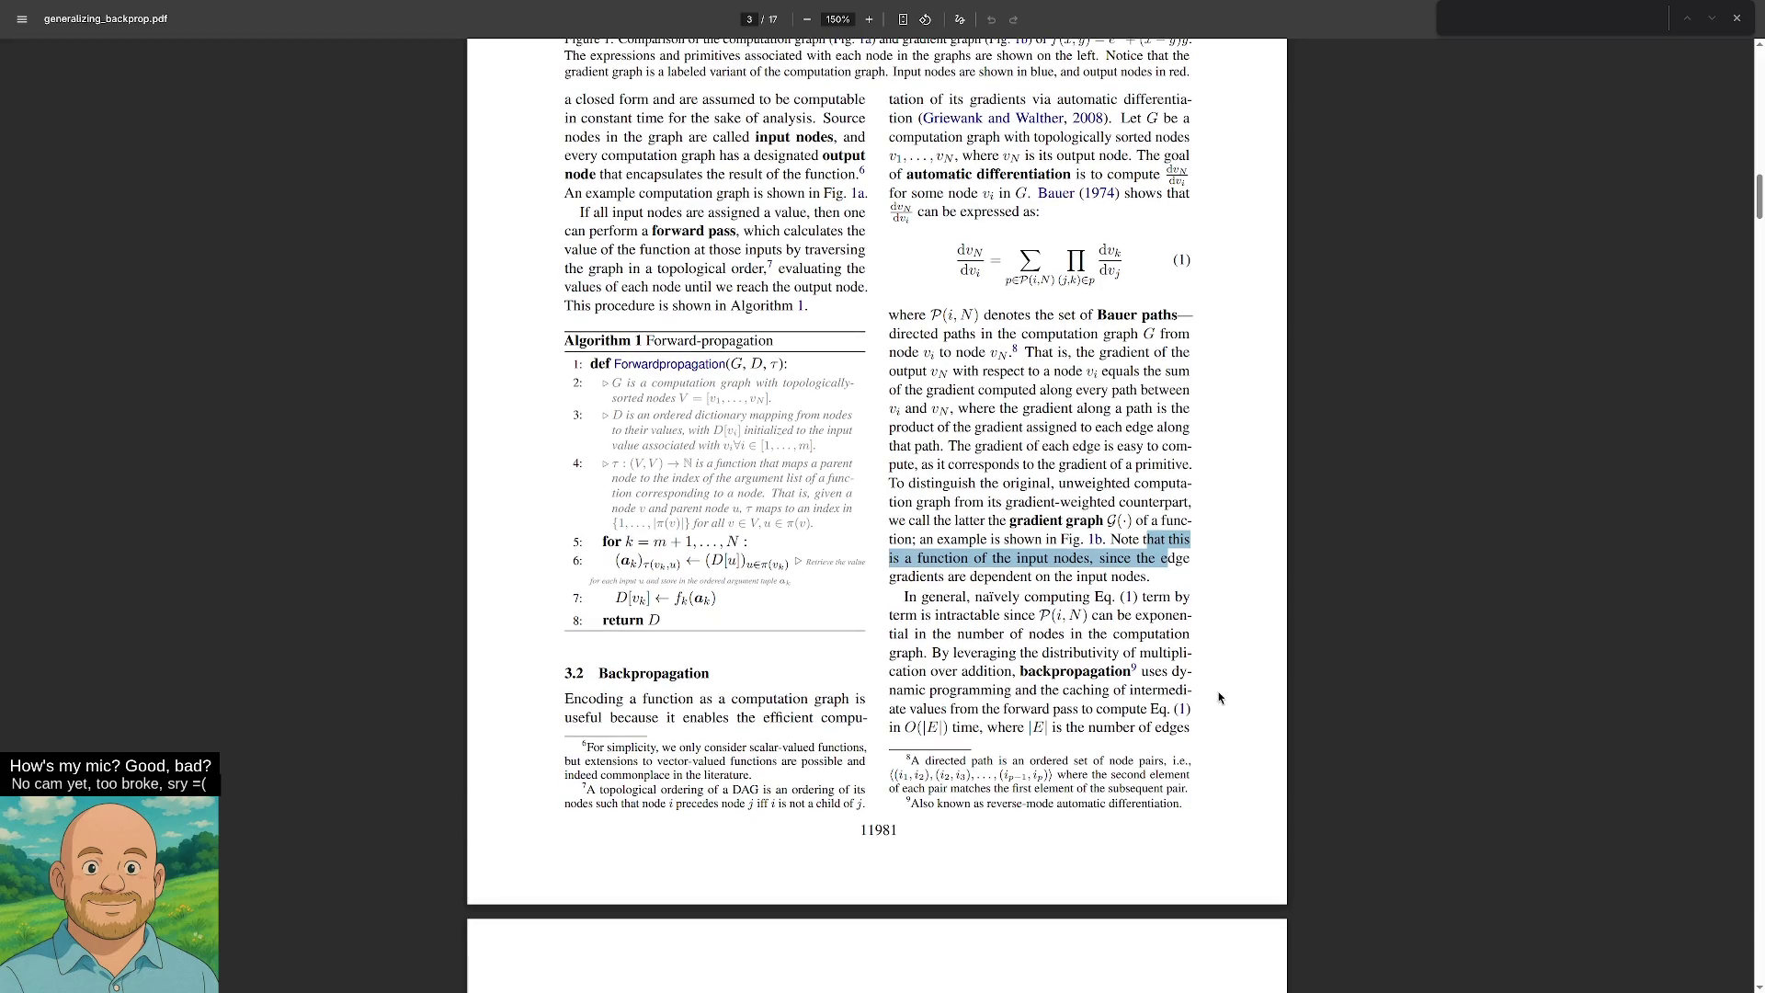
scroll(1223, 705, down, 1)
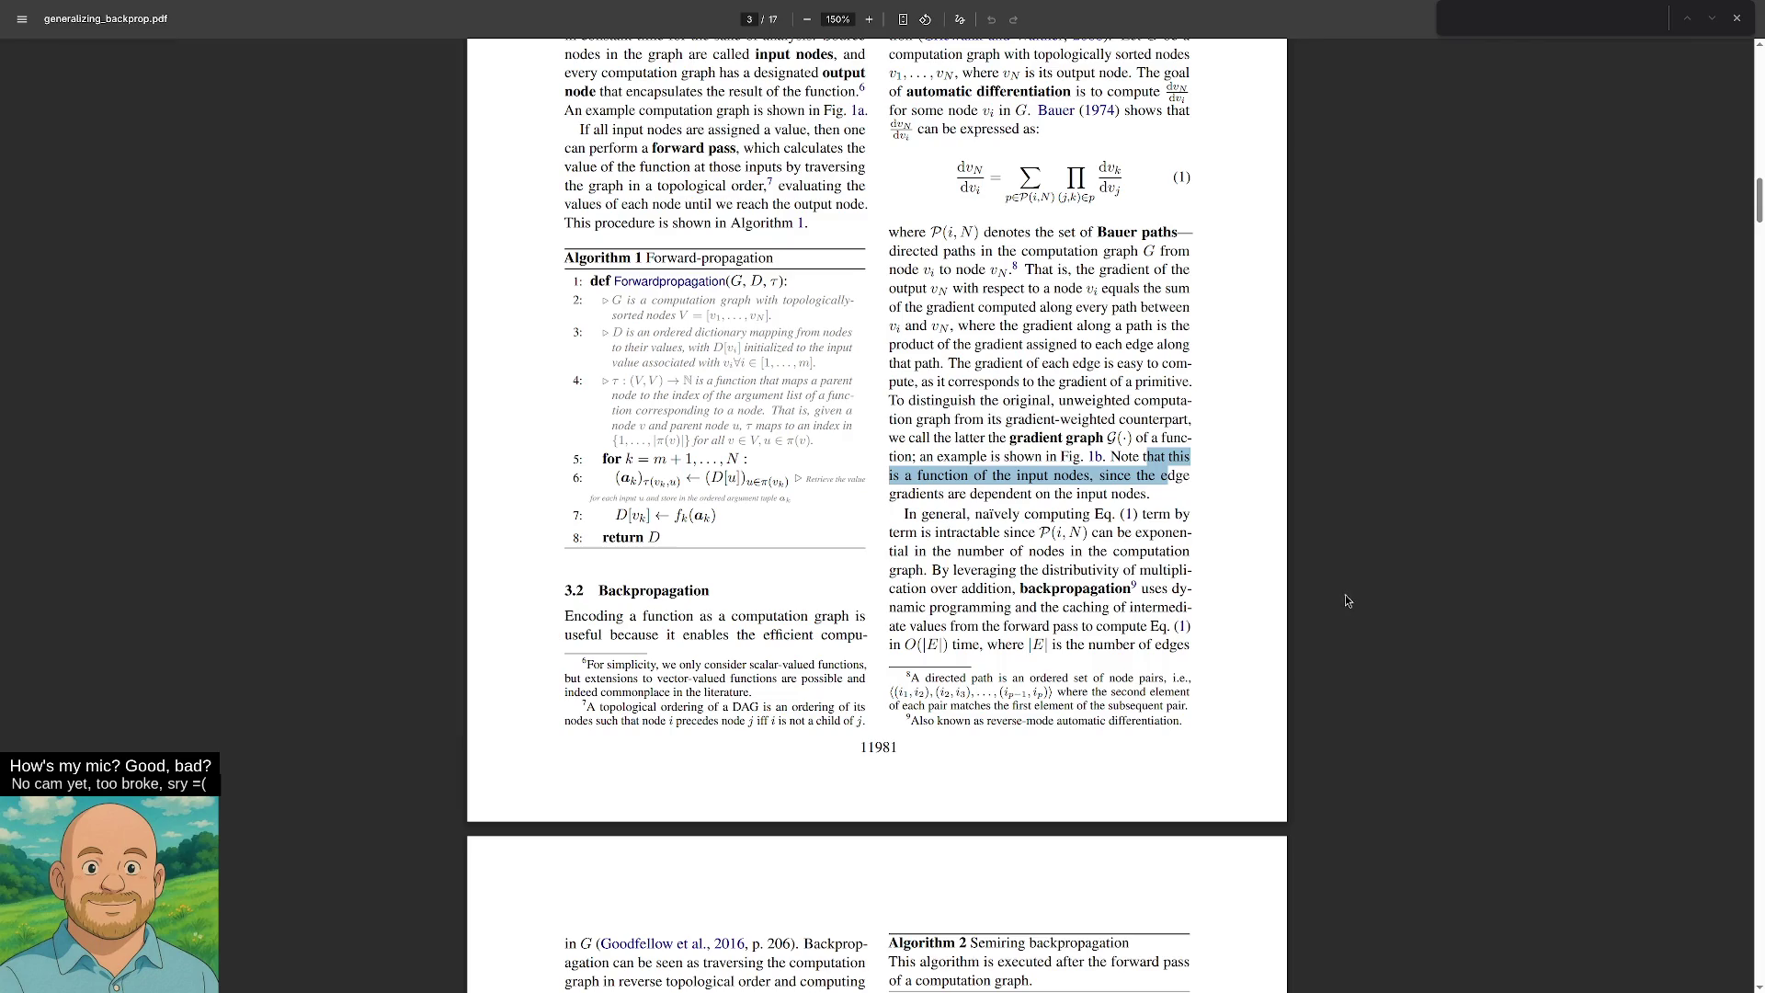
scroll(1370, 607, down, 5)
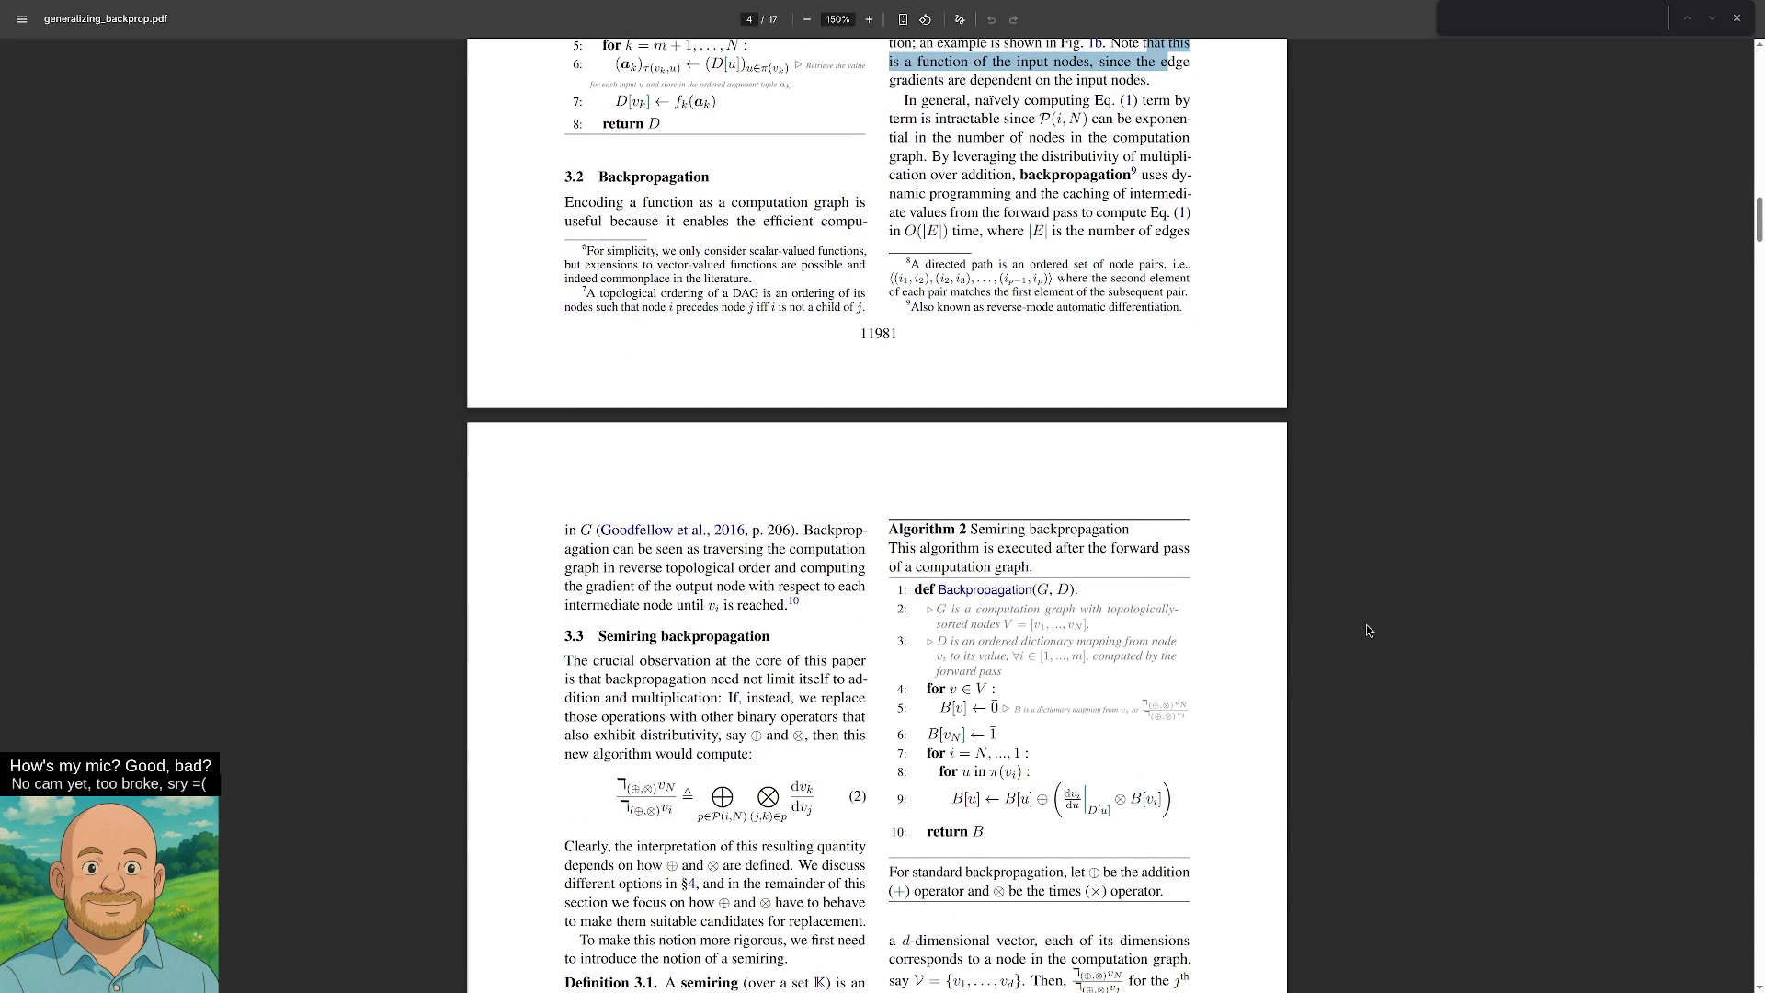
scroll(1360, 637, down, 1)
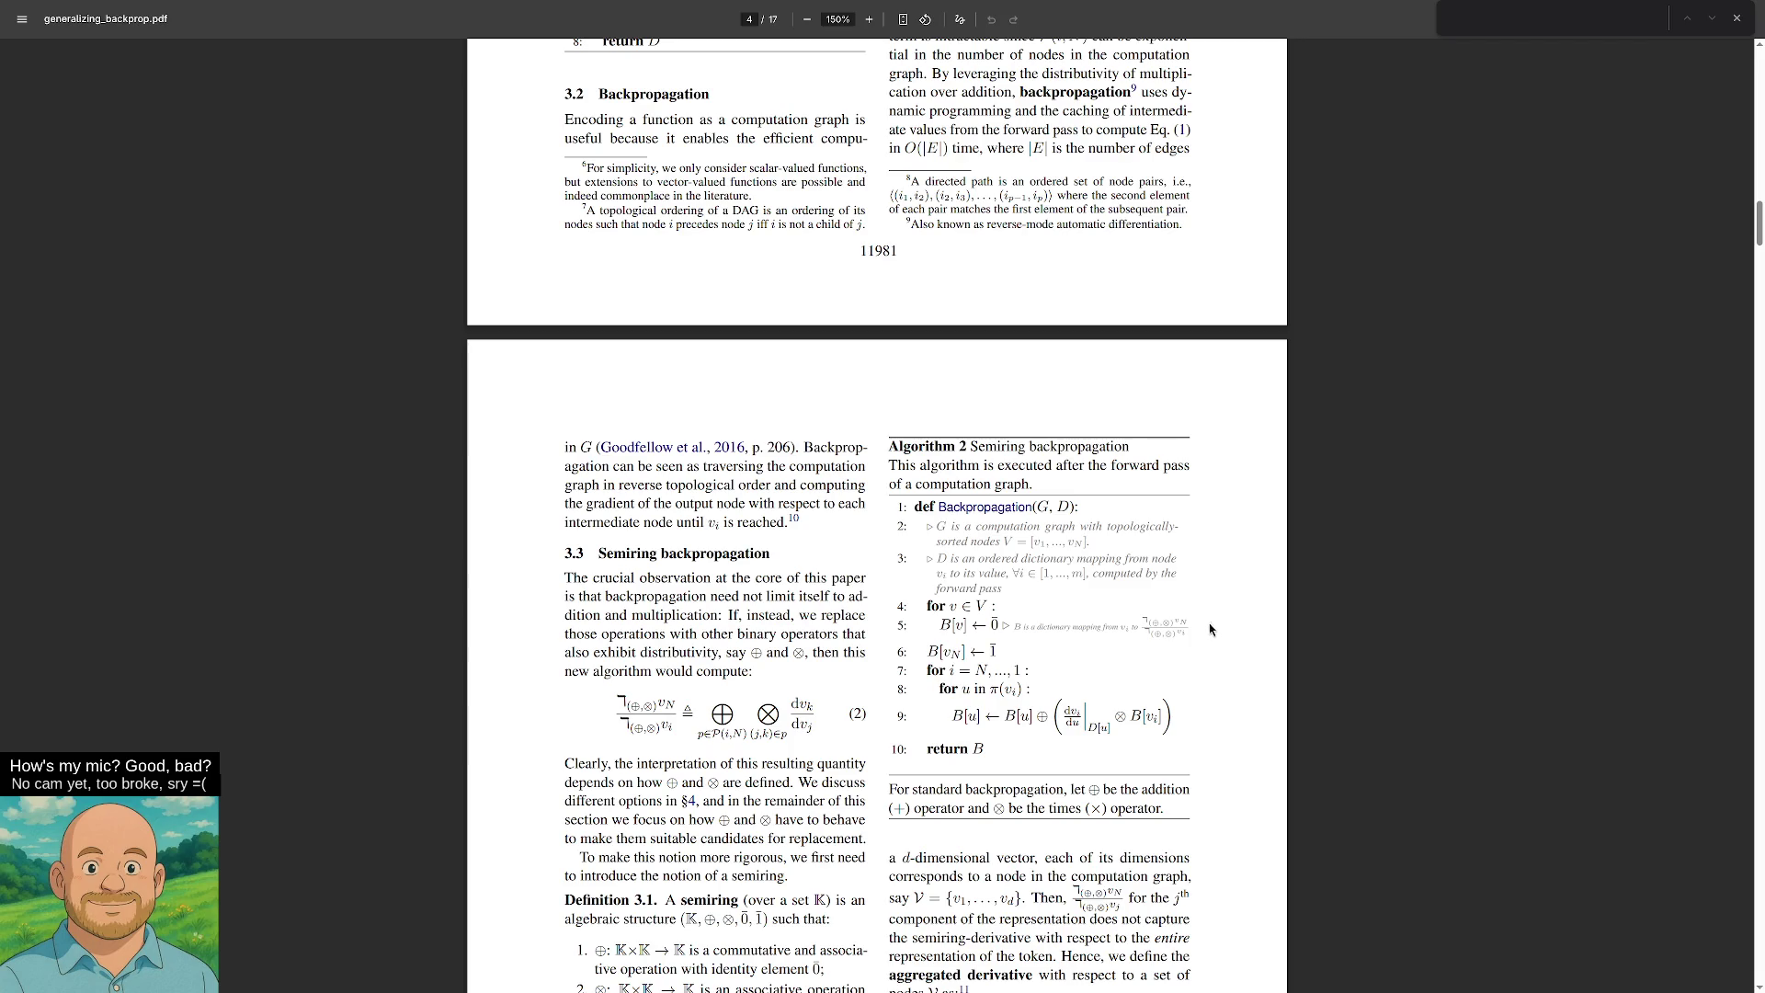
scroll(1184, 625, down, 3)
scroll(1160, 634, down, 1)
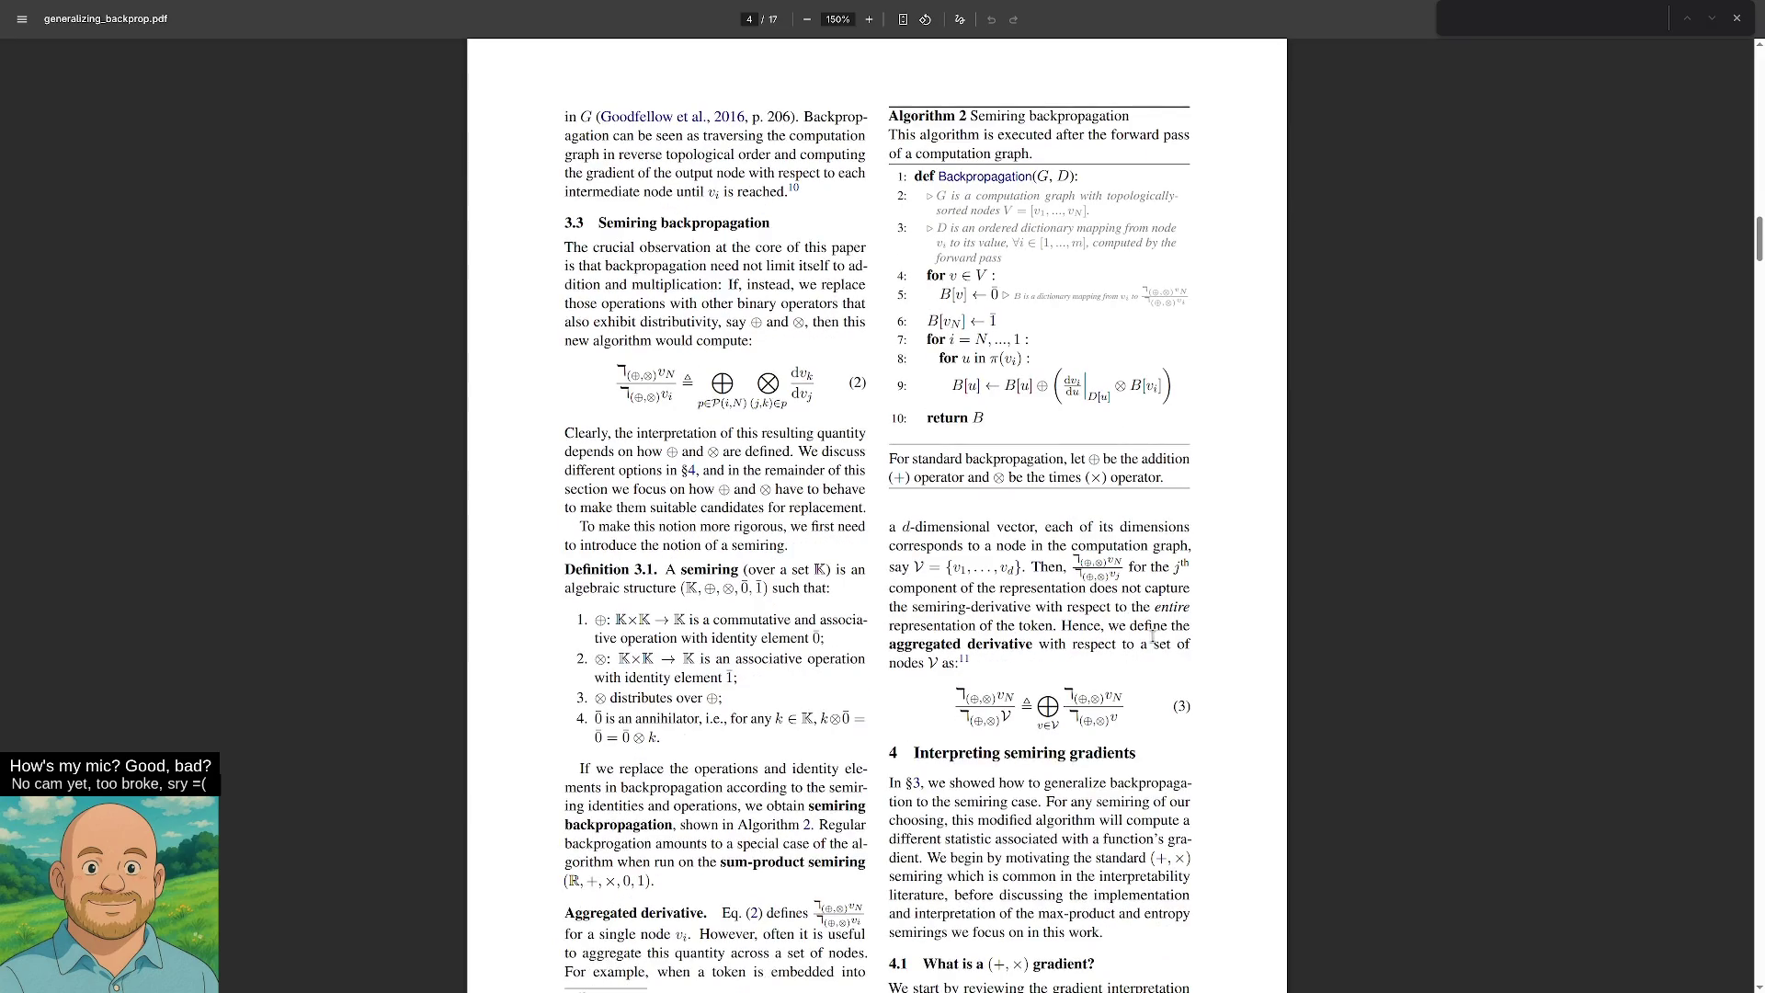
scroll(1147, 635, down, 15)
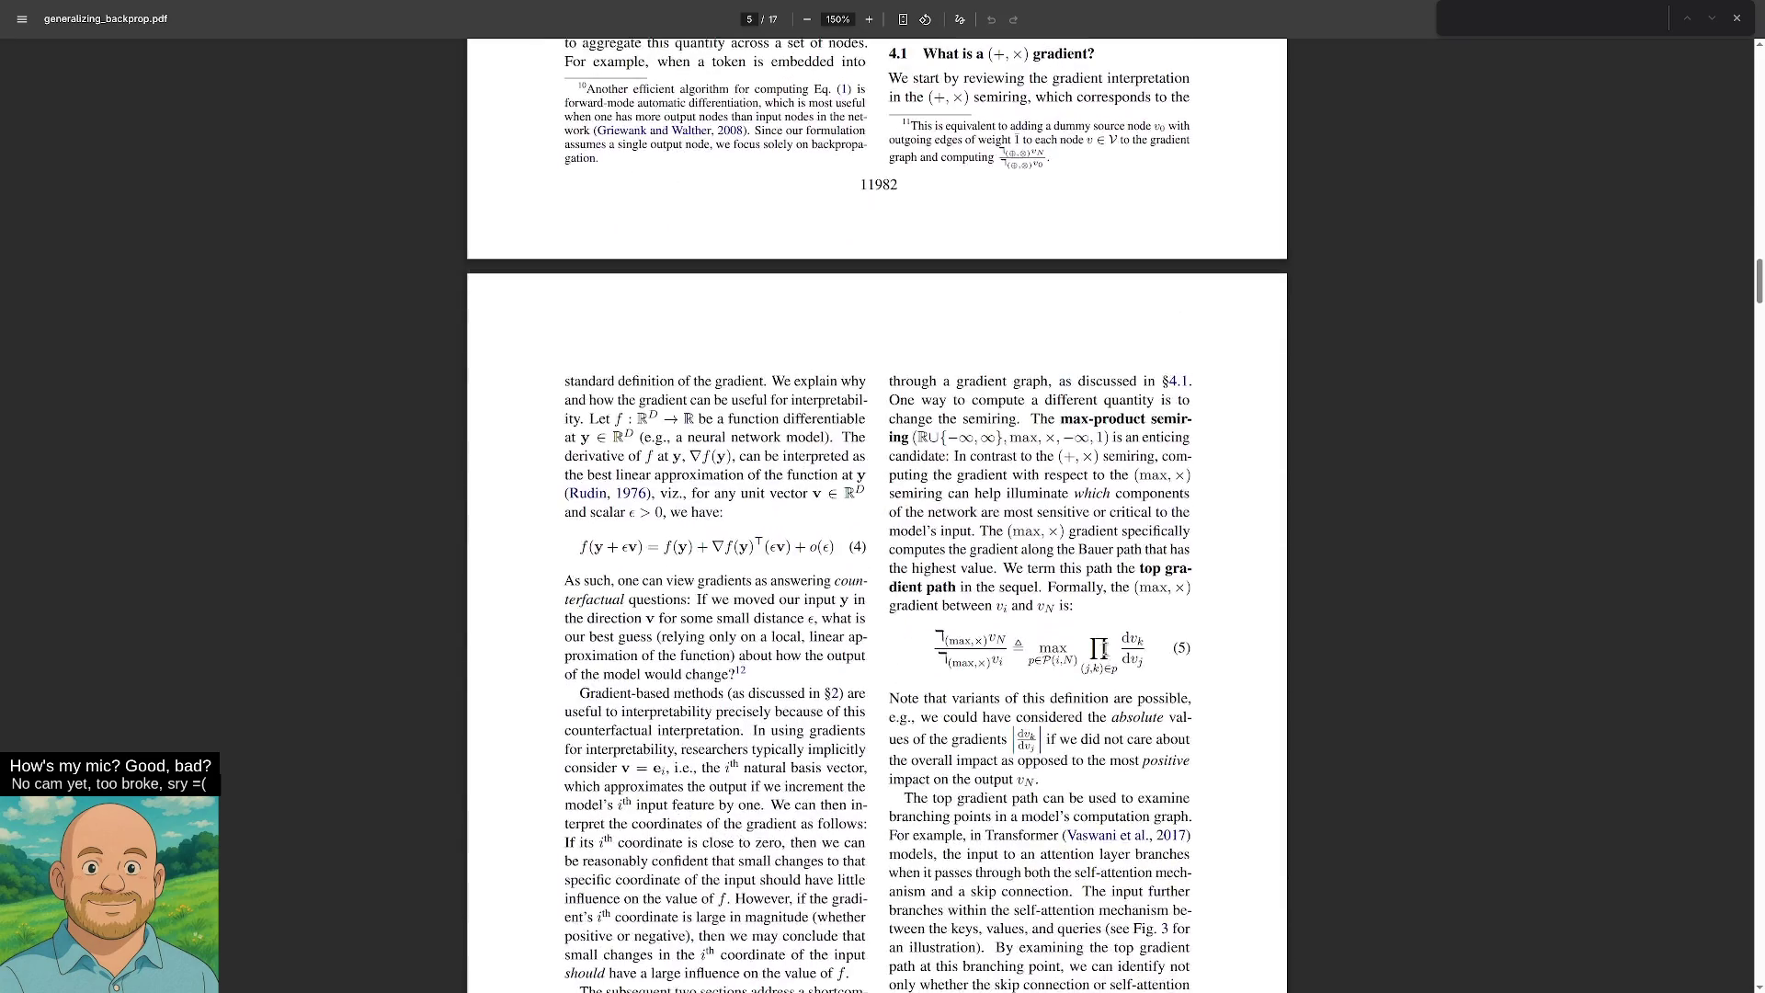
scroll(1094, 653, down, 20)
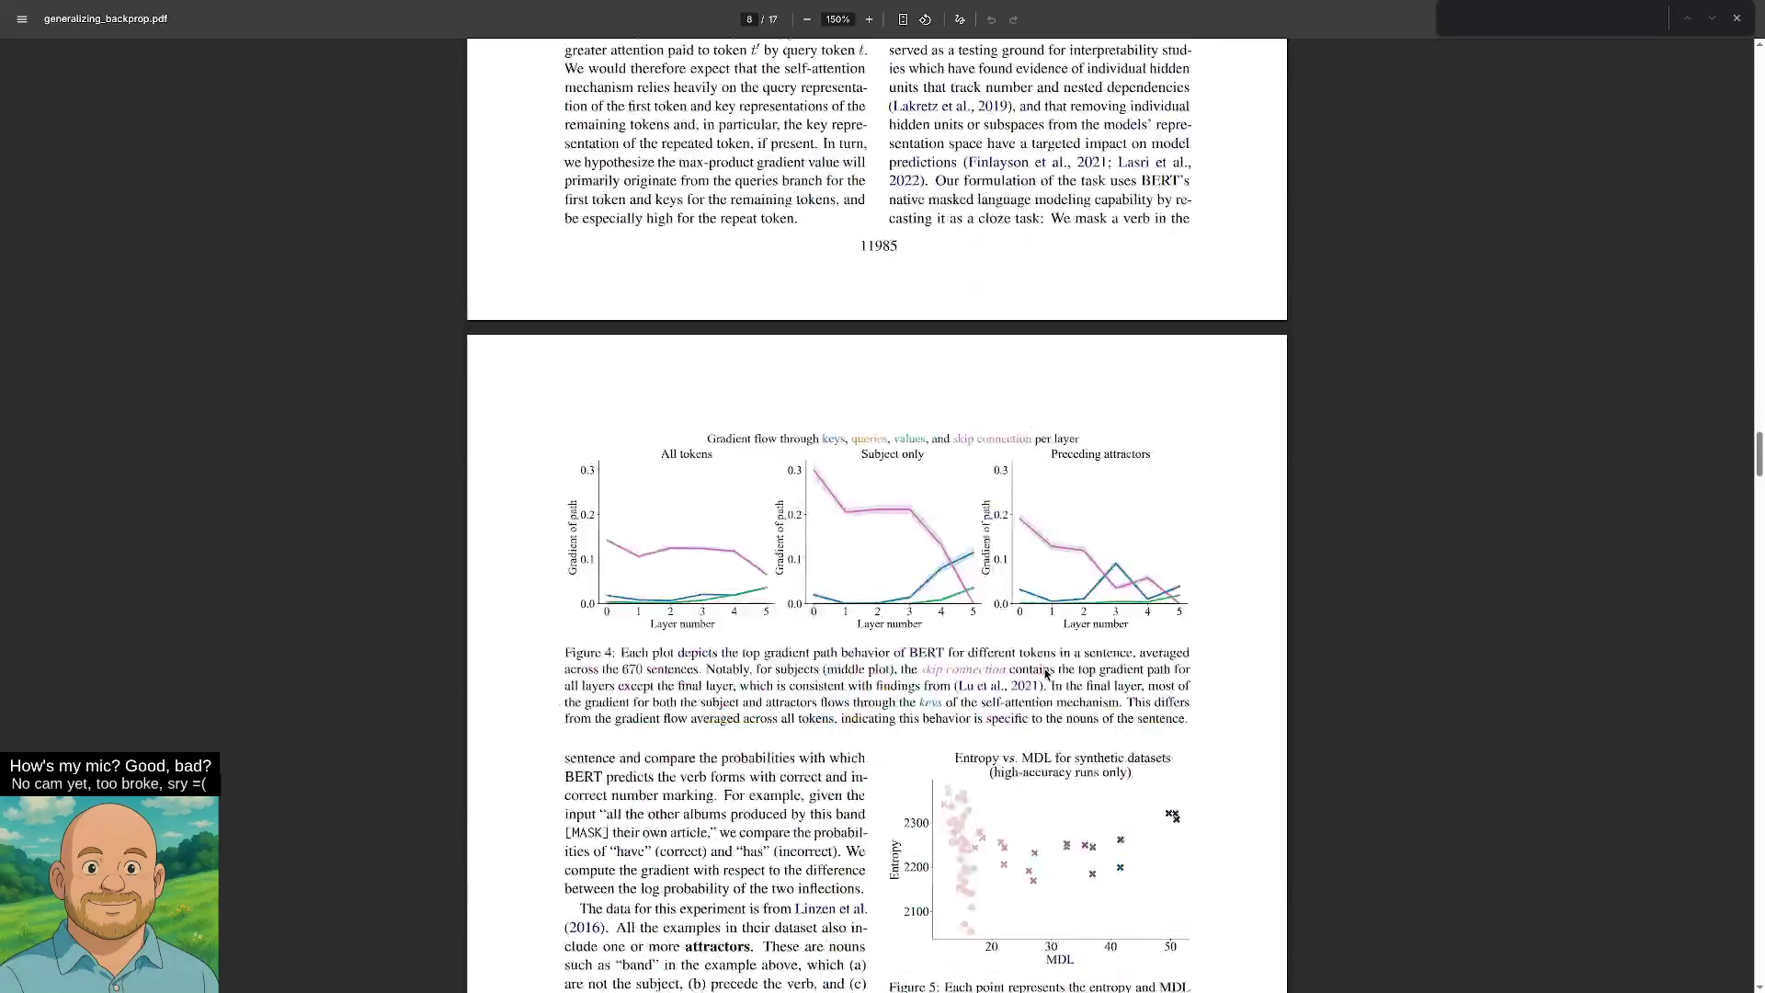
scroll(1040, 670, down, 20)
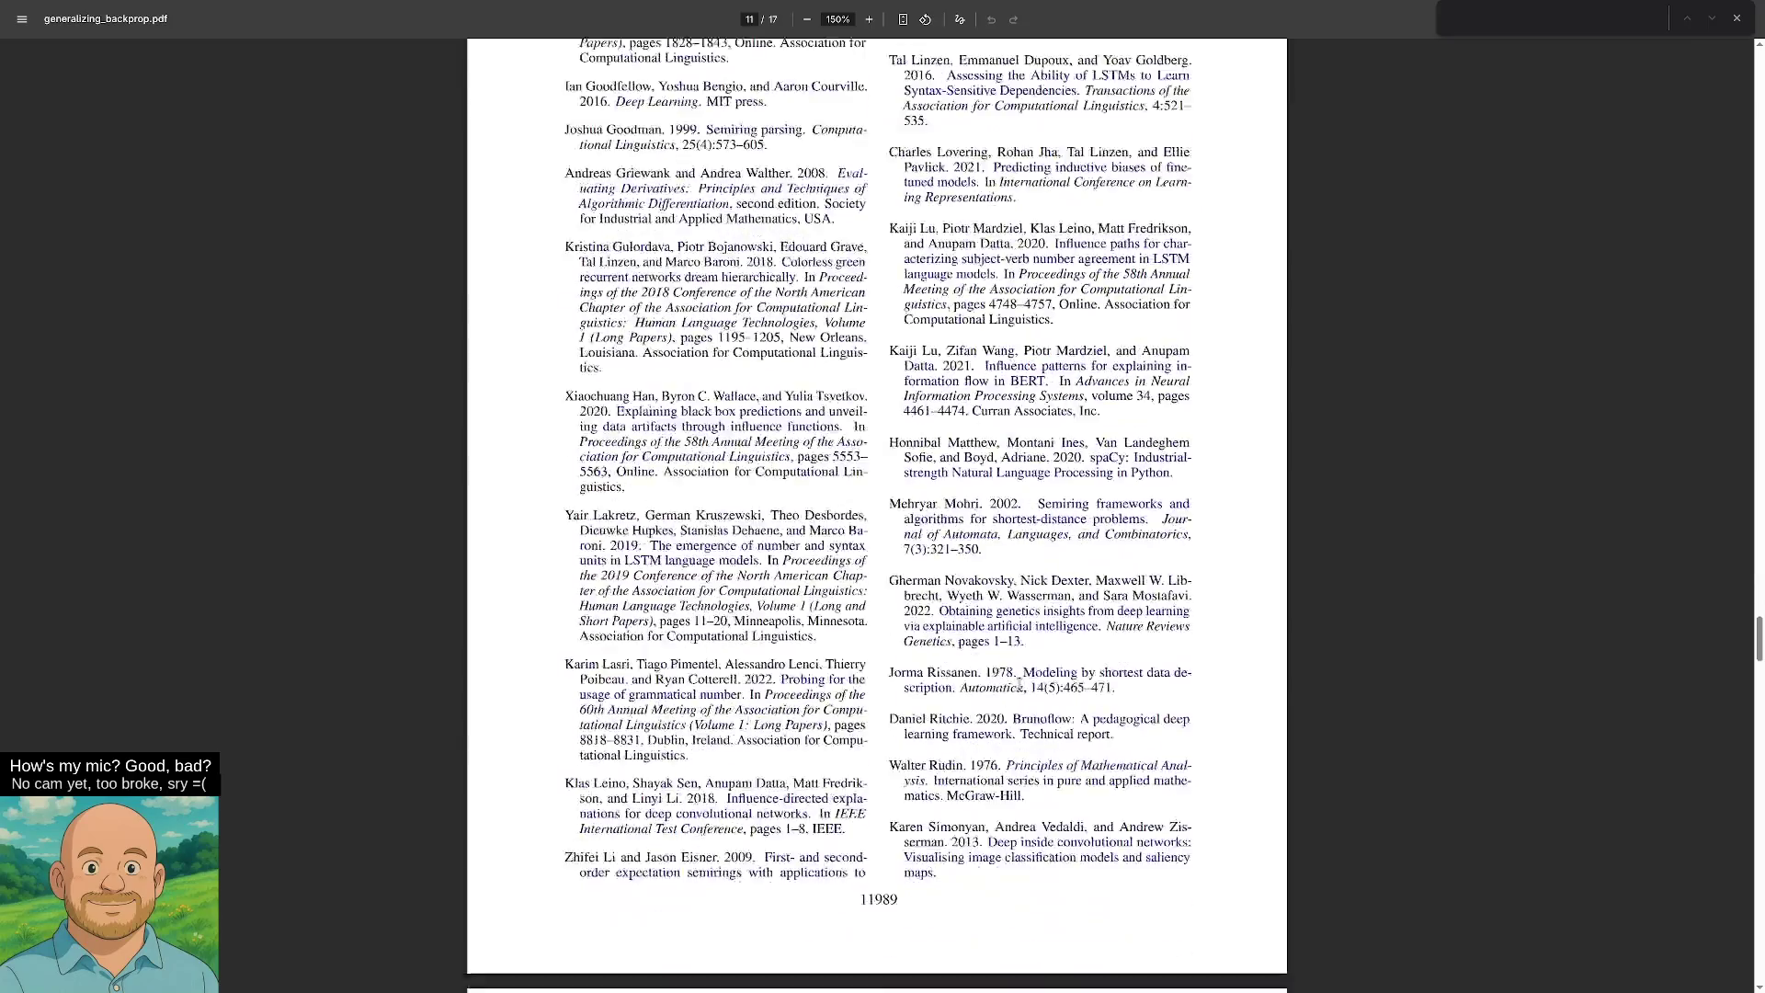
scroll(1017, 691, down, 10)
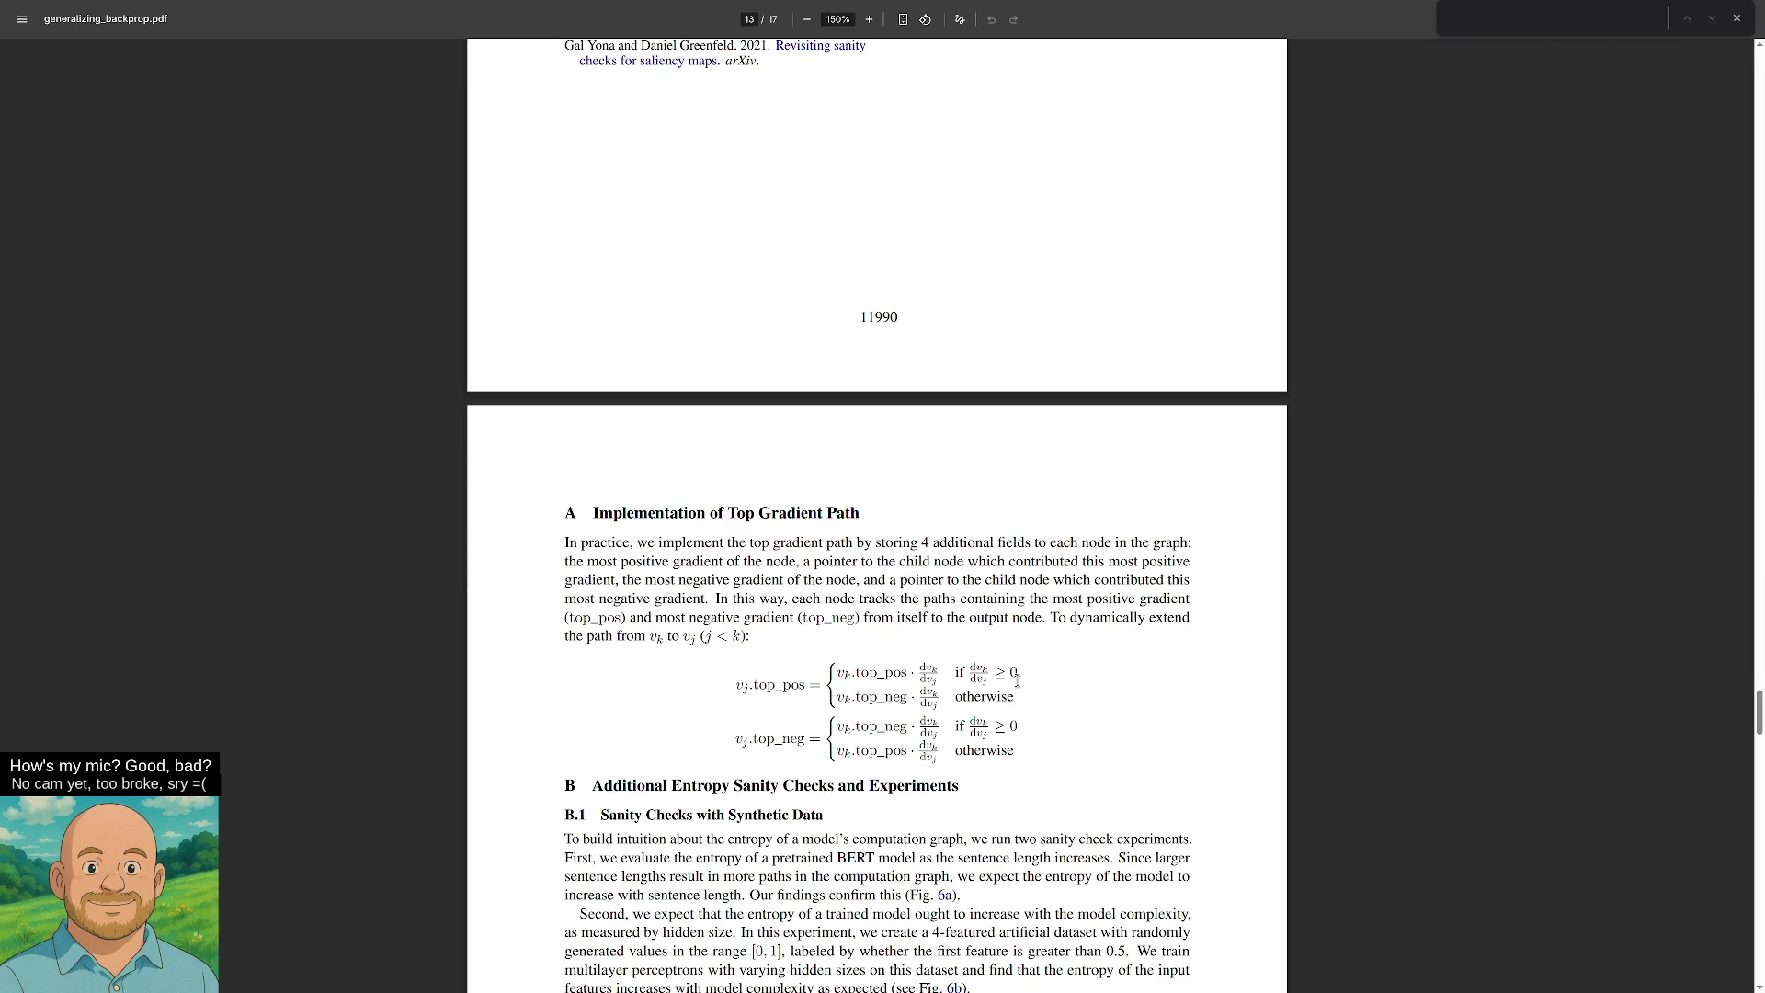
Highlight the dvk/dvj ≥ 0 condition, clear it, then highlight '(j < k)' in Appendix A.
drag(1021, 682, 918, 669)
click(912, 686)
drag(743, 636, 700, 639)
scroll(1093, 350, up, 20)
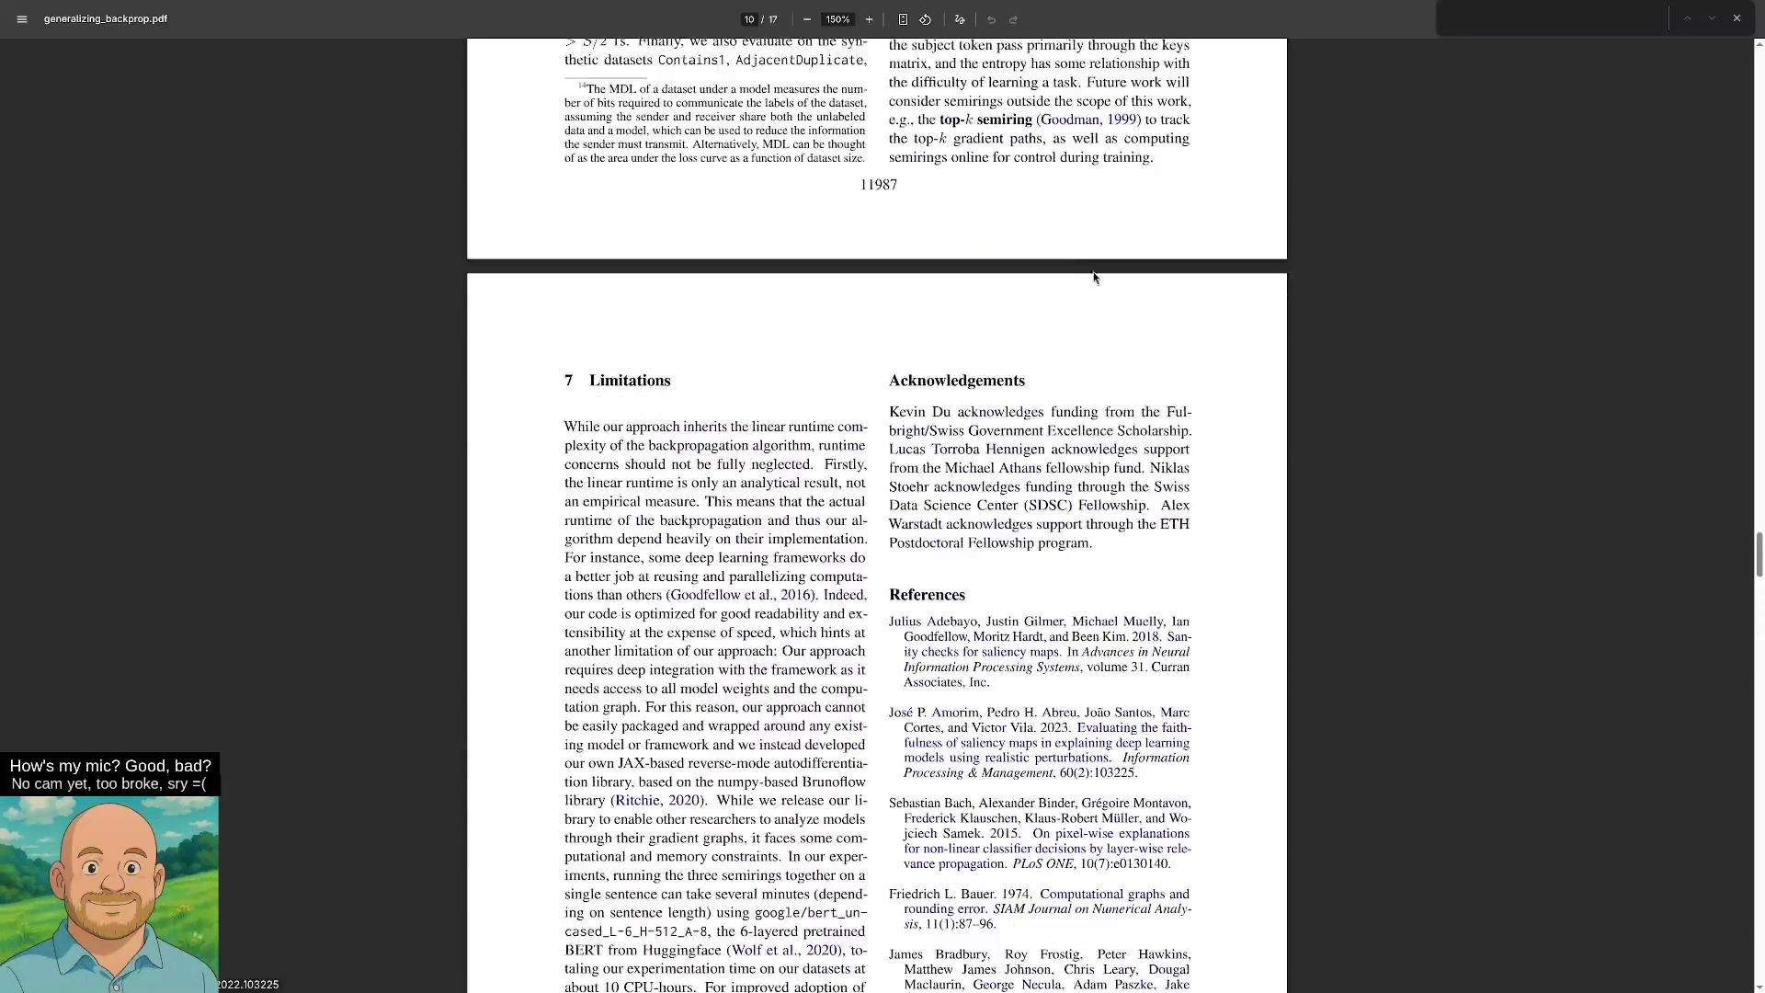
scroll(1094, 277, up, 20)
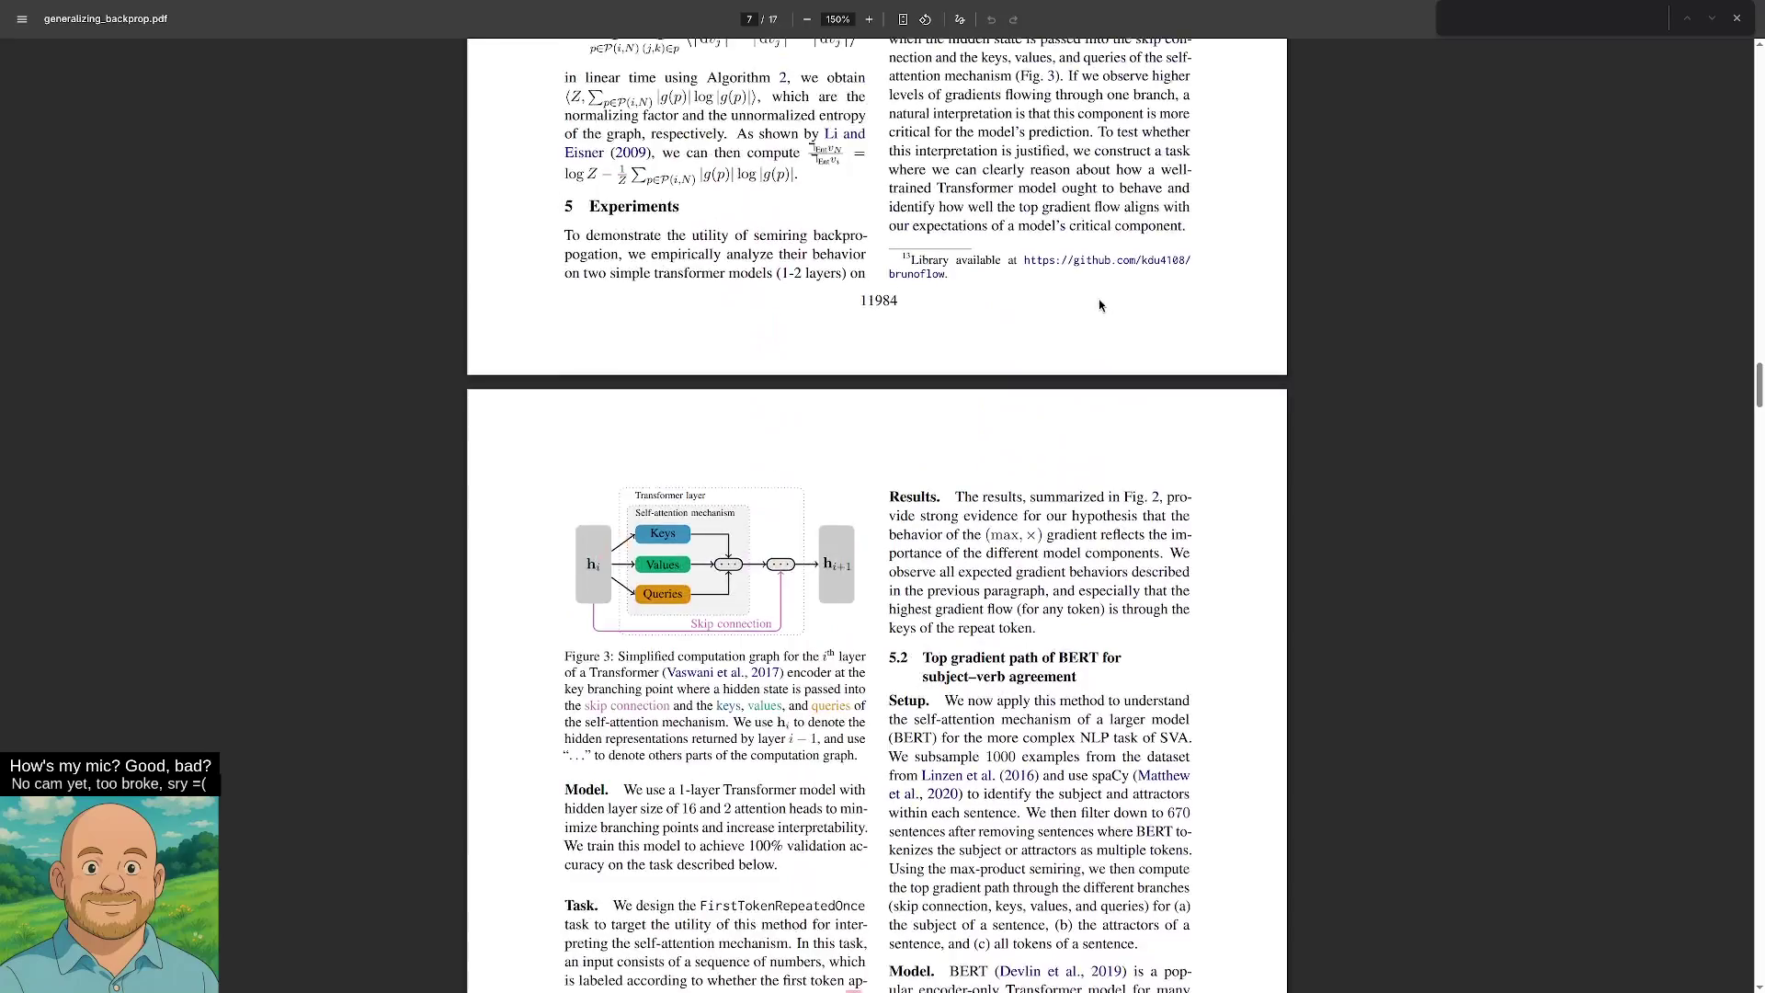
scroll(1099, 299, up, 20)
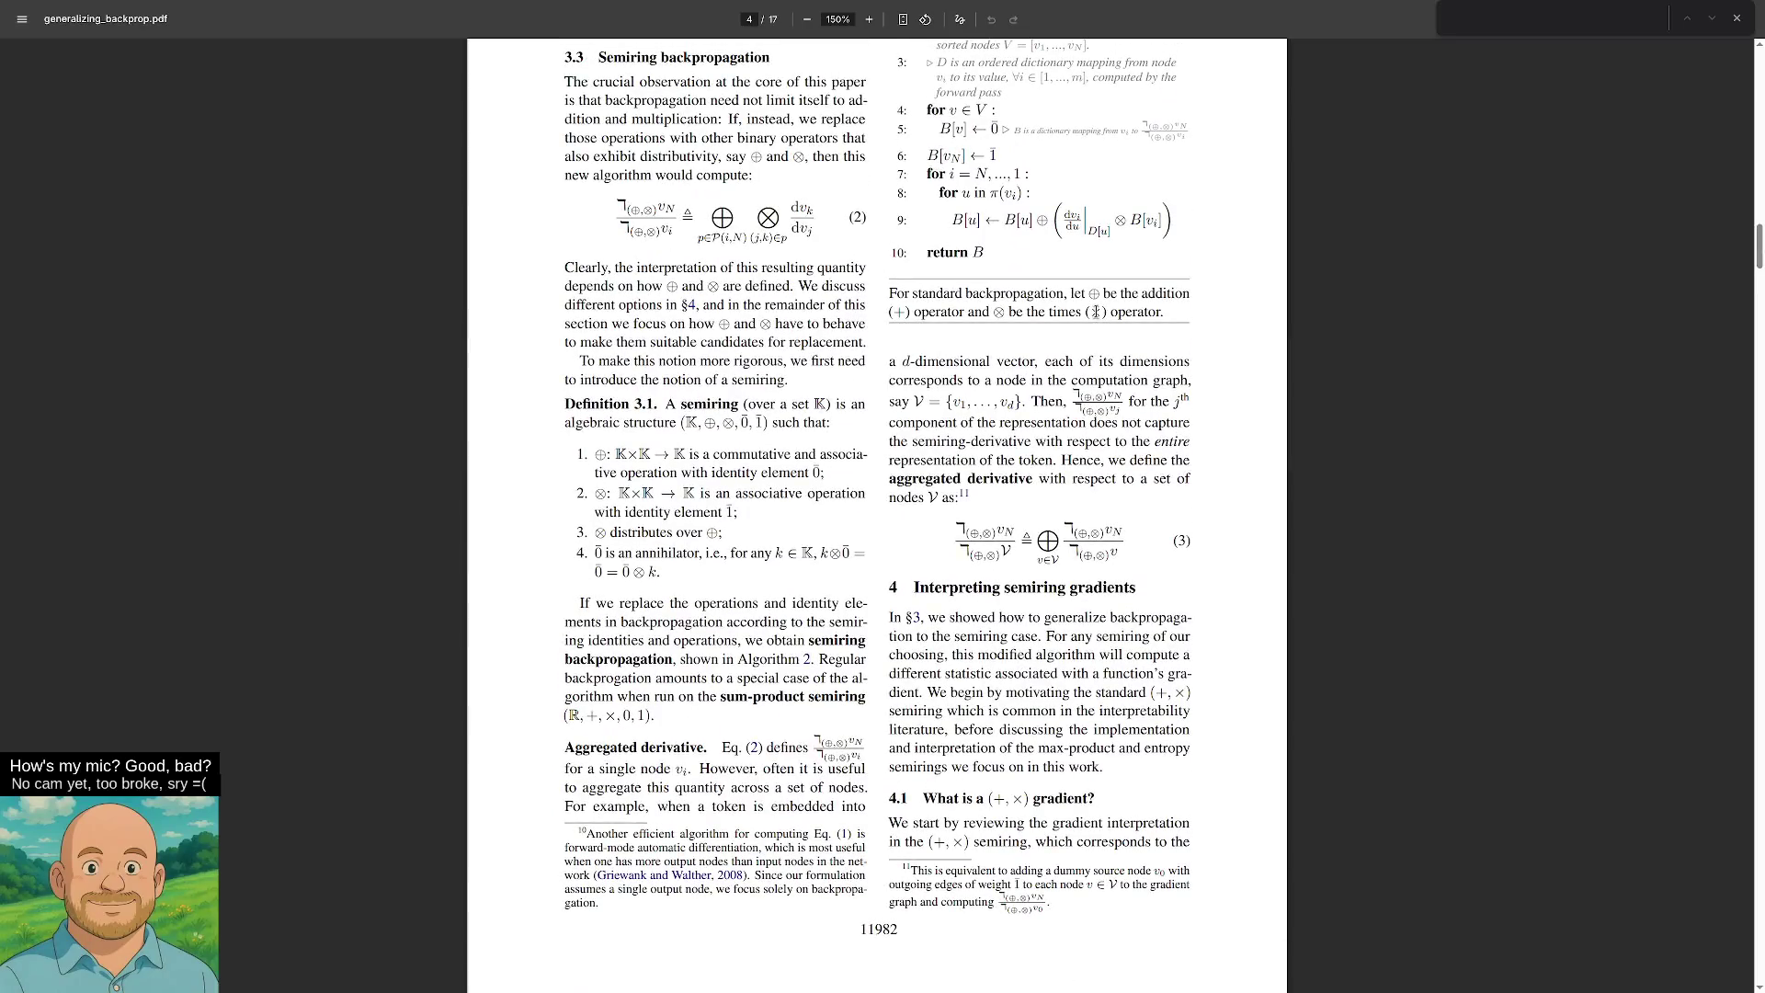
scroll(1096, 313, up, 6)
scroll(1014, 587, down, 3)
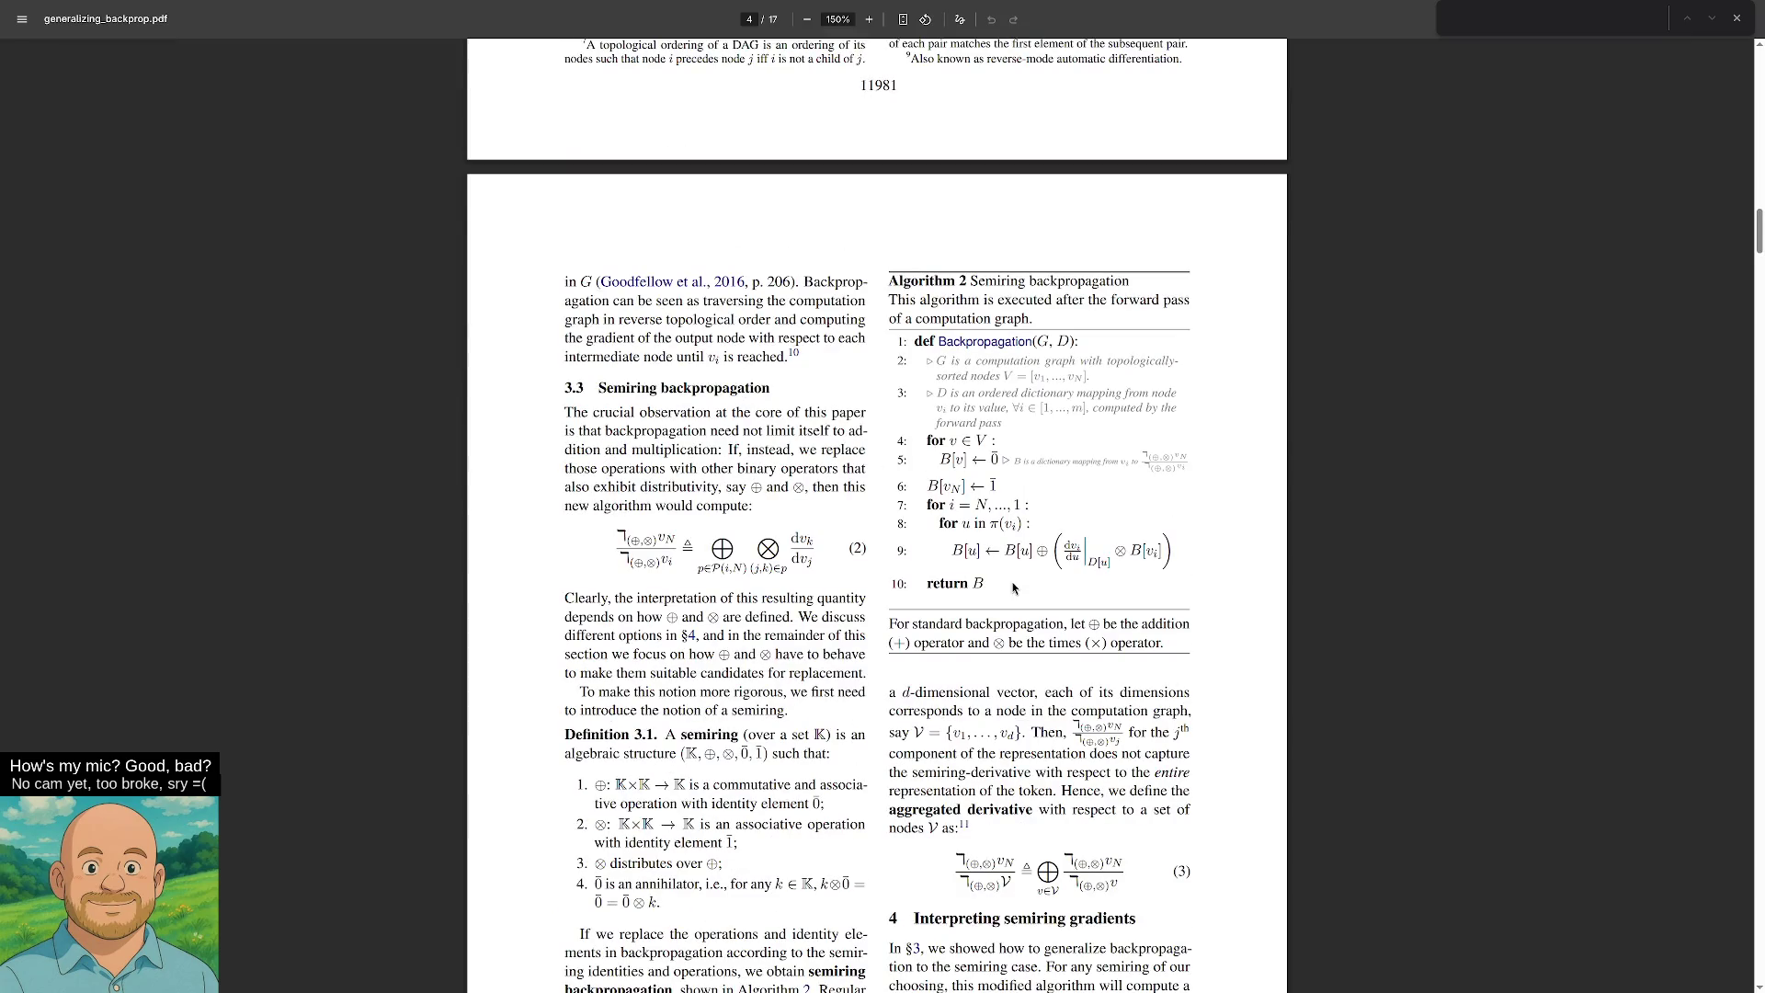
scroll(1032, 720, down, 3)
scroll(1033, 706, up, 8)
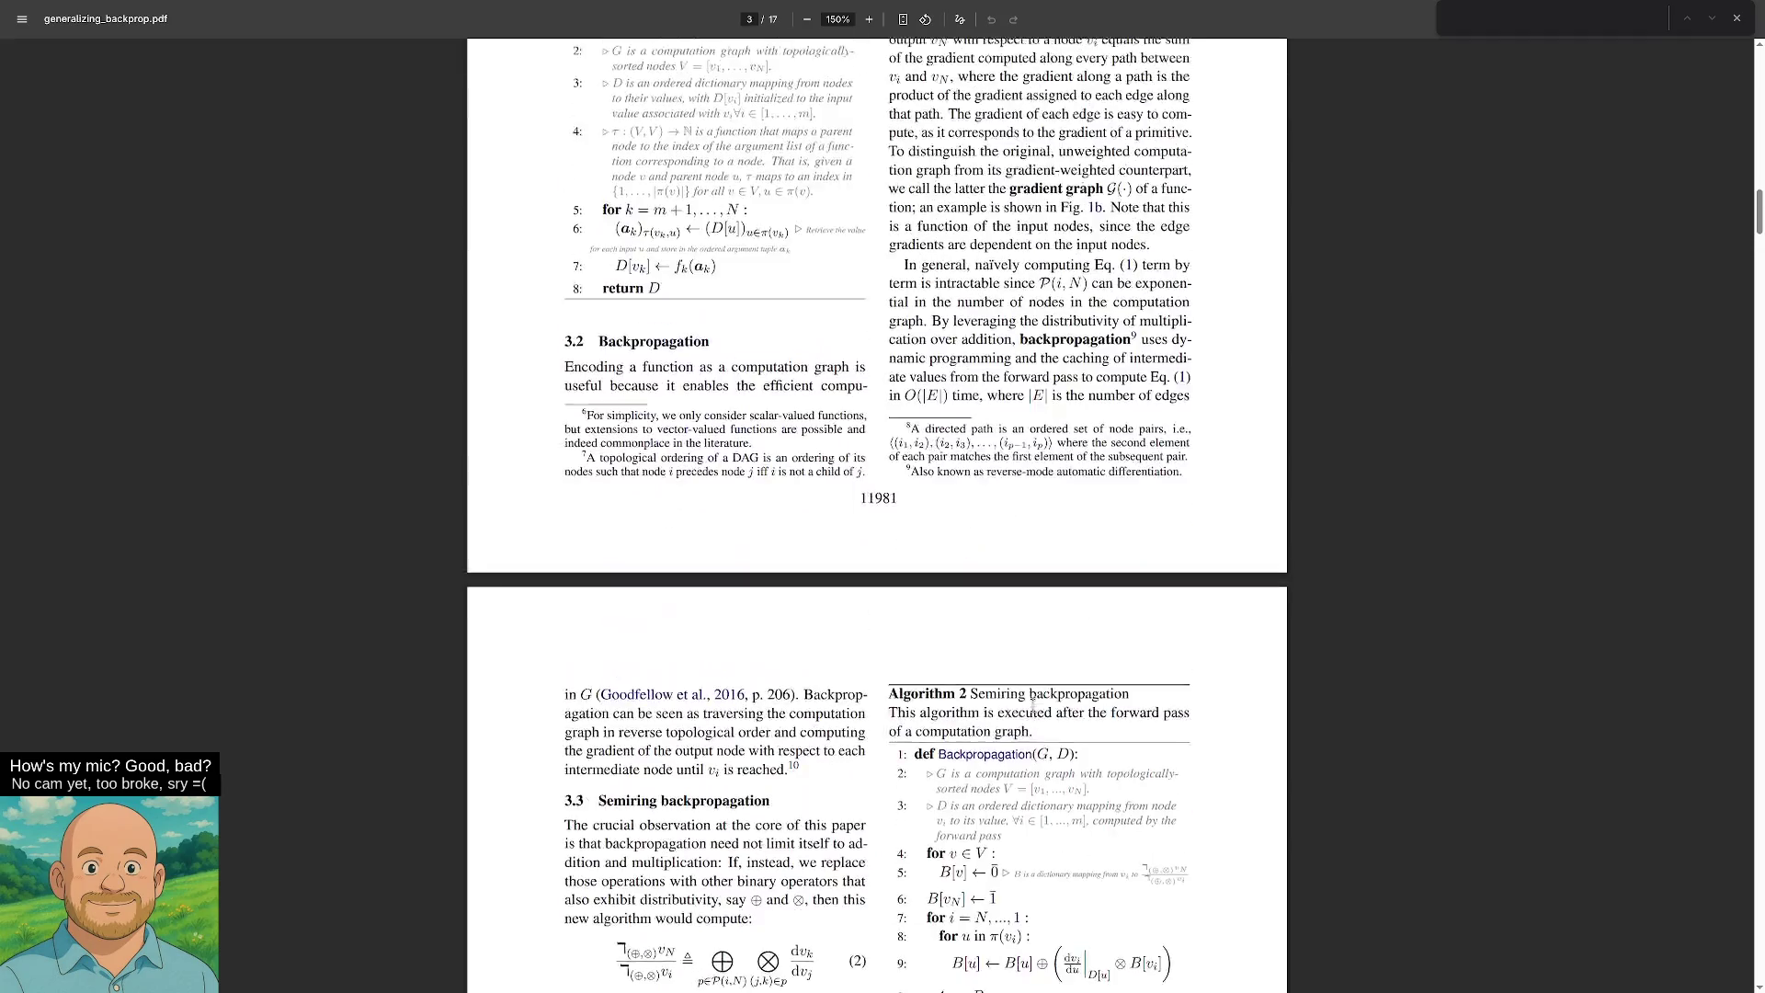
scroll(1033, 706, up, 10)
scroll(1058, 372, down, 5)
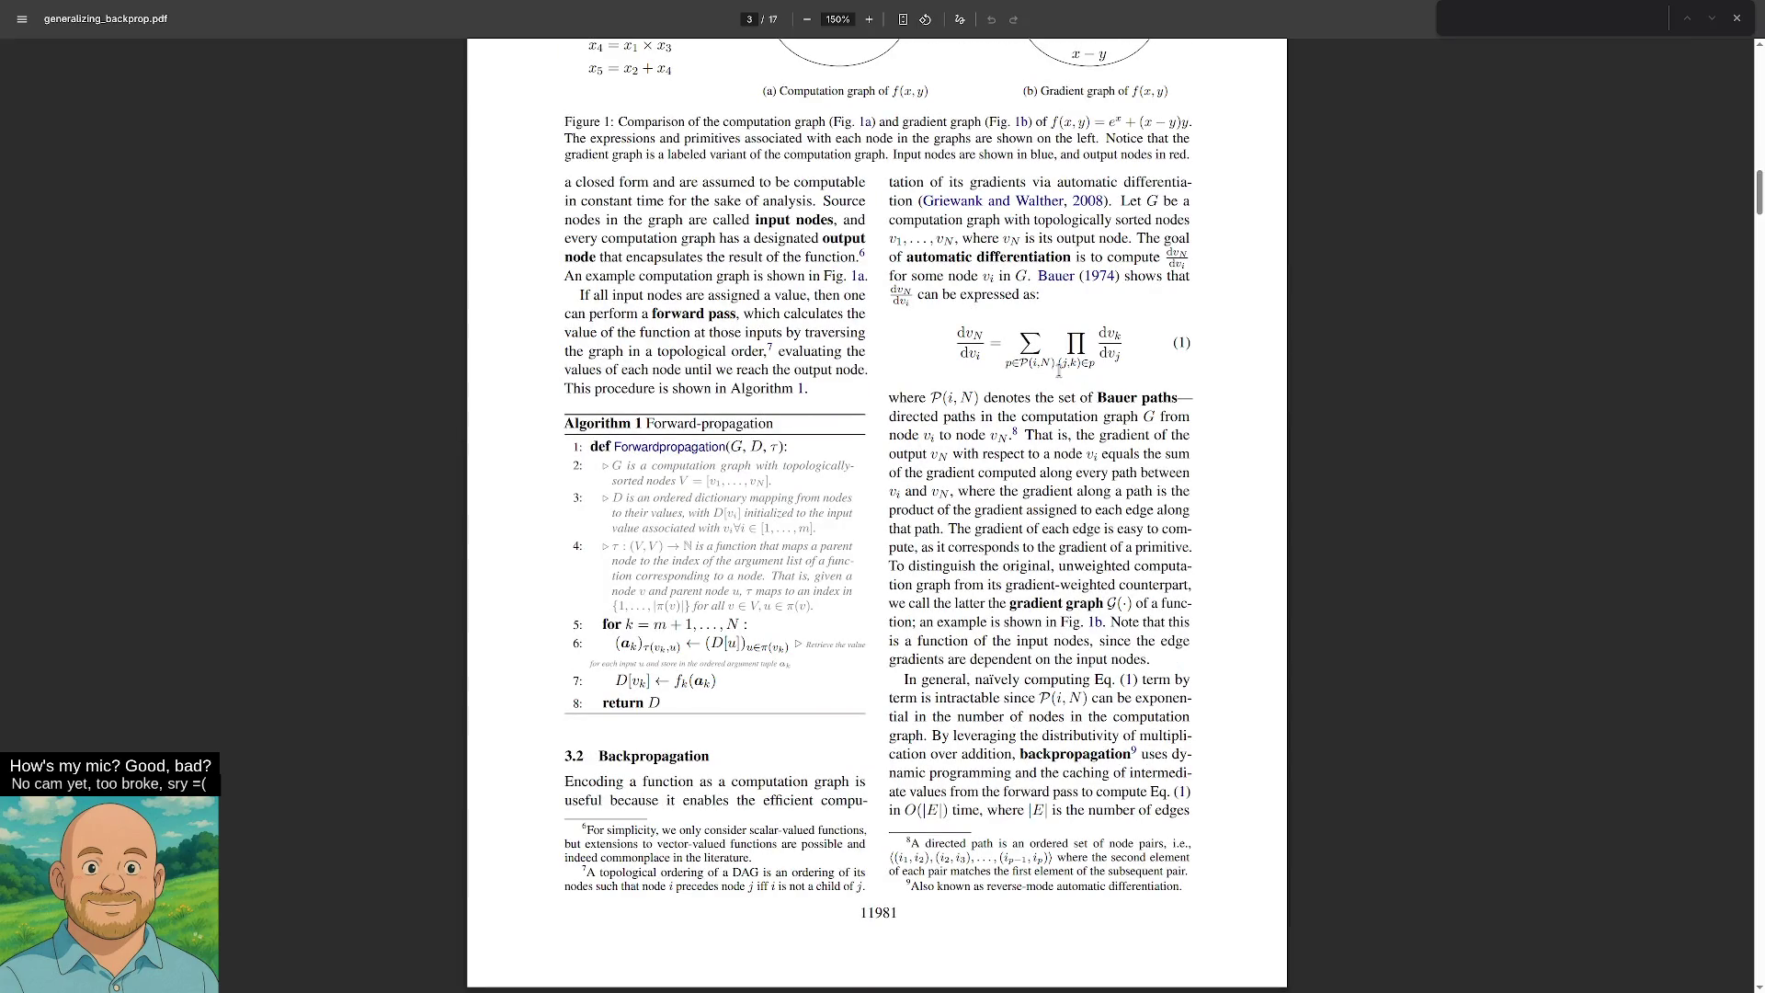
mouse_move(1052, 364)
mouse_down()
mouse_move(1087, 363)
mouse_move(976, 398)
mouse_up()
drag(709, 481, 767, 482)
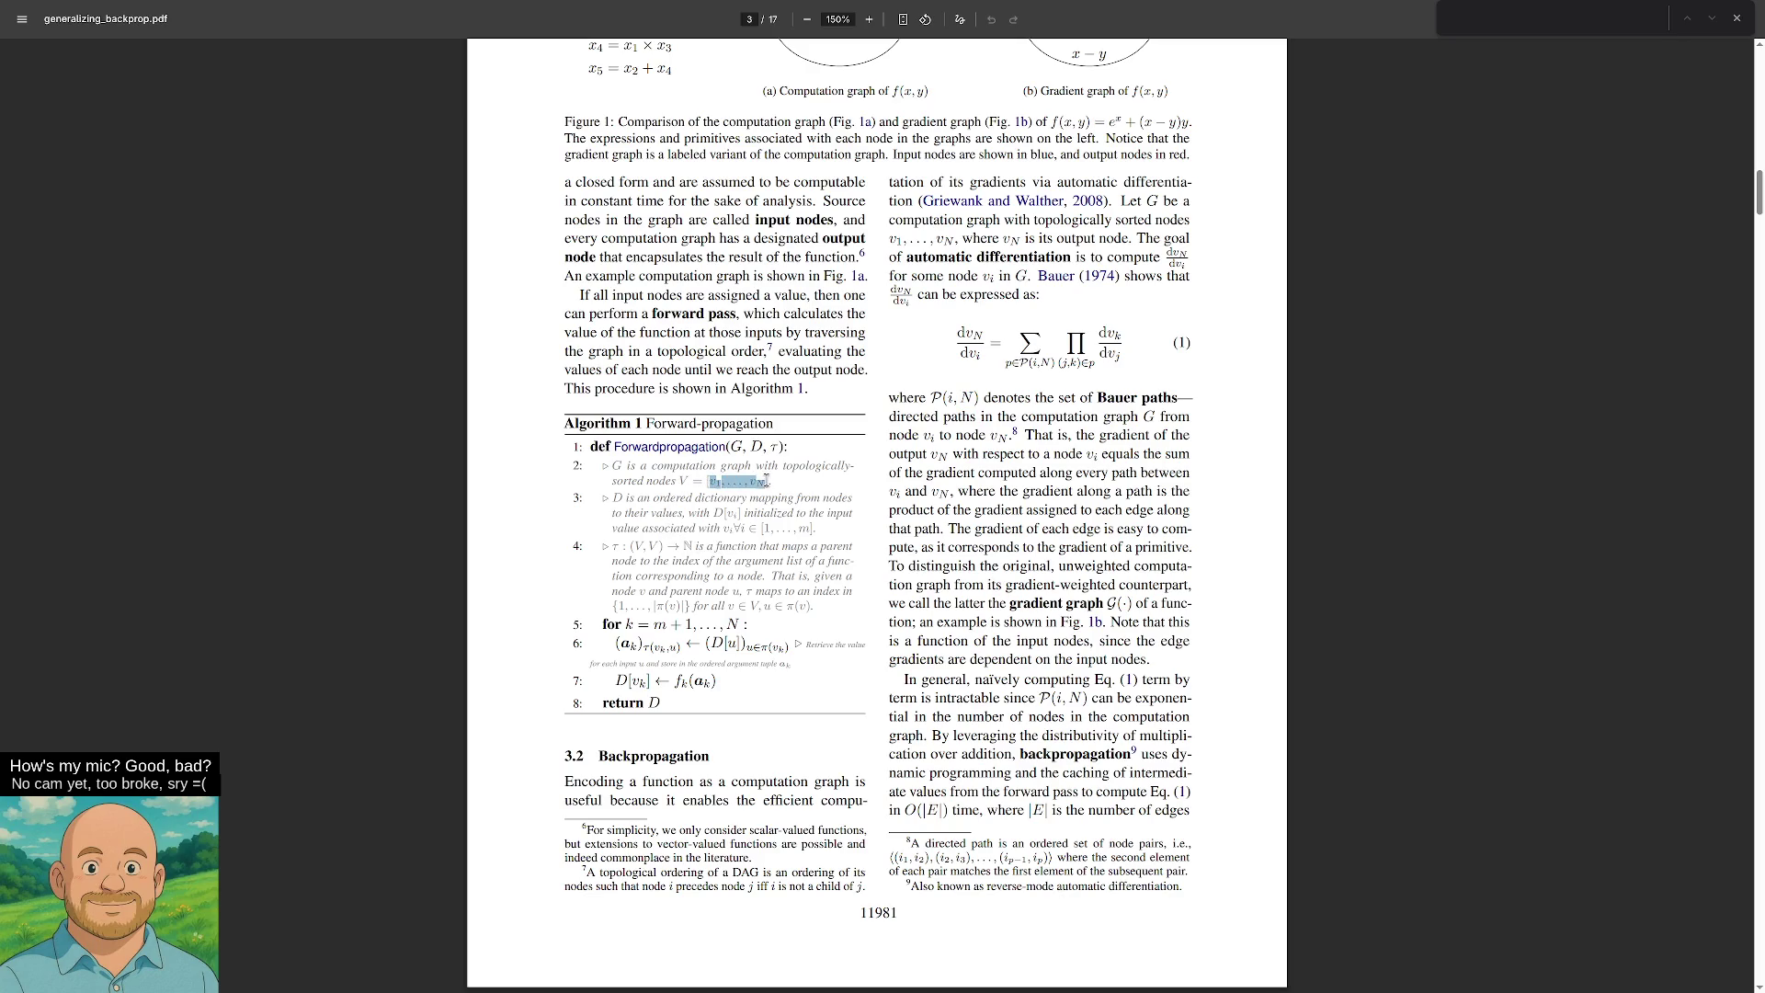
click(769, 467)
double_click(716, 482)
drag(717, 482, 768, 482)
mouse_move(982, 336)
mouse_down()
mouse_move(958, 338)
mouse_move(983, 365)
mouse_up()
mouse_move(1011, 365)
mouse_down()
mouse_move(1057, 365)
mouse_move(1020, 365)
mouse_up()
drag(1031, 365, 1048, 364)
drag(1096, 364, 1060, 362)
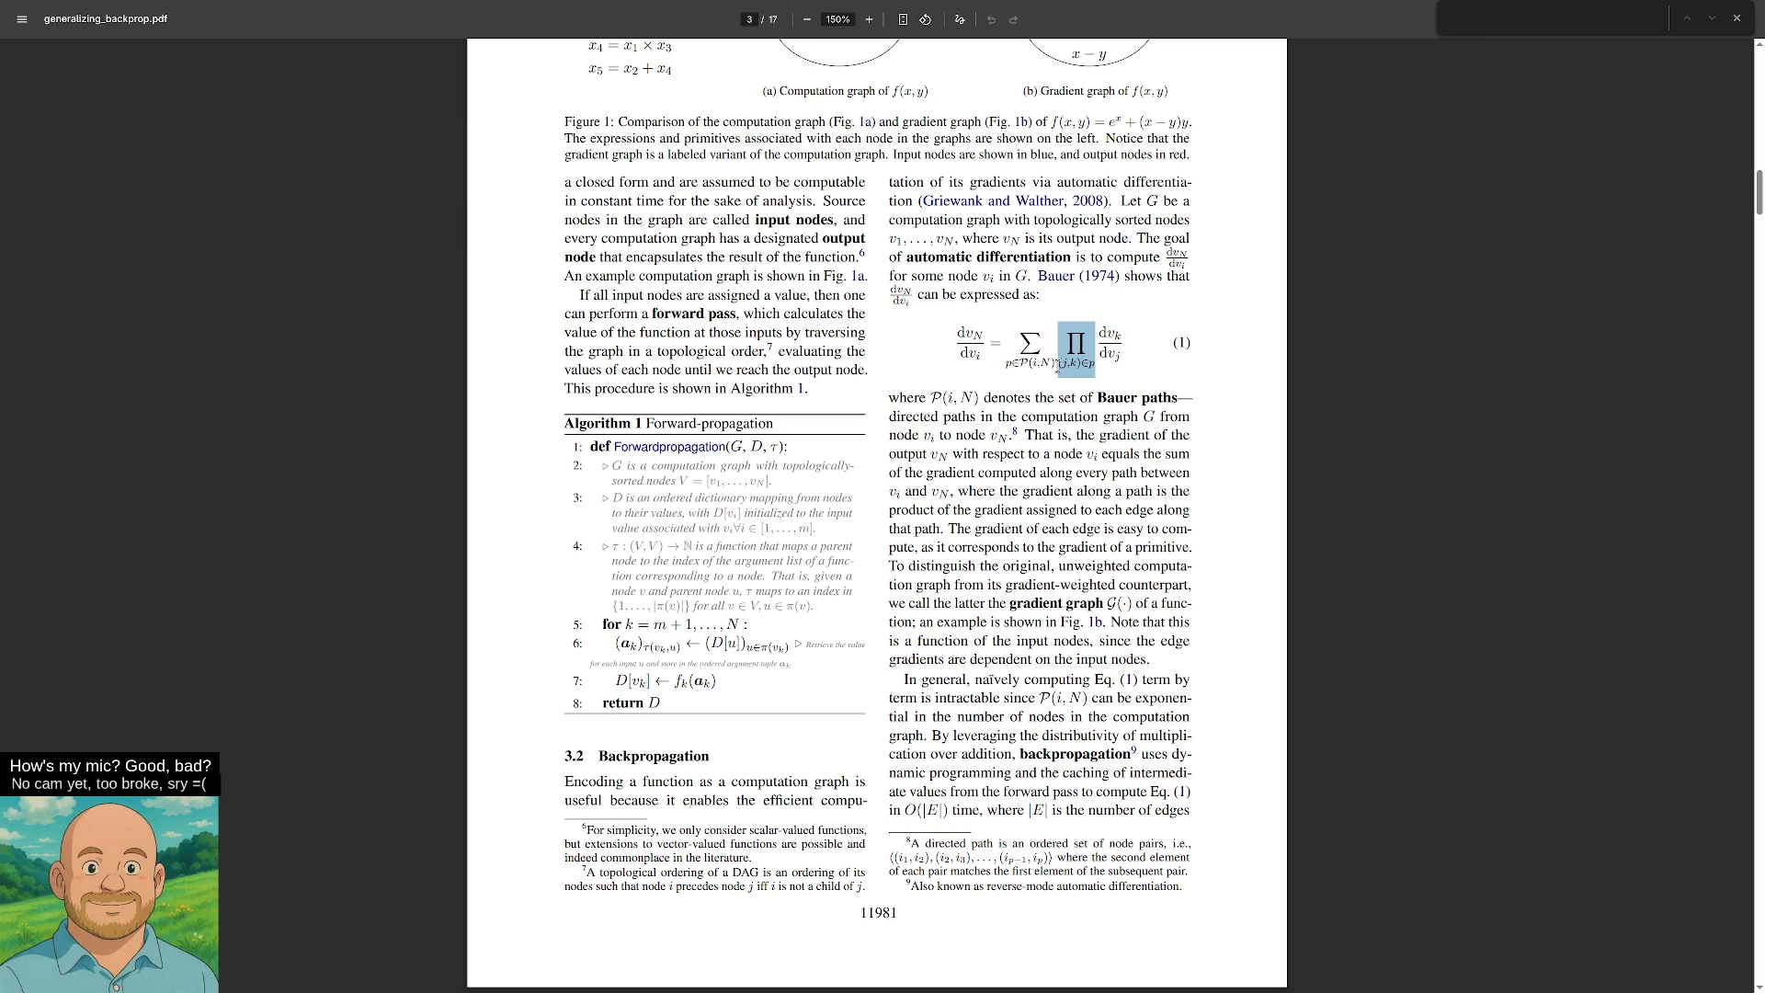
click(1077, 367)
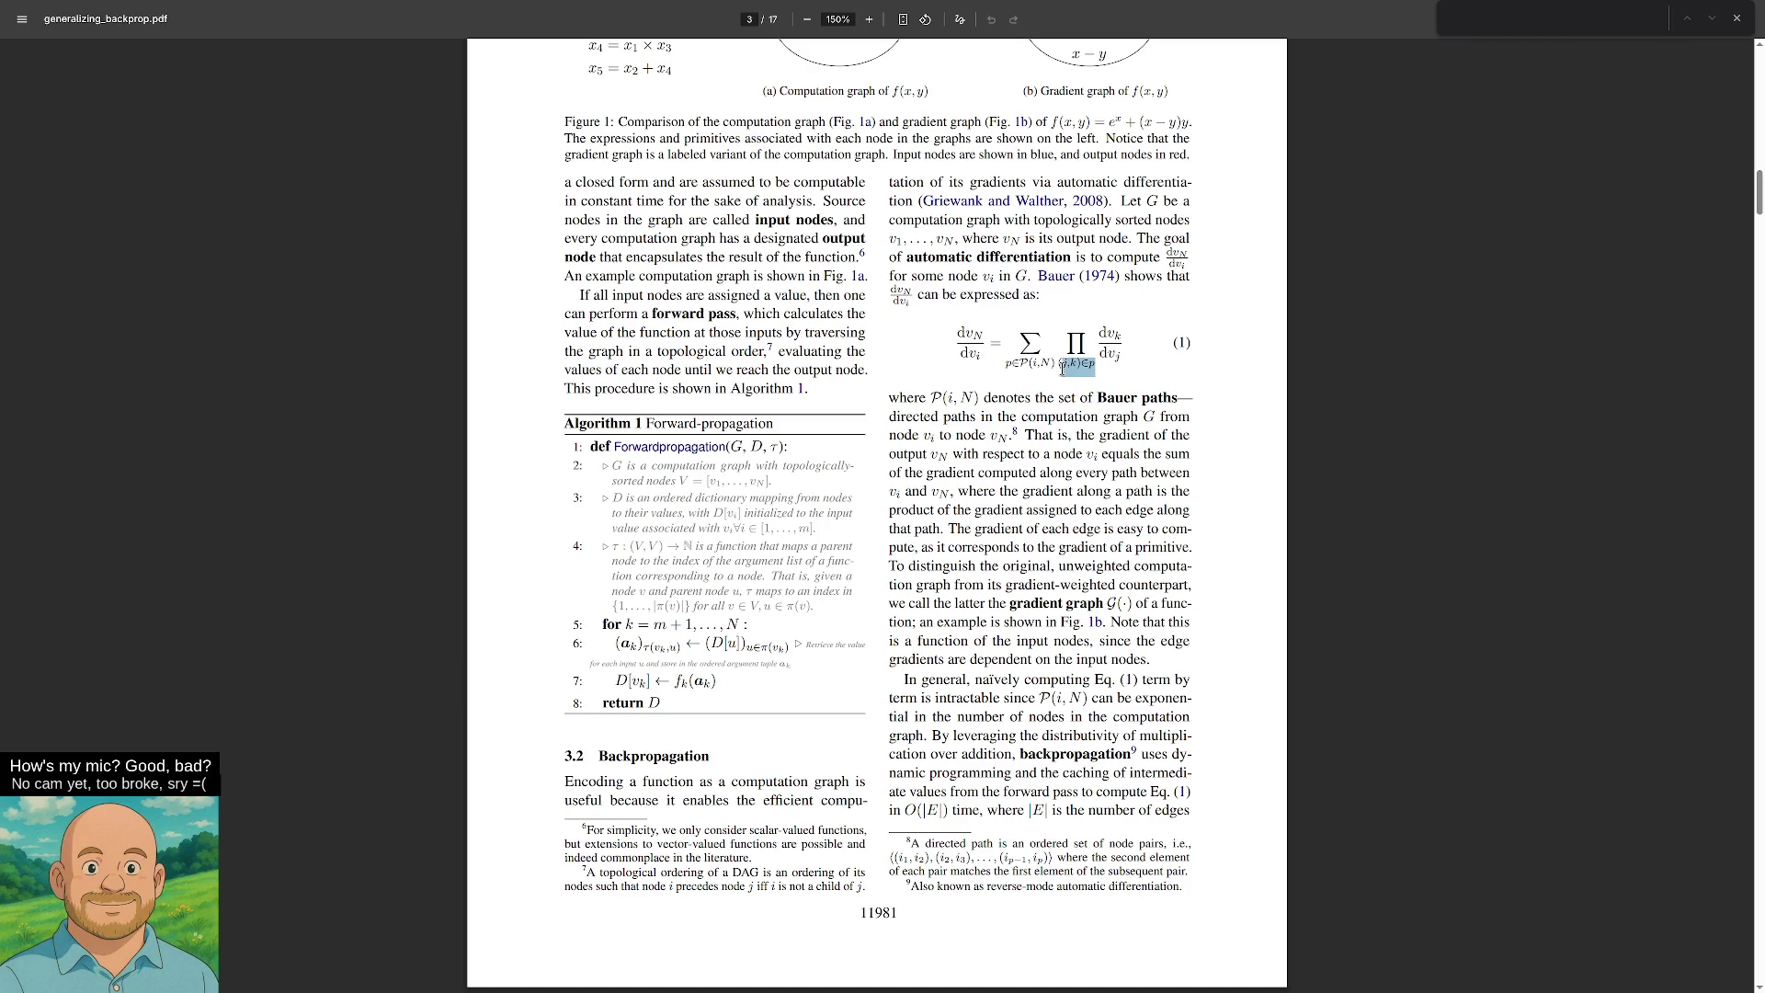
drag(1088, 367, 1055, 368)
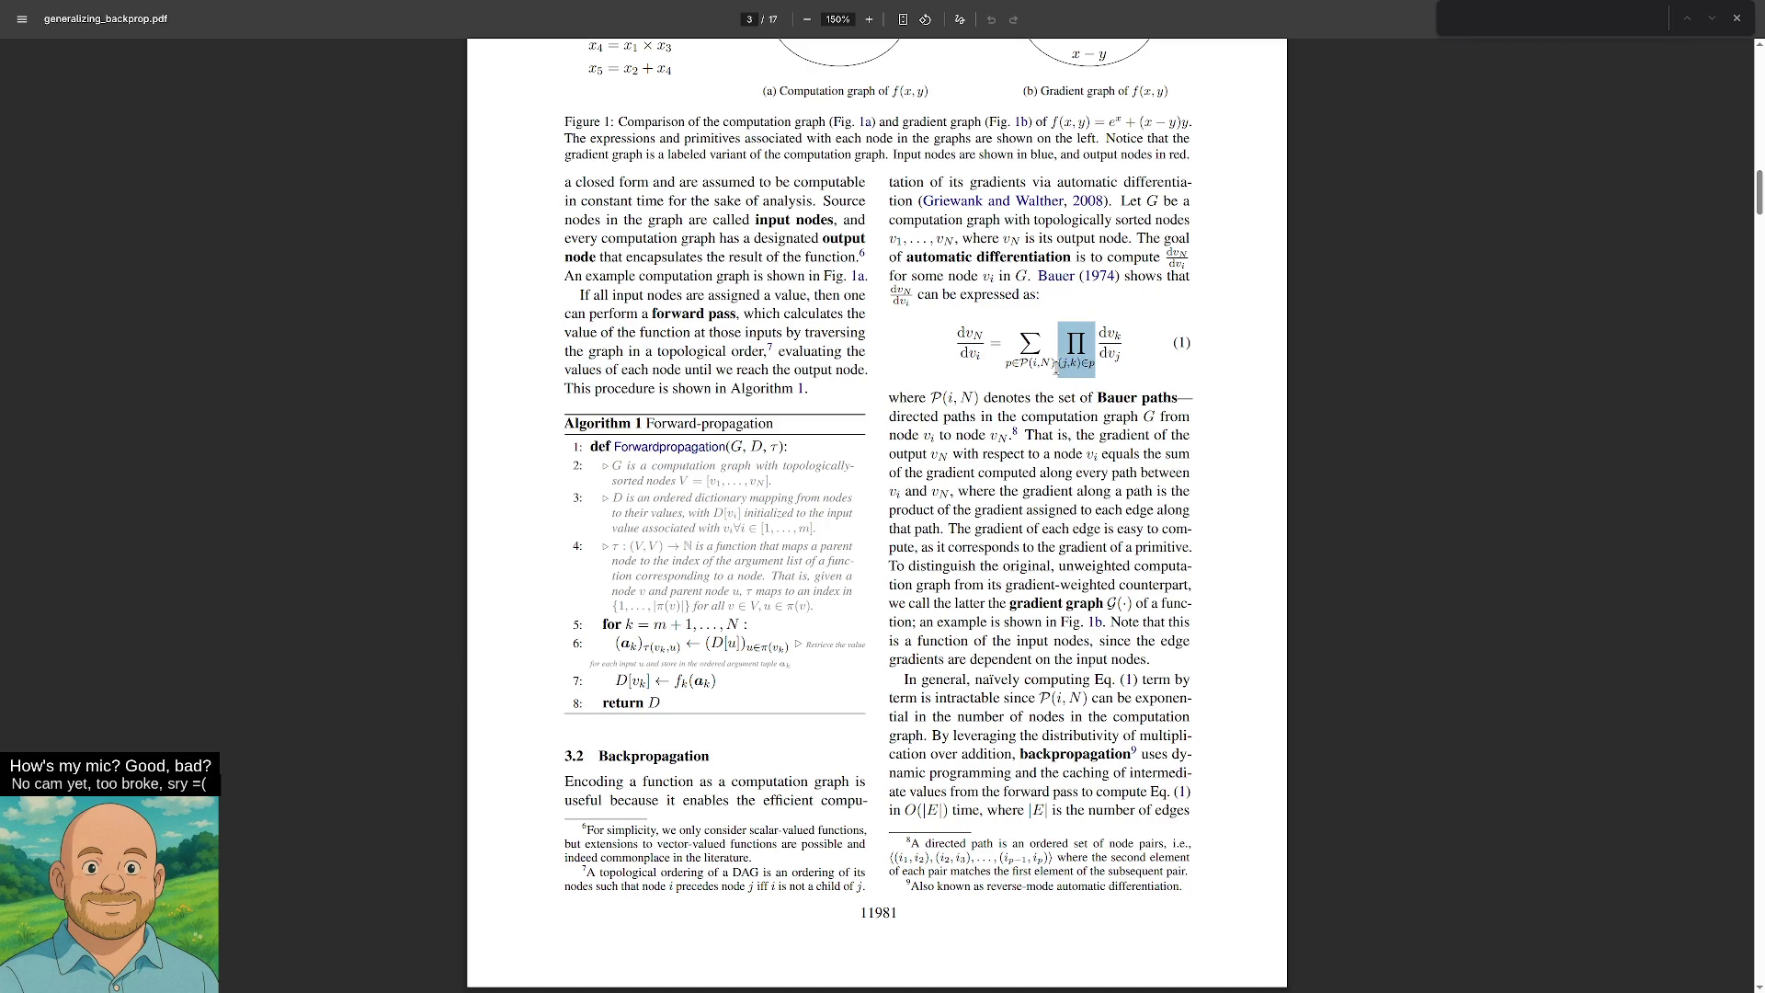
click(1095, 367)
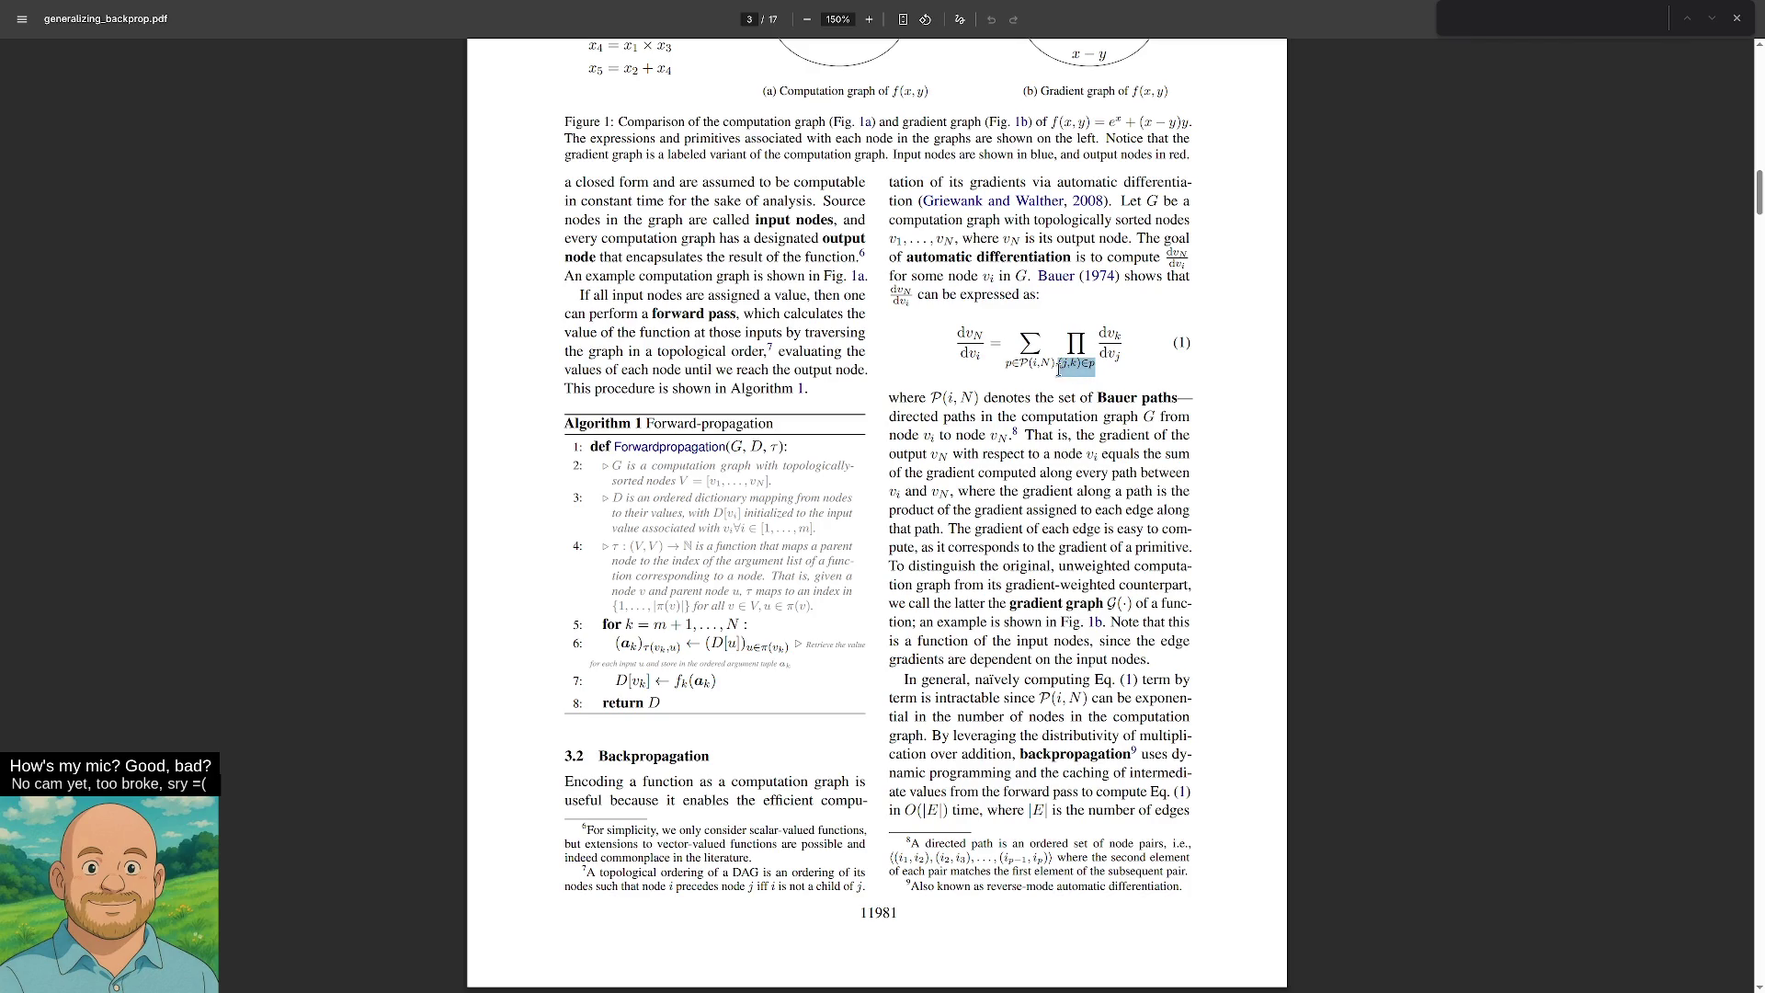
drag(1058, 364, 1080, 371)
drag(1062, 362, 1070, 360)
scroll(1085, 322, down, 5)
scroll(1116, 340, down, 20)
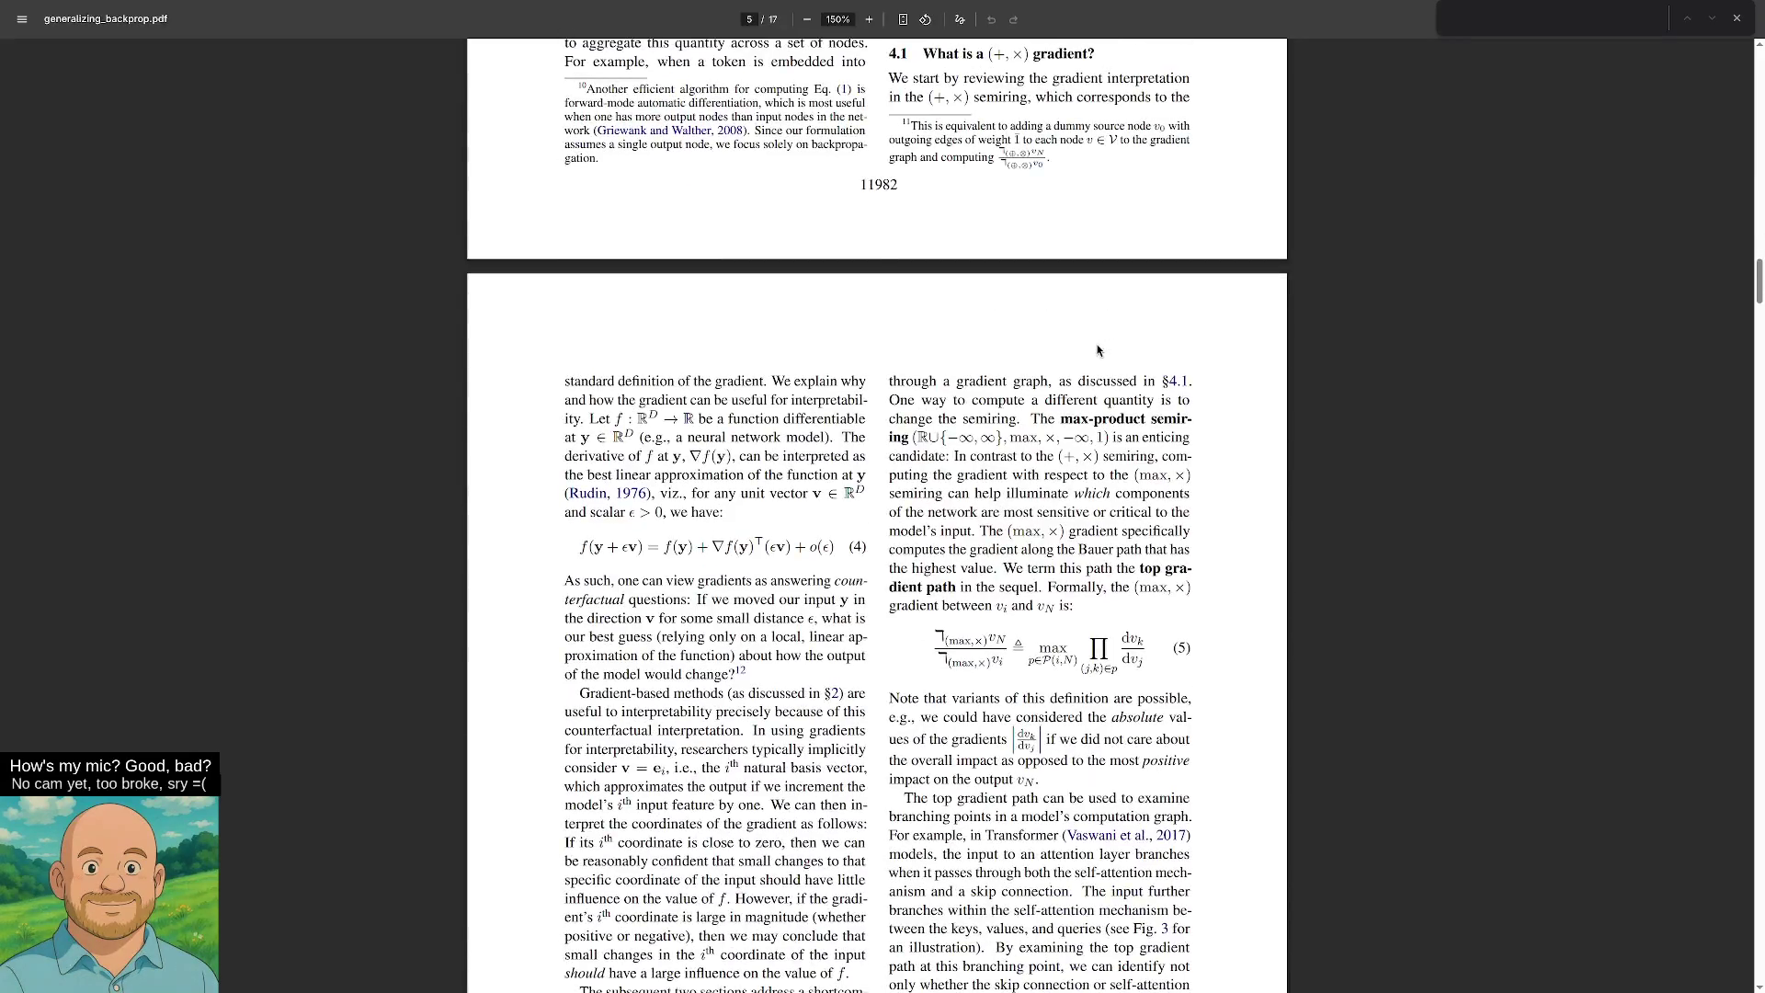
scroll(729, 384, down, 20)
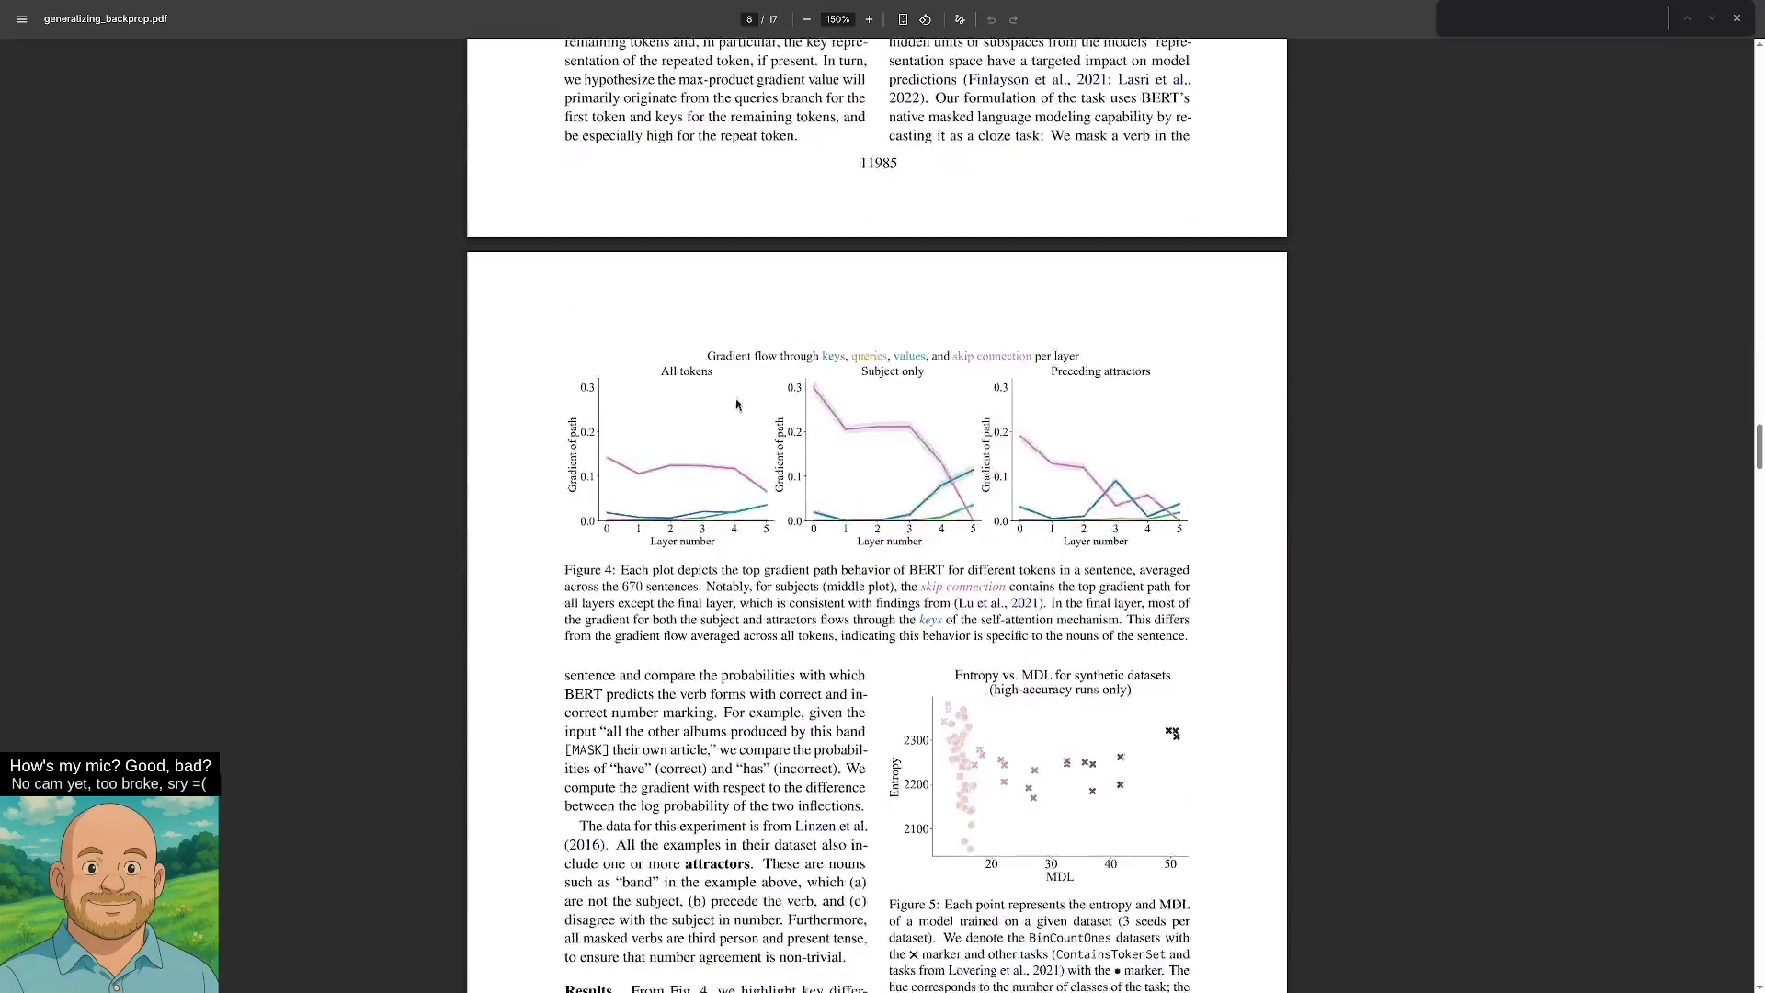
scroll(724, 441, down, 20)
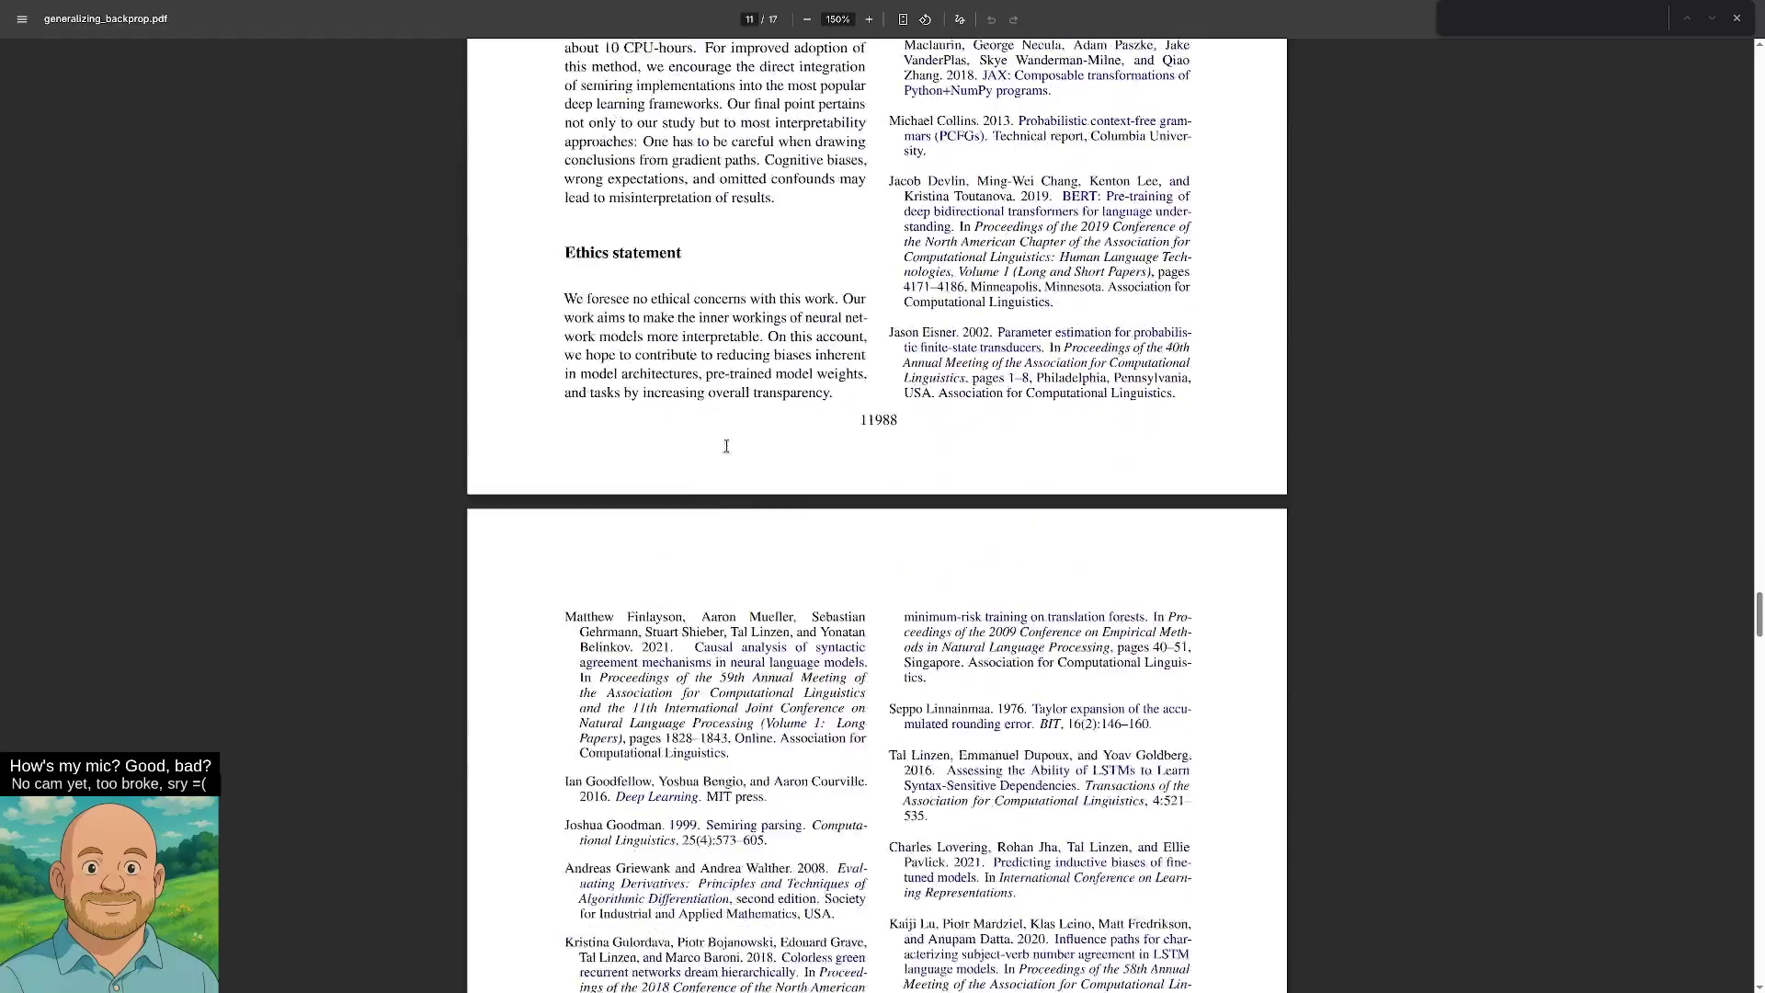
scroll(726, 460, down, 2)
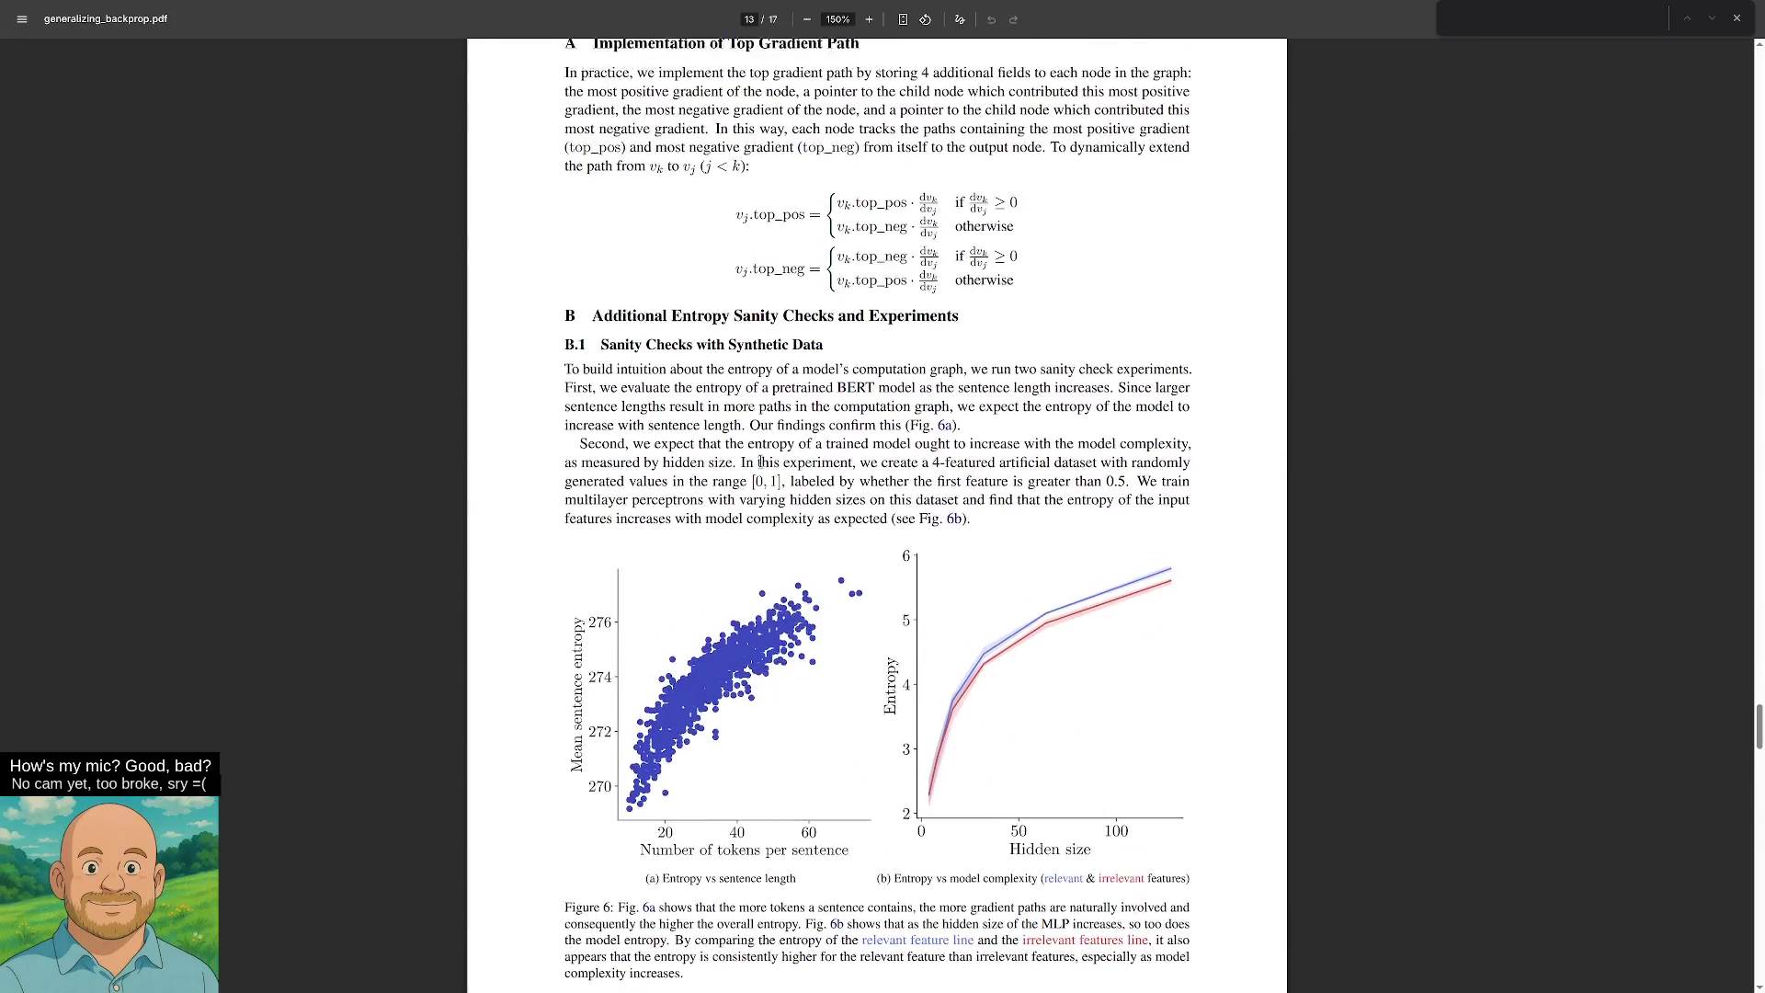
scroll(893, 446, up, 2)
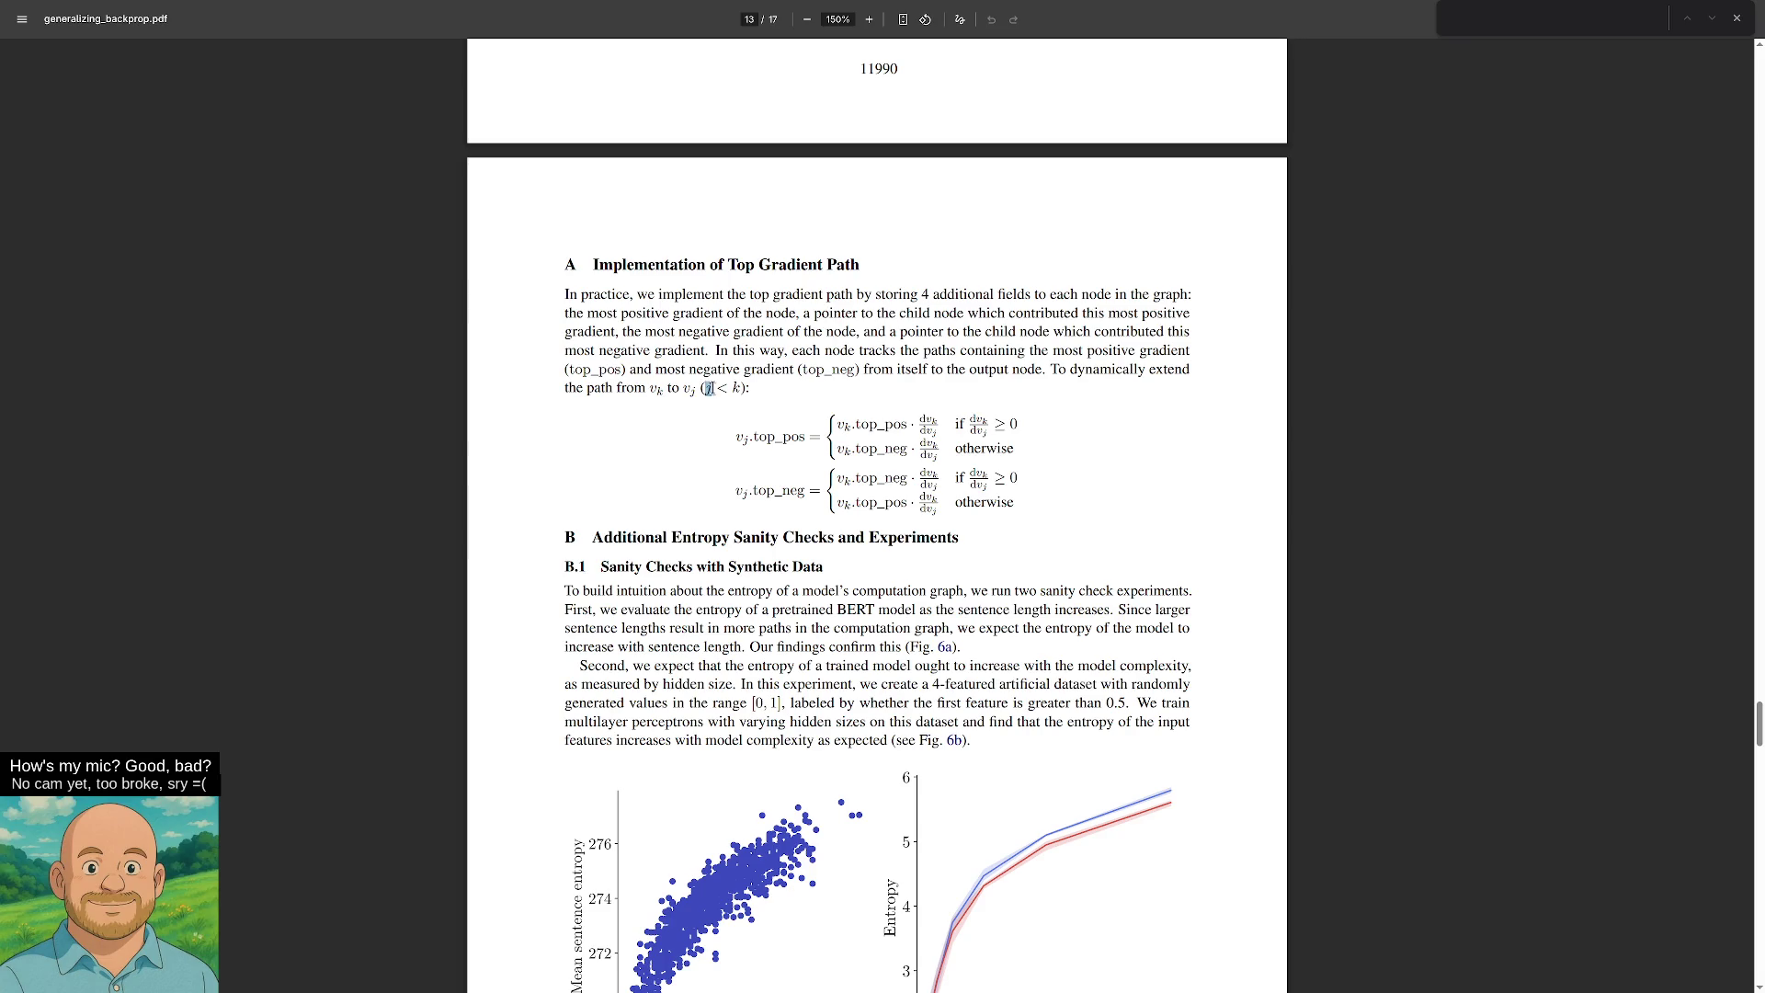
Take a region screenshot of Appendix A's heading and equations.
drag(734, 387, 738, 391)
click(1239, 546)
key(Print)
mouse_move(547, 244)
mouse_down()
mouse_move(837, 416)
mouse_move(1235, 555)
mouse_move(1217, 526)
mouse_up()
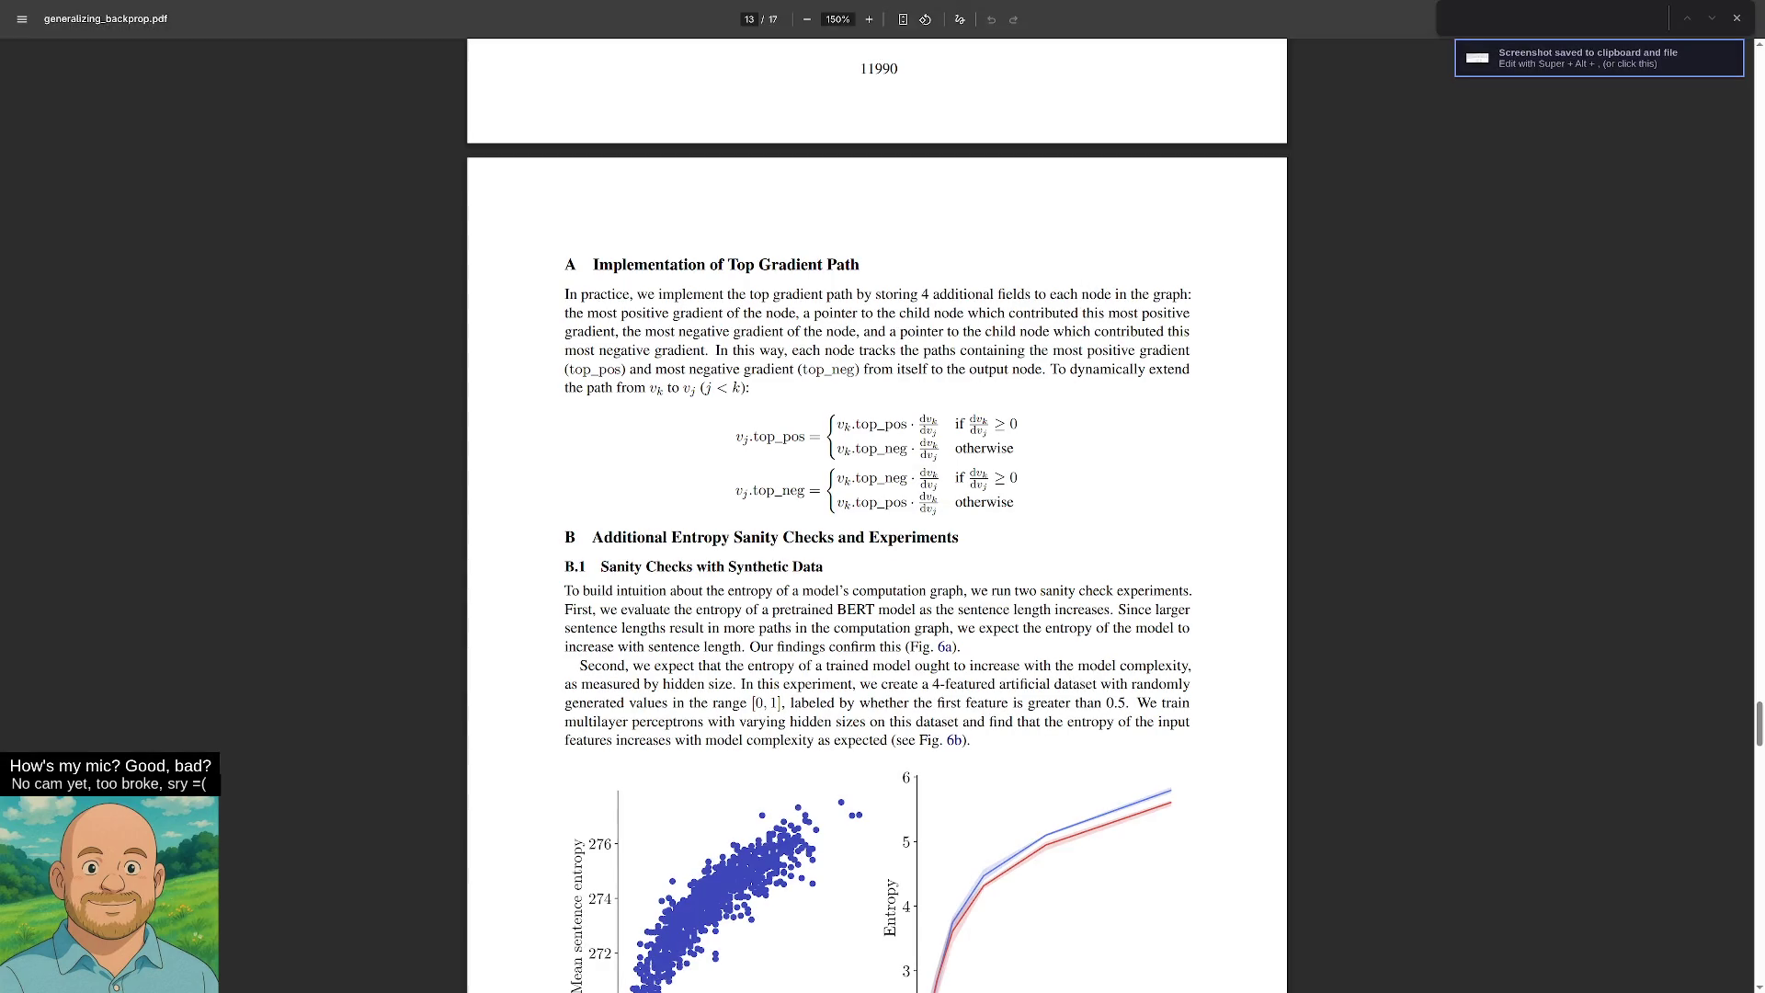
Switch to JS Paint in fullscreen, zoom out, and paste the captured equations onto the canvas.
key(F11)
key(ctrl+Tab)
key(F11)
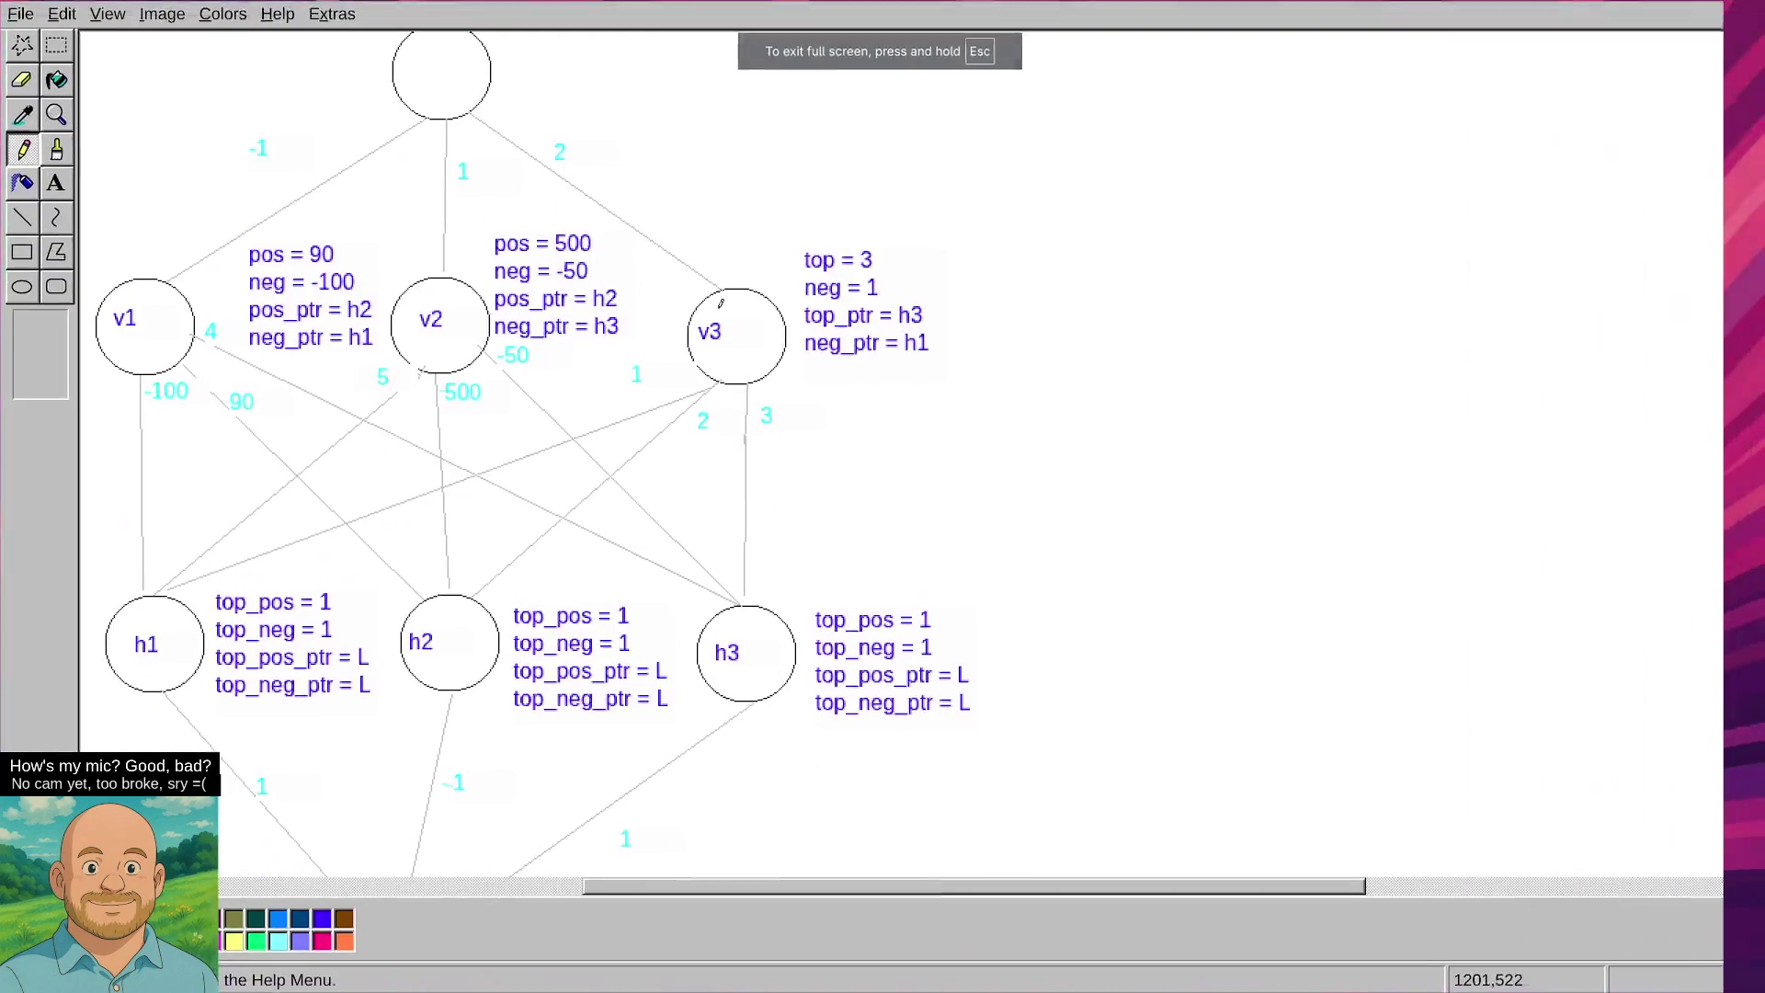
drag(919, 885, 1036, 885)
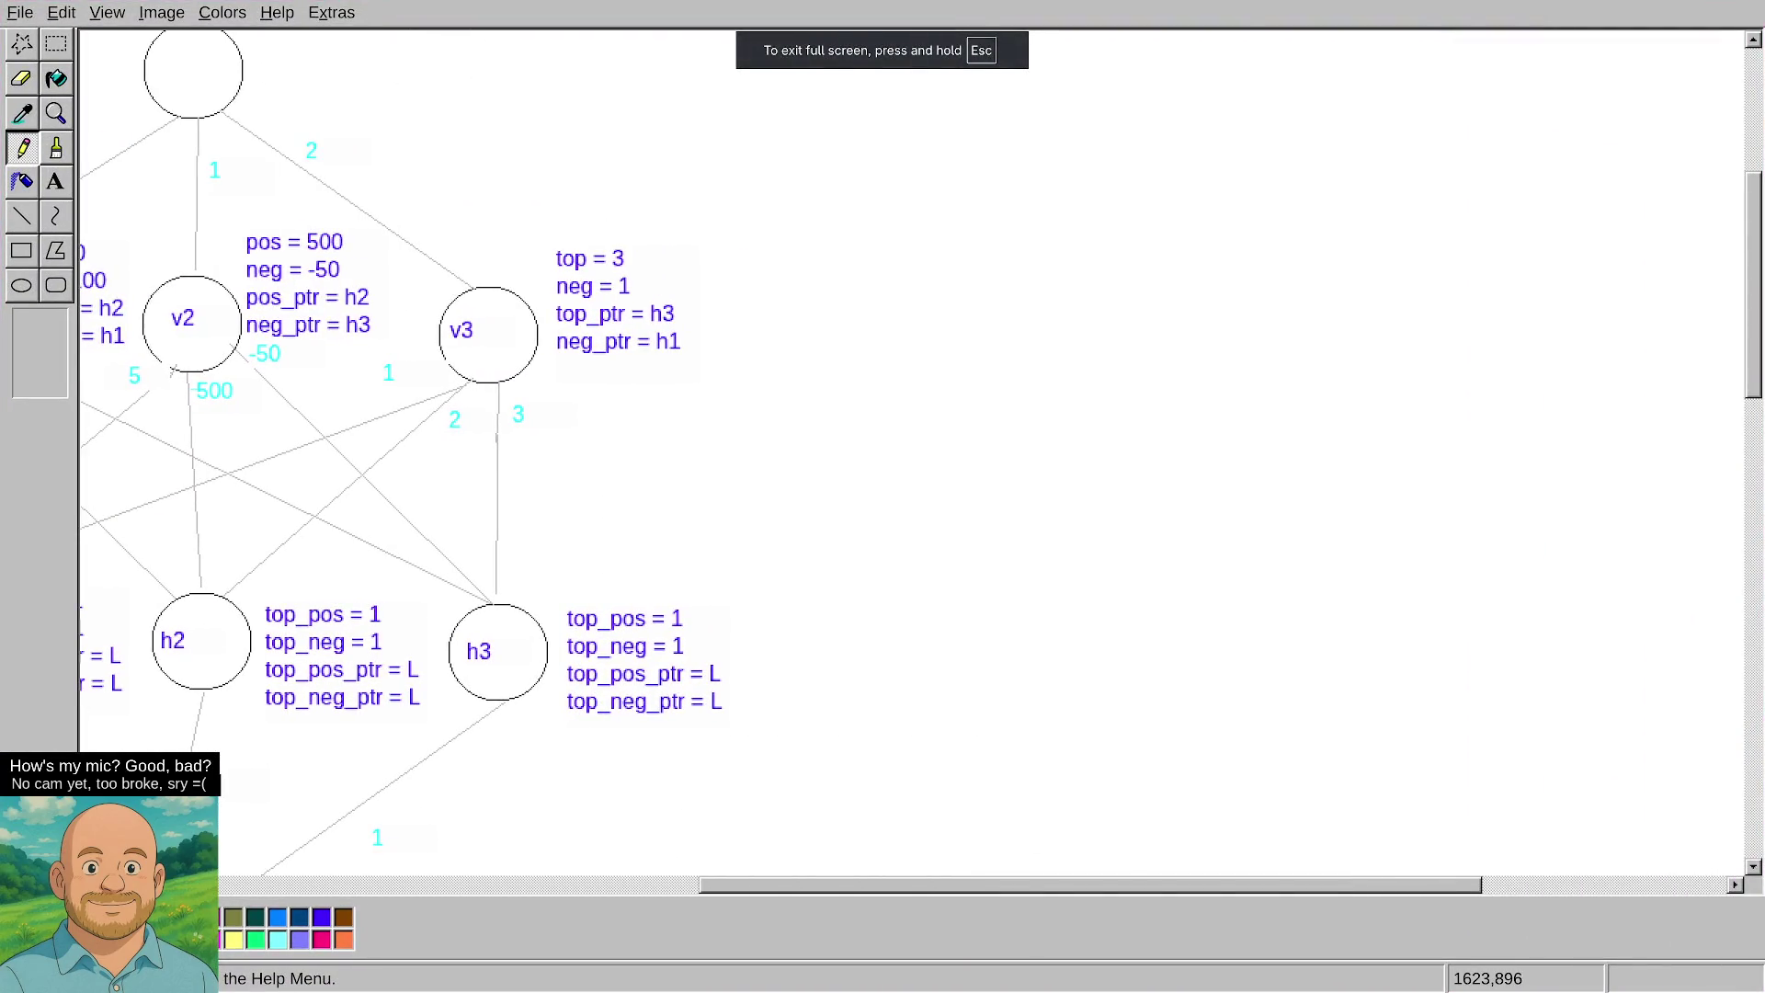
key(ctrl+minus)
key(ctrl+minus)
key(ctrl+minus)
scroll(1069, 495, up, 3)
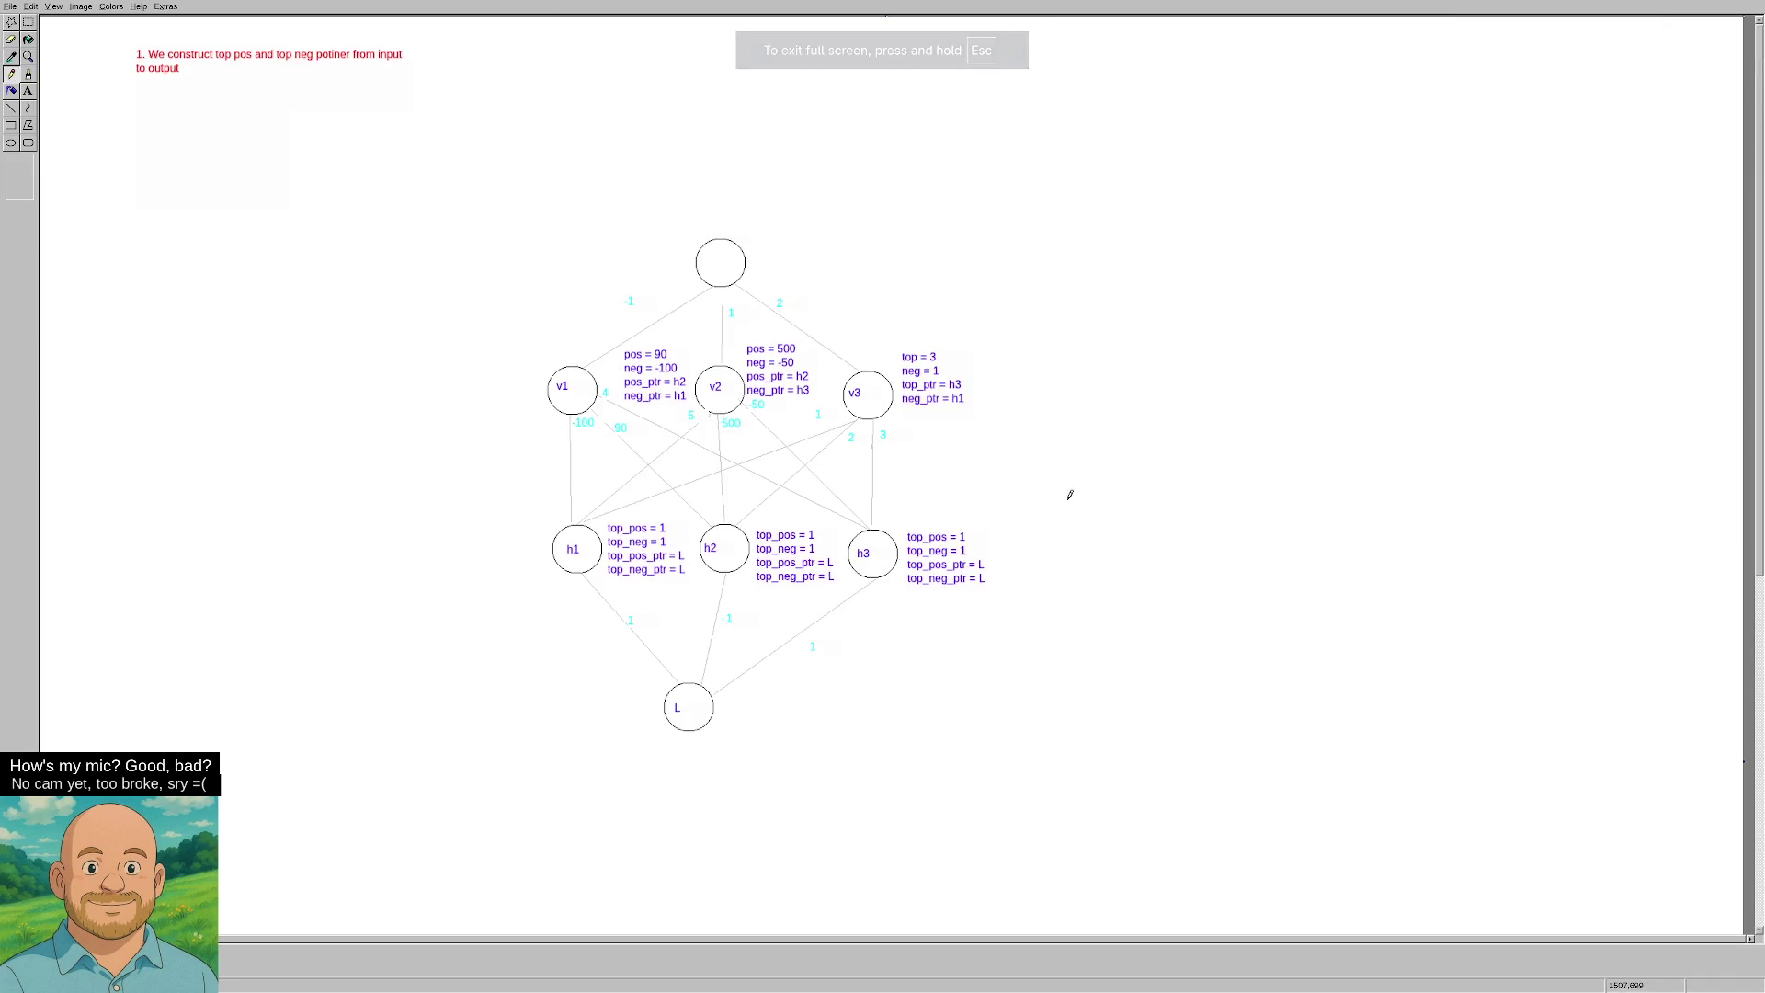
key(ctrl+v)
scroll(796, 469, down, 5)
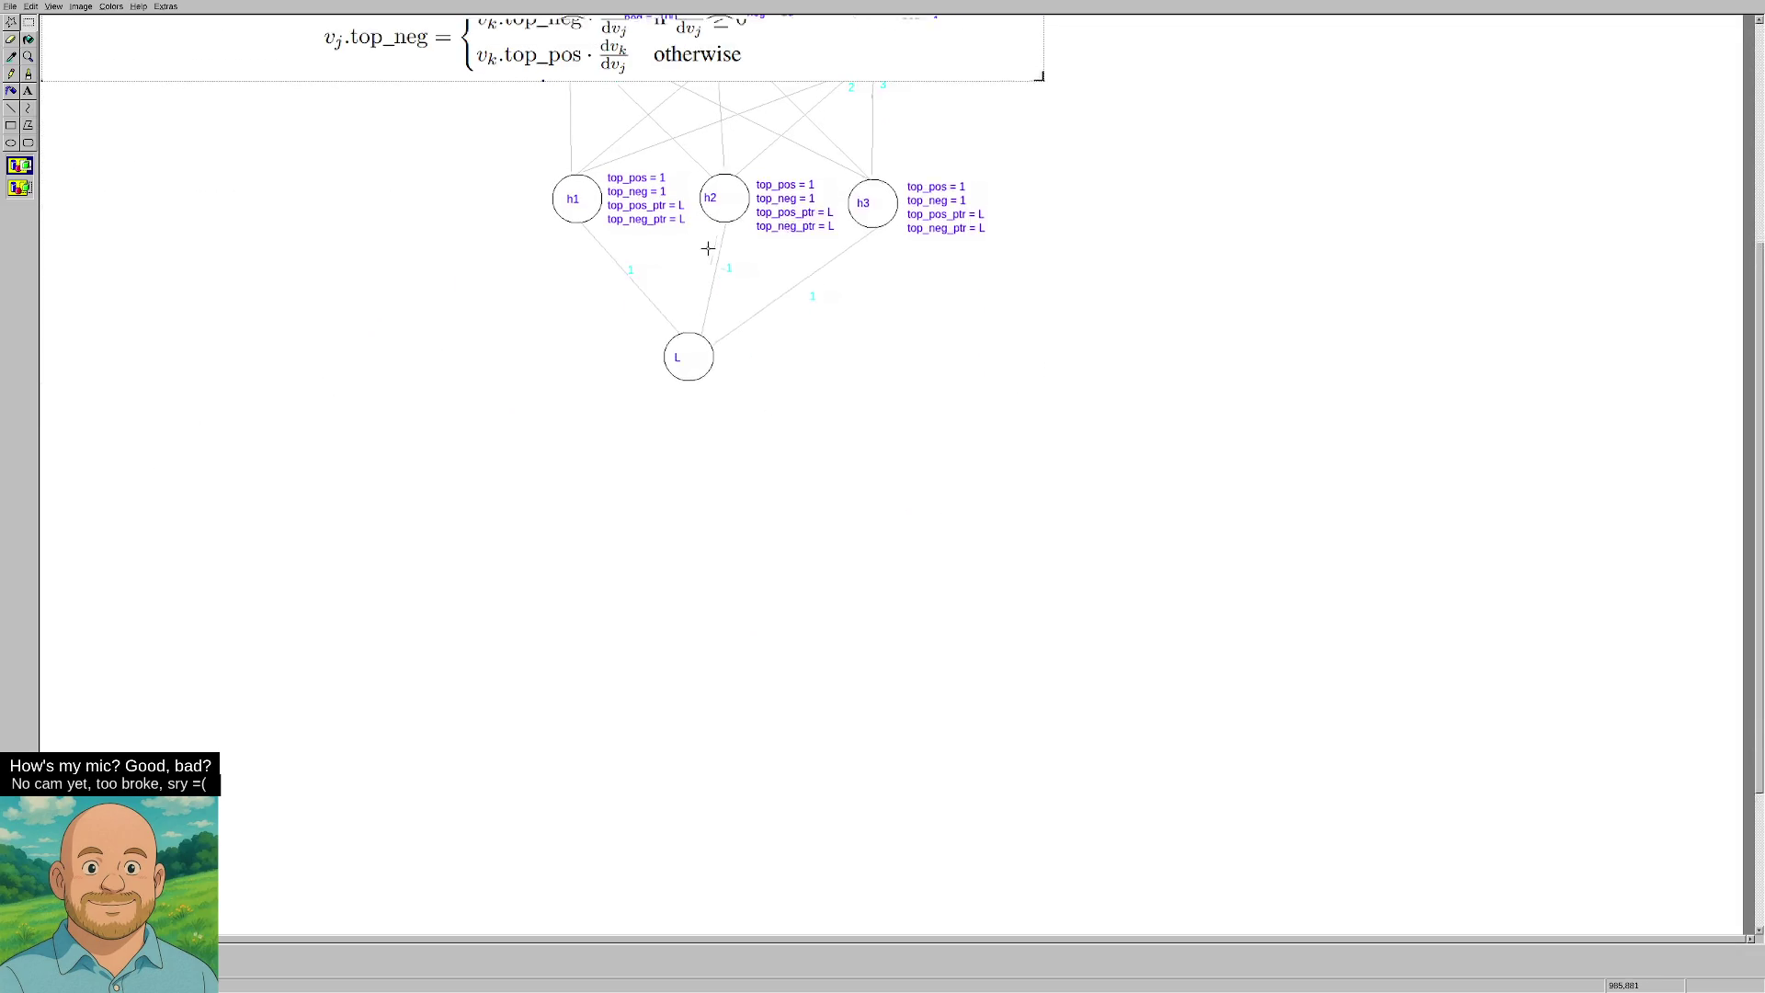
Drag the pasted Appendix A excerpt below output node L and fix it in place.
mouse_move(741, 95)
mouse_down()
mouse_move(820, 694)
mouse_move(919, 764)
mouse_move(937, 808)
mouse_up()
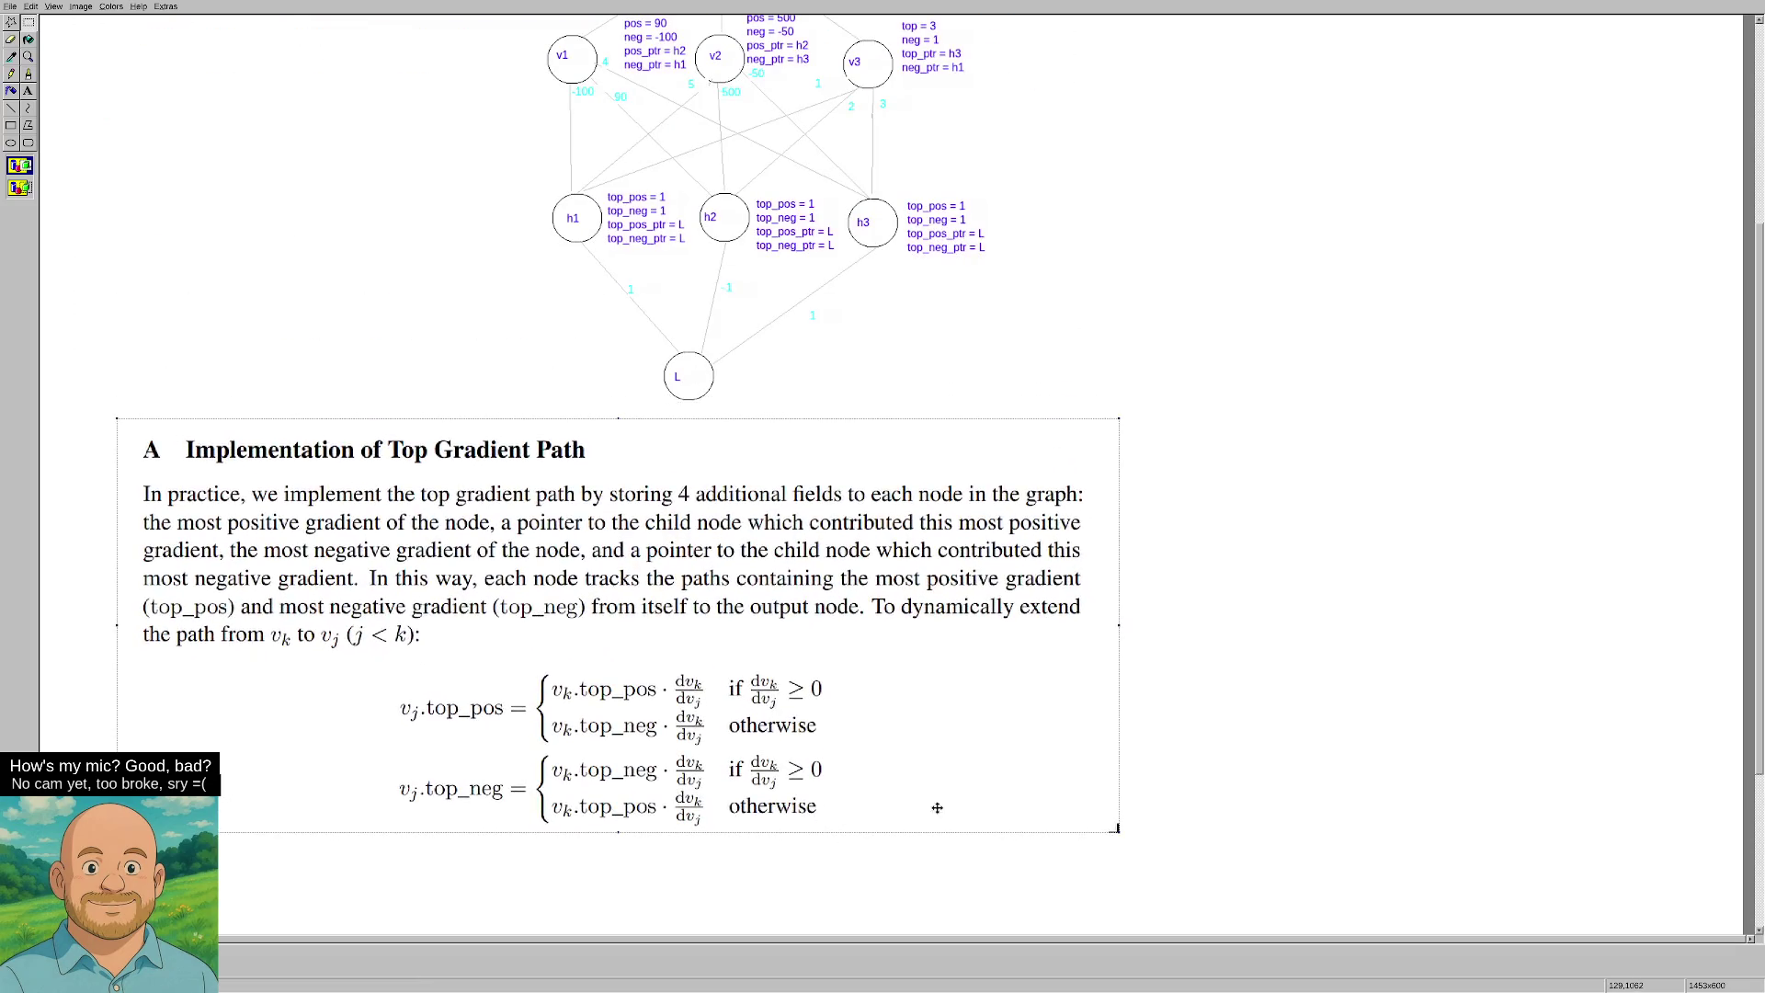
click(1217, 659)
scroll(1212, 646, down, 3)
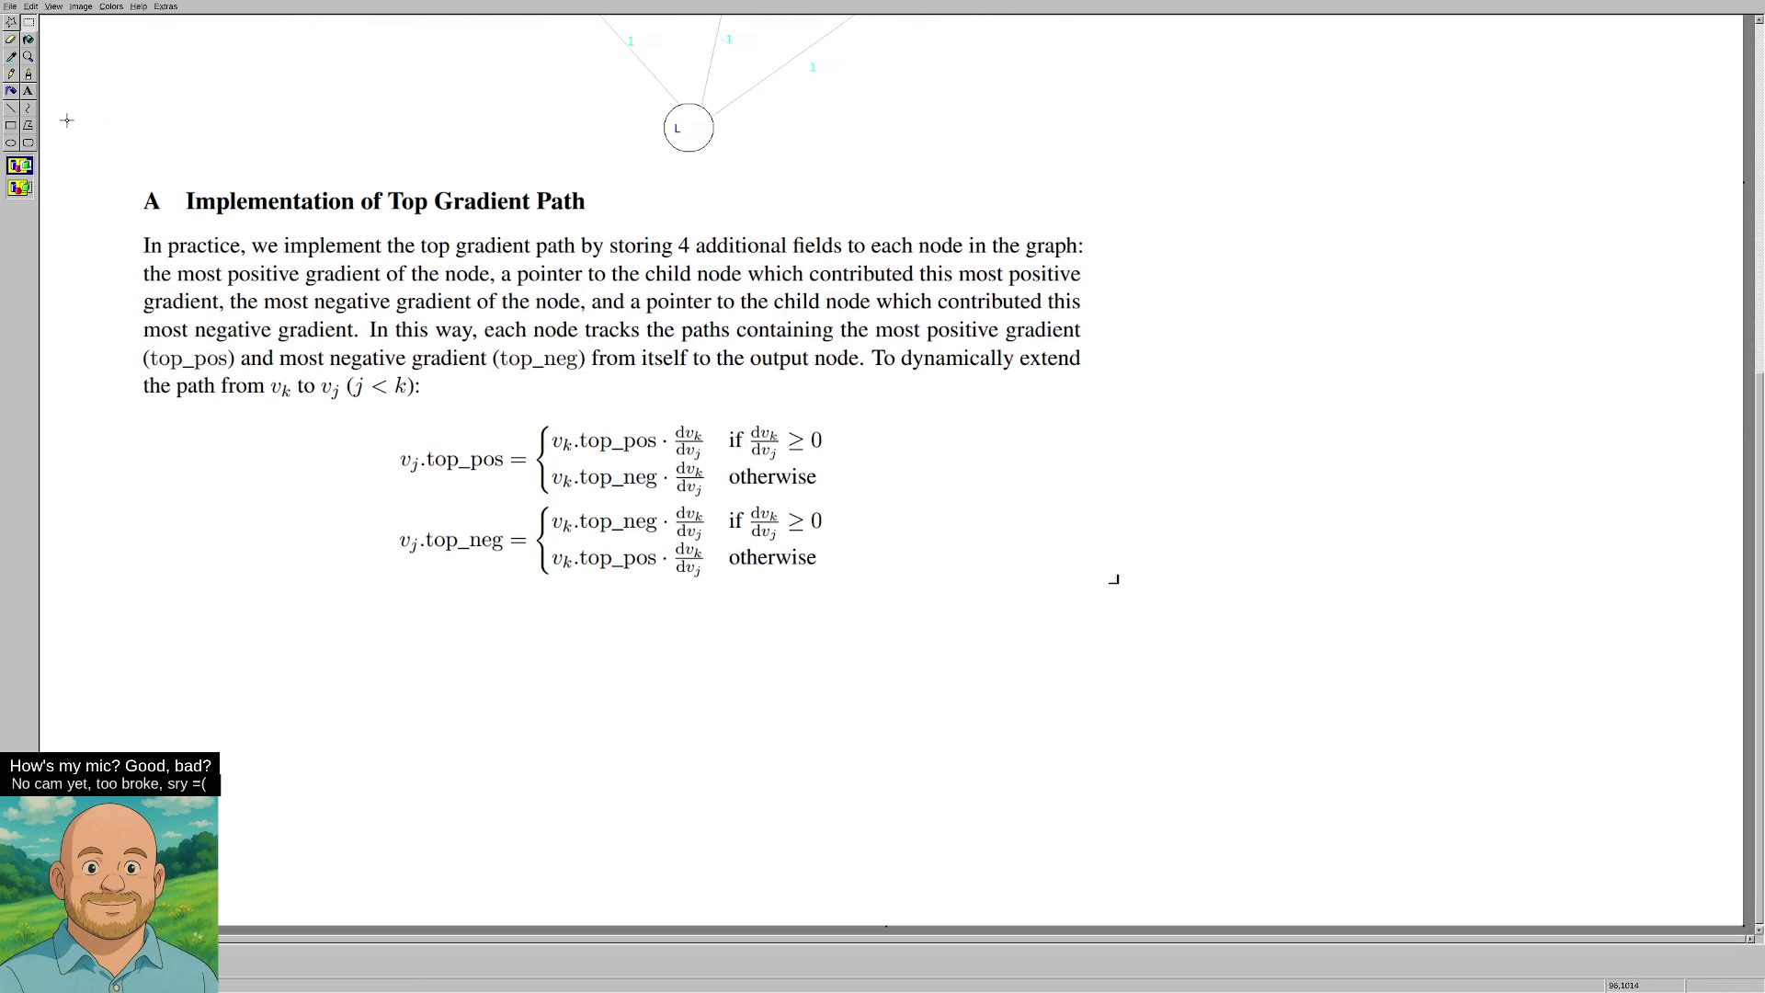
Draw a light cyan ellipse with the Ellipse tool, then undo it.
click(11, 142)
drag(1345, 260, 1431, 314)
key(ctrl+z)
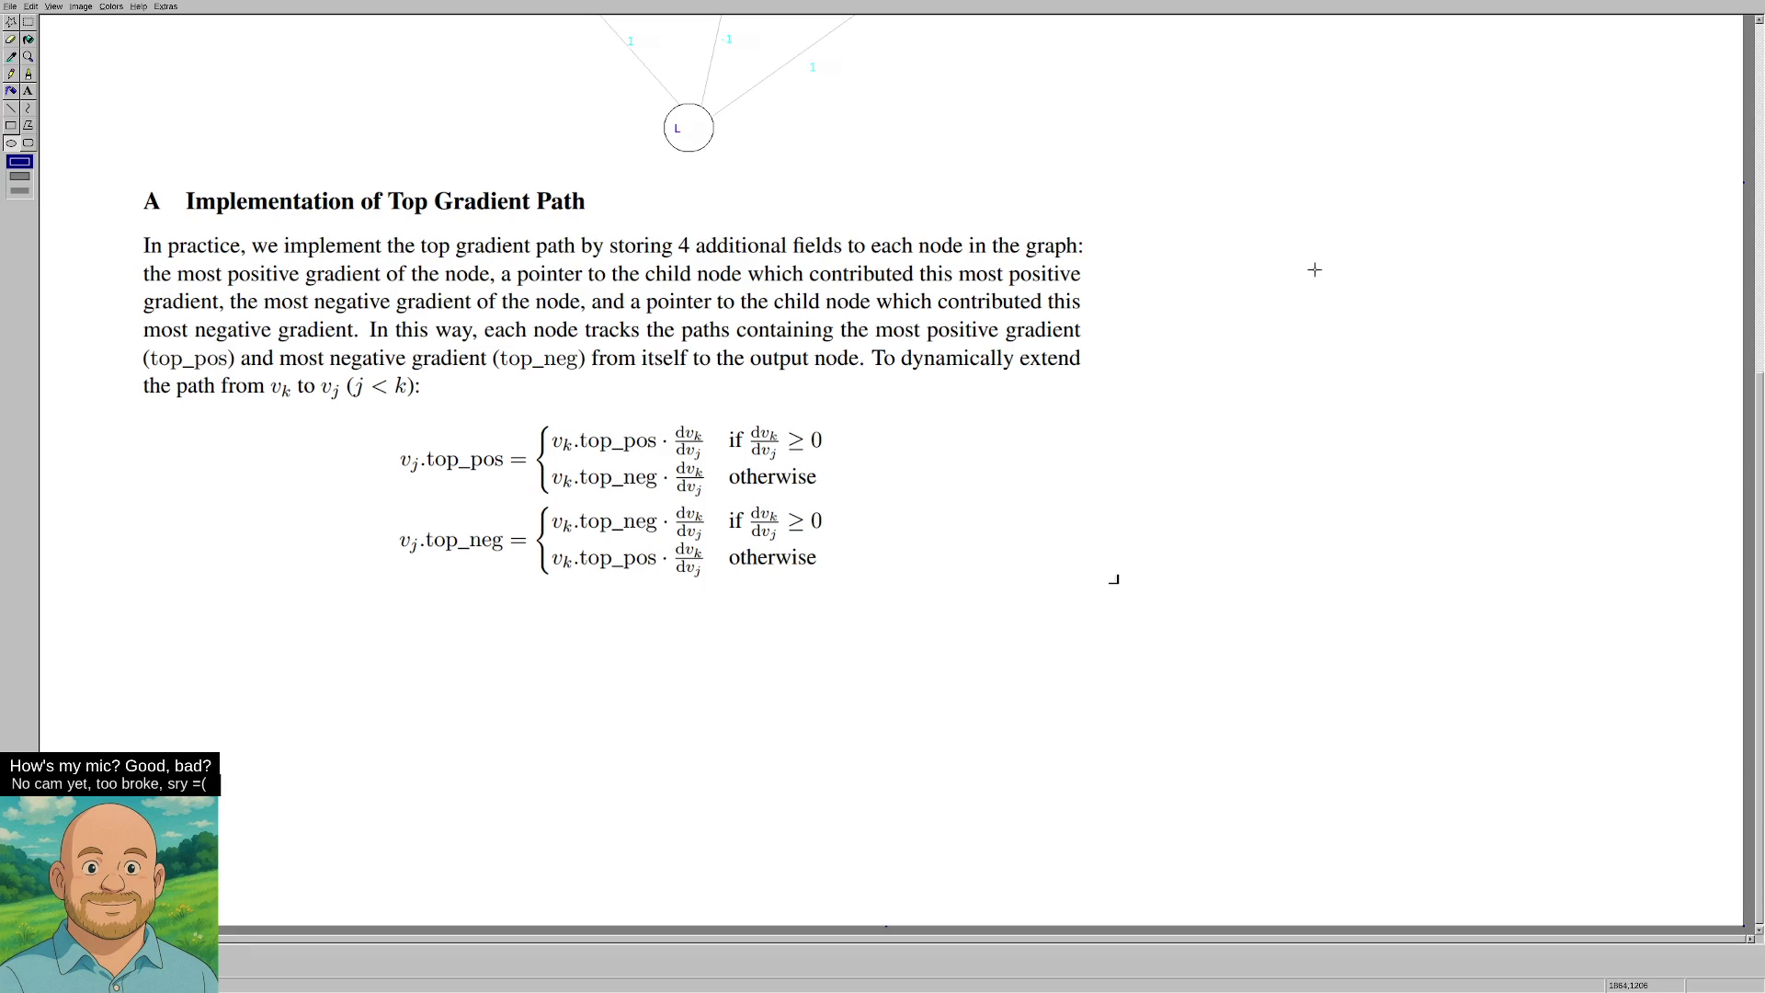
Draw four empty circle outlines to the right of the Appendix A paragraph.
drag(1316, 257, 1369, 311)
mouse_move(1234, 451)
mouse_down()
mouse_move(1283, 497)
mouse_move(1493, 499)
mouse_up()
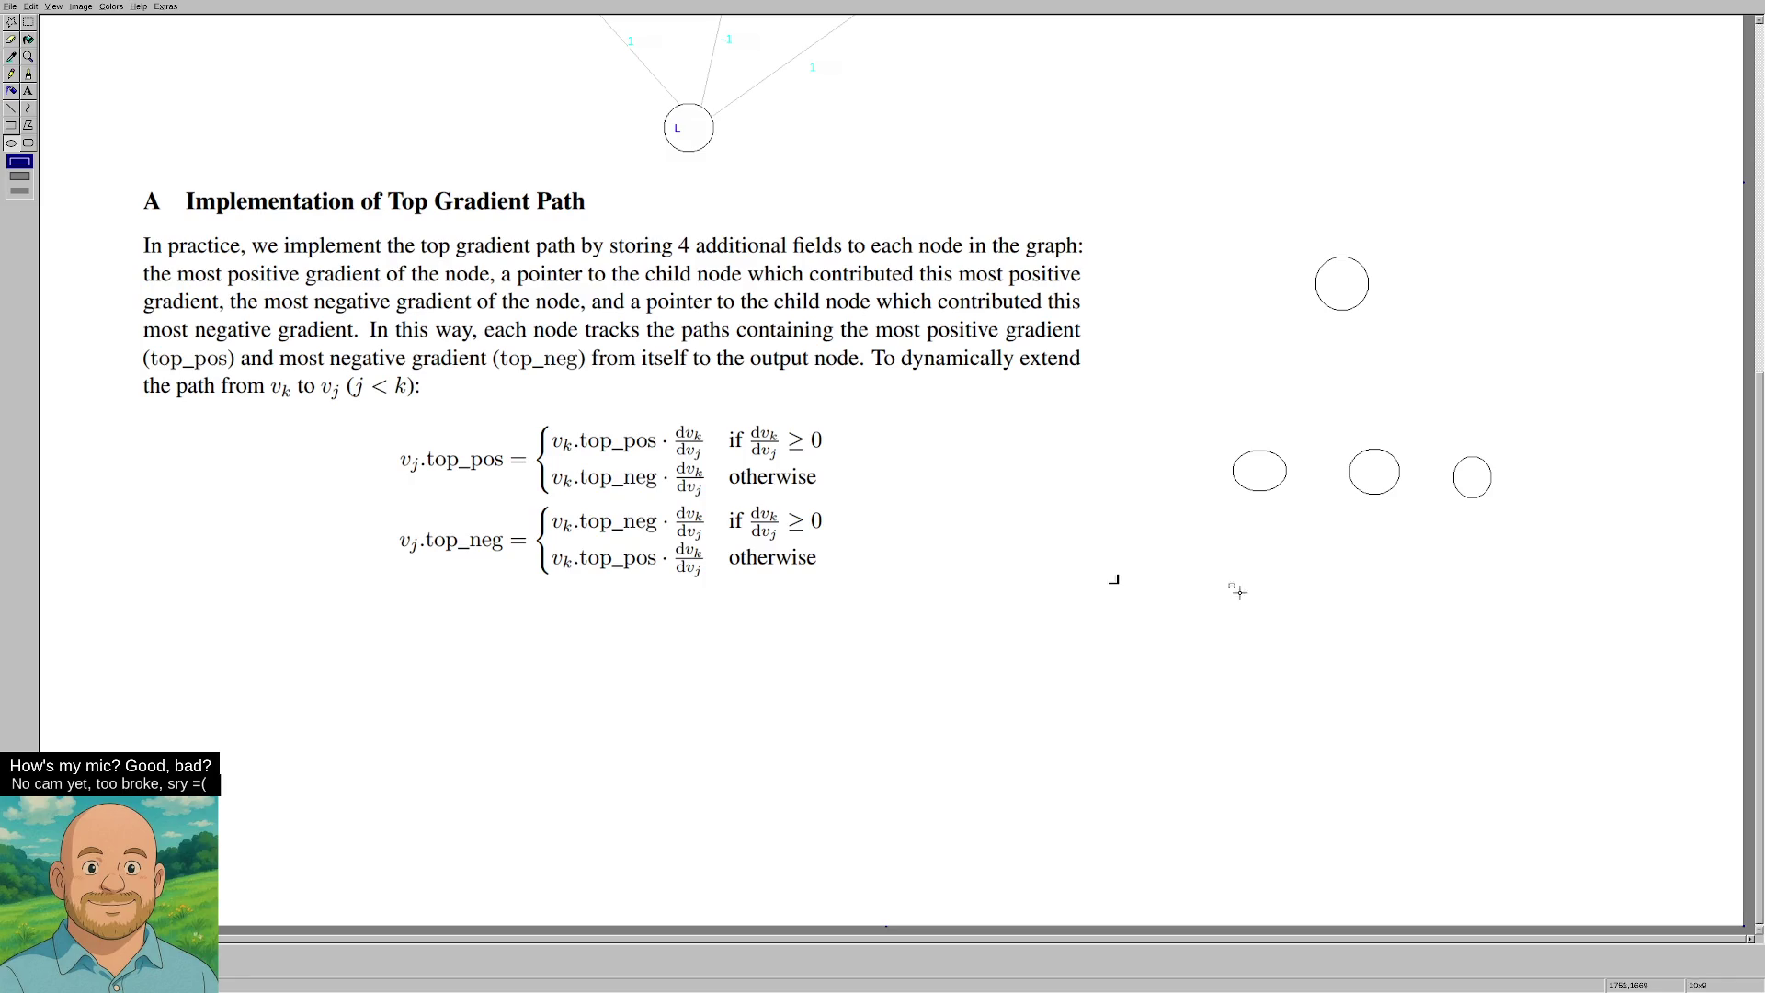
mouse_move(1231, 583)
mouse_down()
mouse_move(1285, 621)
mouse_move(1505, 639)
mouse_up()
drag(1359, 718, 1399, 747)
scroll(1092, 512, up, 5)
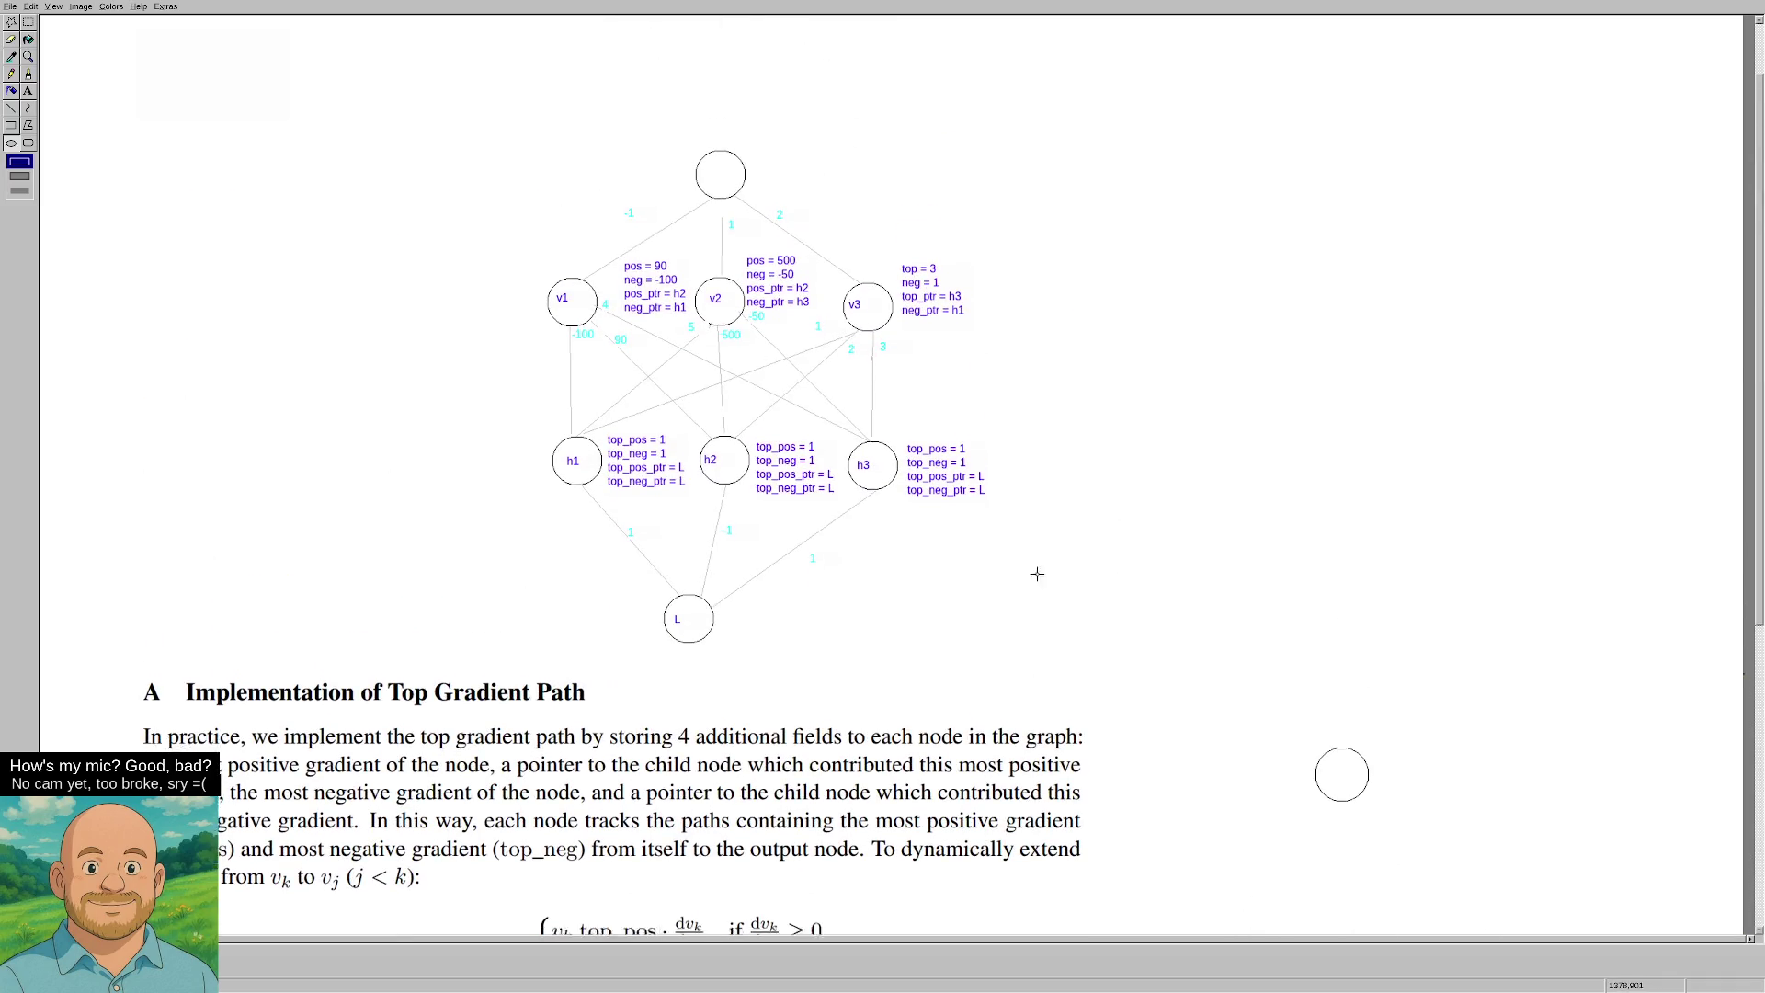
Box-select the hand-drawn circles on the right and delete them.
scroll(1067, 579, down, 3)
scroll(1072, 581, up, 2)
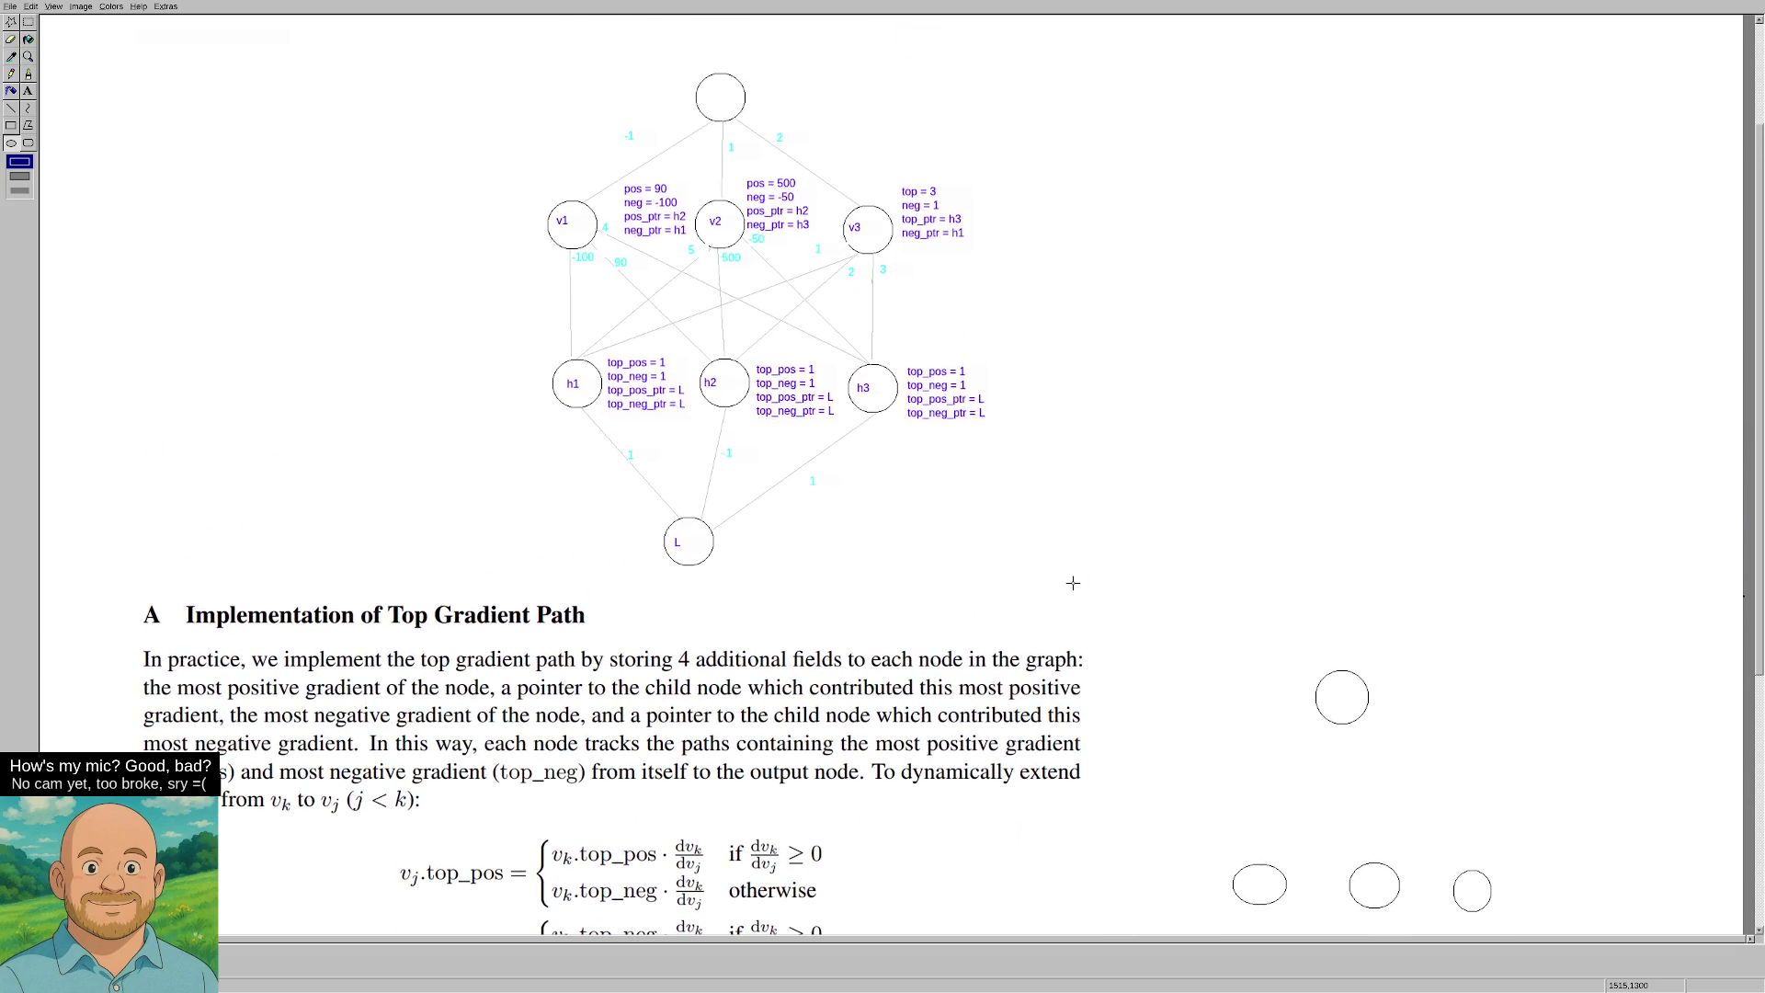
scroll(1216, 539, down, 3)
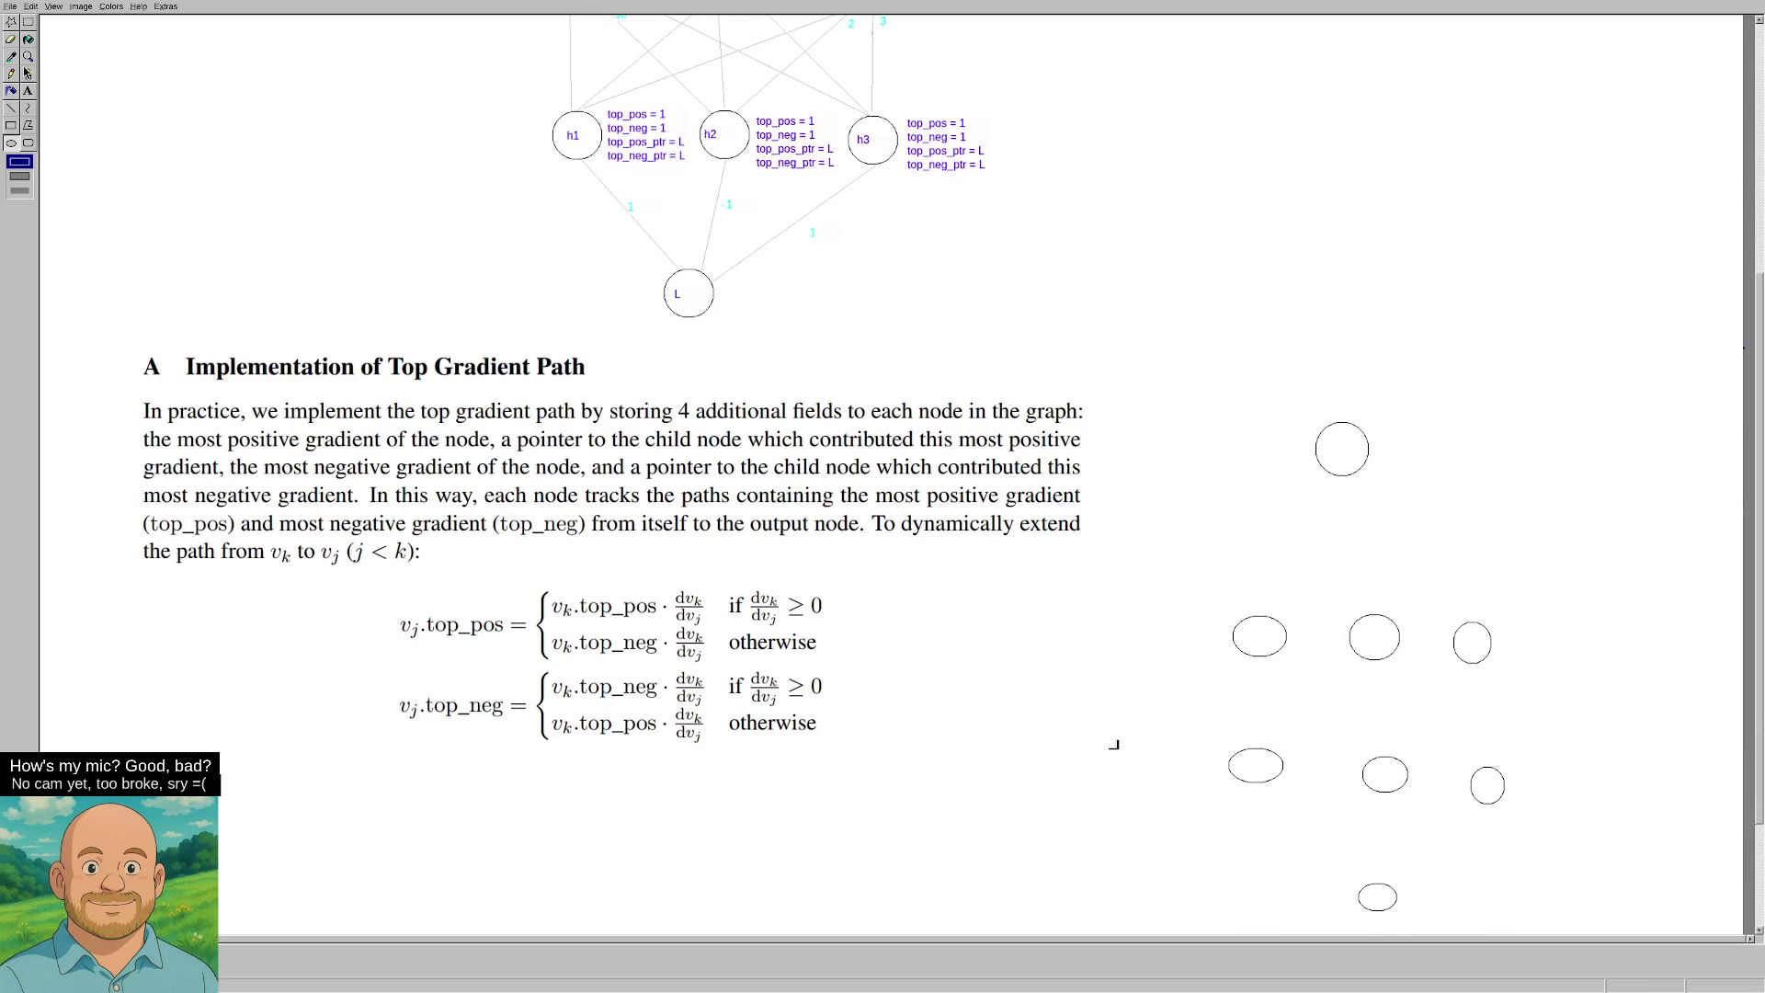
click(28, 21)
mouse_move(1150, 369)
mouse_down()
mouse_move(1683, 933)
mouse_move(1620, 922)
mouse_up()
key(Delete)
Copy the annotated node graph and place it beside the appendix text.
scroll(1114, 745, up, 4)
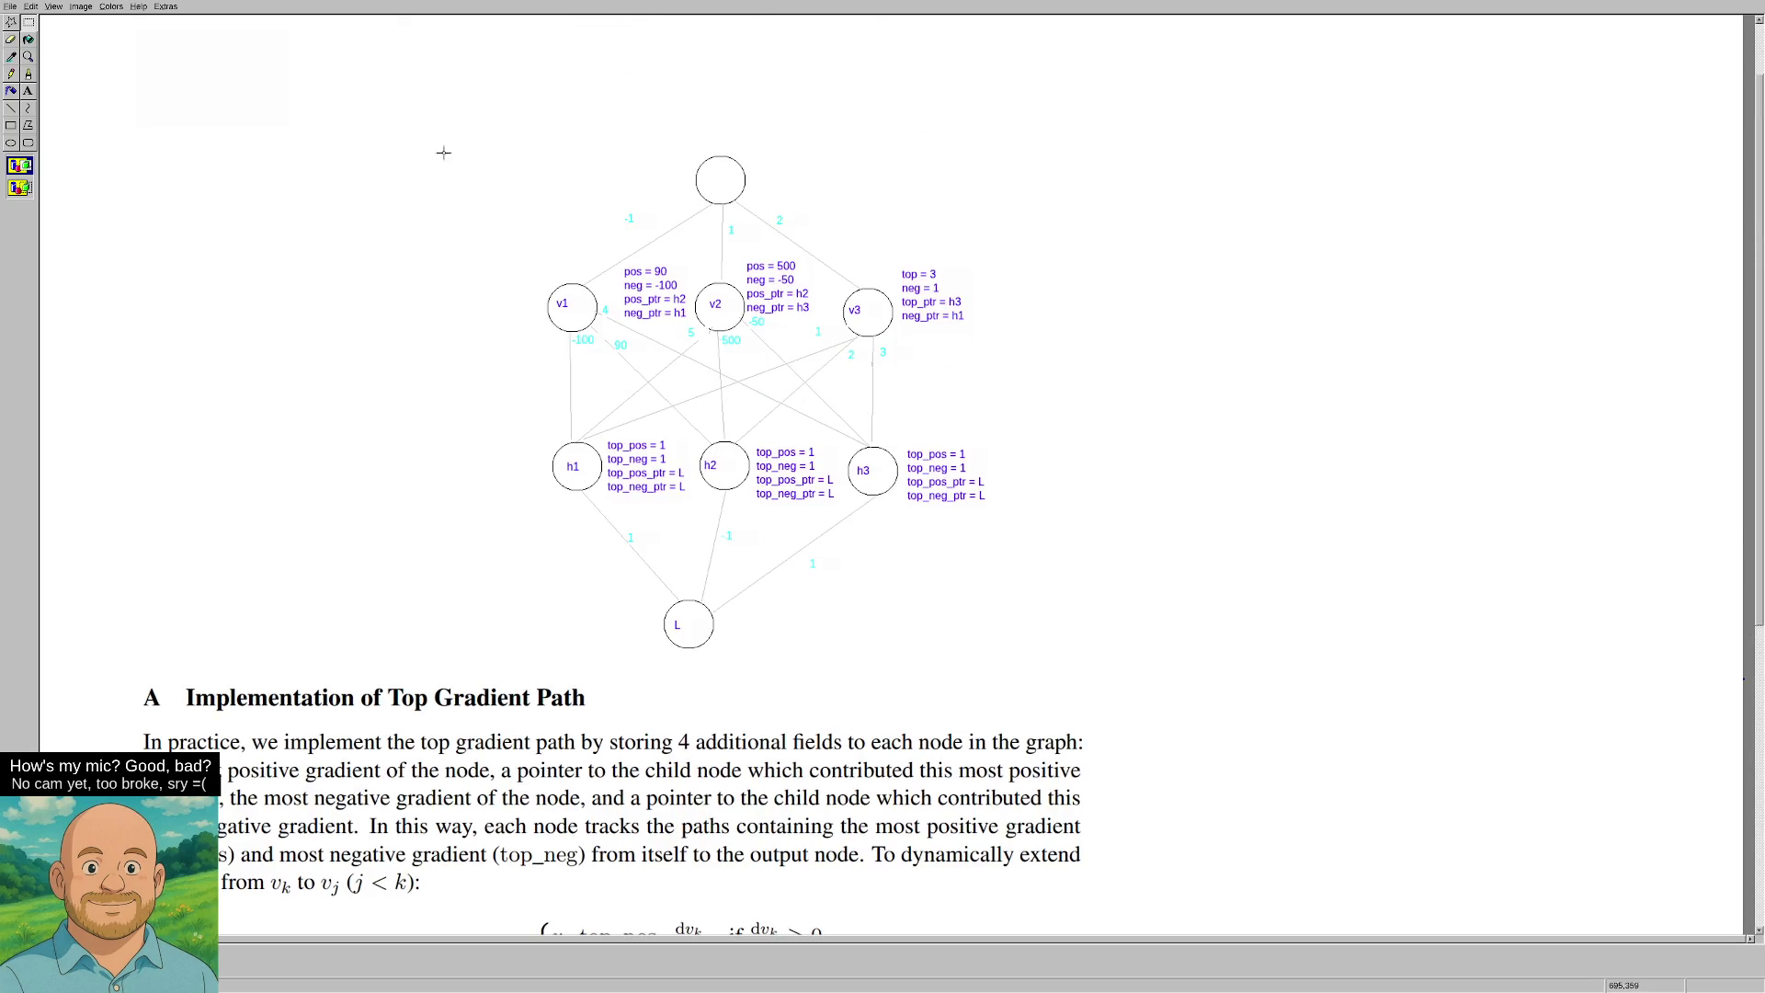
mouse_move(423, 139)
mouse_down()
mouse_move(1085, 663)
mouse_move(591, 532)
mouse_up()
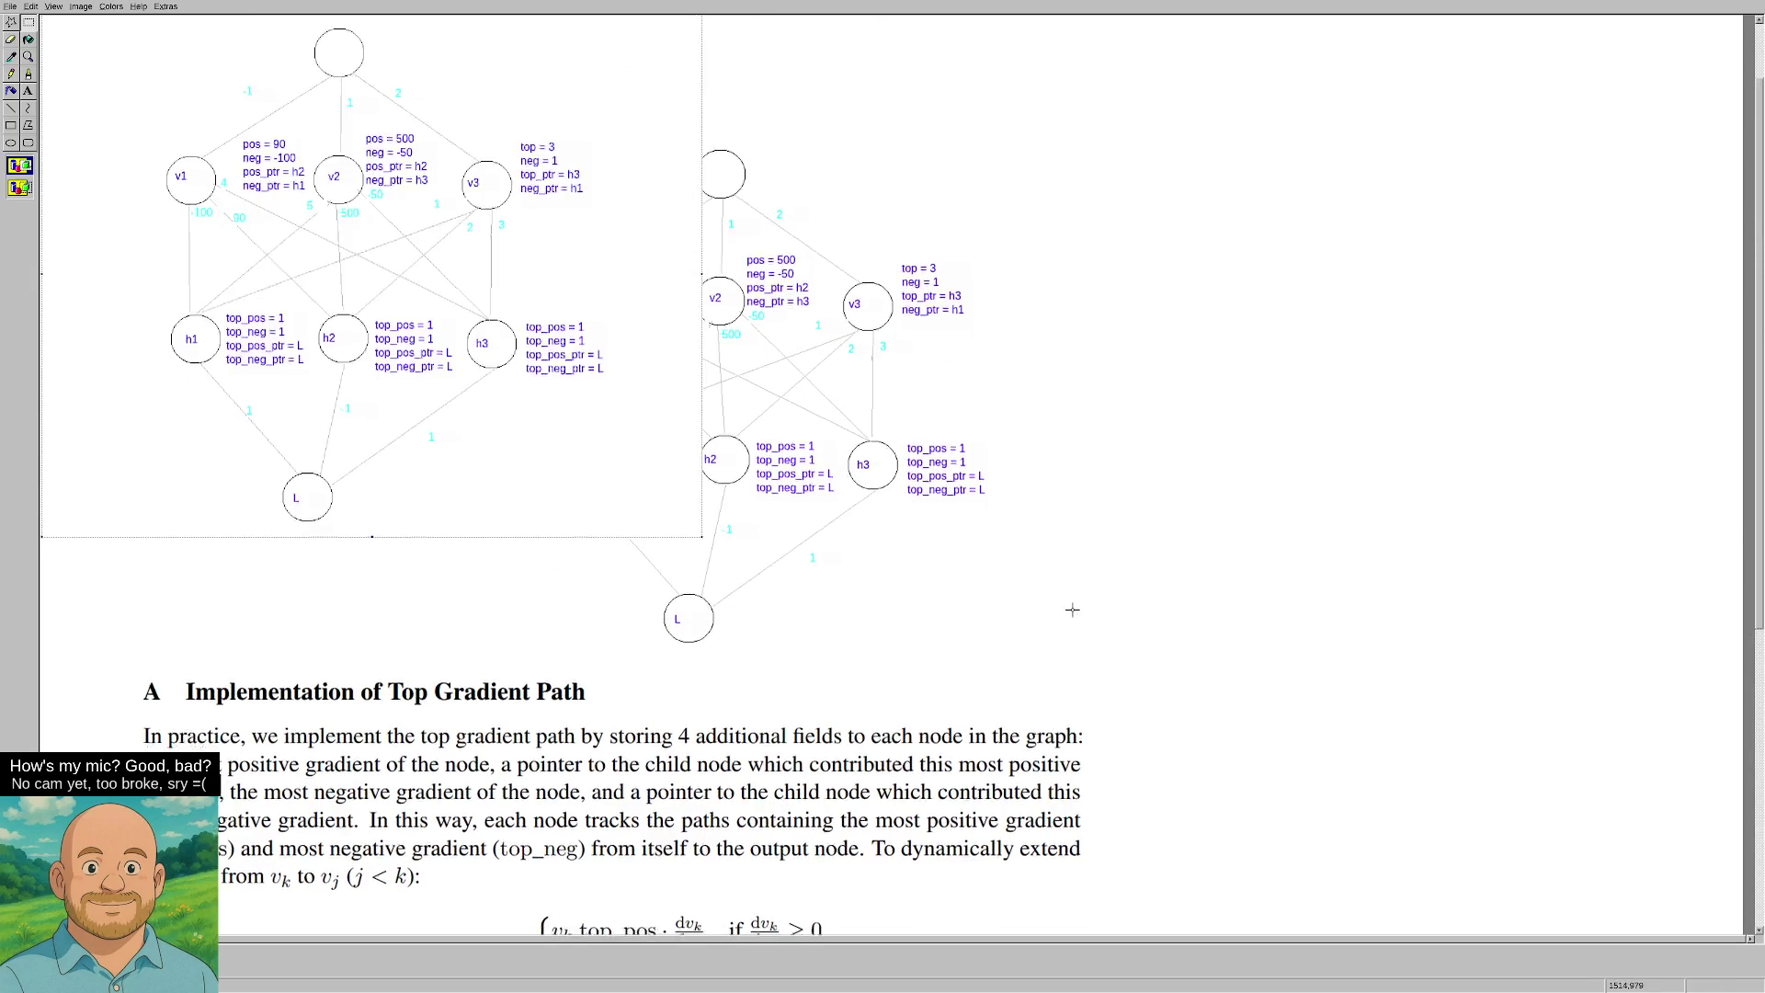
scroll(591, 531, down, 5)
mouse_move(473, 40)
mouse_down()
mouse_move(808, 252)
mouse_move(1541, 819)
mouse_move(1549, 791)
mouse_move(1572, 790)
mouse_move(1545, 724)
mouse_up()
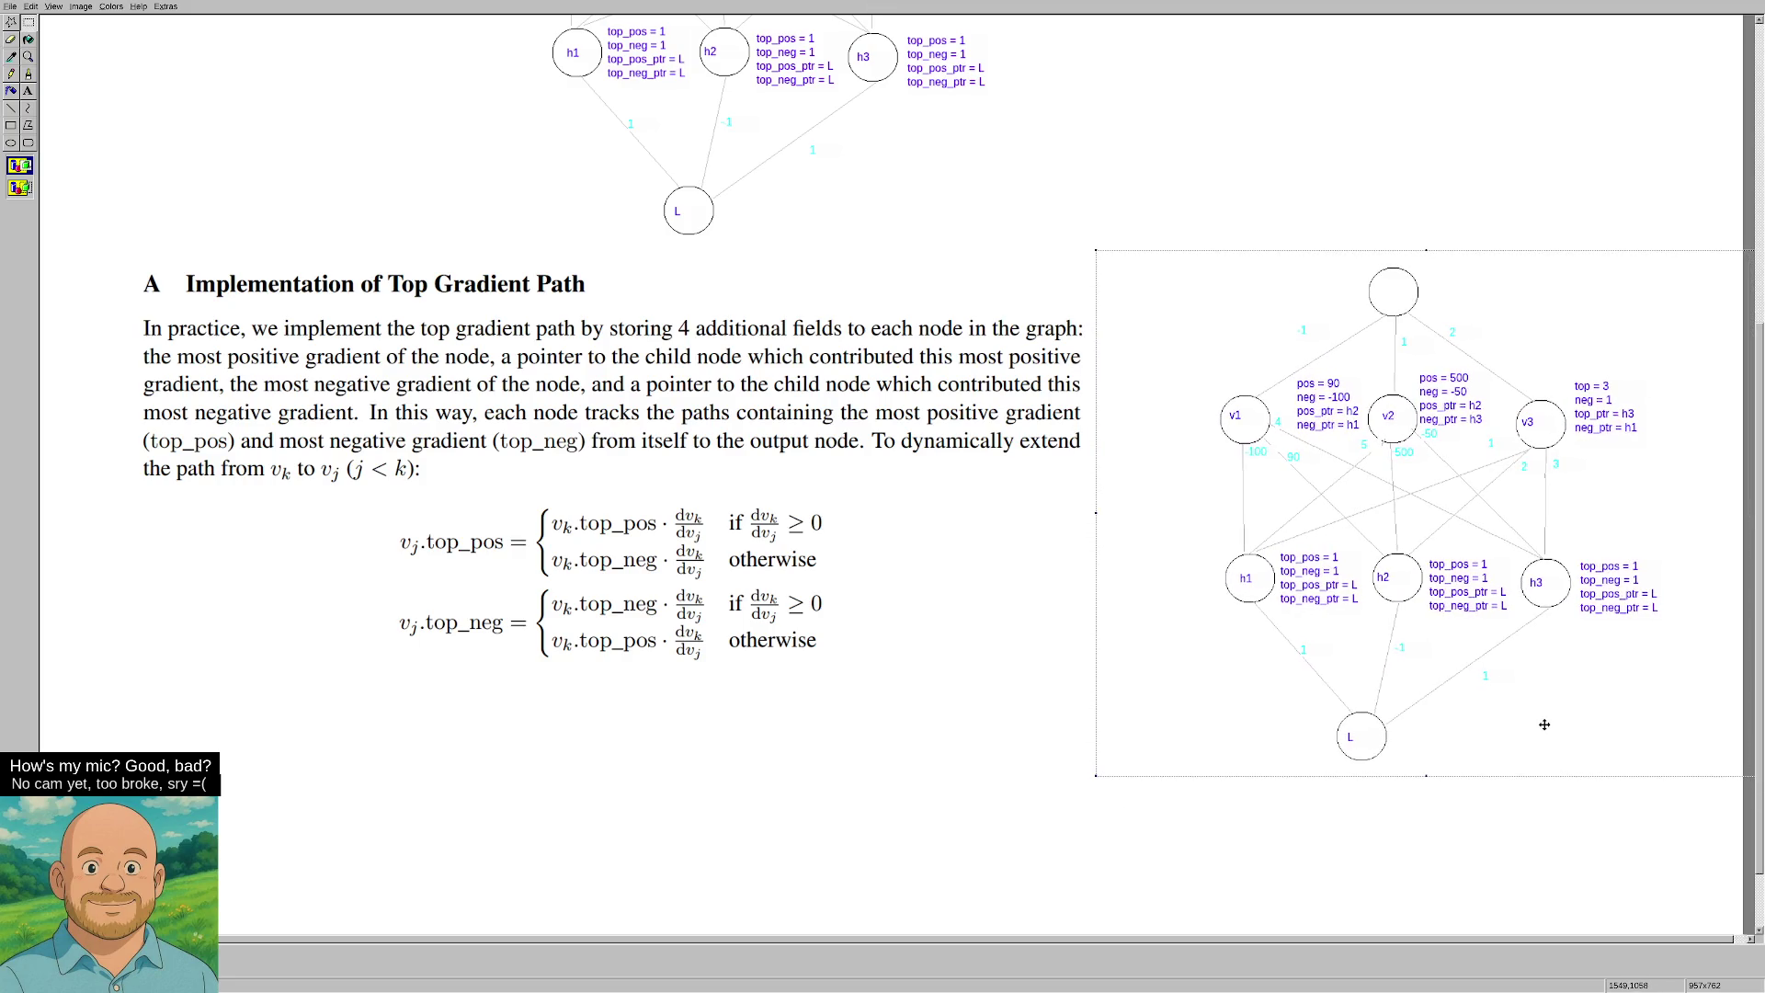
click(1042, 632)
scroll(1054, 634, down, 1)
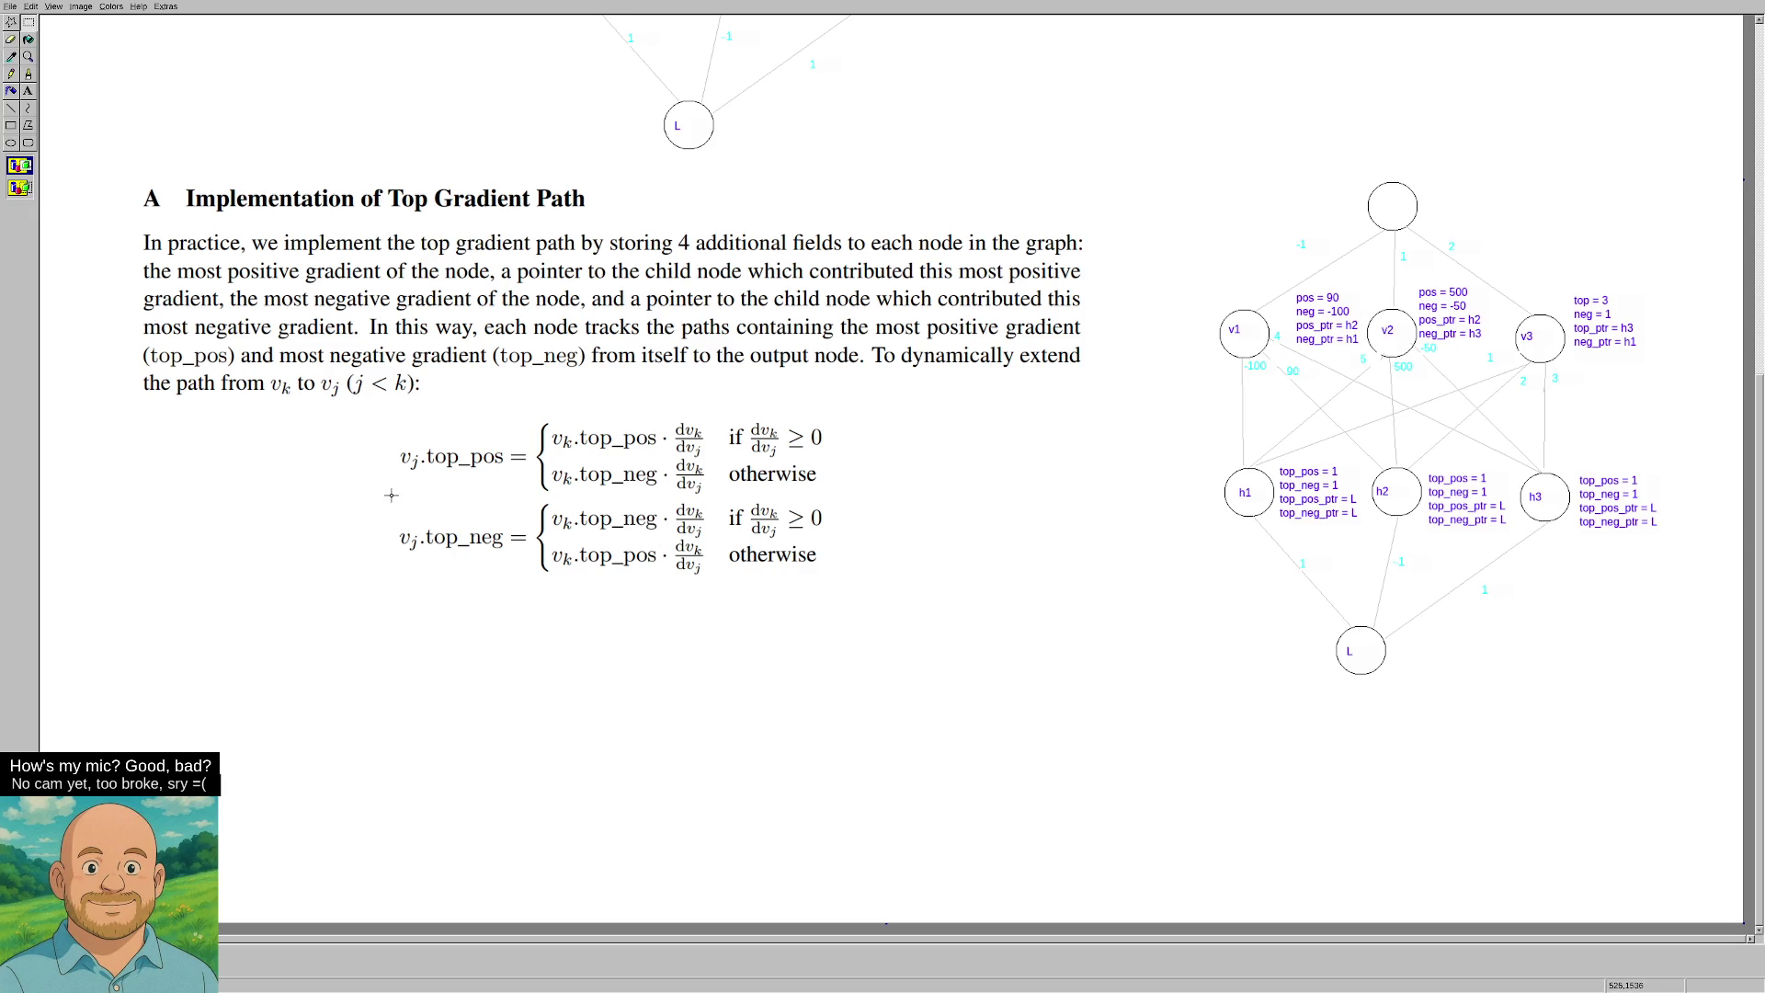
click(29, 92)
Add a 'v_j = v2' note beside the equations and label the copied graph's top node x.
drag(935, 428, 1103, 553)
text(v_j = v2)
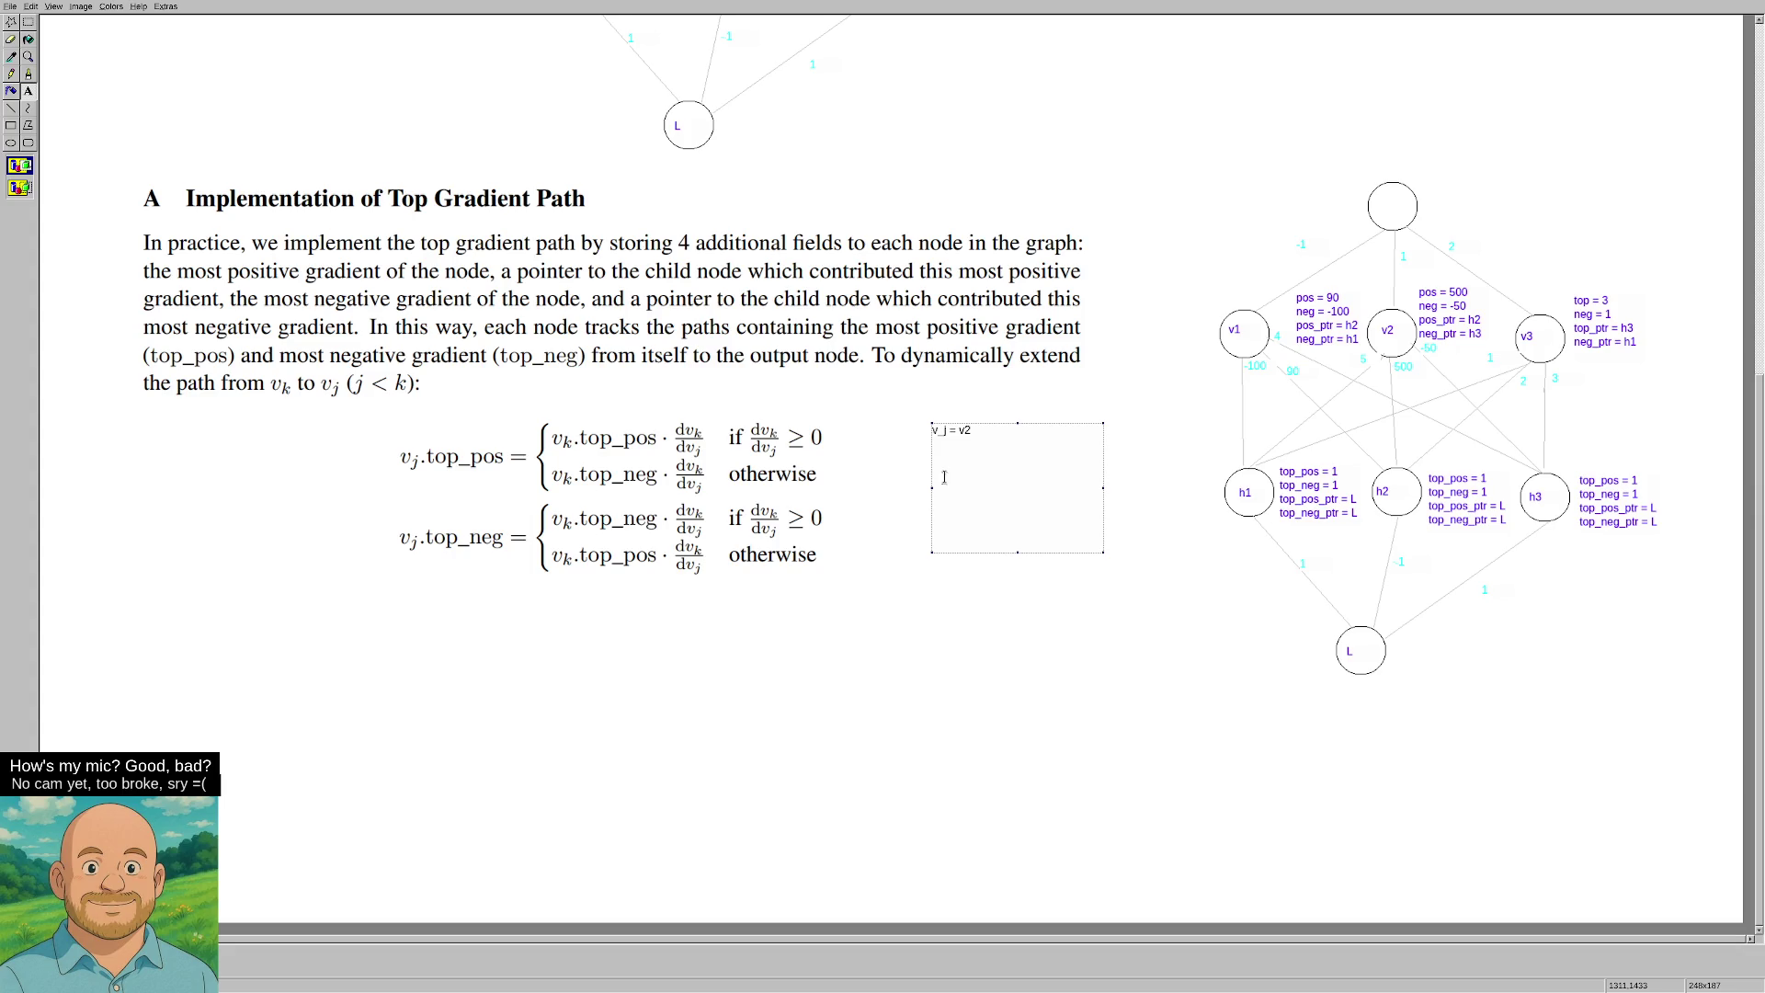
click(1114, 625)
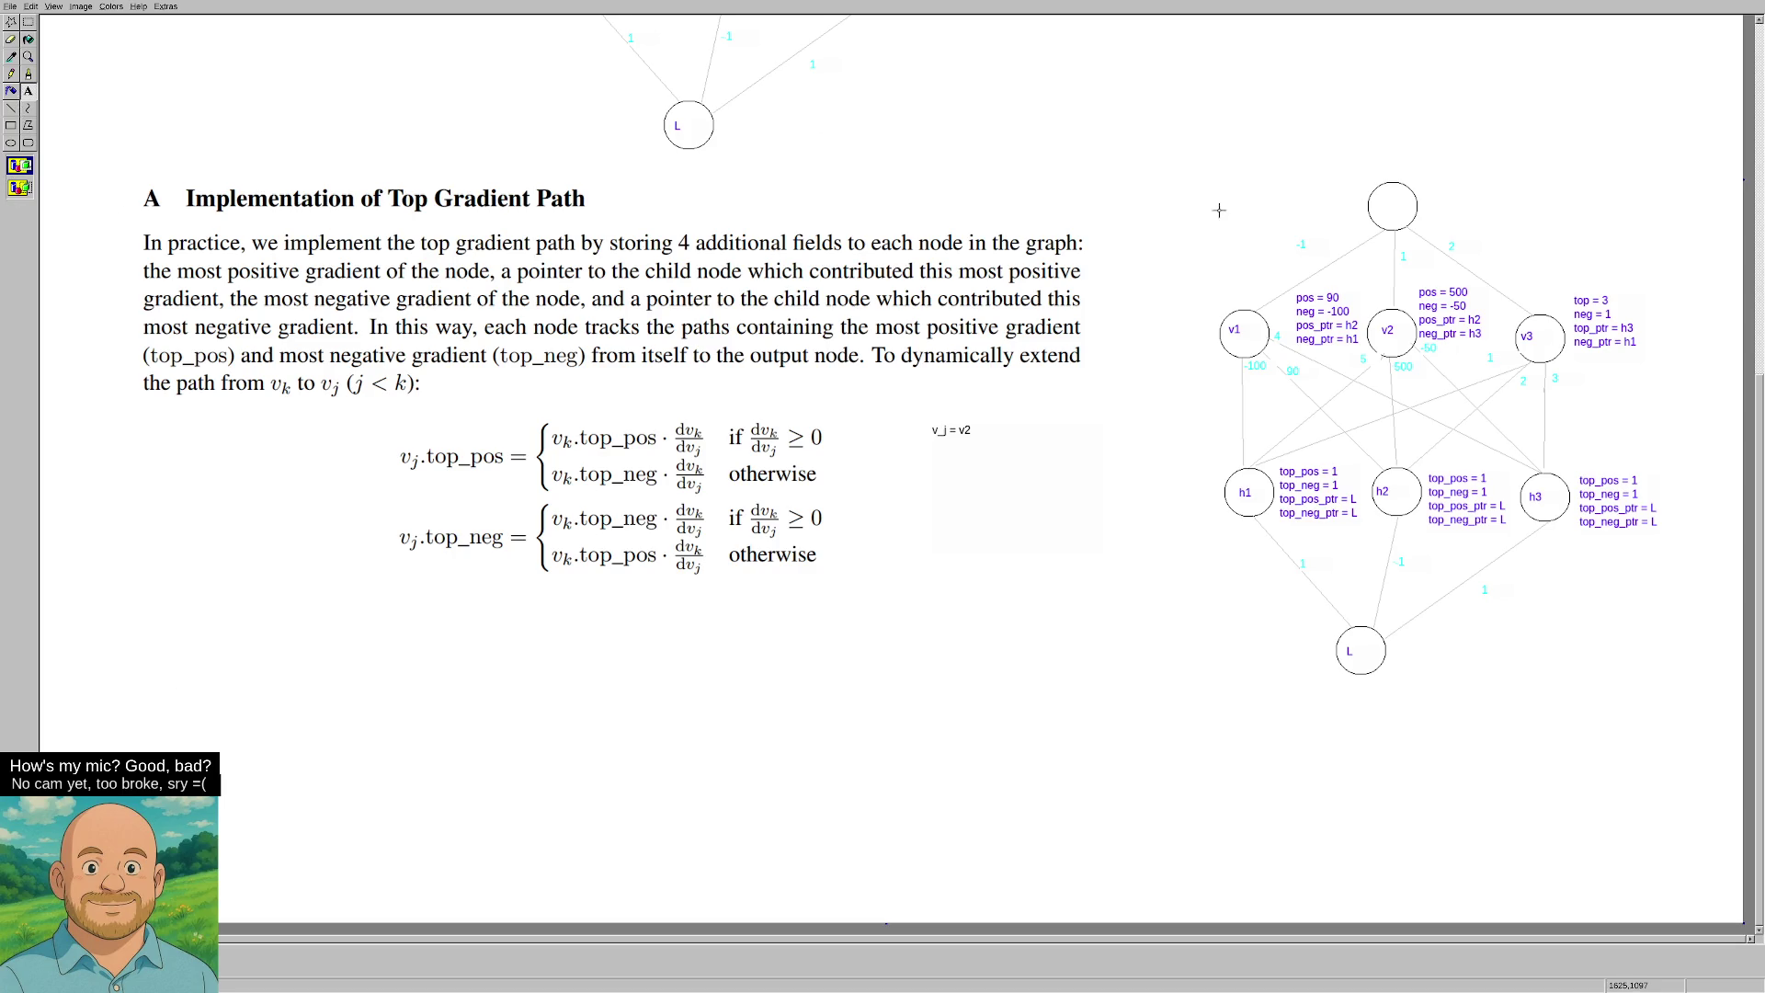
drag(1378, 195, 1422, 219)
text(x)
click(1363, 41)
Erase the 'v_j = v2' note with a rectangular selection.
click(29, 23)
drag(919, 413, 997, 464)
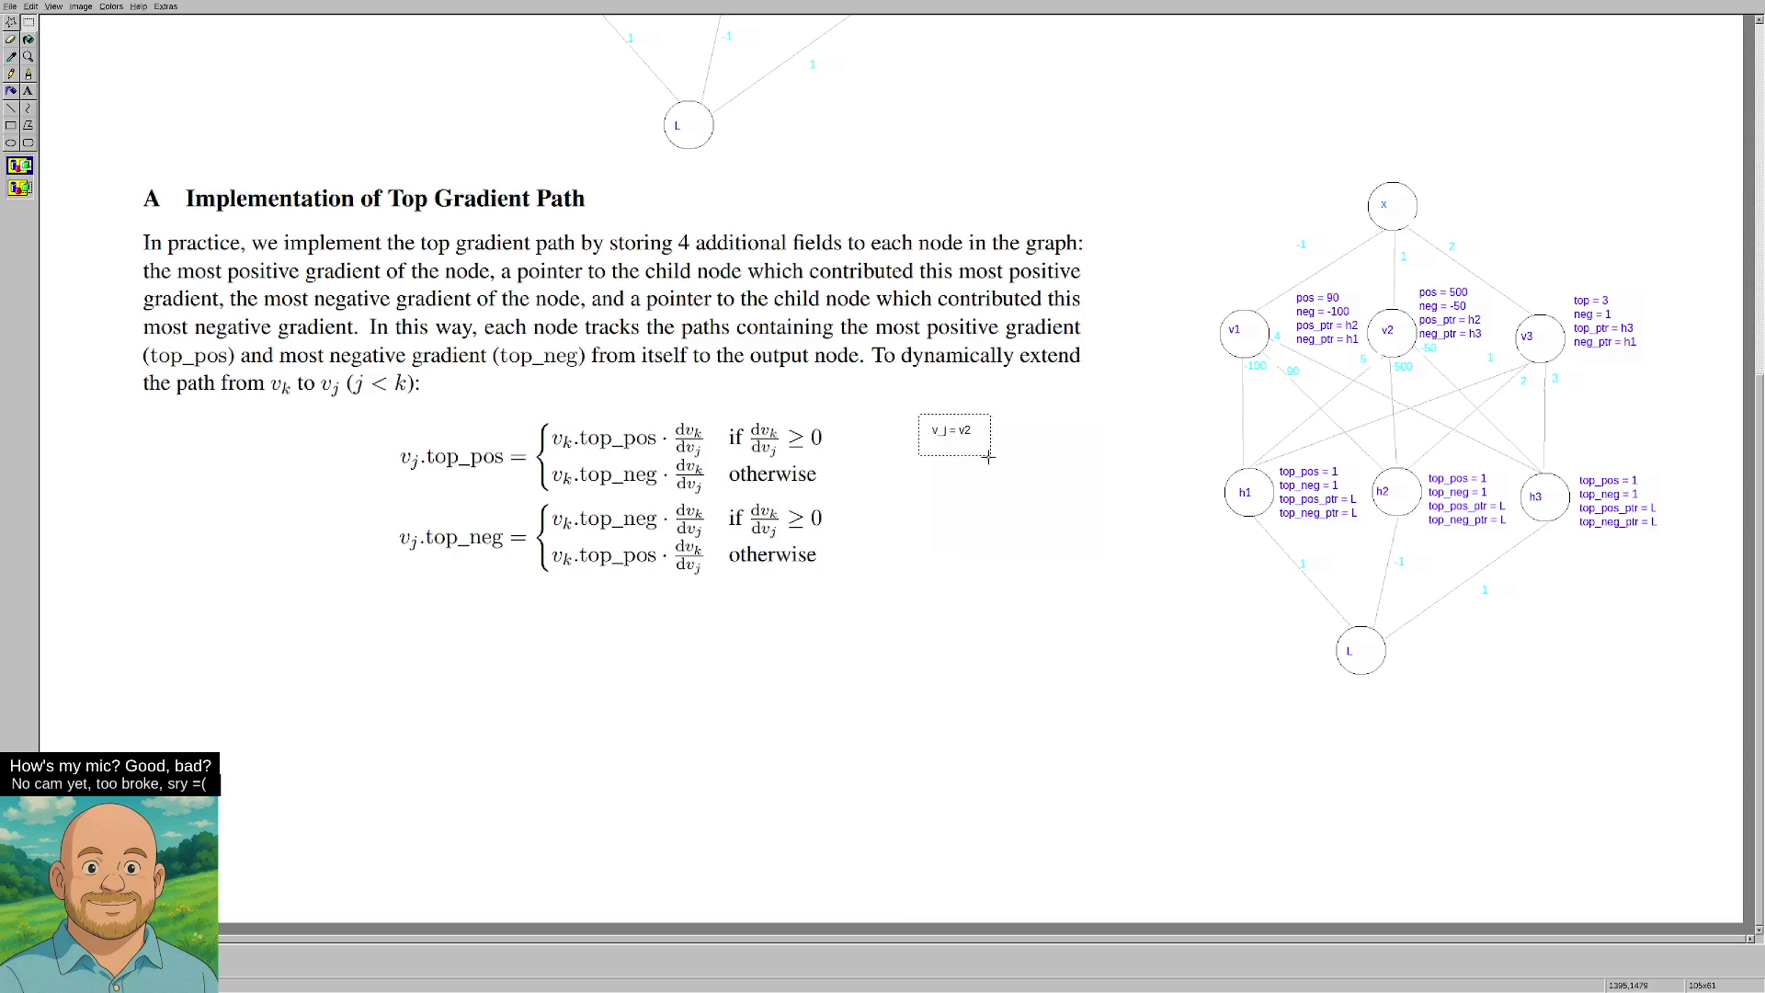
key(Delete)
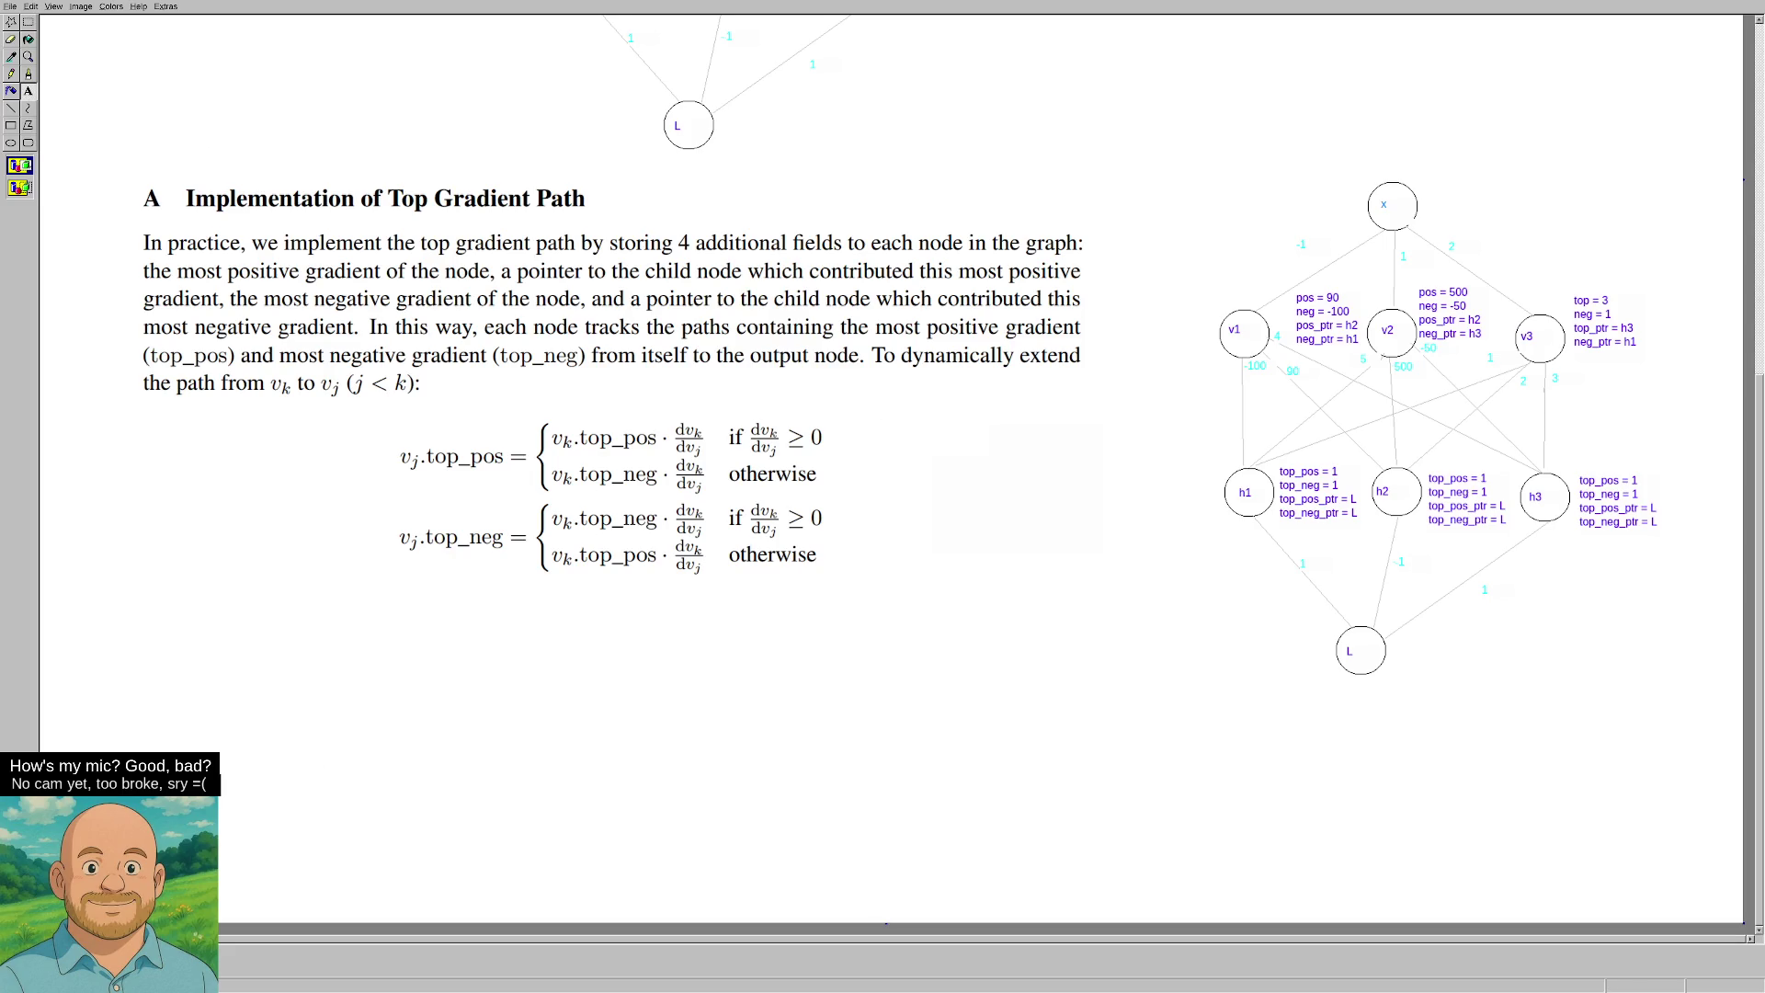
Type the note 'for all k' in a text box right of the top_pos equation.
drag(888, 429, 988, 478)
text(for all k)
click(905, 538)
Write 'grad_input' in a text box above the top_pos derivative term.
drag(665, 378, 743, 398)
text(ad_input)
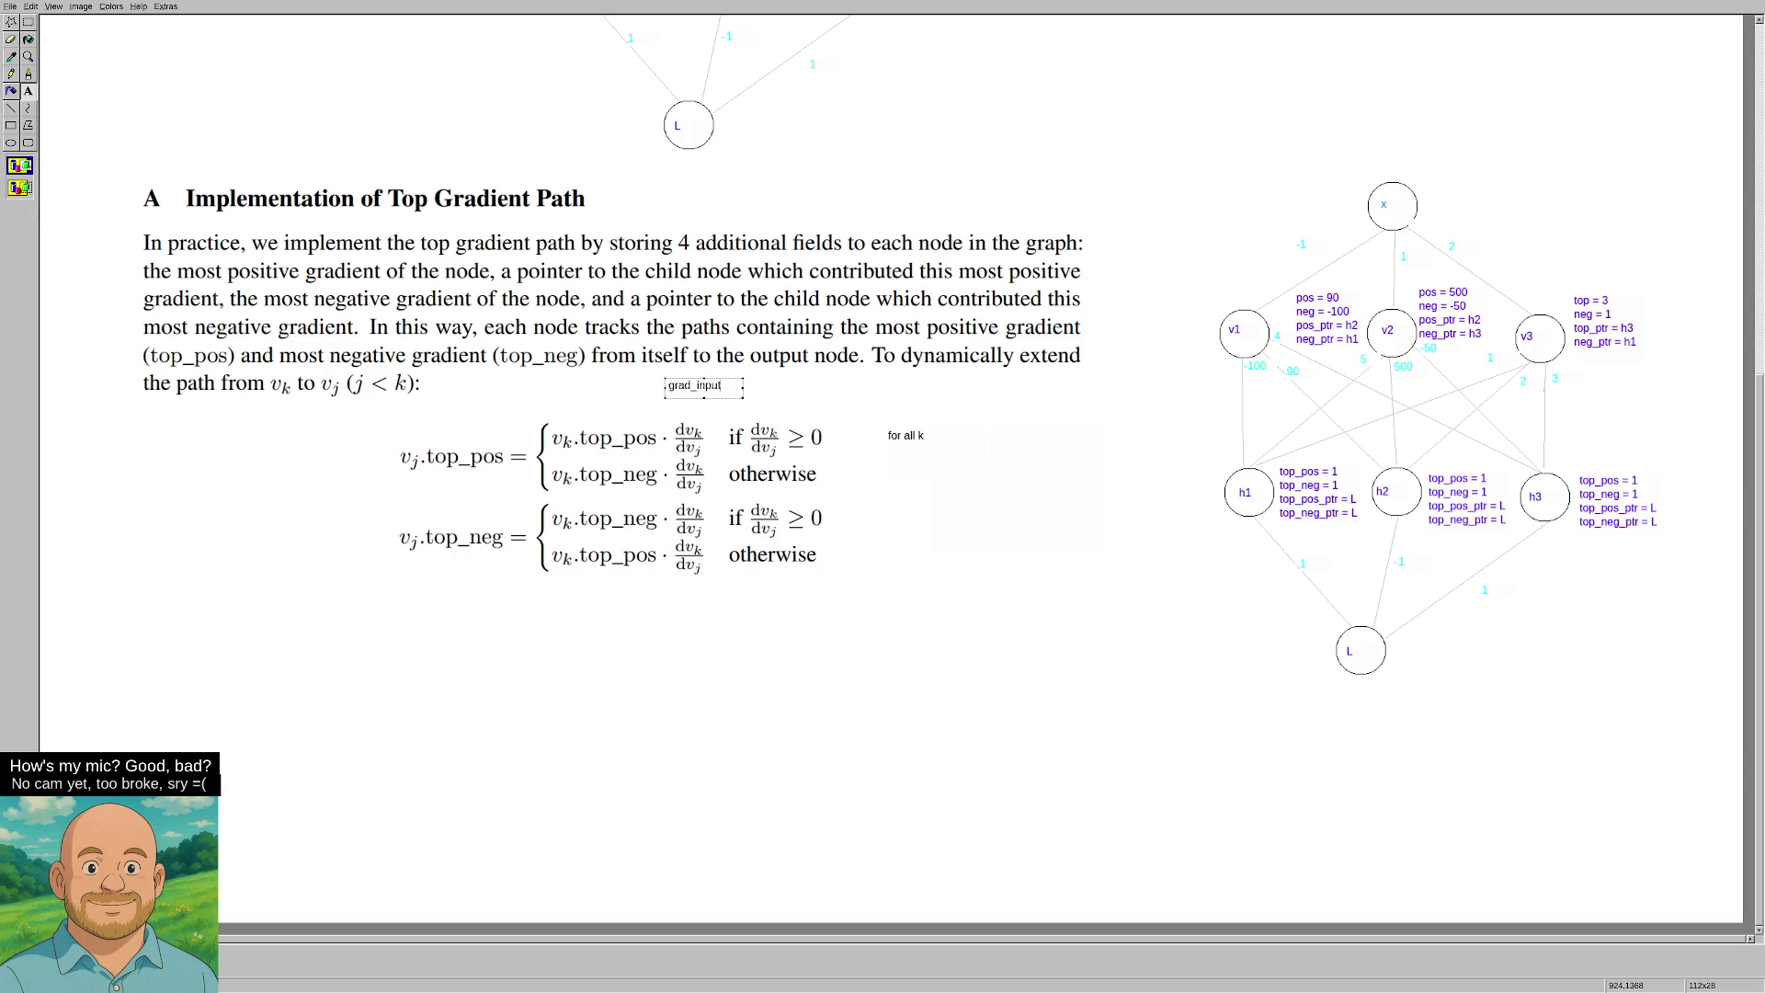
click(933, 513)
Pencil an arrow from grad_input down to dv_k/dv_j, undoing a stray stroke near node x.
click(12, 75)
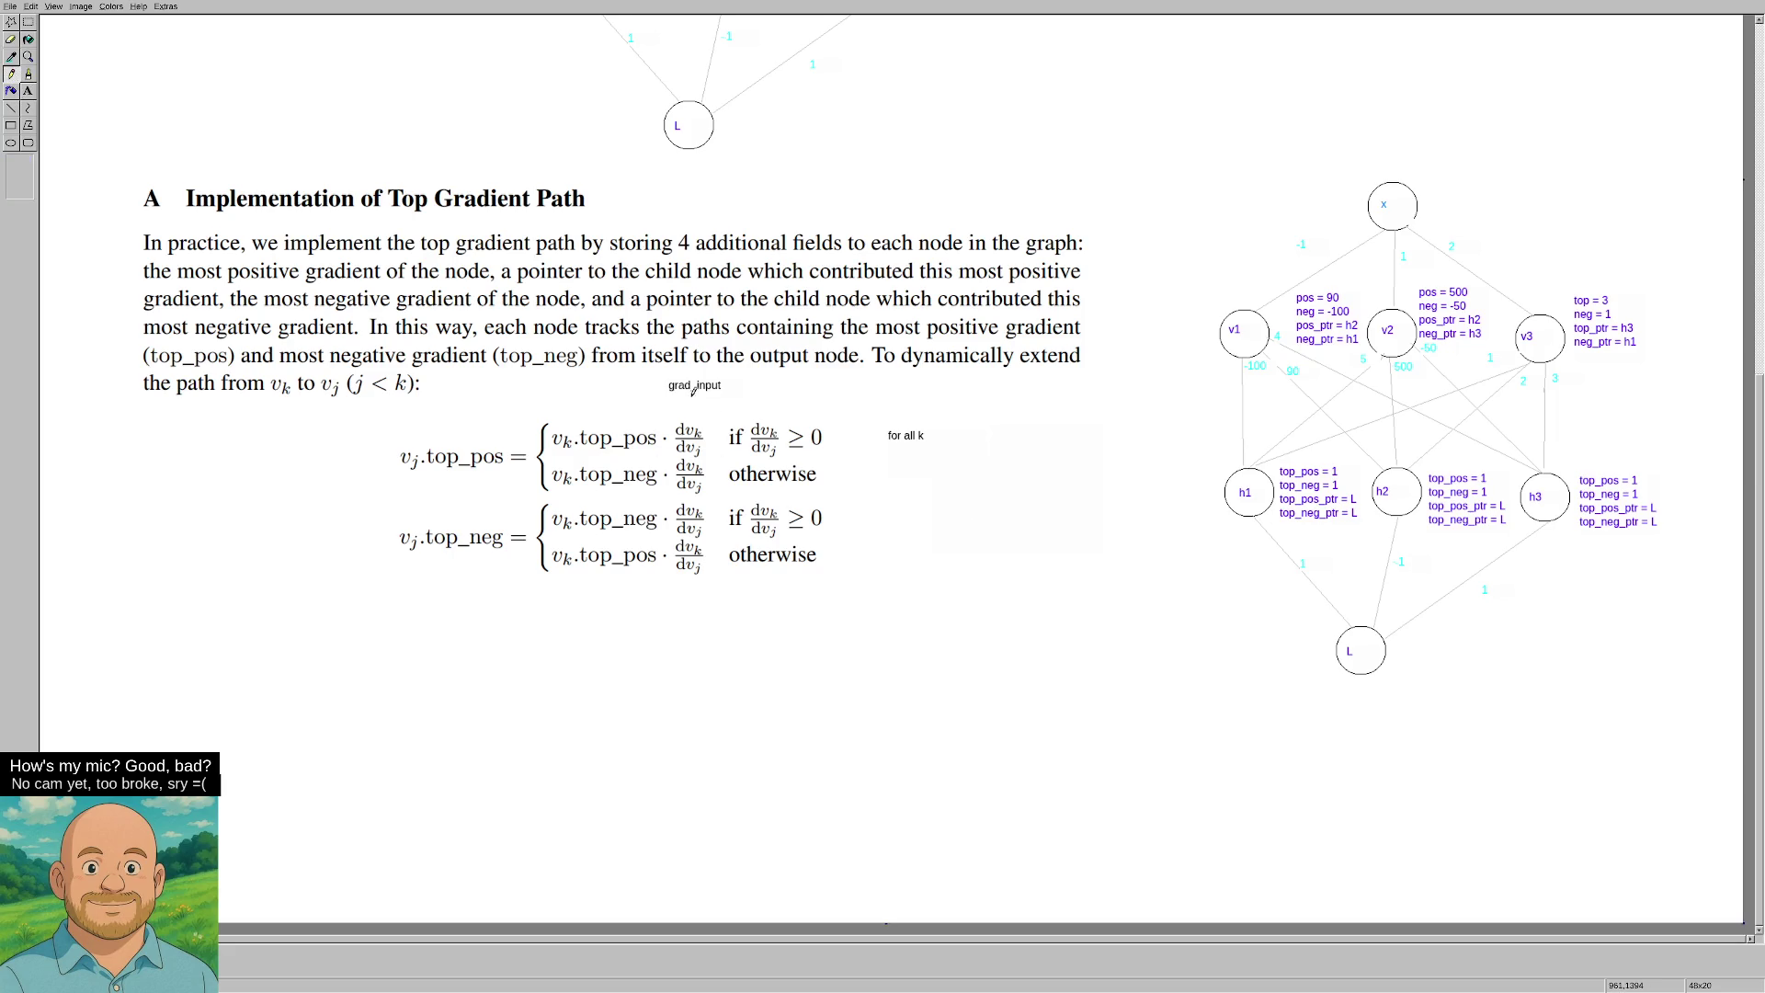
drag(691, 394, 685, 406)
mouse_move(1169, 93)
mouse_down()
mouse_move(1412, 168)
mouse_move(1451, 157)
mouse_up()
key(ctrl+z)
click(29, 92)
click(29, 92)
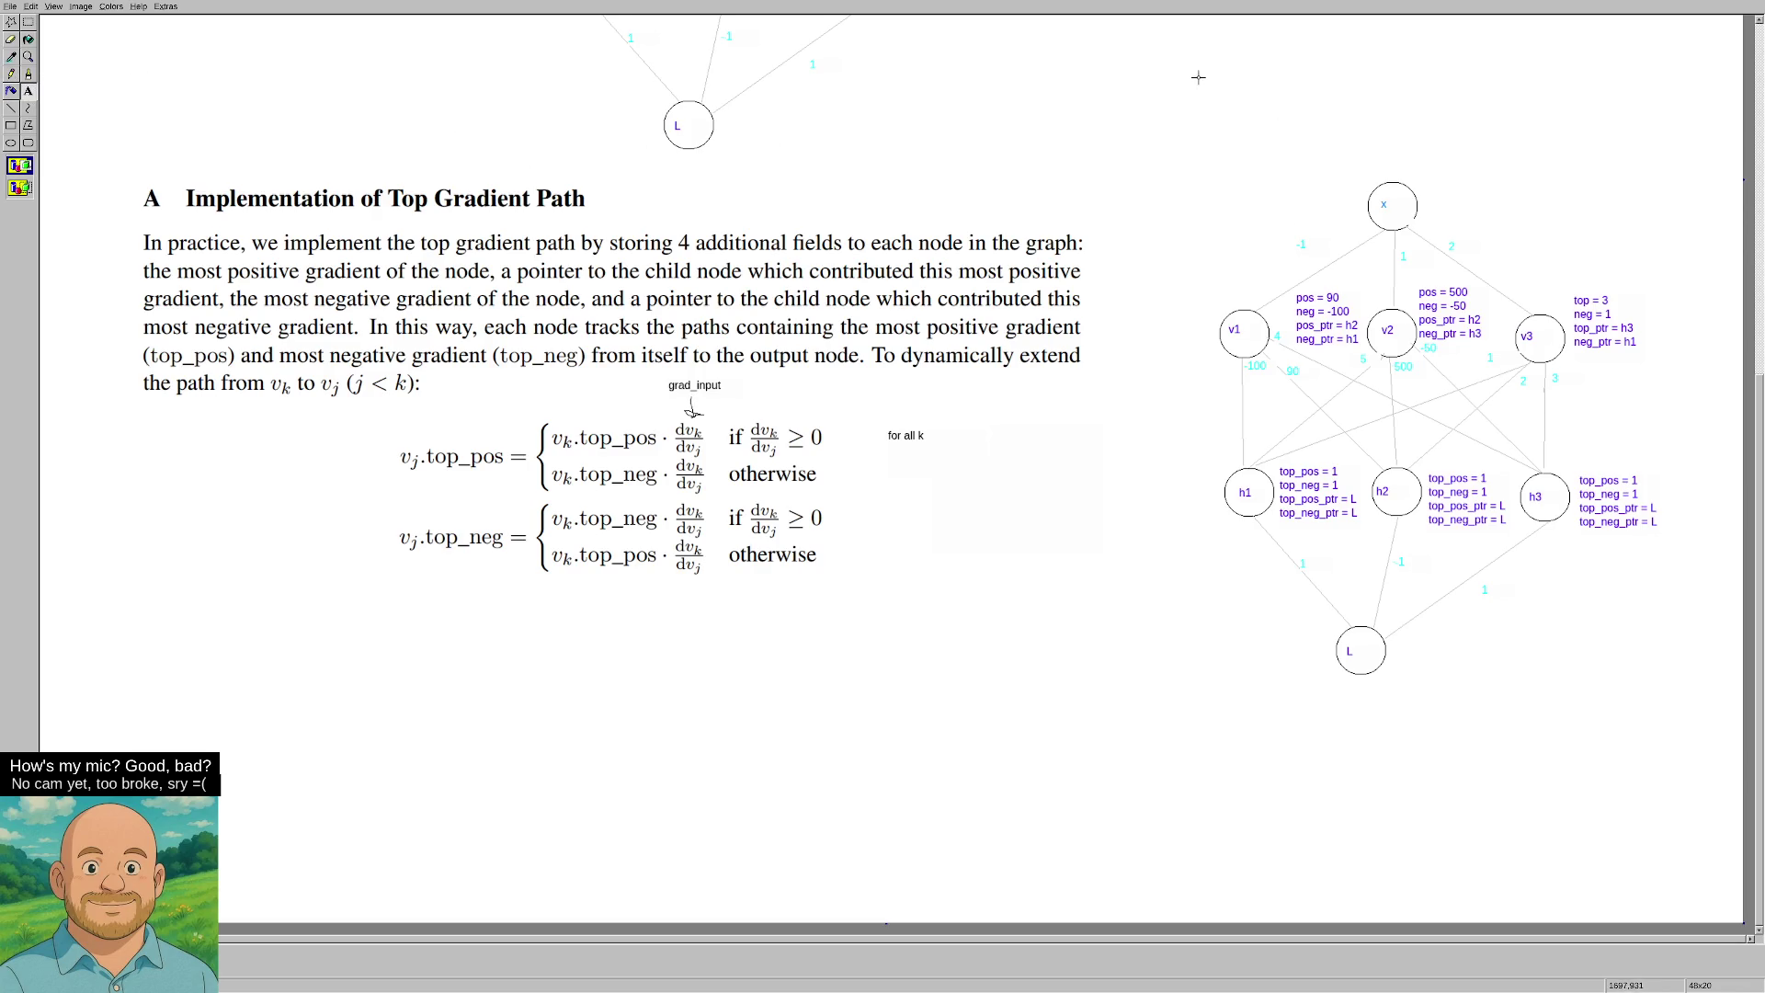
Type a misspelled 'grad_output = grad_input * local_derivative' note above the copied graph.
drag(1189, 72, 1459, 148)
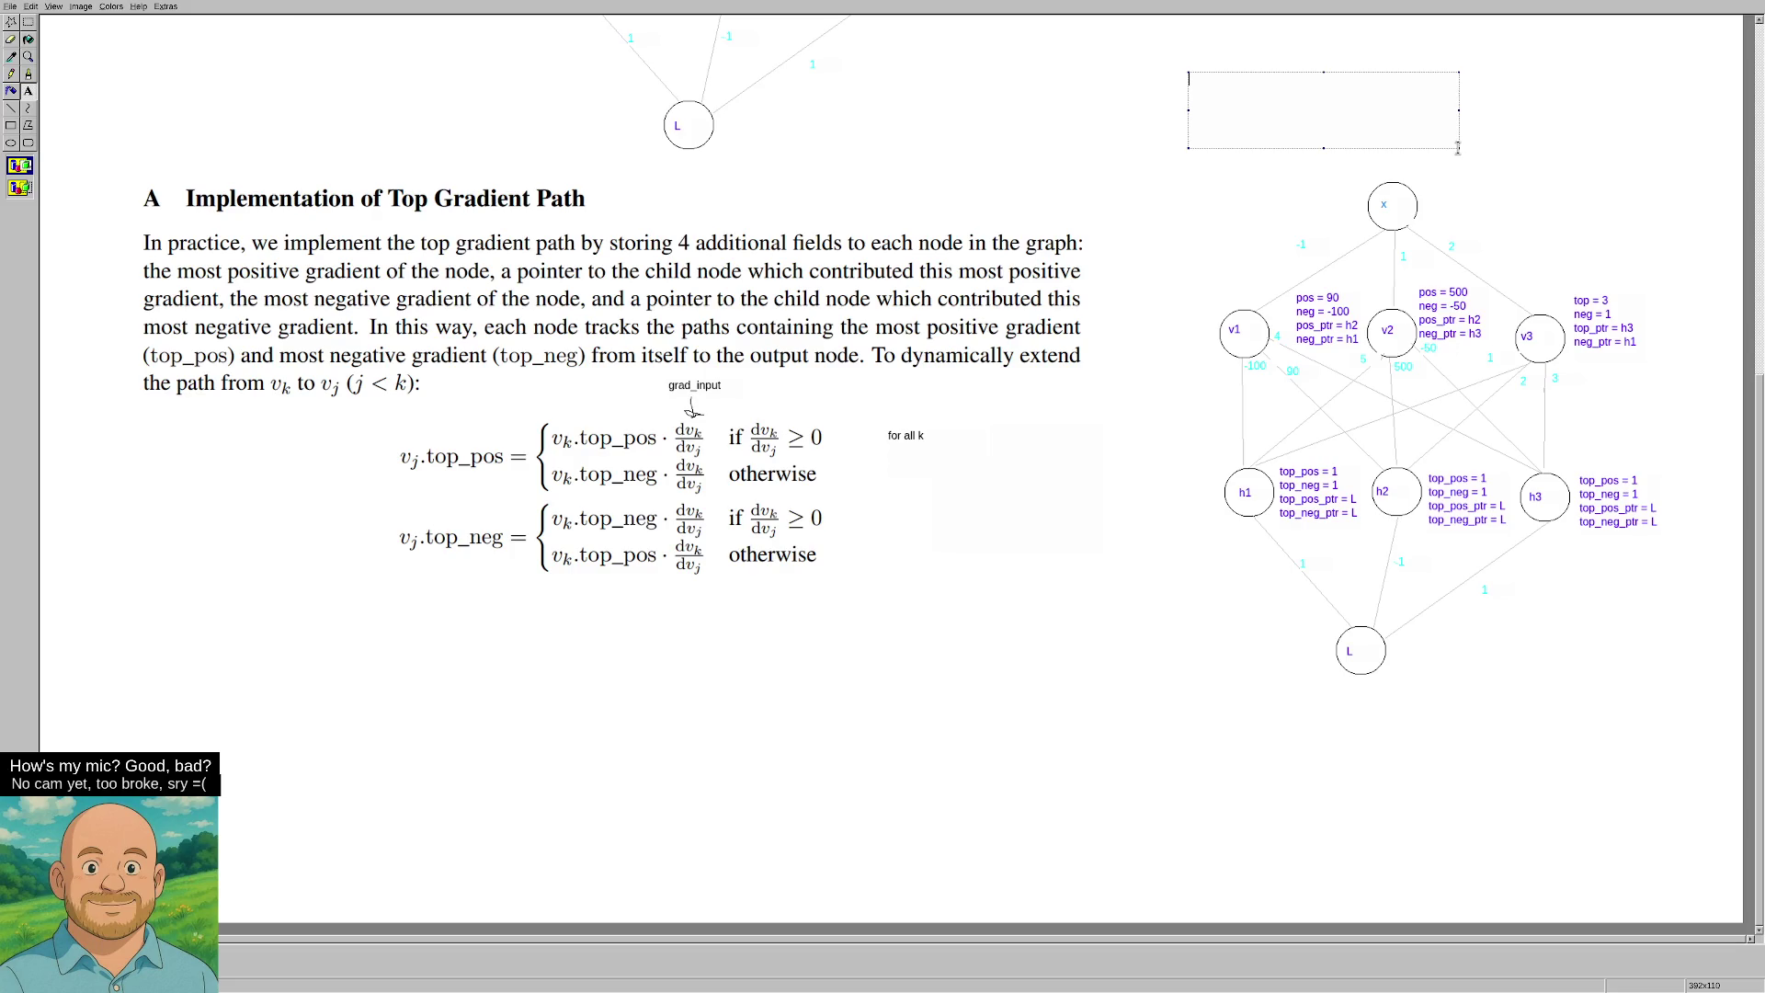
text(grad_output = )
text(grad)
text(_input ()
text(cal_derivatve)
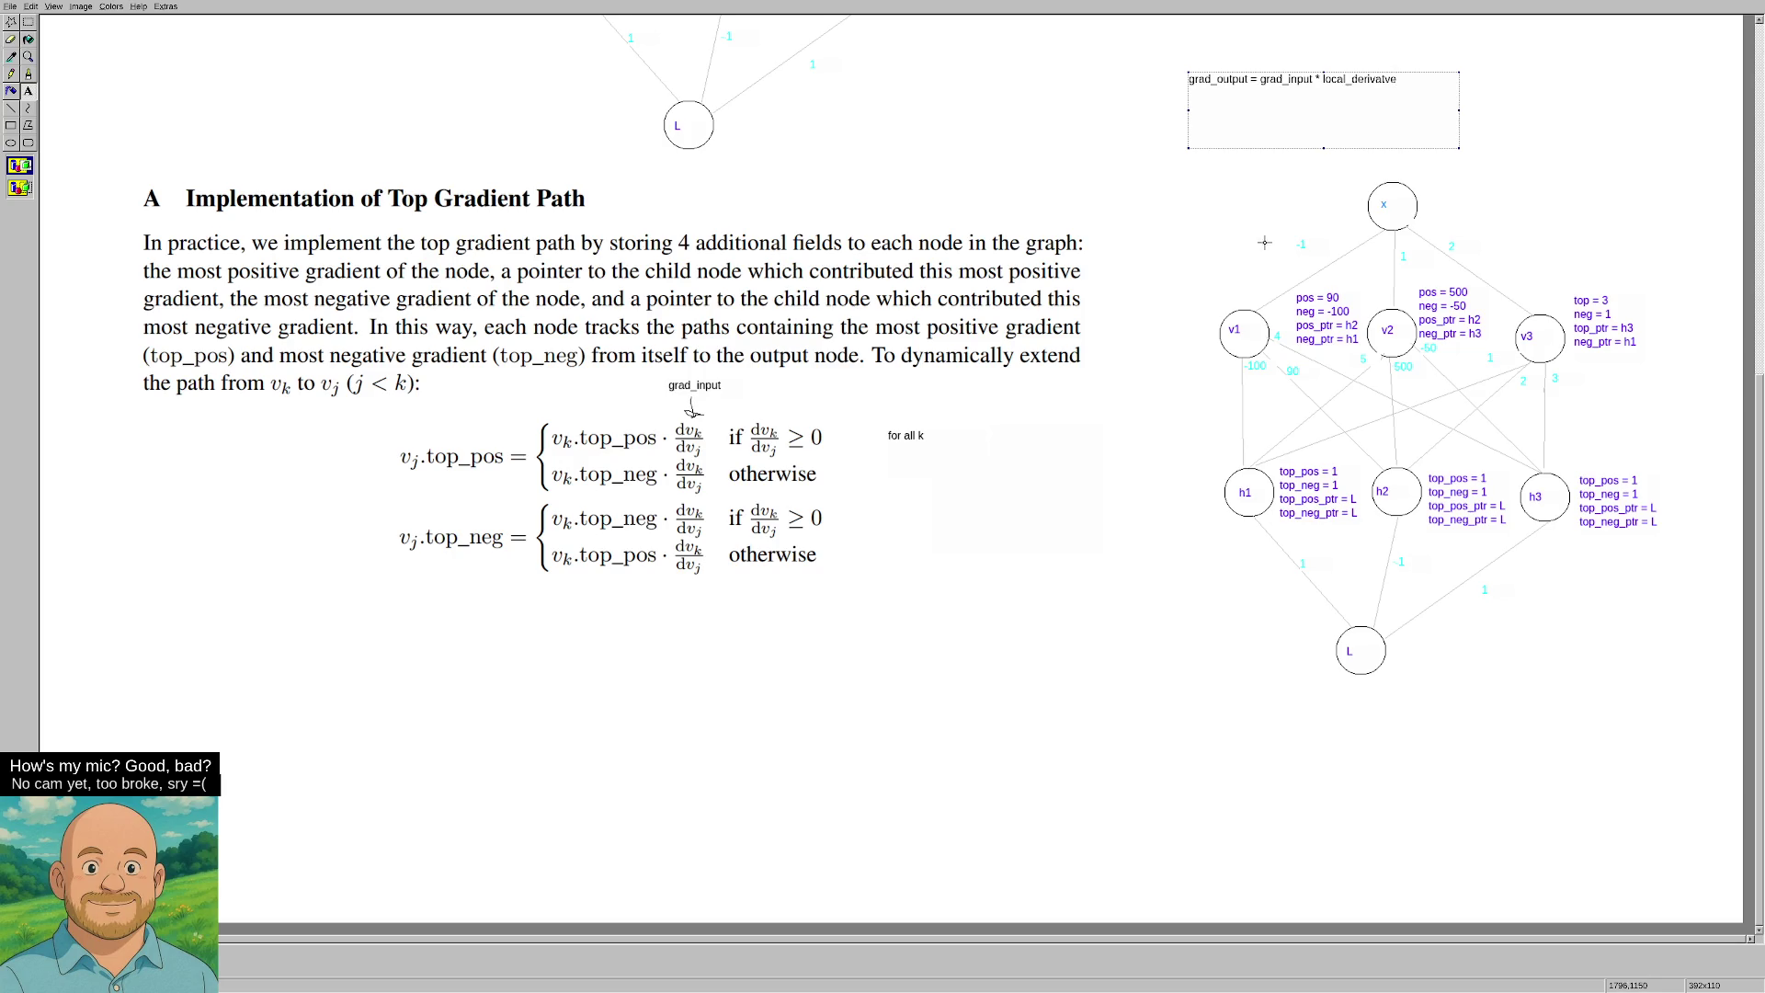
click(1170, 252)
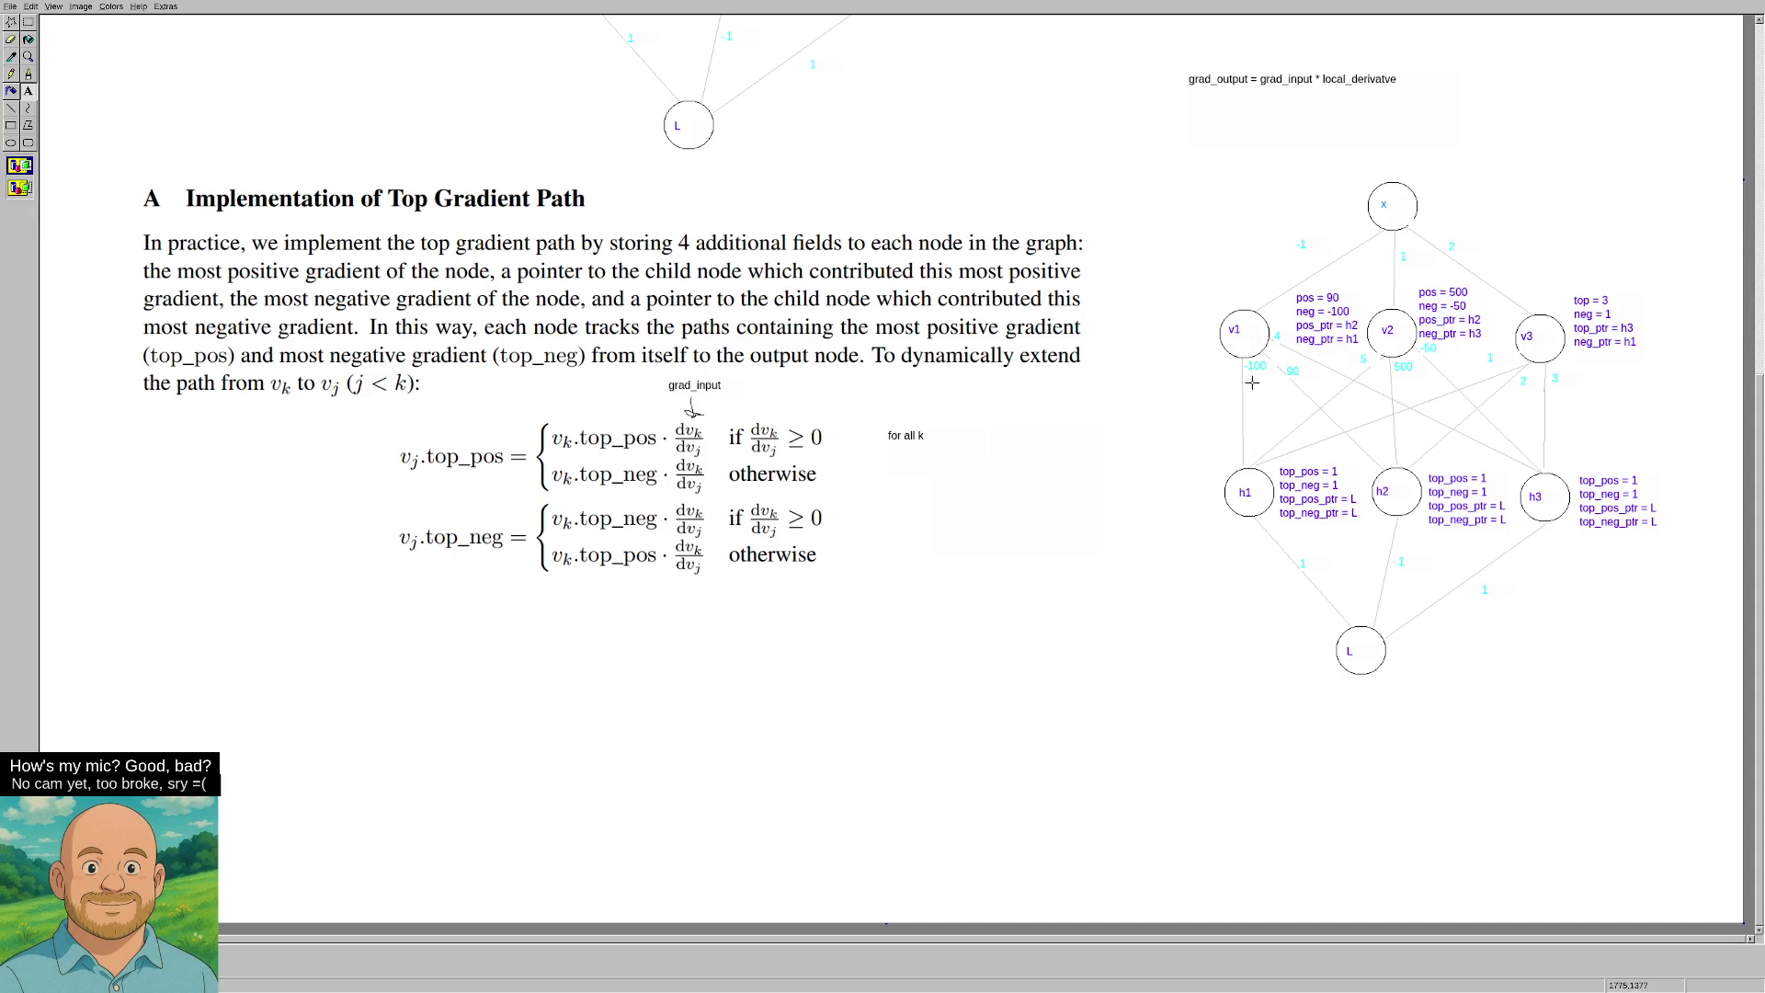
drag(1240, 444, 1275, 427)
click(1214, 461)
Box-select the misspelled equation note above the graph and delete it.
drag(1177, 70, 1483, 123)
key(Delete)
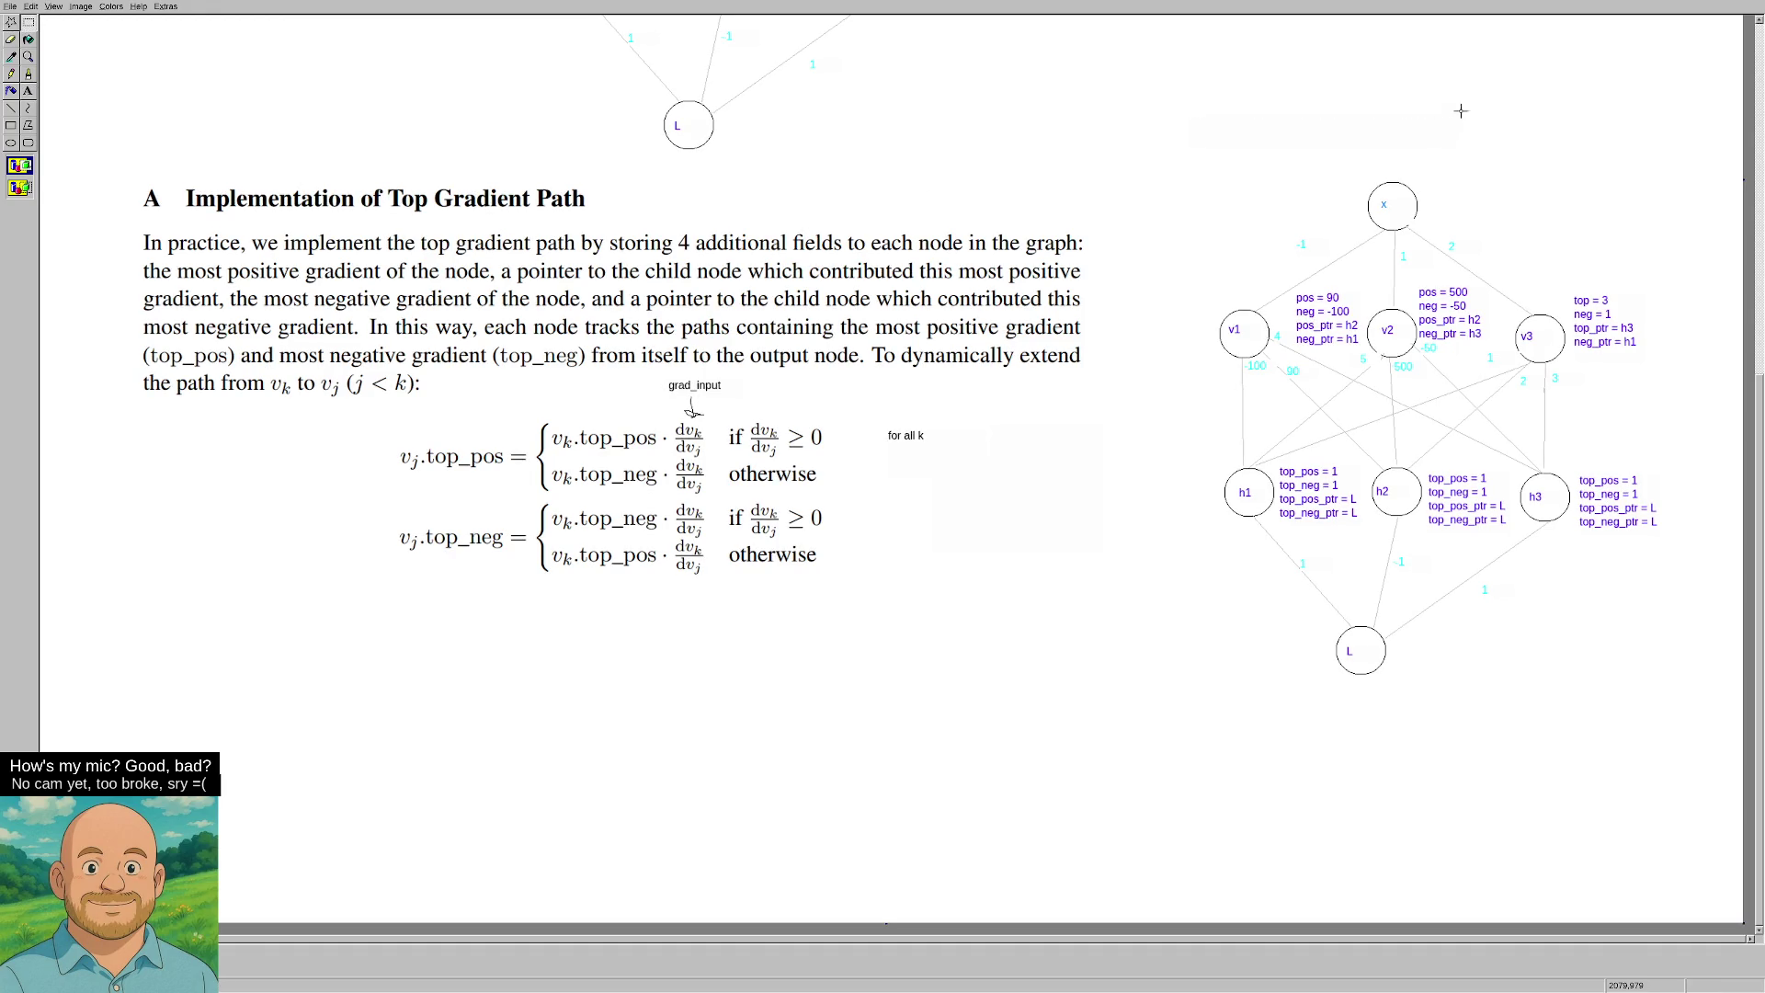
click(28, 91)
Write 'grad_input = grad_output * local_derivative' in a text box above the node graph.
drag(1175, 61, 1423, 108)
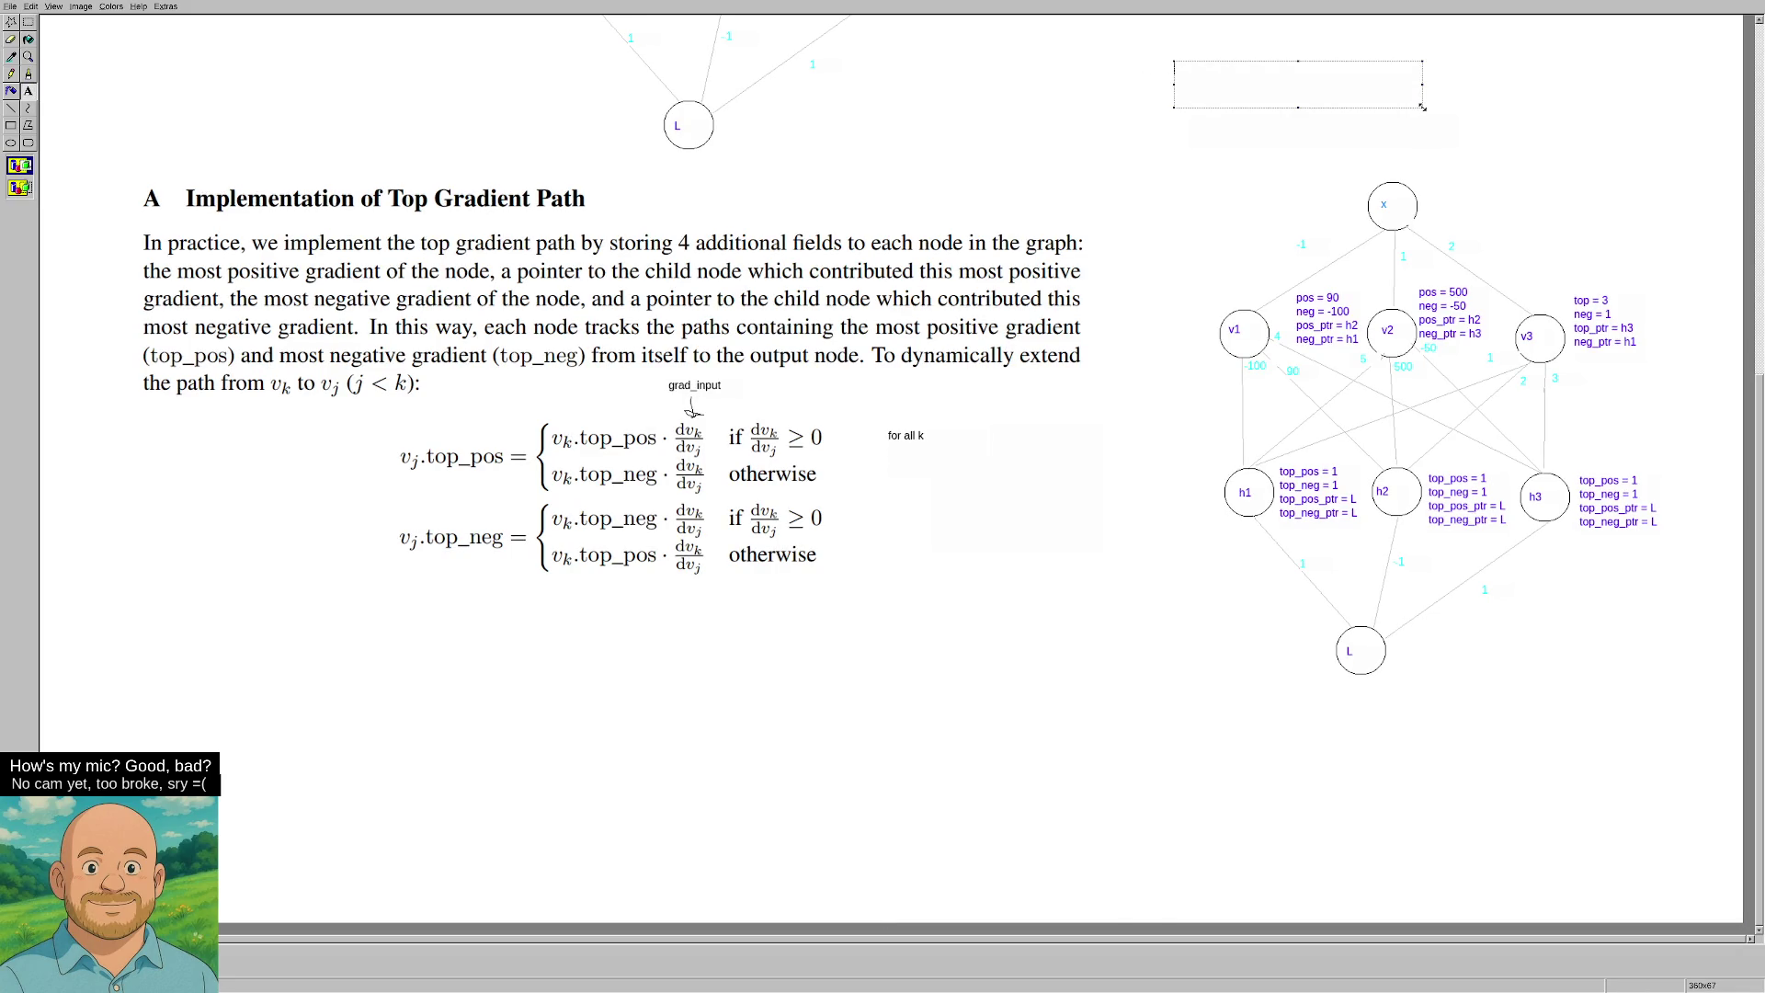
text(grad_inpou)
text(ut = )
text(gra)
text(d_outpu)
text(gr)
text(ocal_)
text(der)
text(ivative)
click(1239, 234)
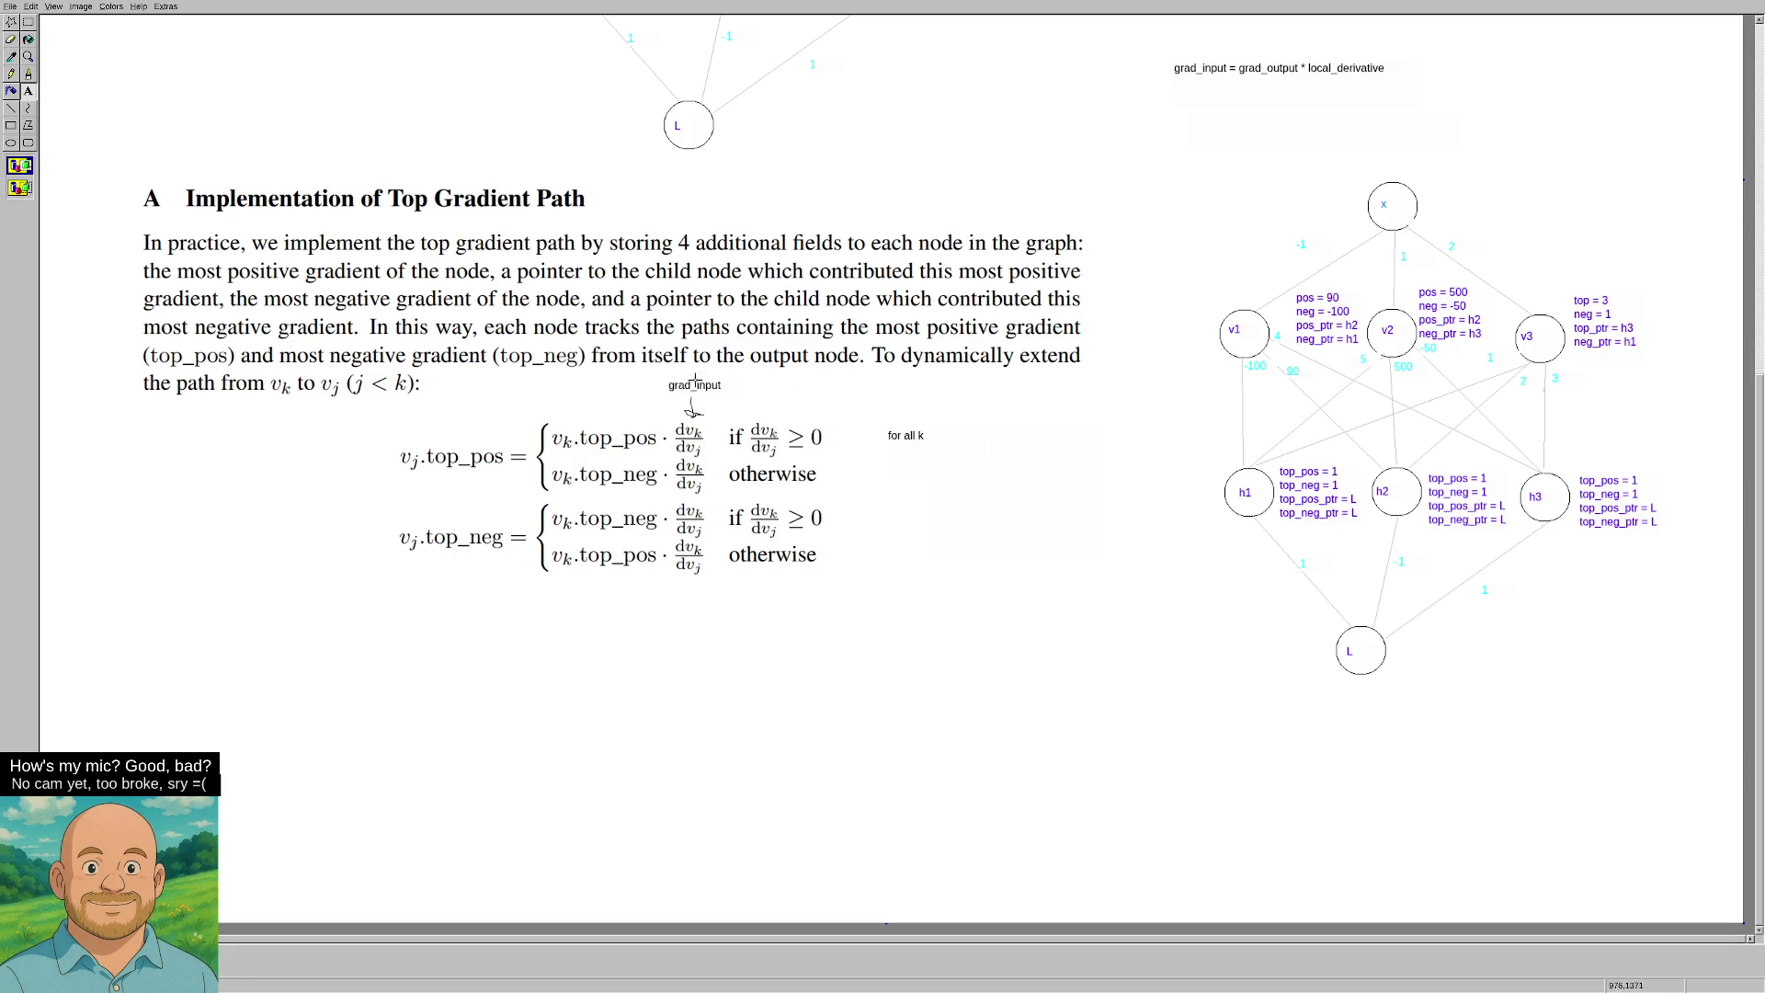
click(31, 25)
Delete the grad_input label and arrow, writing 'local_derivative' over the dv_k/dv_j term instead.
drag(658, 377, 735, 420)
key(Delete)
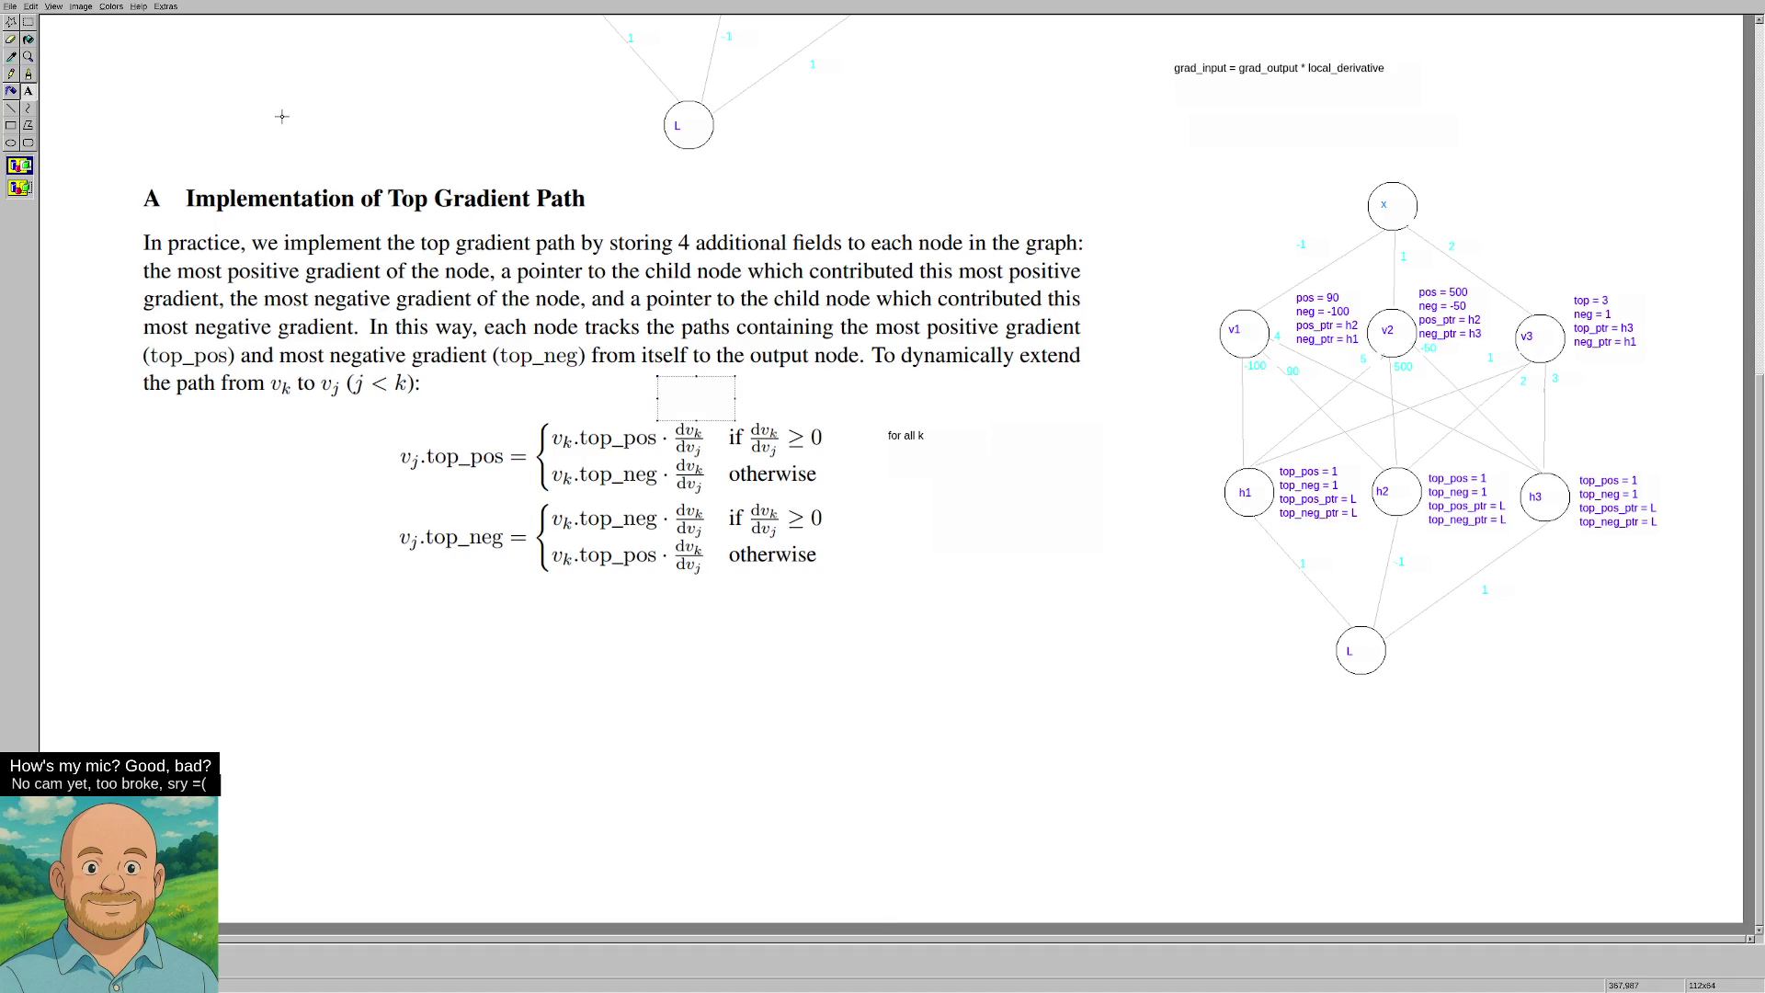
text(local_derivative)
click(790, 483)
click(11, 56)
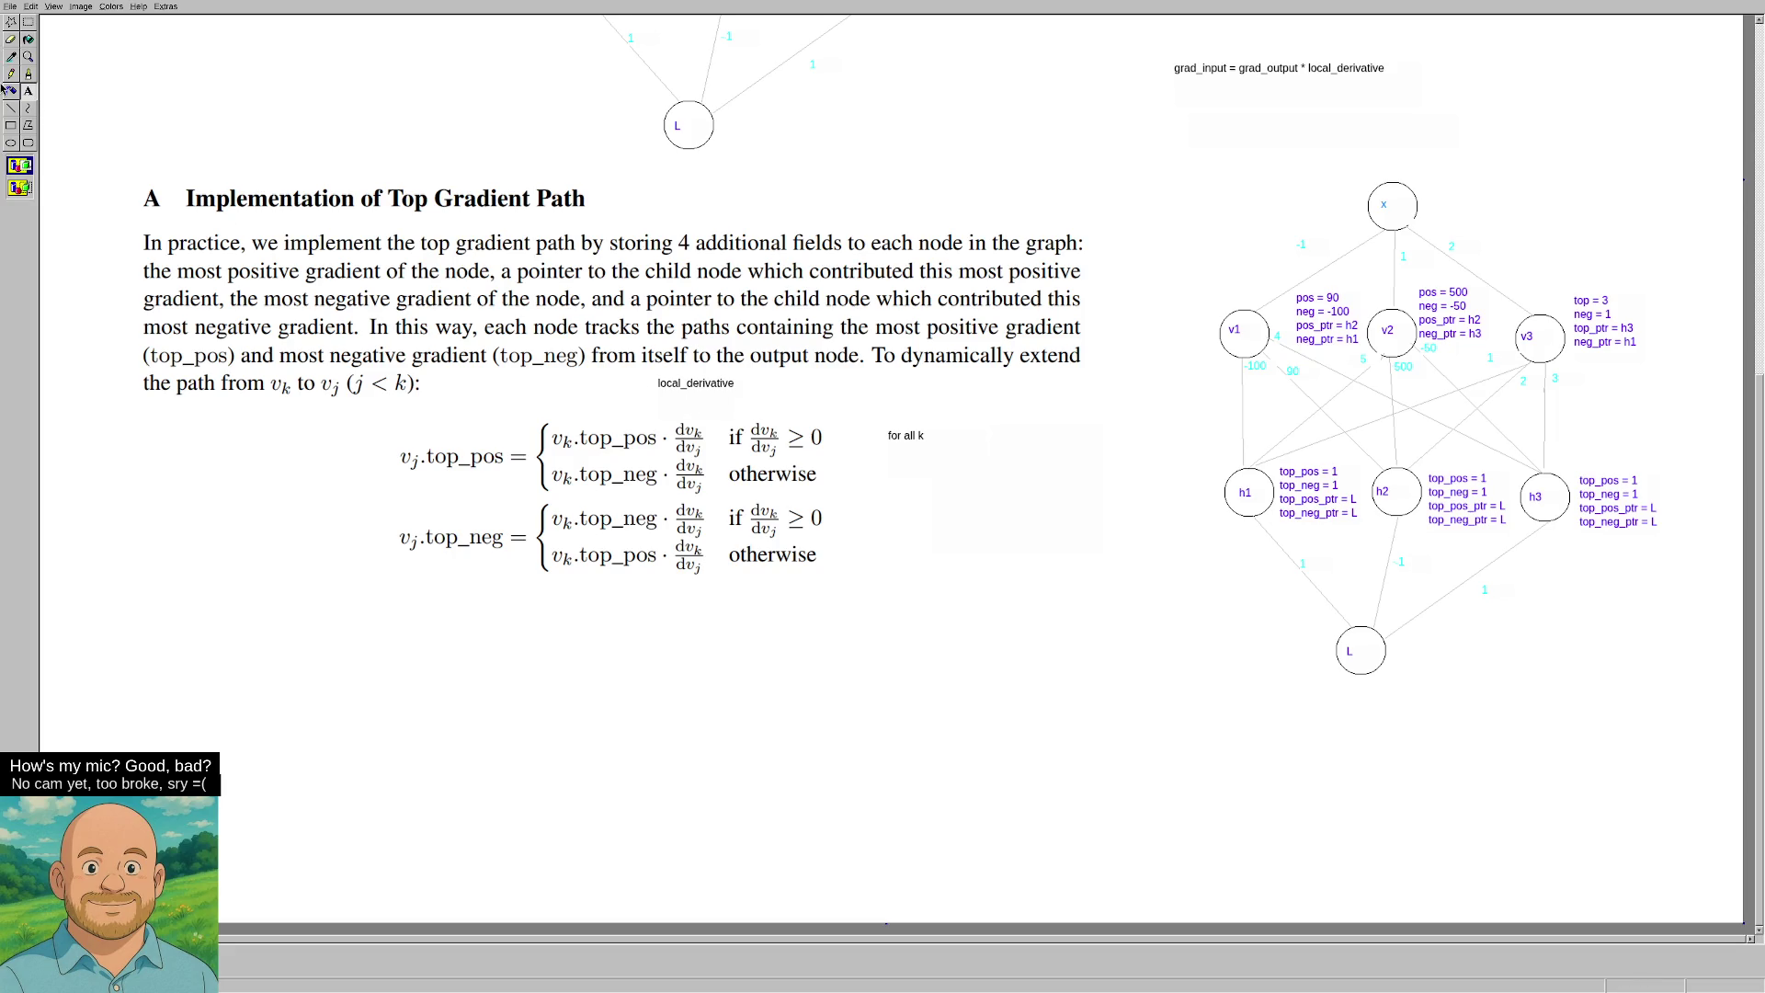
click(13, 77)
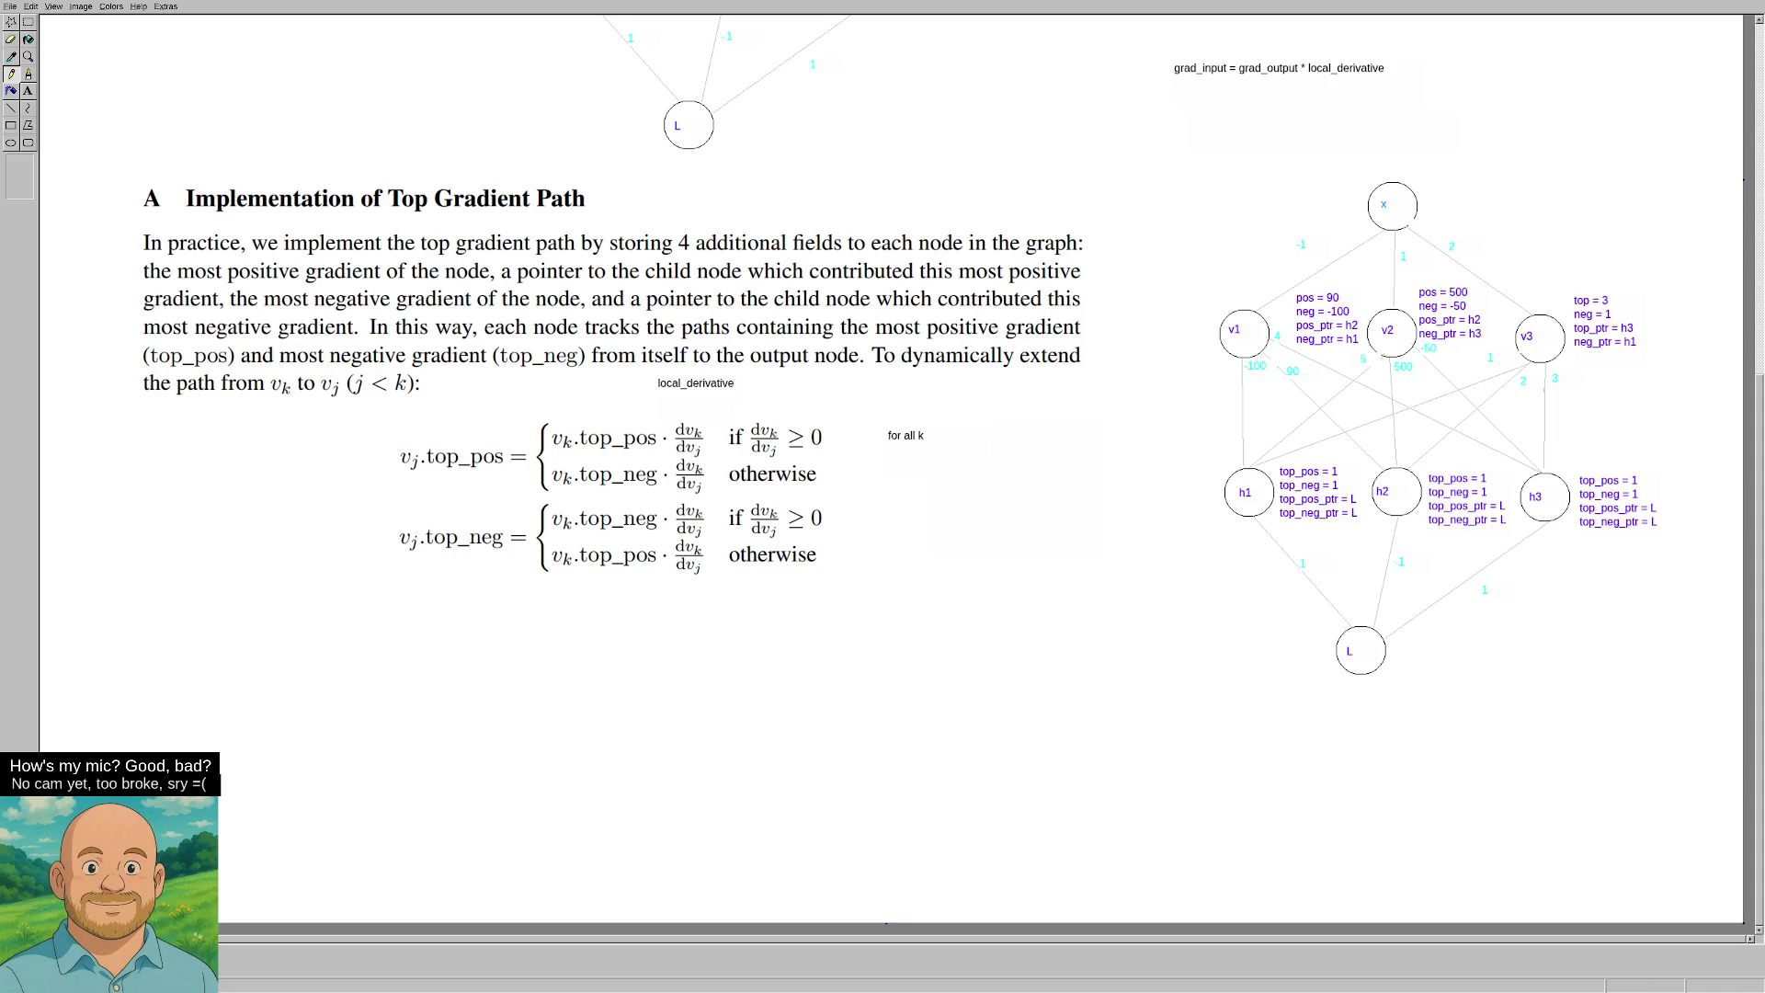
Pencil an arrow from local_derivative to dv_k/dv_j and scribble marks over v_k and dv_k.
drag(687, 402, 696, 411)
drag(553, 405, 572, 449)
mouse_move(695, 430)
mouse_down()
mouse_move(713, 431)
mouse_move(694, 441)
mouse_move(708, 457)
mouse_up()
mouse_move(775, 432)
mouse_down()
mouse_move(786, 451)
mouse_move(725, 442)
mouse_up()
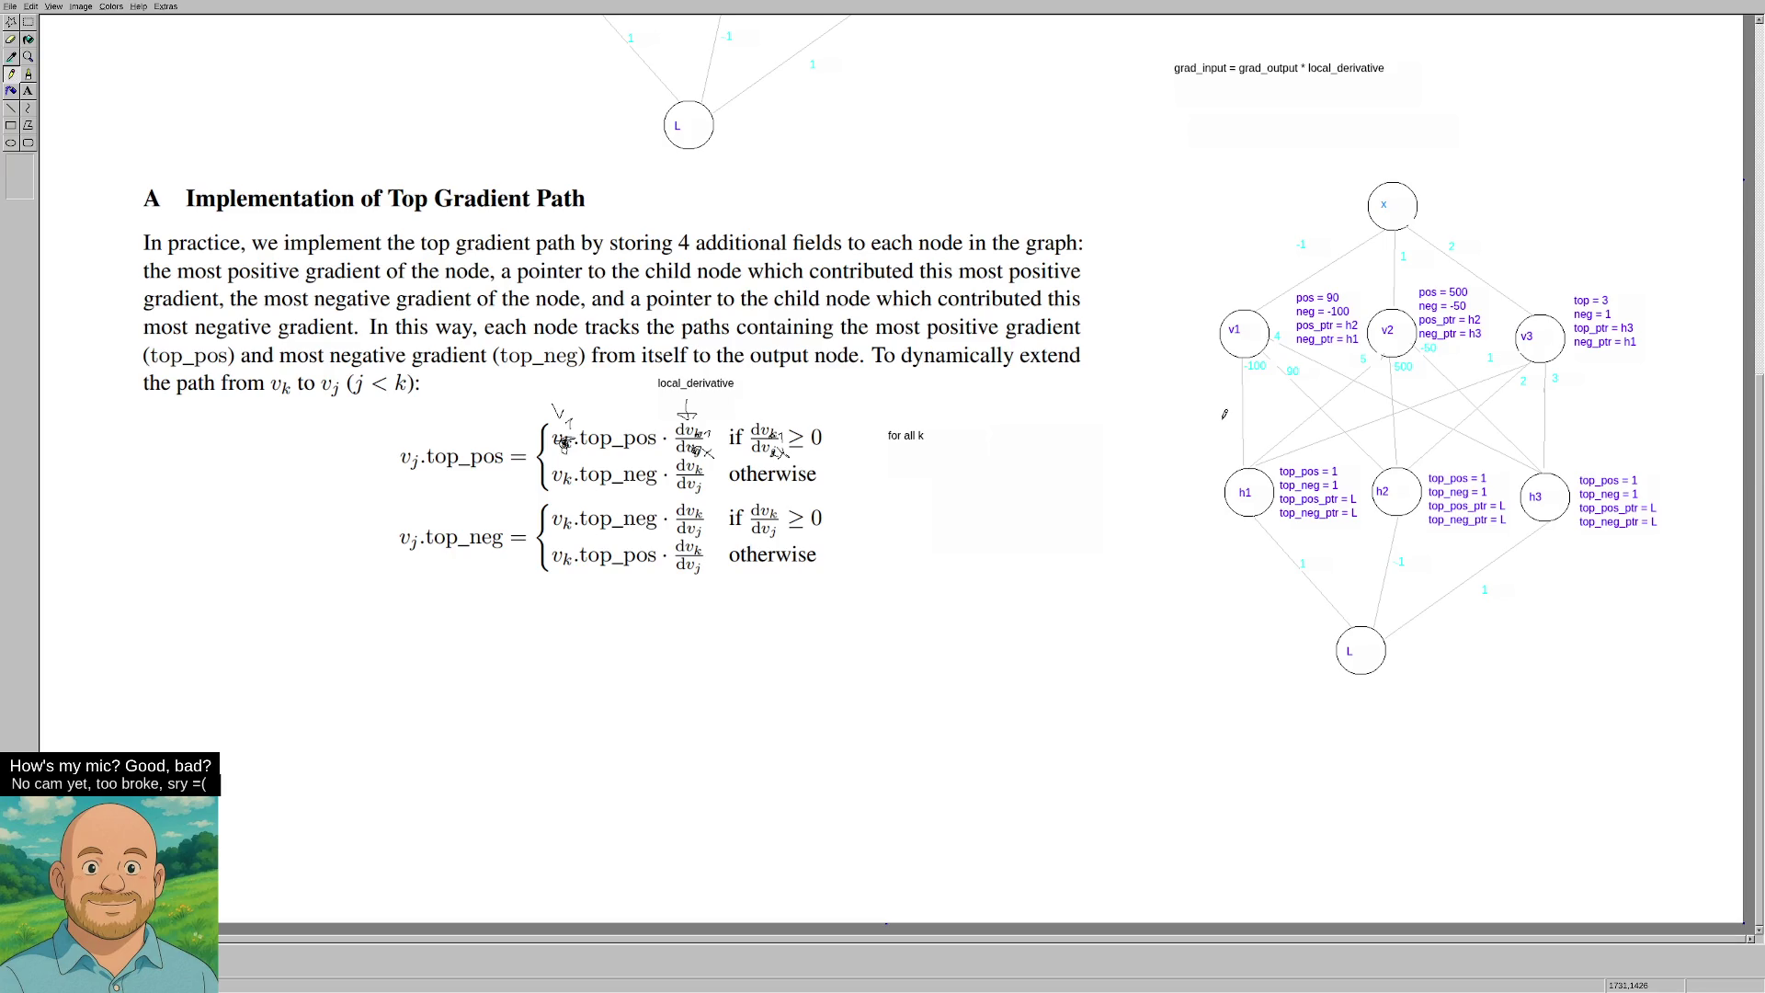
Leave fullscreen, scroll back through opencode's explanation, and begin noting each node stores top_pos, top_neg and pointers.
key(F11)
scroll(1178, 398, up, 5)
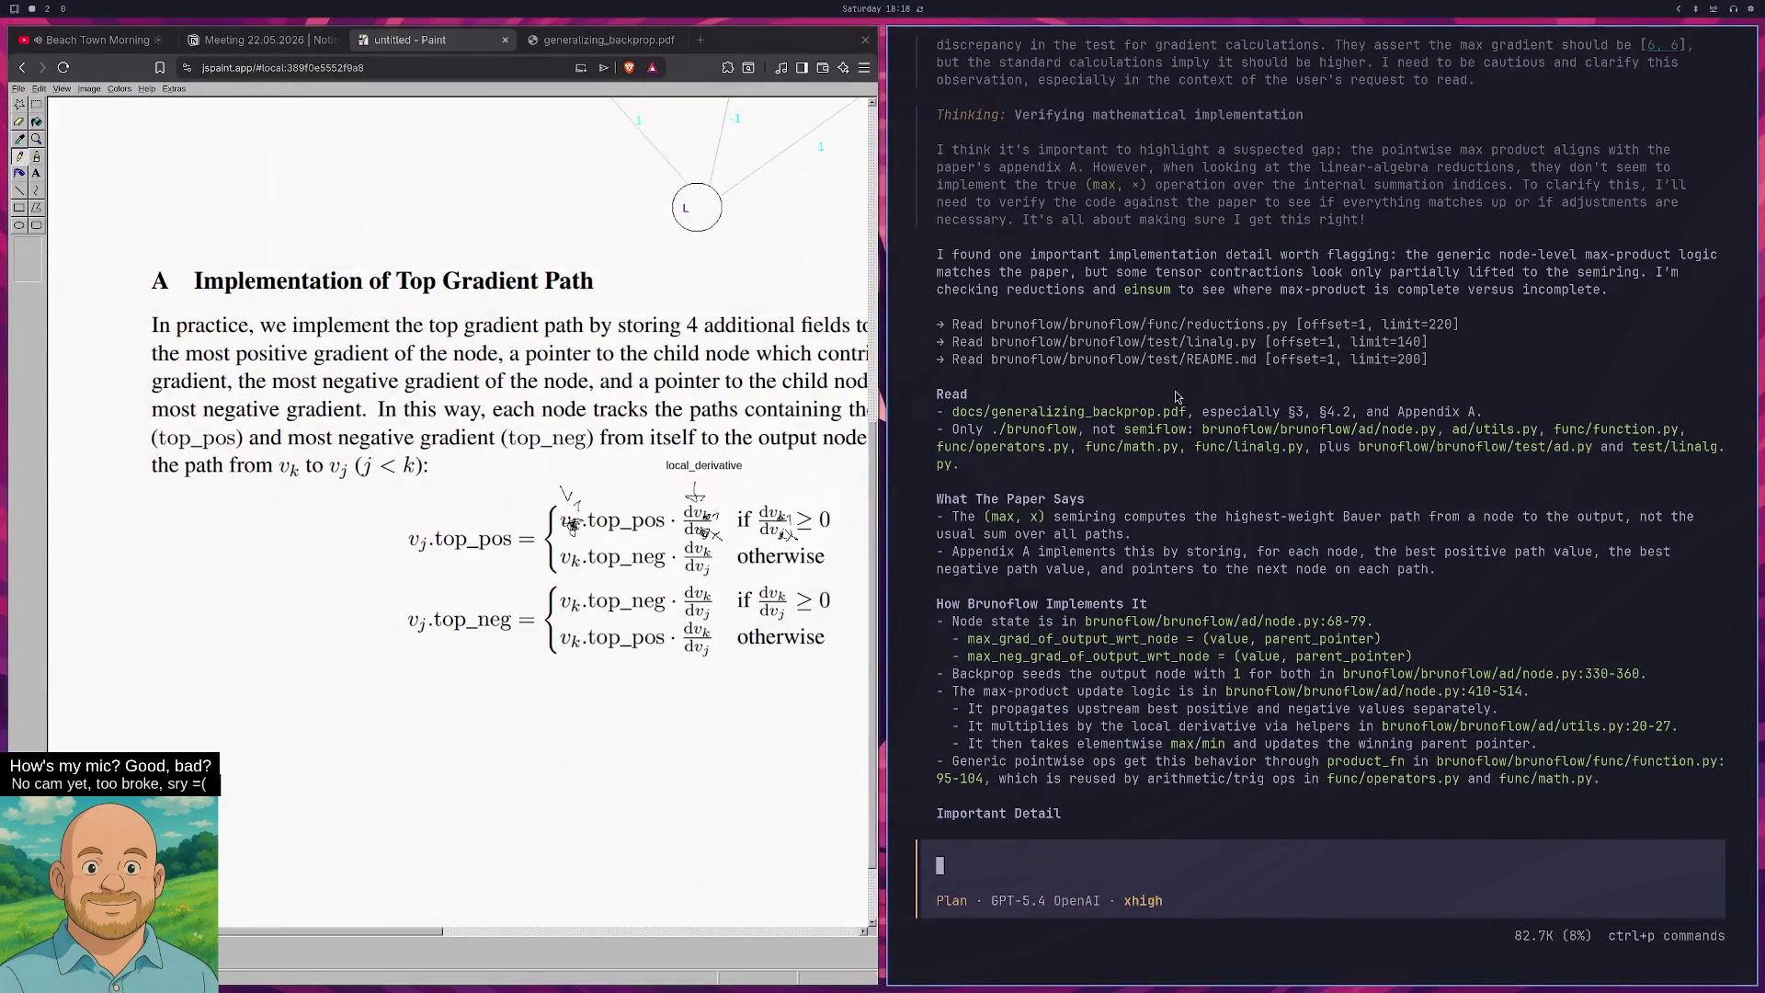
scroll(1158, 402, up, 2)
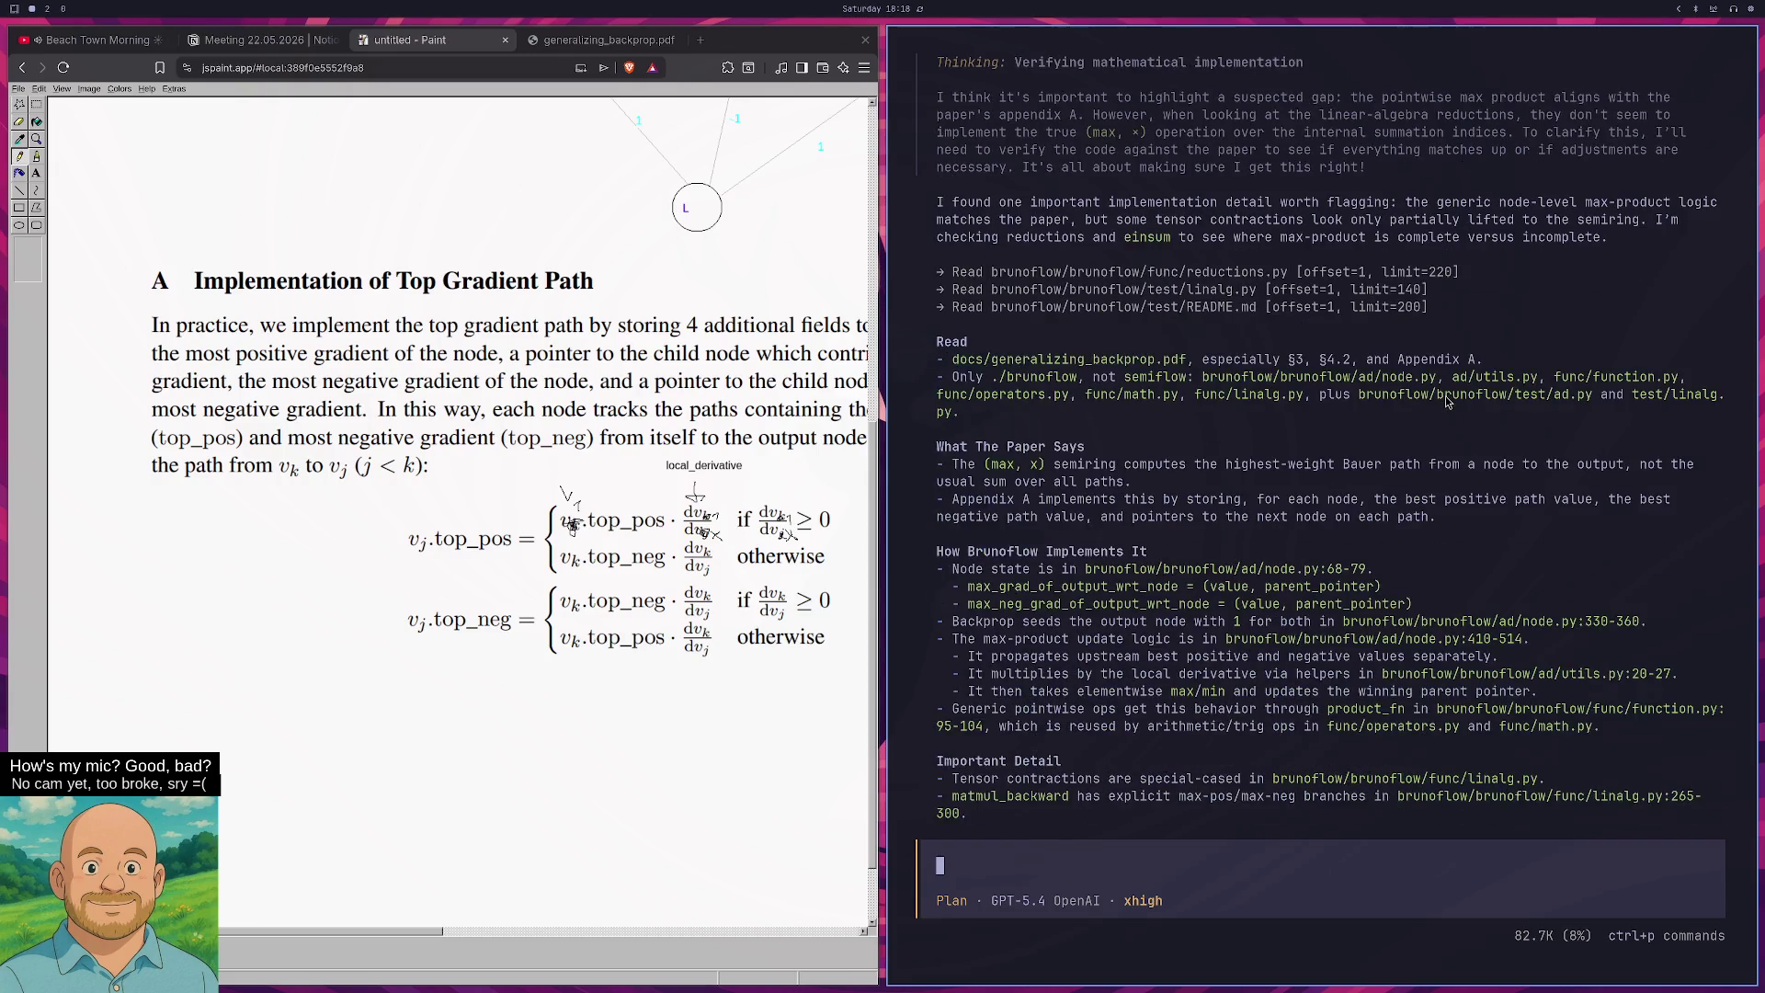
text(so for each node we store top_pos, top)
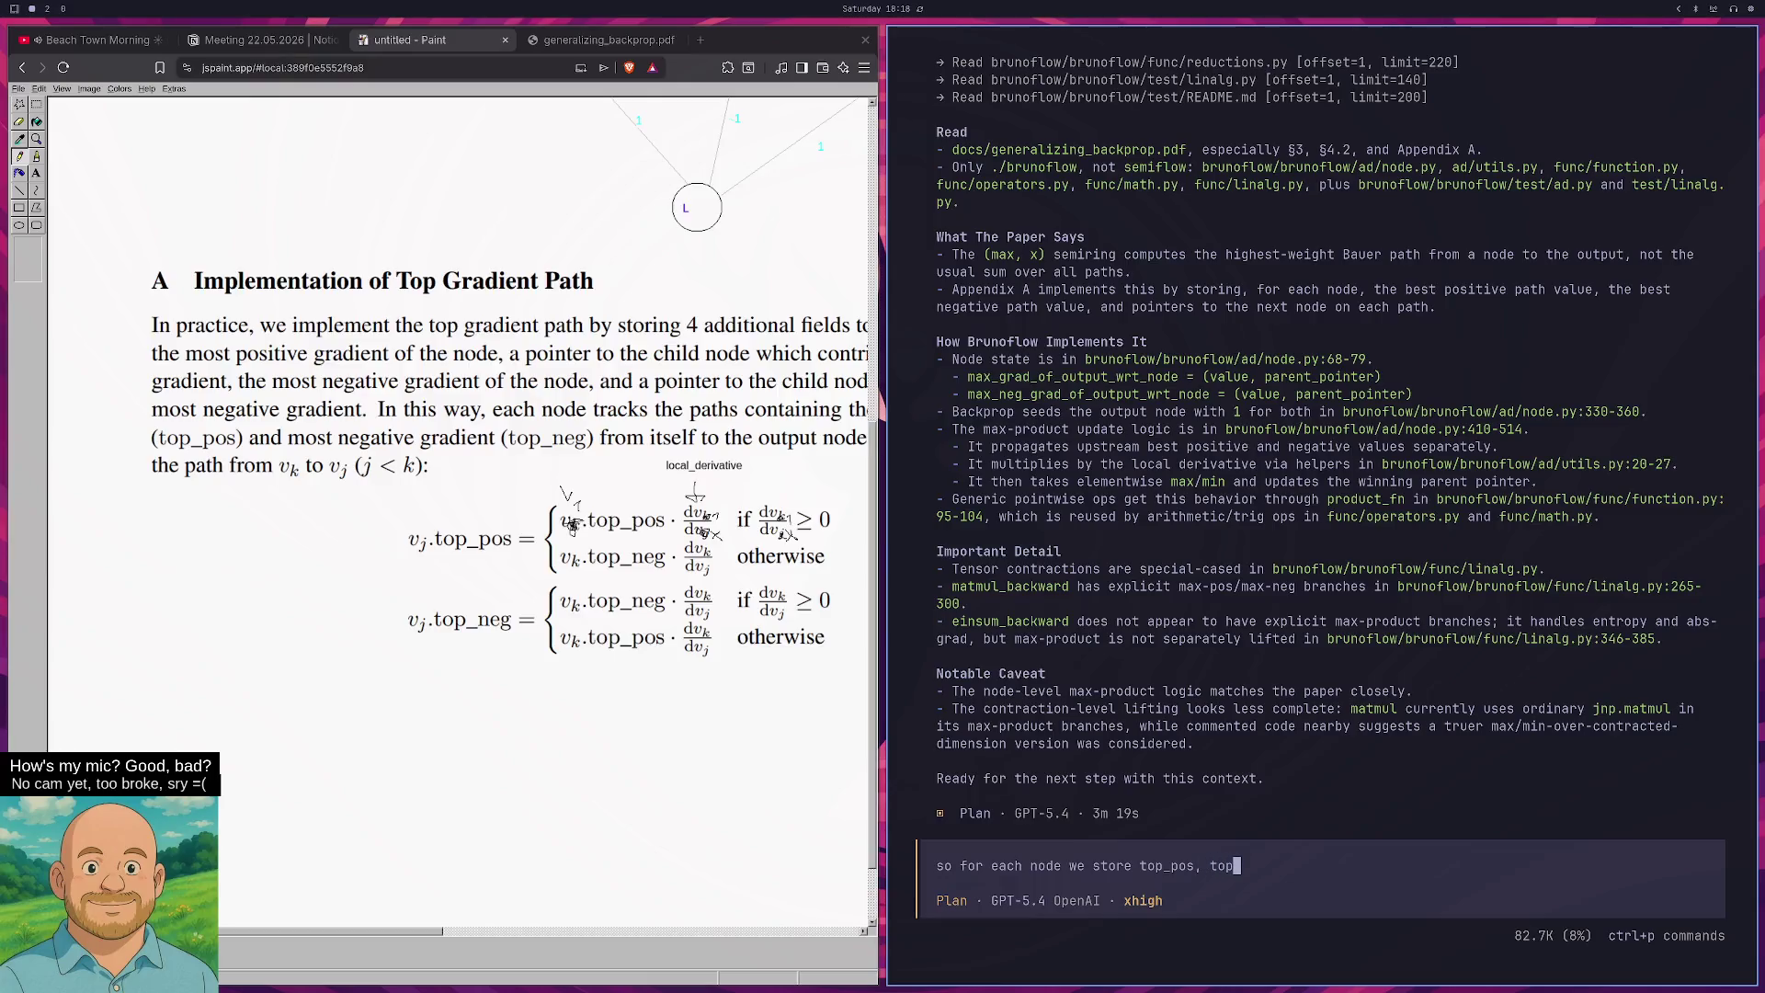
text(_neg and their pointers.)
Add Q1 asking whether these pointers point from parent to child in a forward pass.
key(shift+Return)
text(Q1)
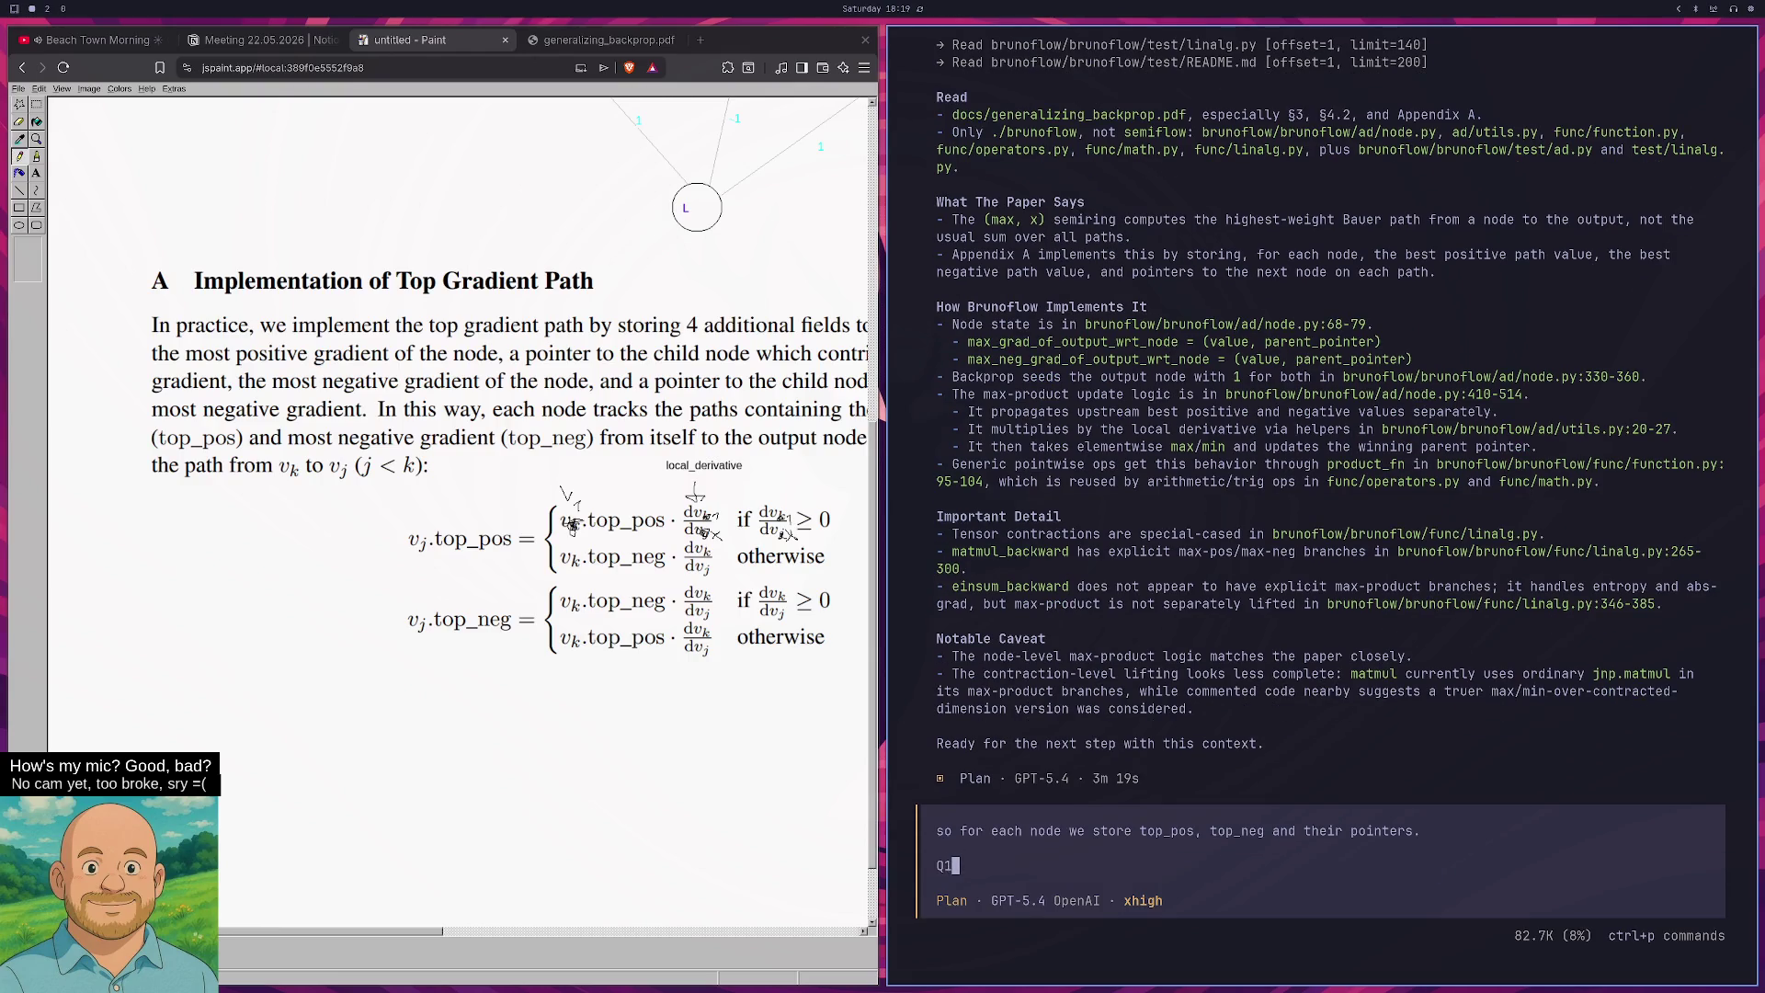
text(: DO these p)
text(oitners point from)
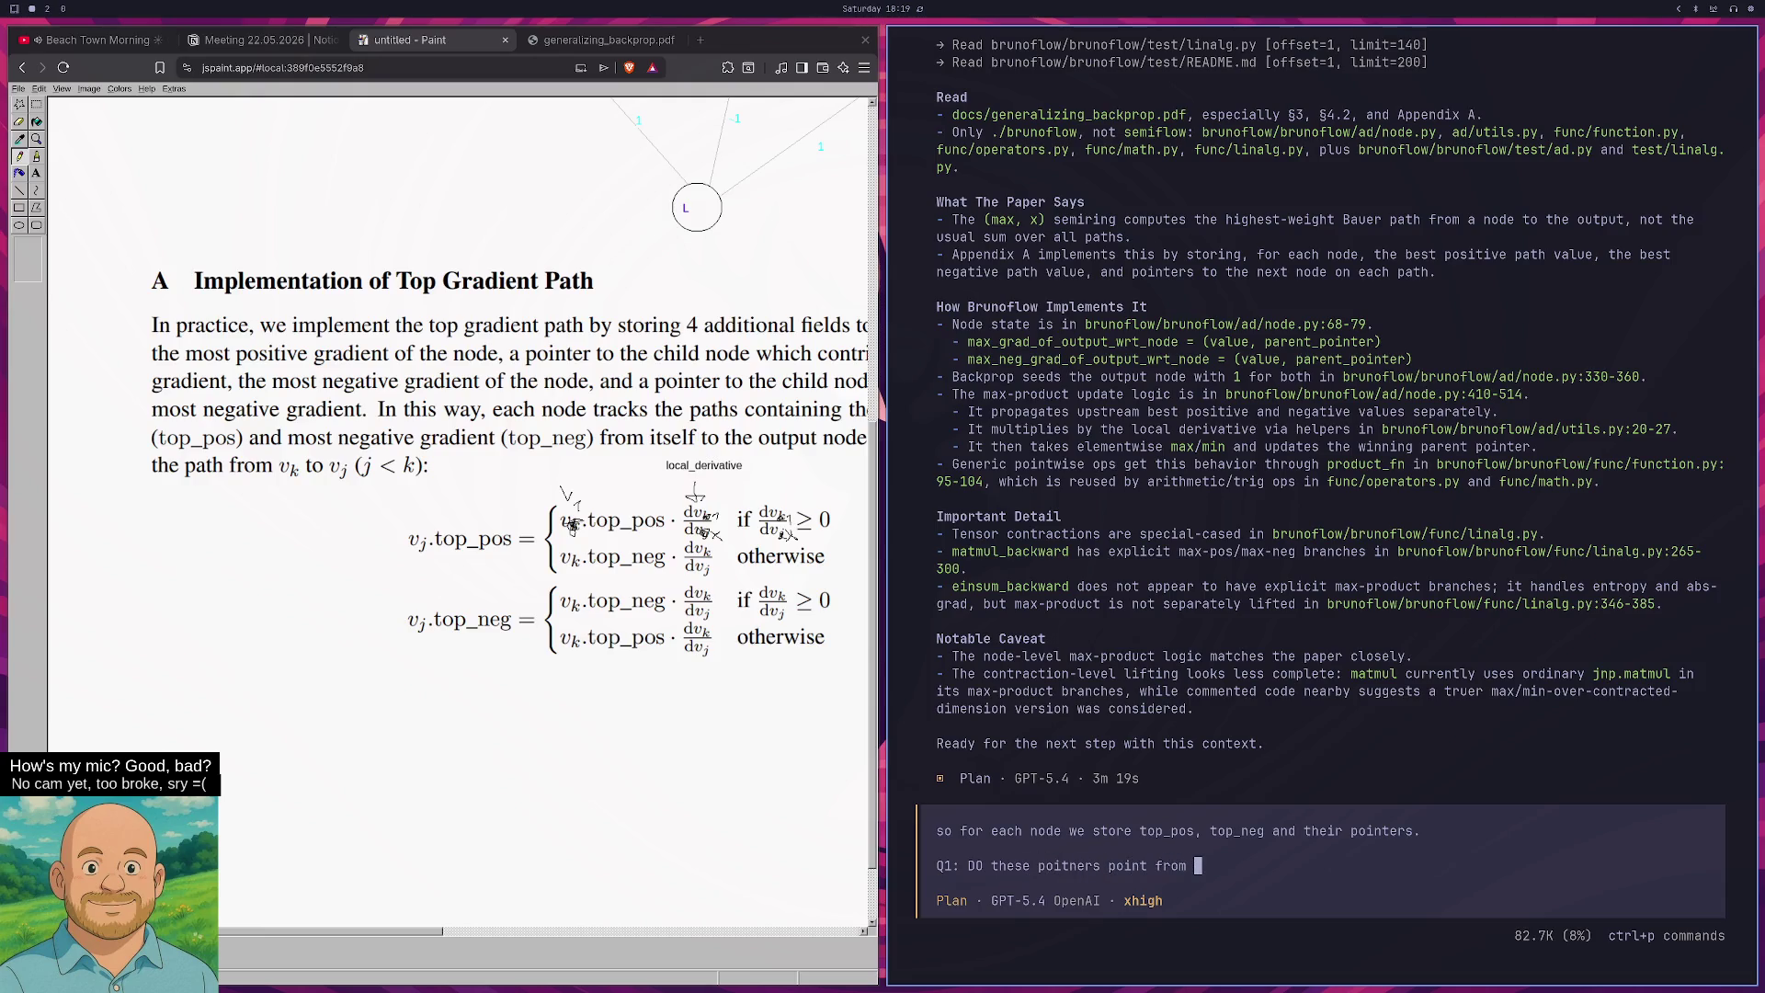
key(BackSpace)
key(BackSpace)
key(BackSpace)
text(om )
text(paren)
text(t to child )
text(in a forward pass perse)
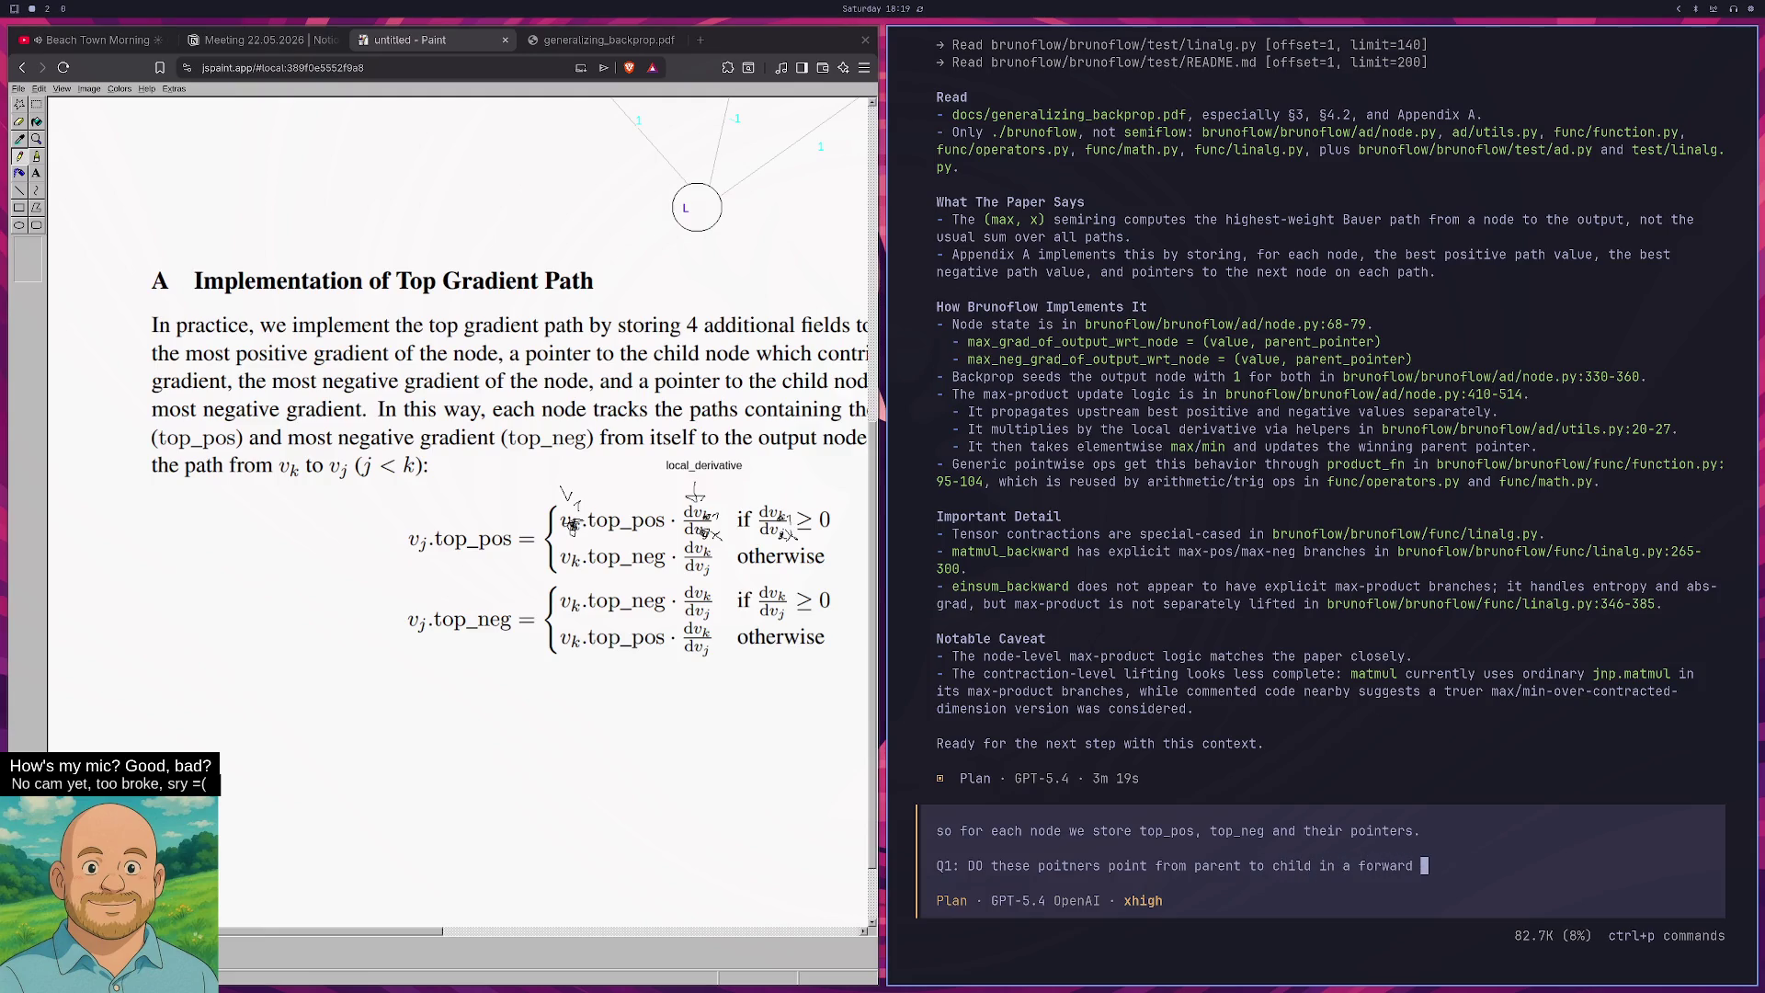
text(pctive?)
Add Q2 on whether top_pos/top_neg are running products or node-local, and begin Q3 on path reconstruction.
key(shift+Return)
text(Q2>)
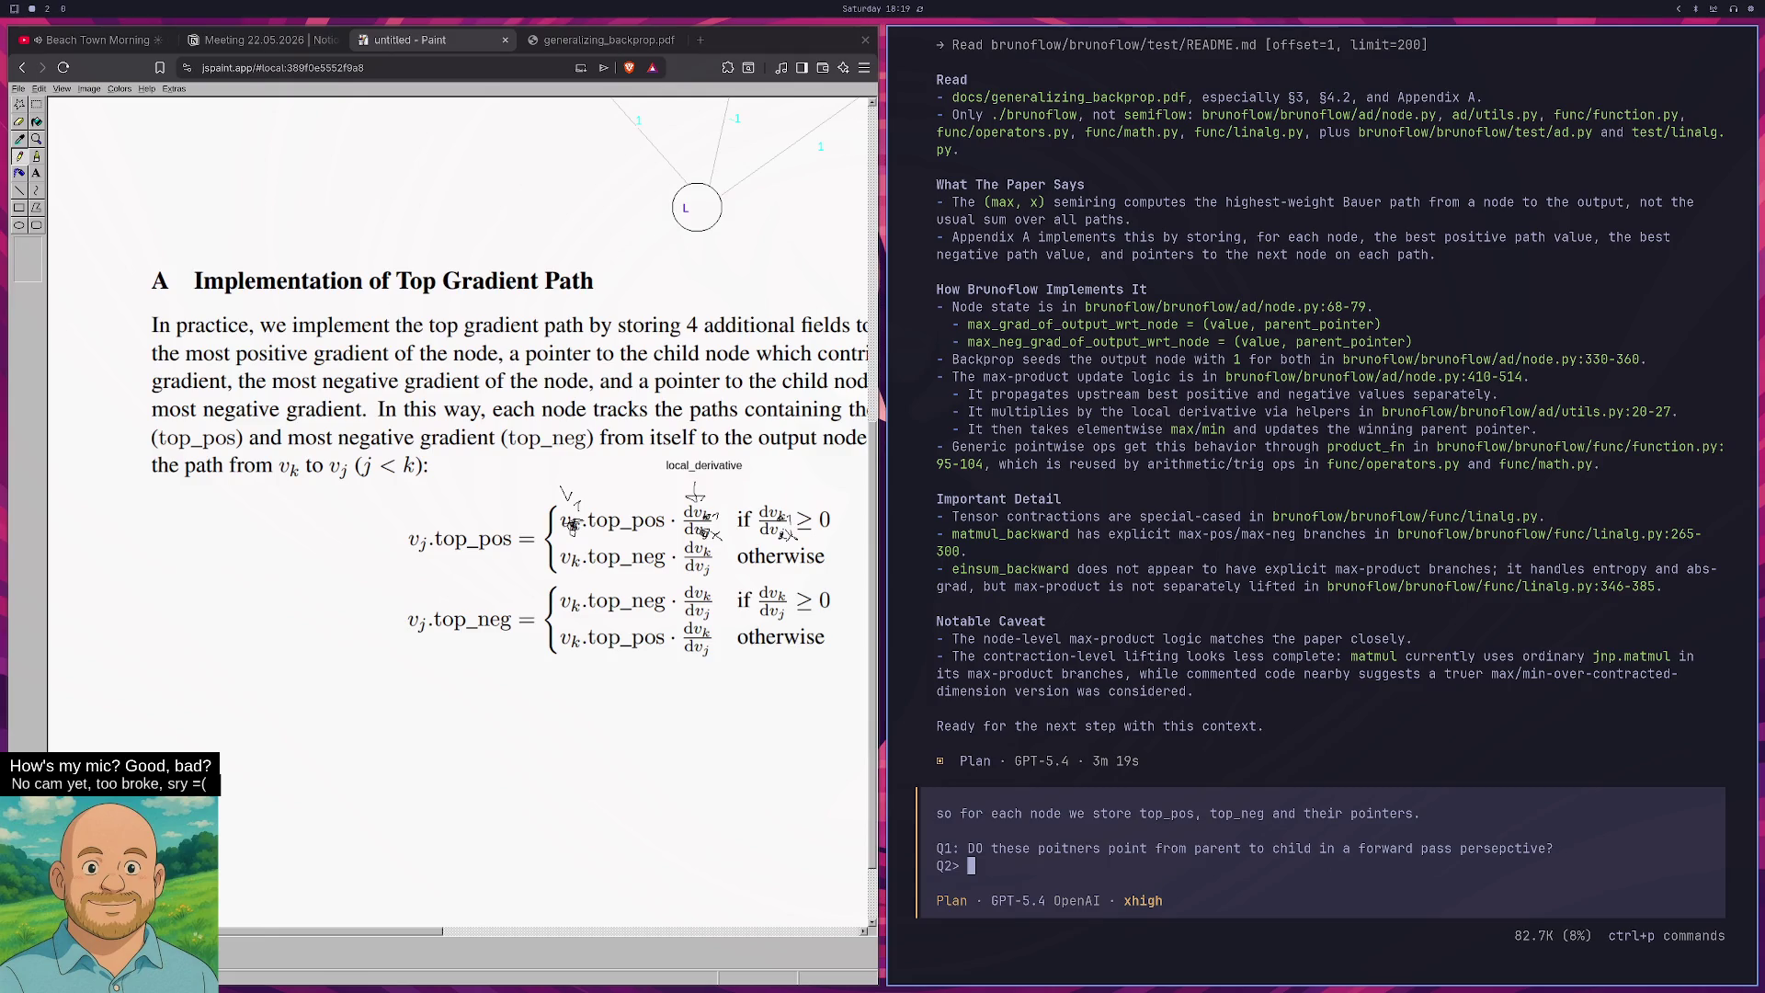
key(BackSpace)
key(BackSpace)
key(BackSpace)
text(Q2: )
text(Are top_pos a)
text(nd top_neg)
text( running values)
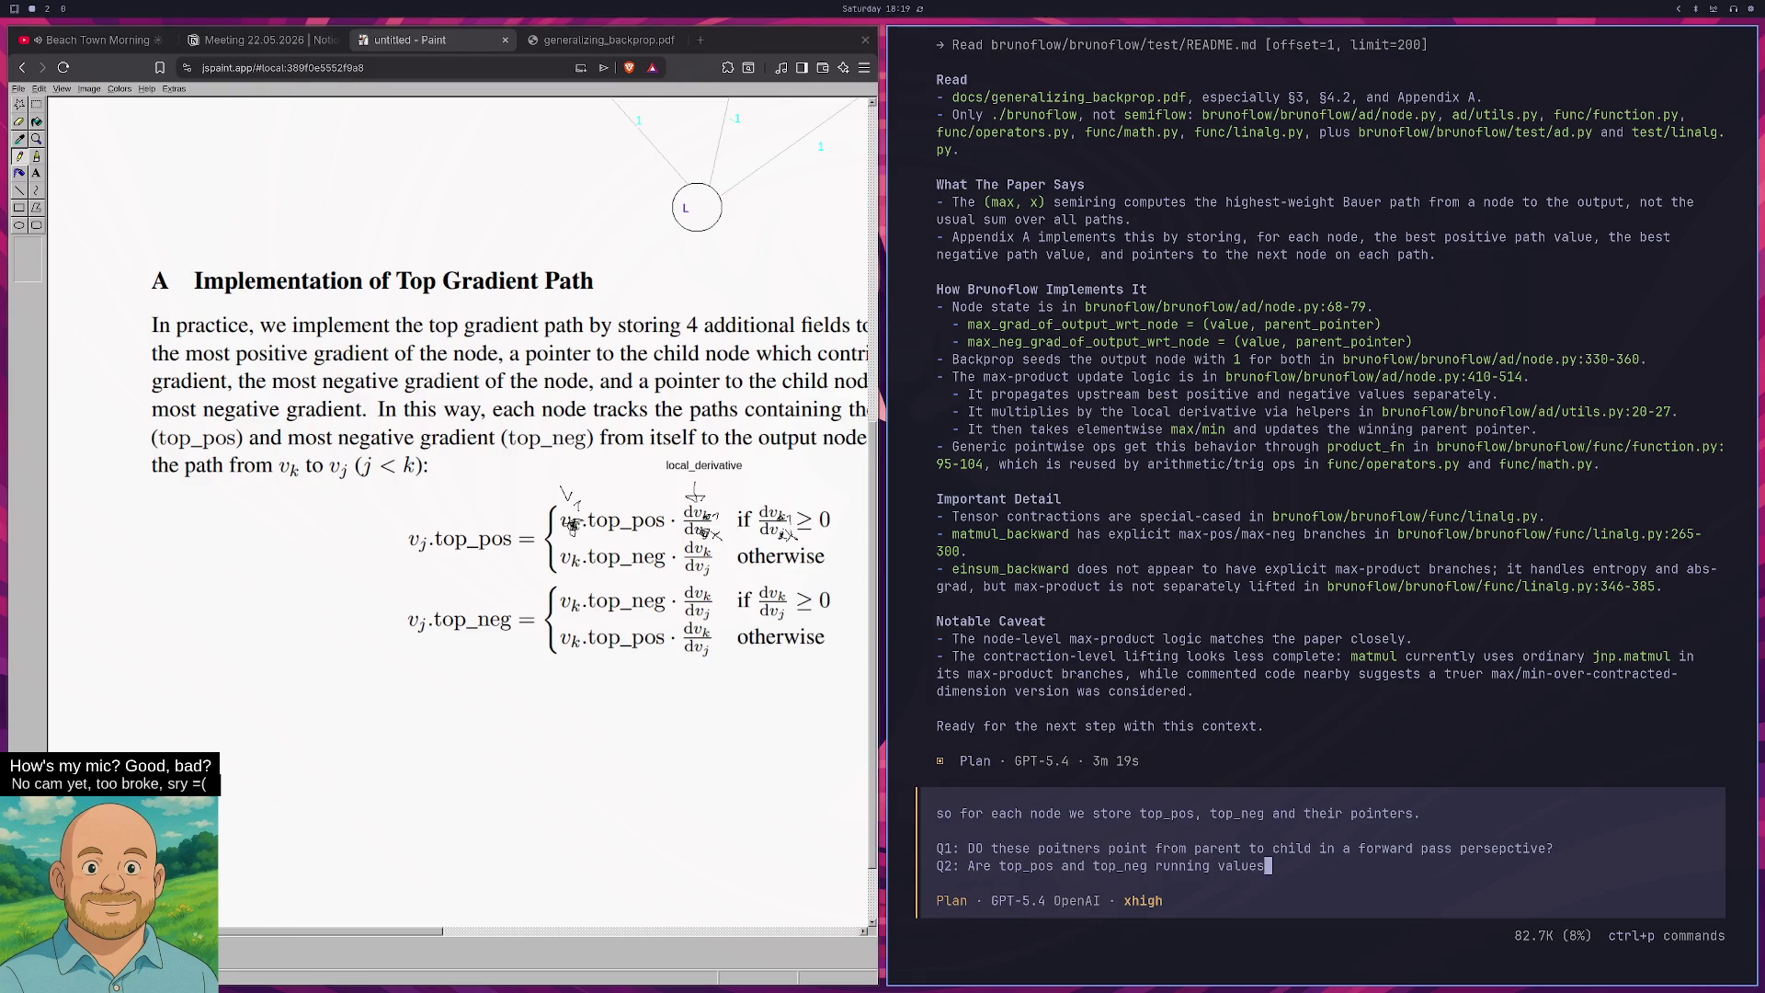
text(? )
text(Like do we )
text(keep multipl)
text(zing it?)
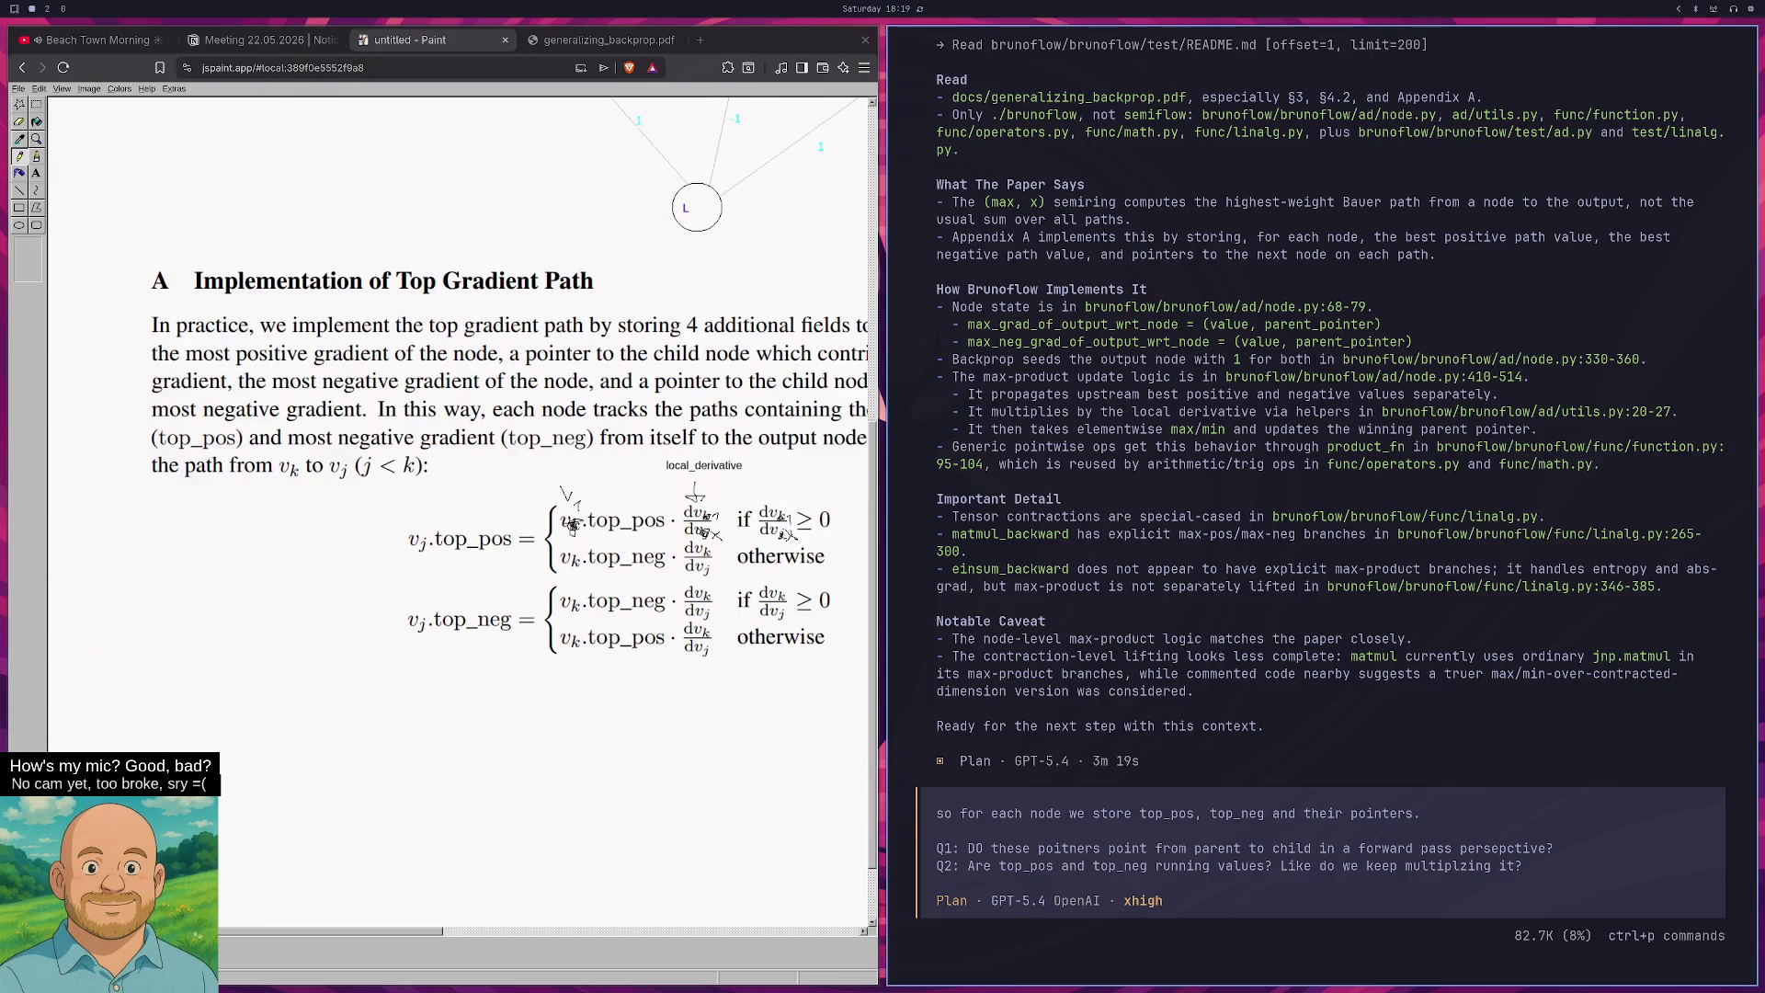
key(BackSpace)
text(a)
key(BackSpace)
text(for each node or is )
text(it local to a node )
text(to )
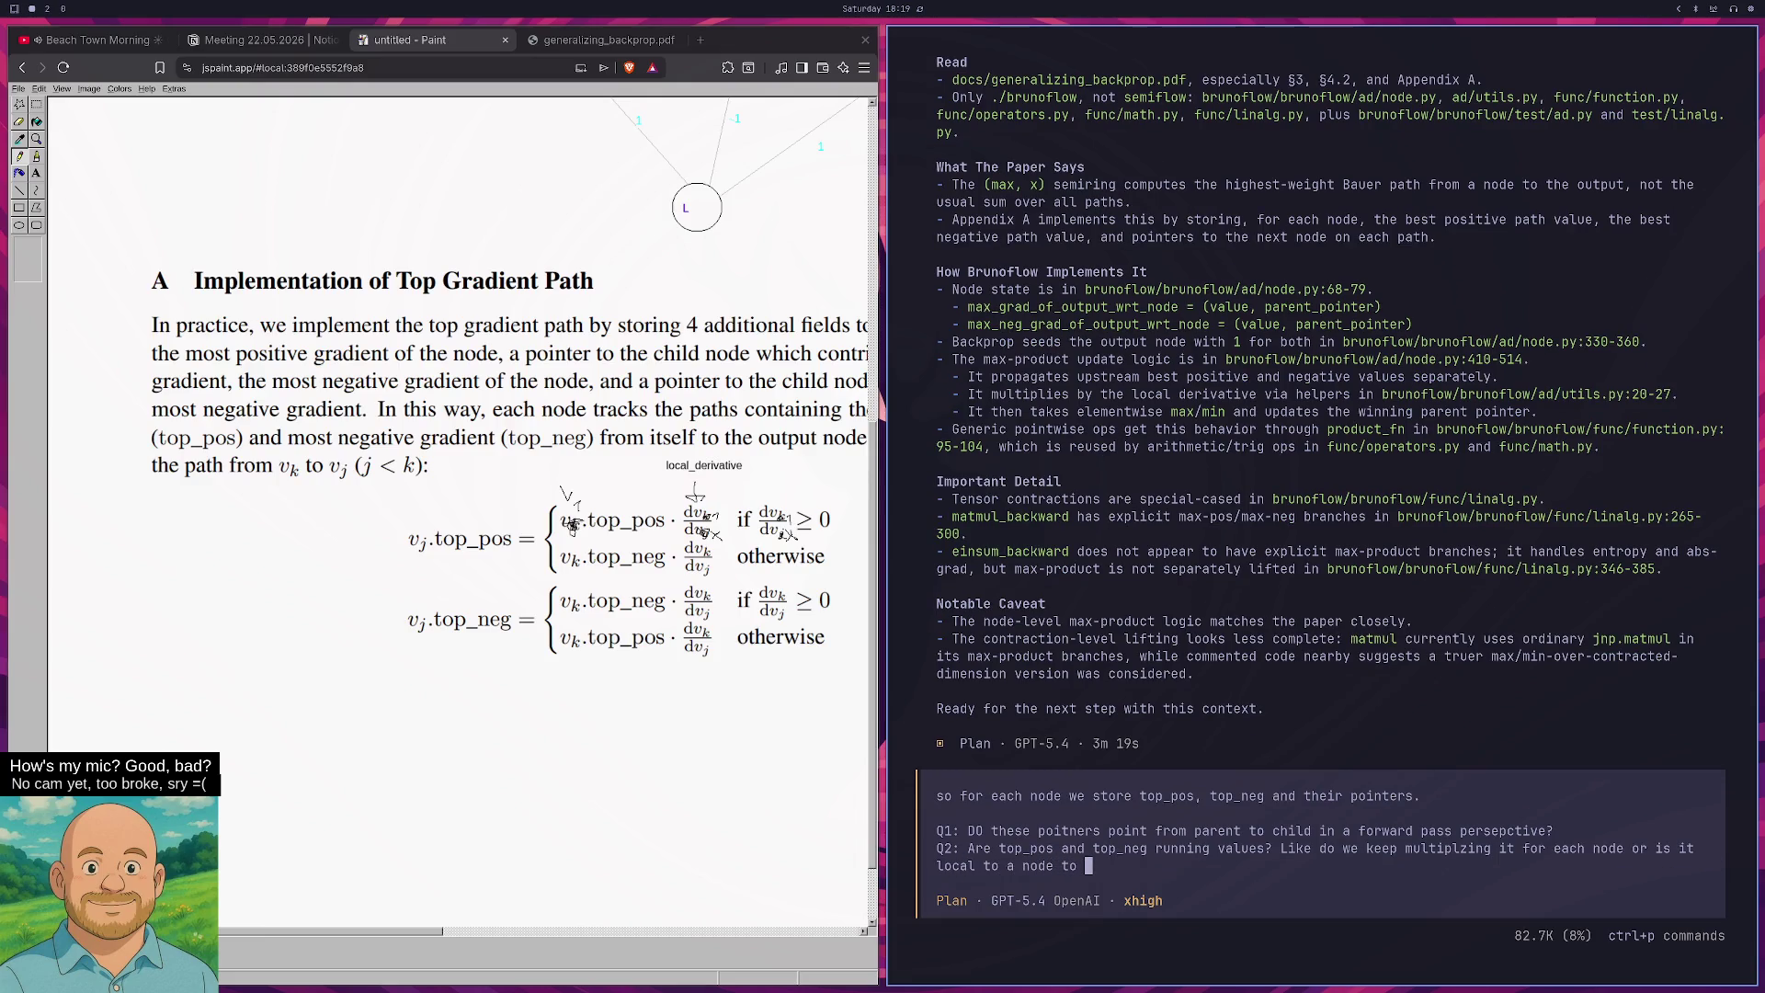
key(BackSpace)
key(BackSpace)
key(BackSpace)
text(so to speak?)
key(shift+Return)
text(Q3: How e)
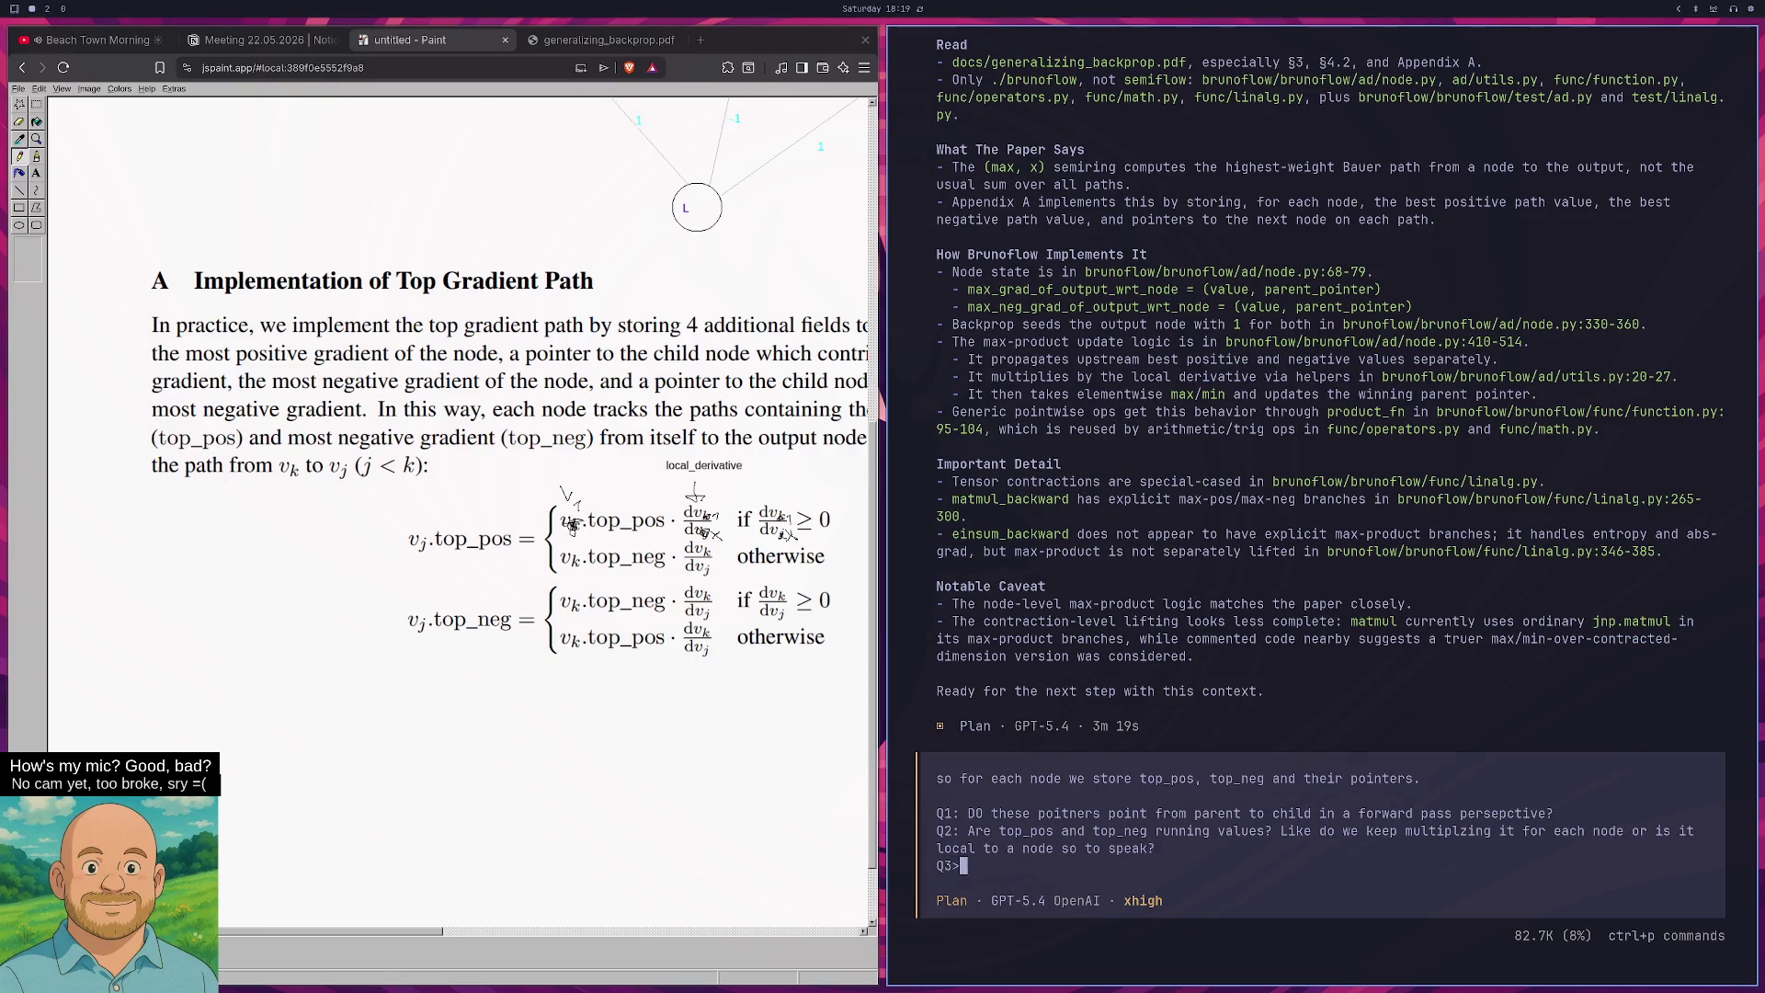
text(xactlz is path )
text(recon)
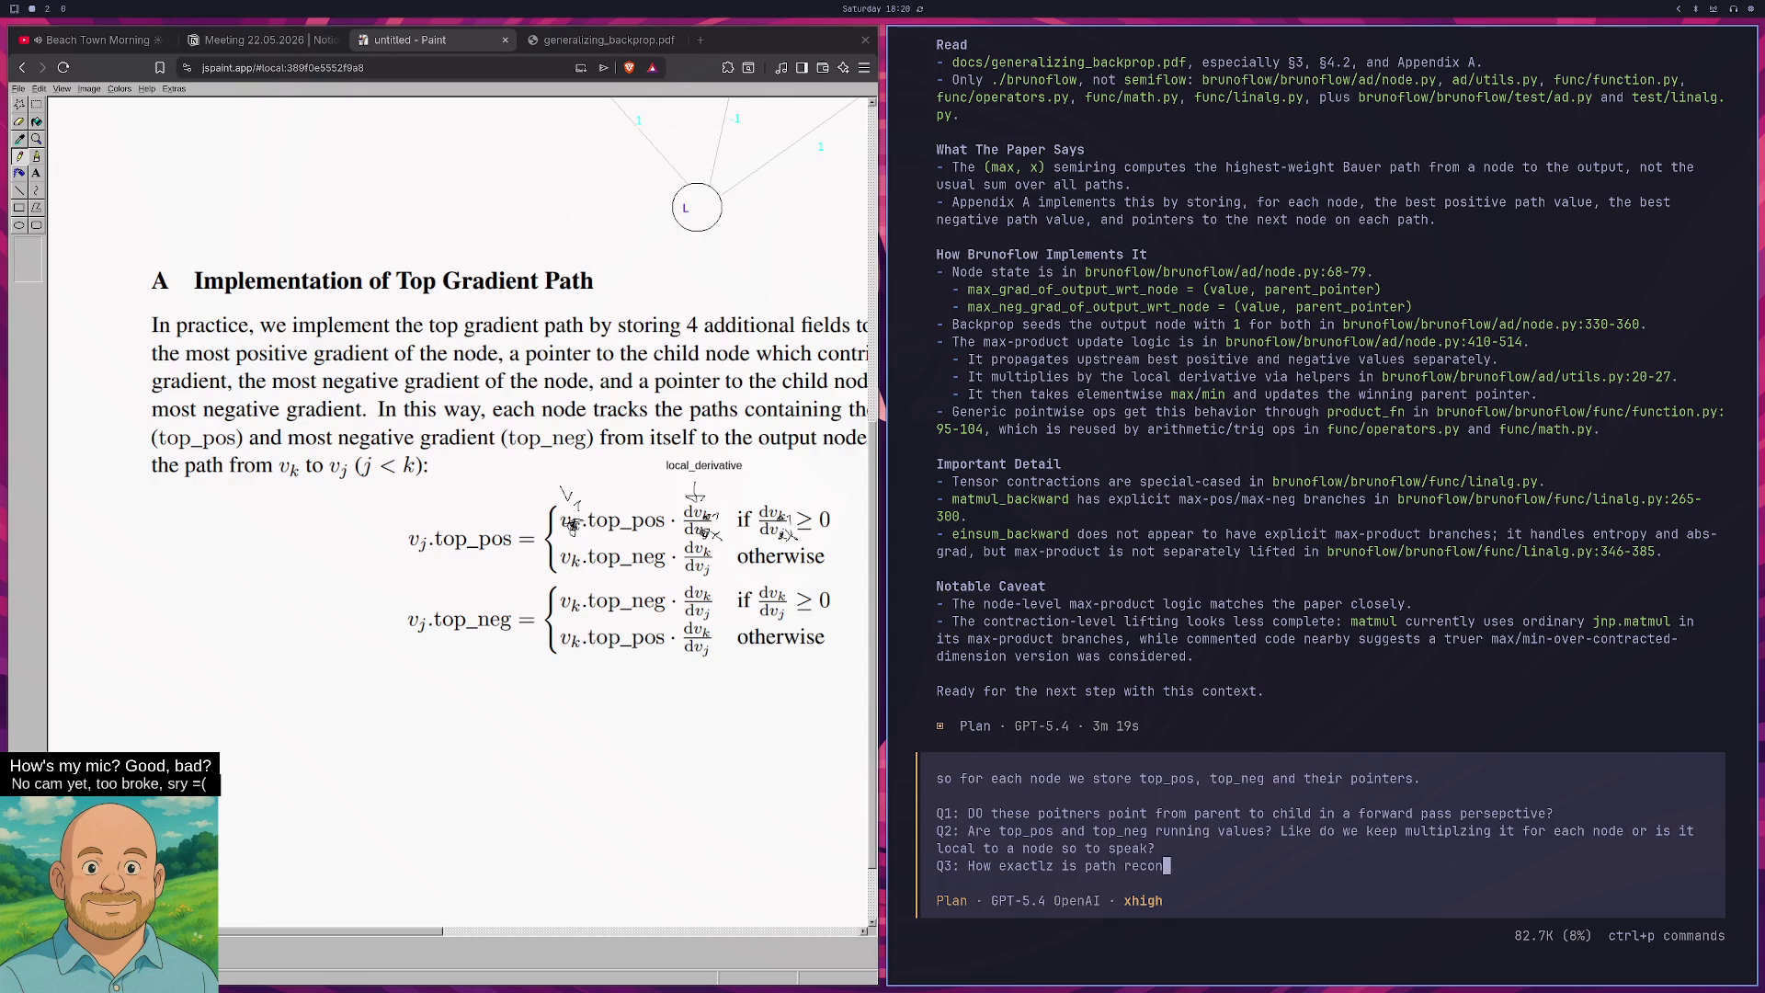
text(struction done?)
Tidy the end of the path-reconstruction question and send all three questions to opencode.
key(shift+Return)
key(BackSpace)
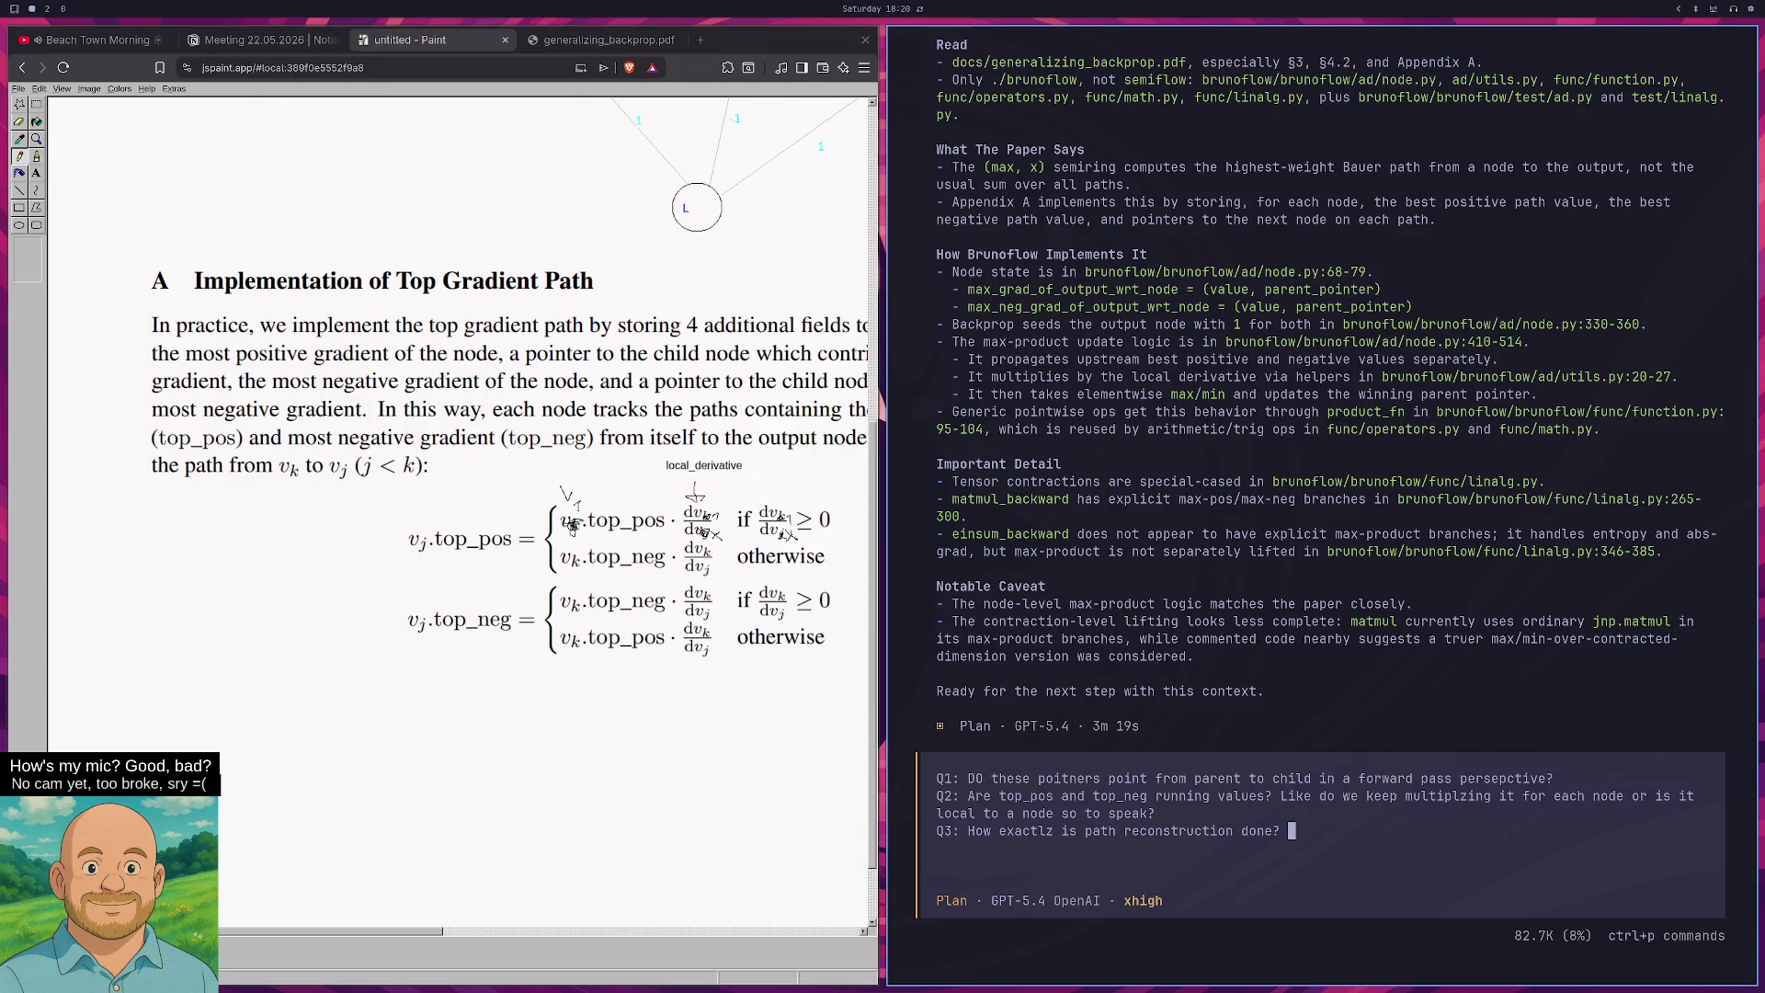
text(Do we)
key(BackSpace)
key(BackSpace)
key(BackSpace)
key(Return)
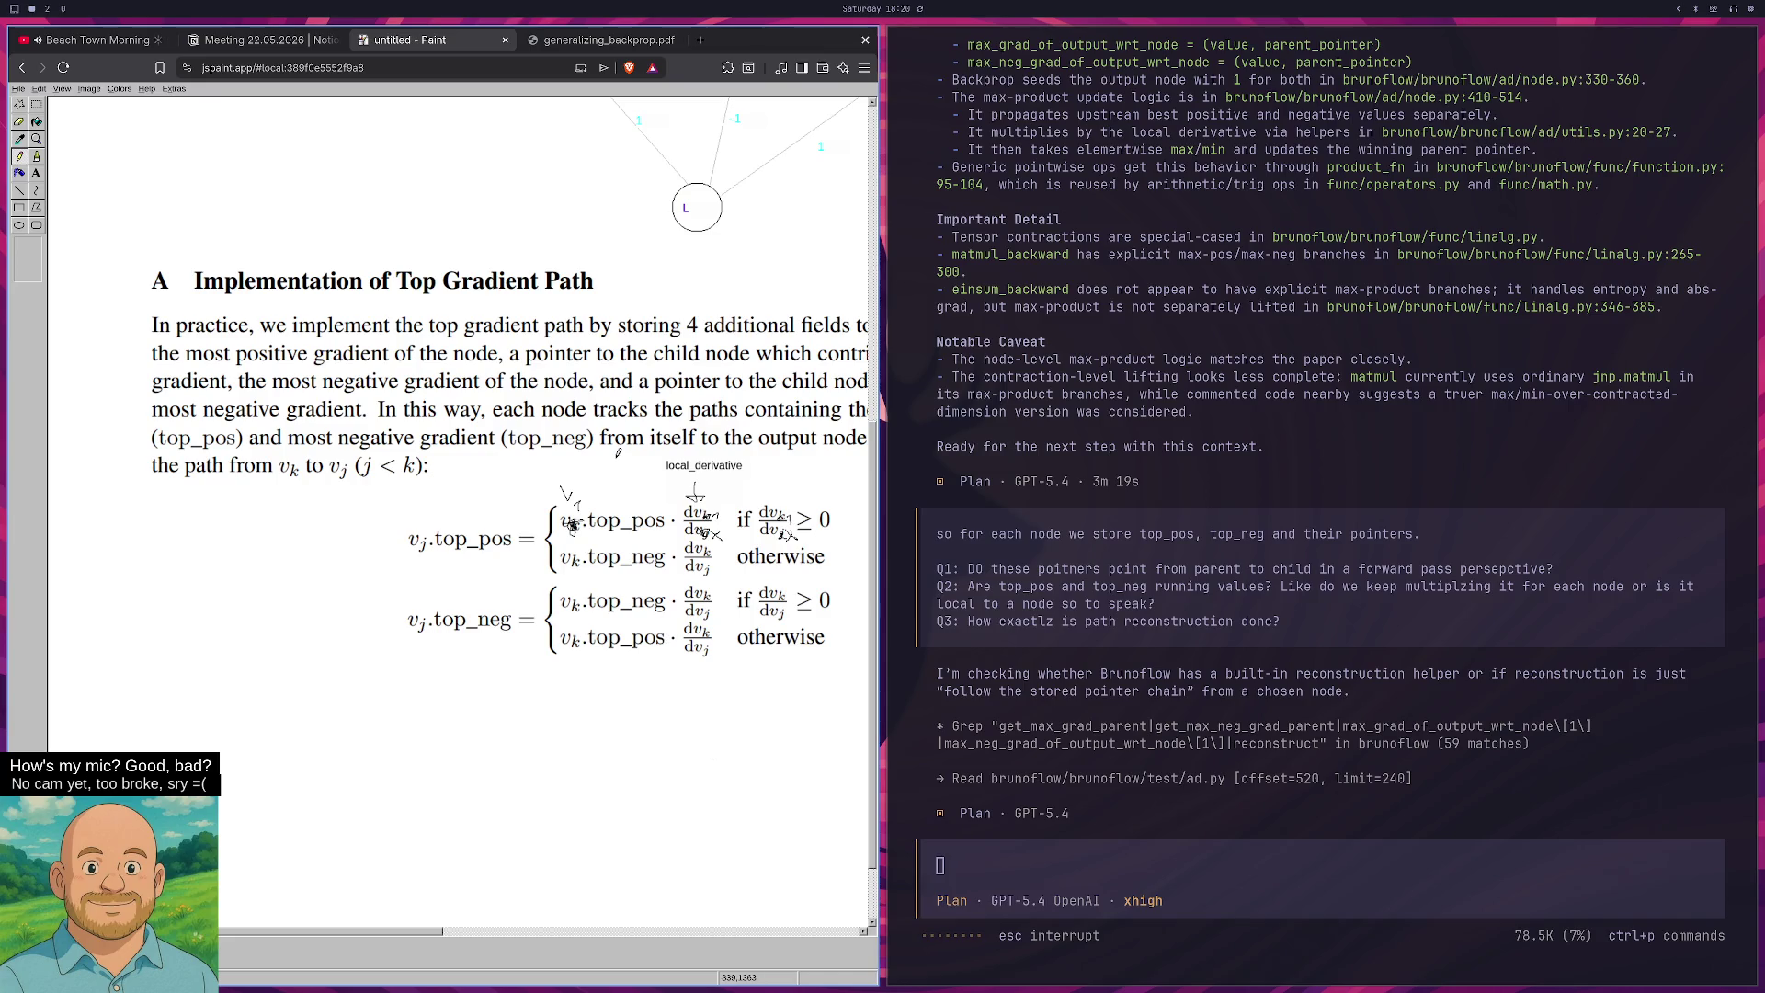
Put the JS Paint browser tab back into full screen with F11.
key(F11)
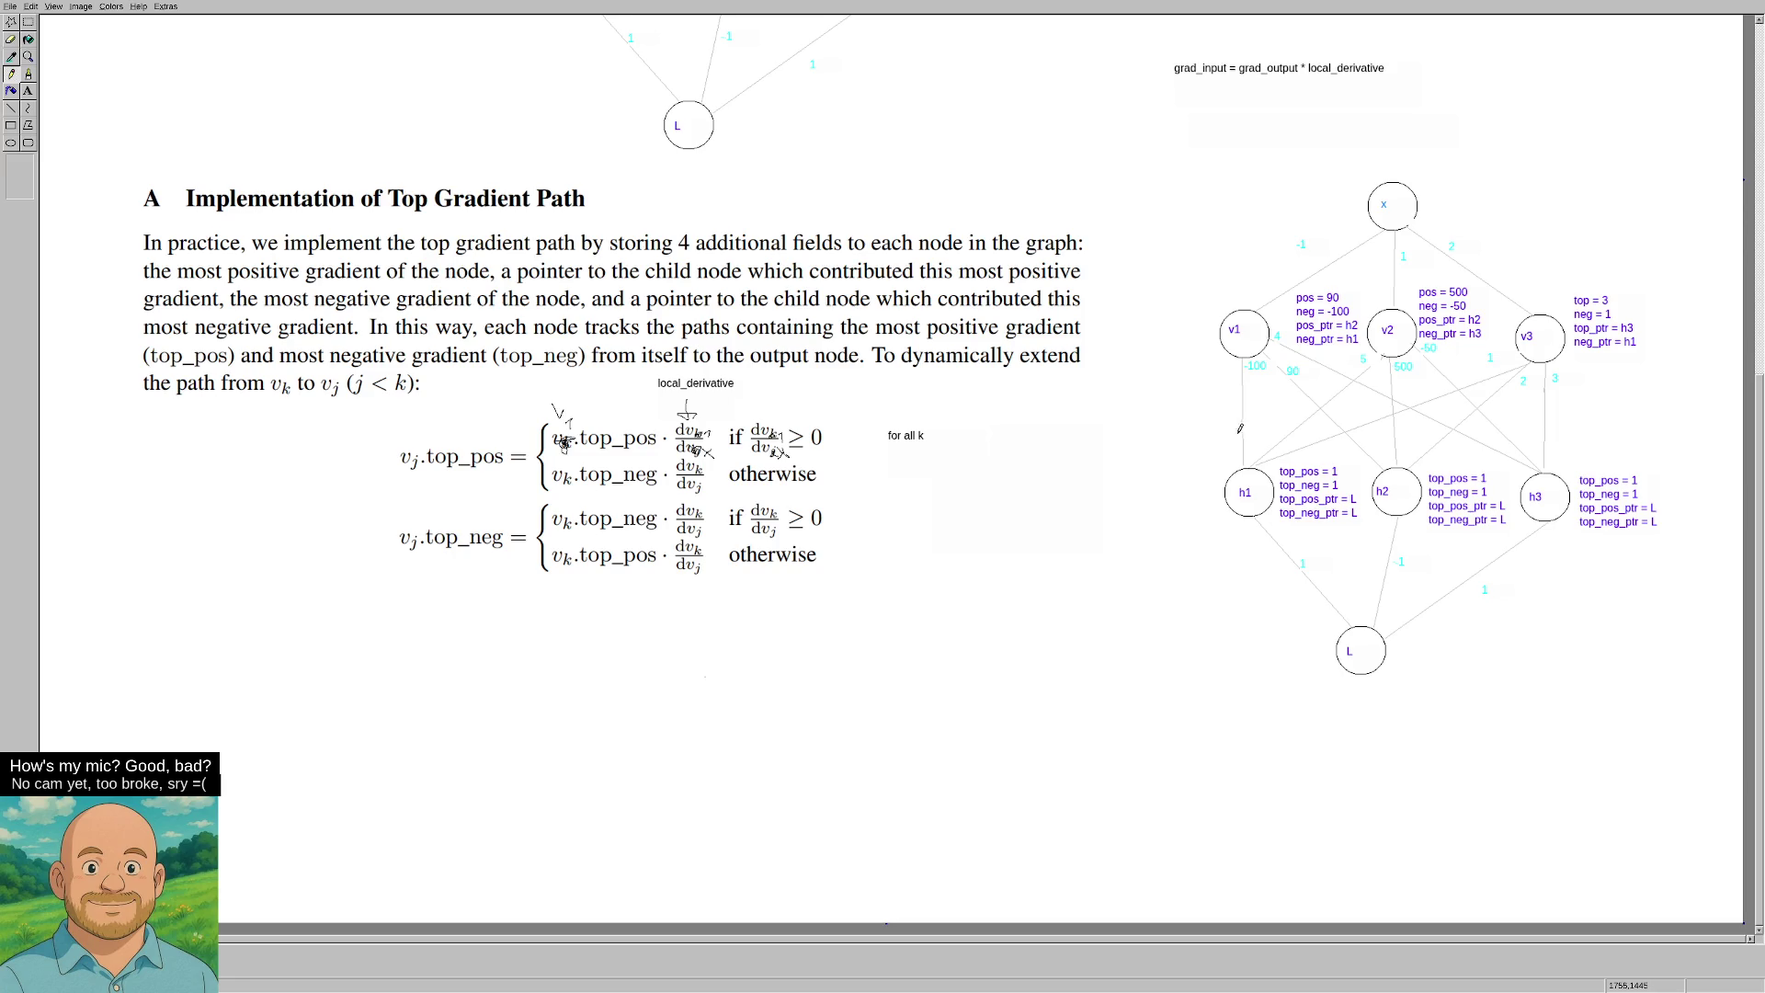
Add the one-line text label '(top_pos, top_neg)' left of the graph's bottom L node.
click(27, 91)
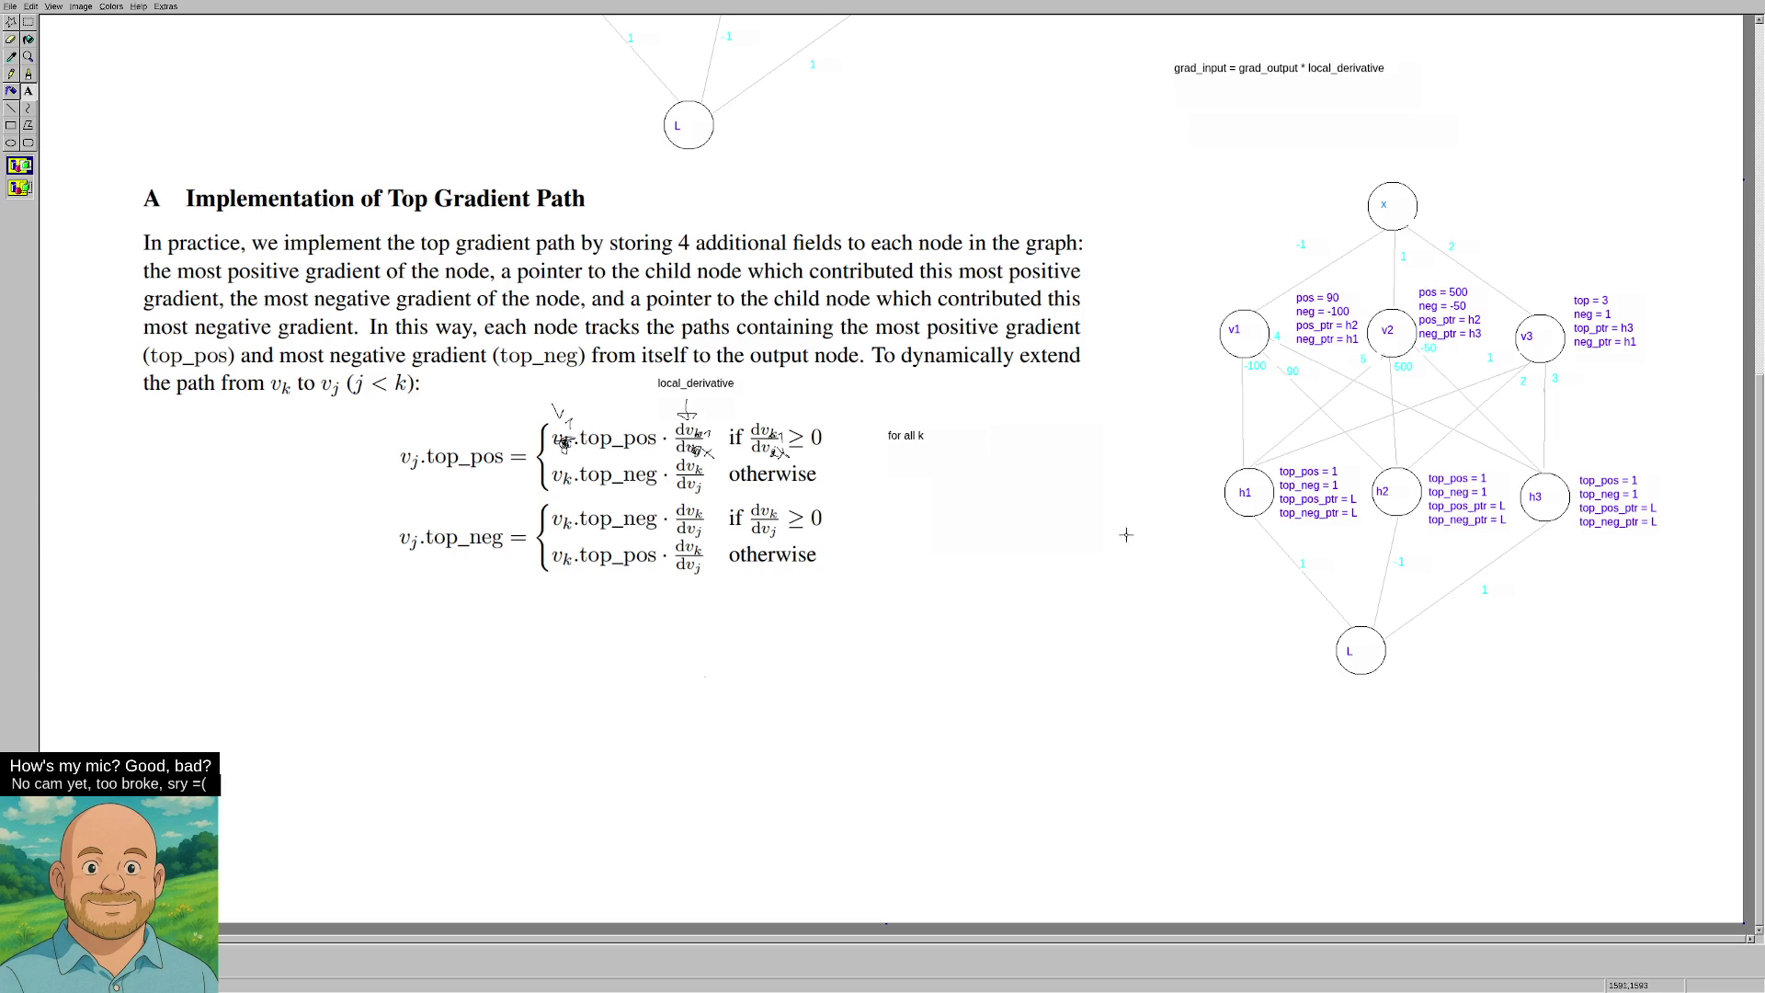
drag(1049, 597, 1131, 638)
text(_pos, top)
text(_neg)
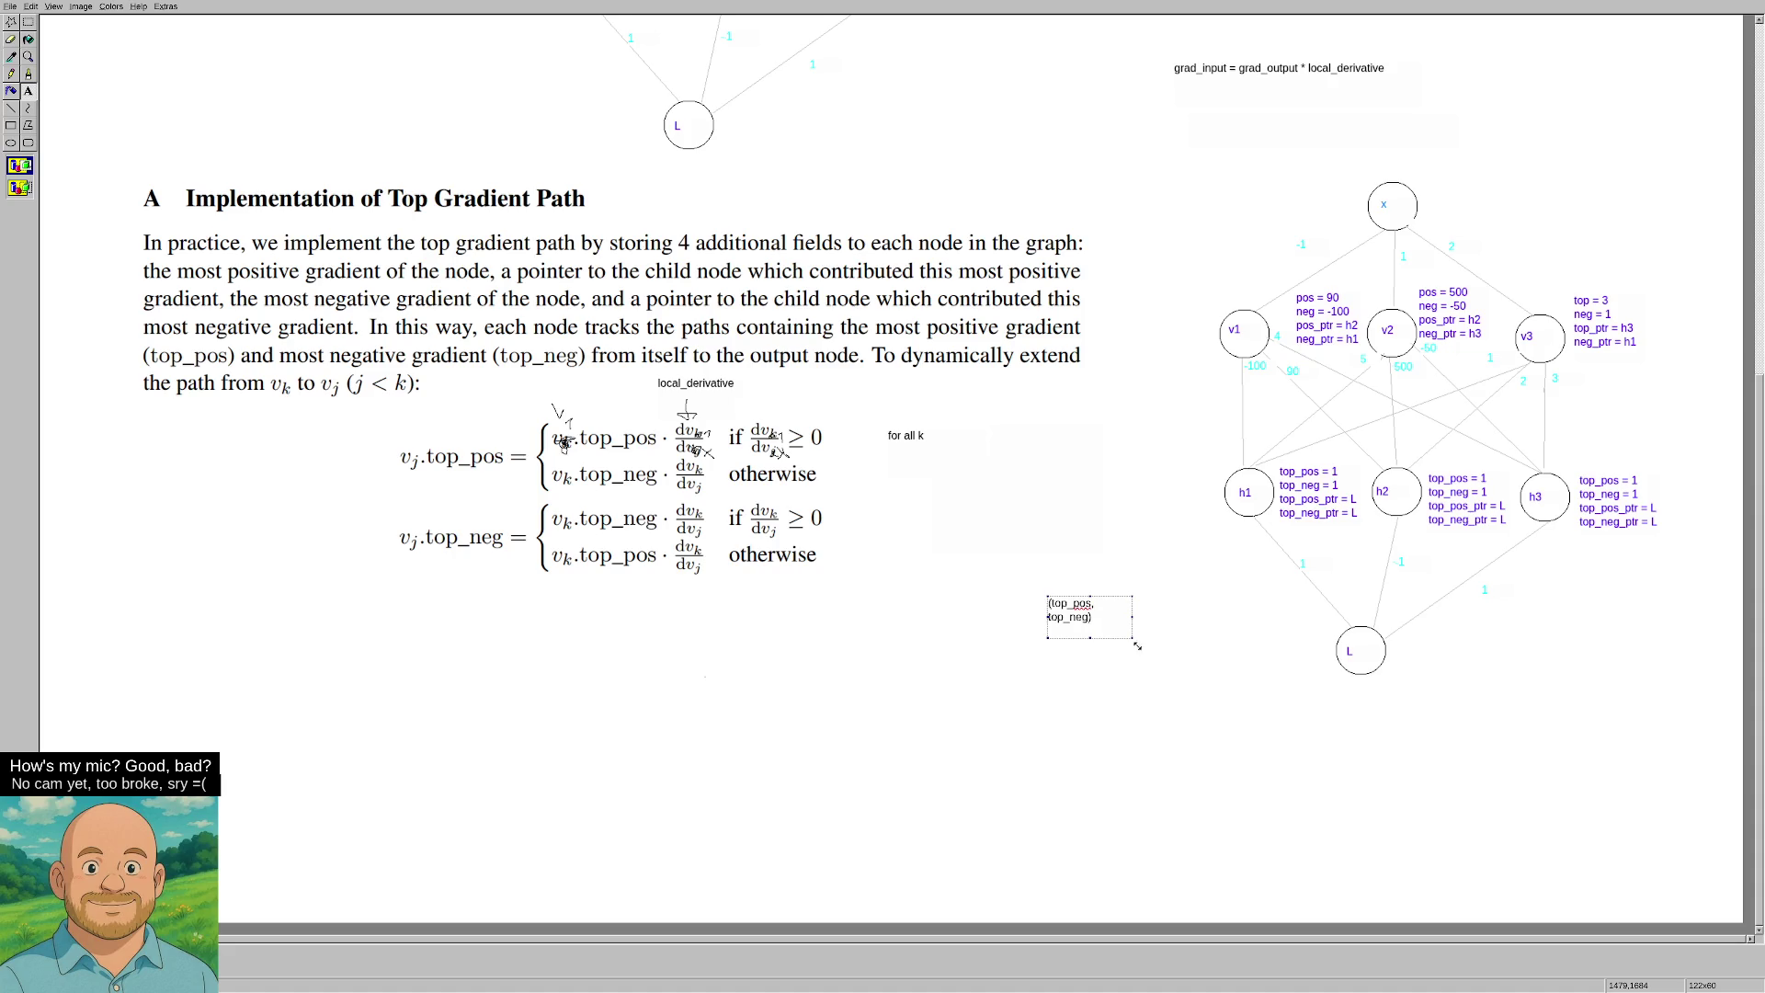
drag(1137, 645, 1164, 644)
click(1165, 647)
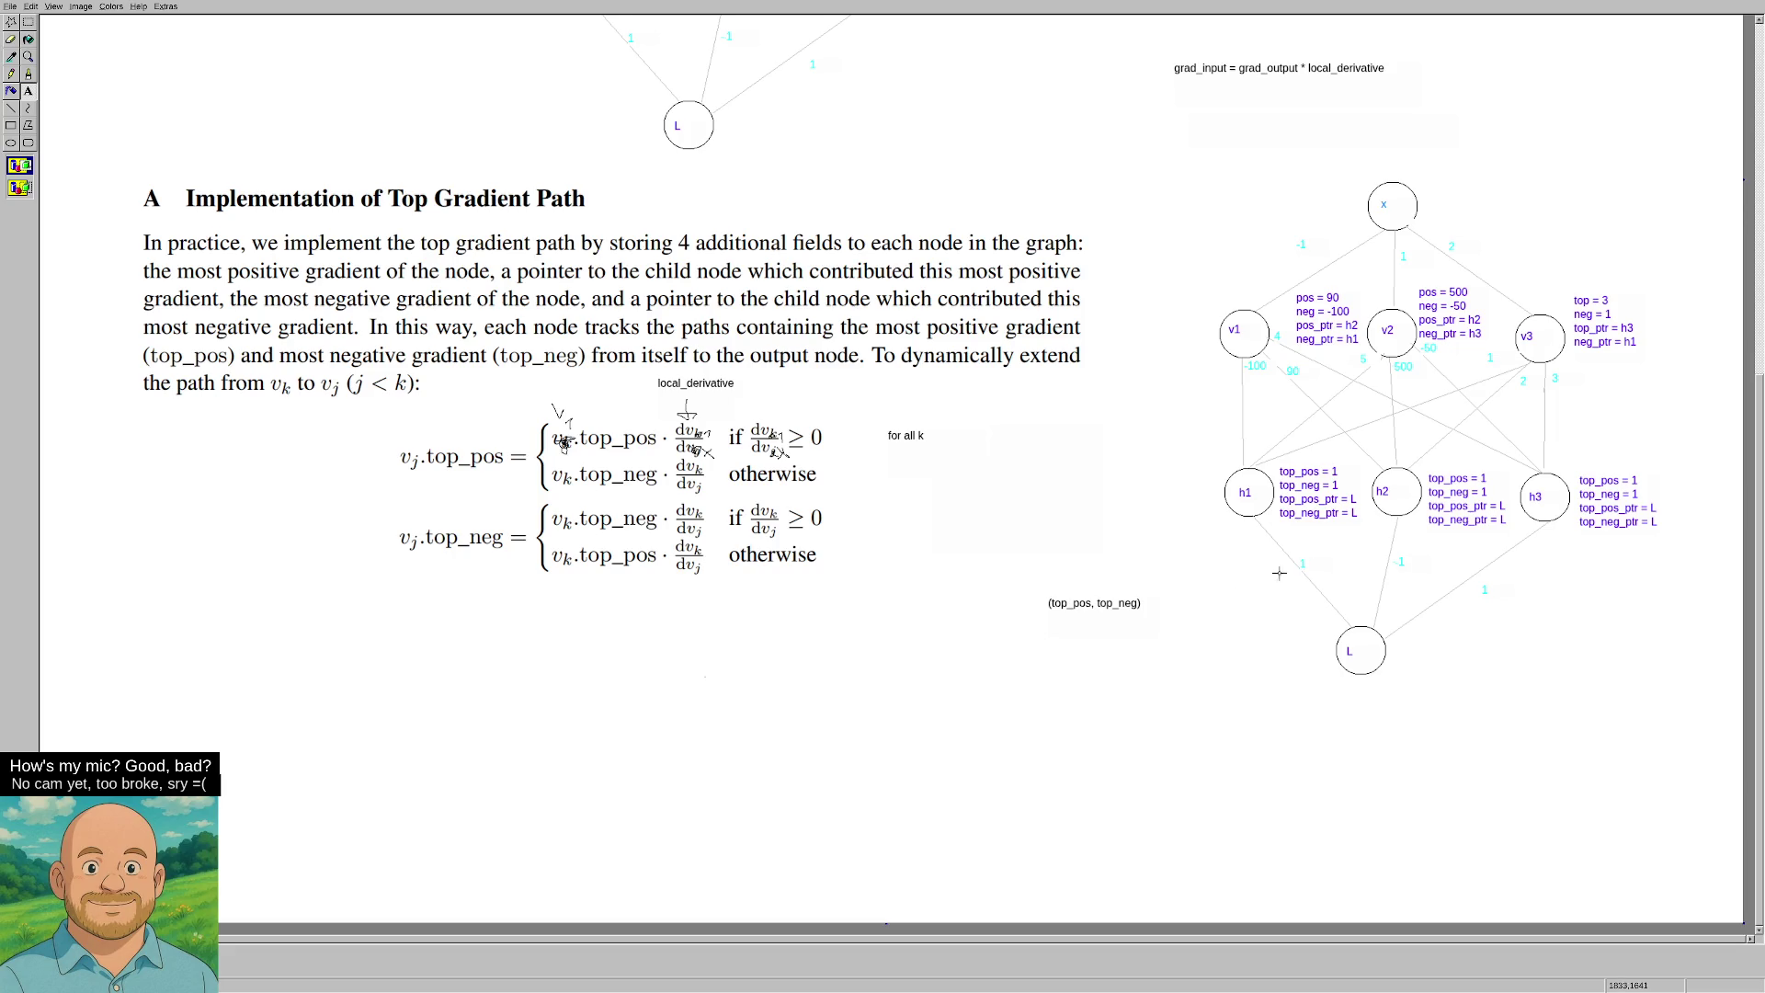
drag(1040, 590, 1144, 635)
Scribble a pencil mark over the v1 label and draw a small text box left of the x node.
drag(1237, 329, 1235, 331)
drag(1348, 221, 1293, 206)
scroll(304, 264, up, 10)
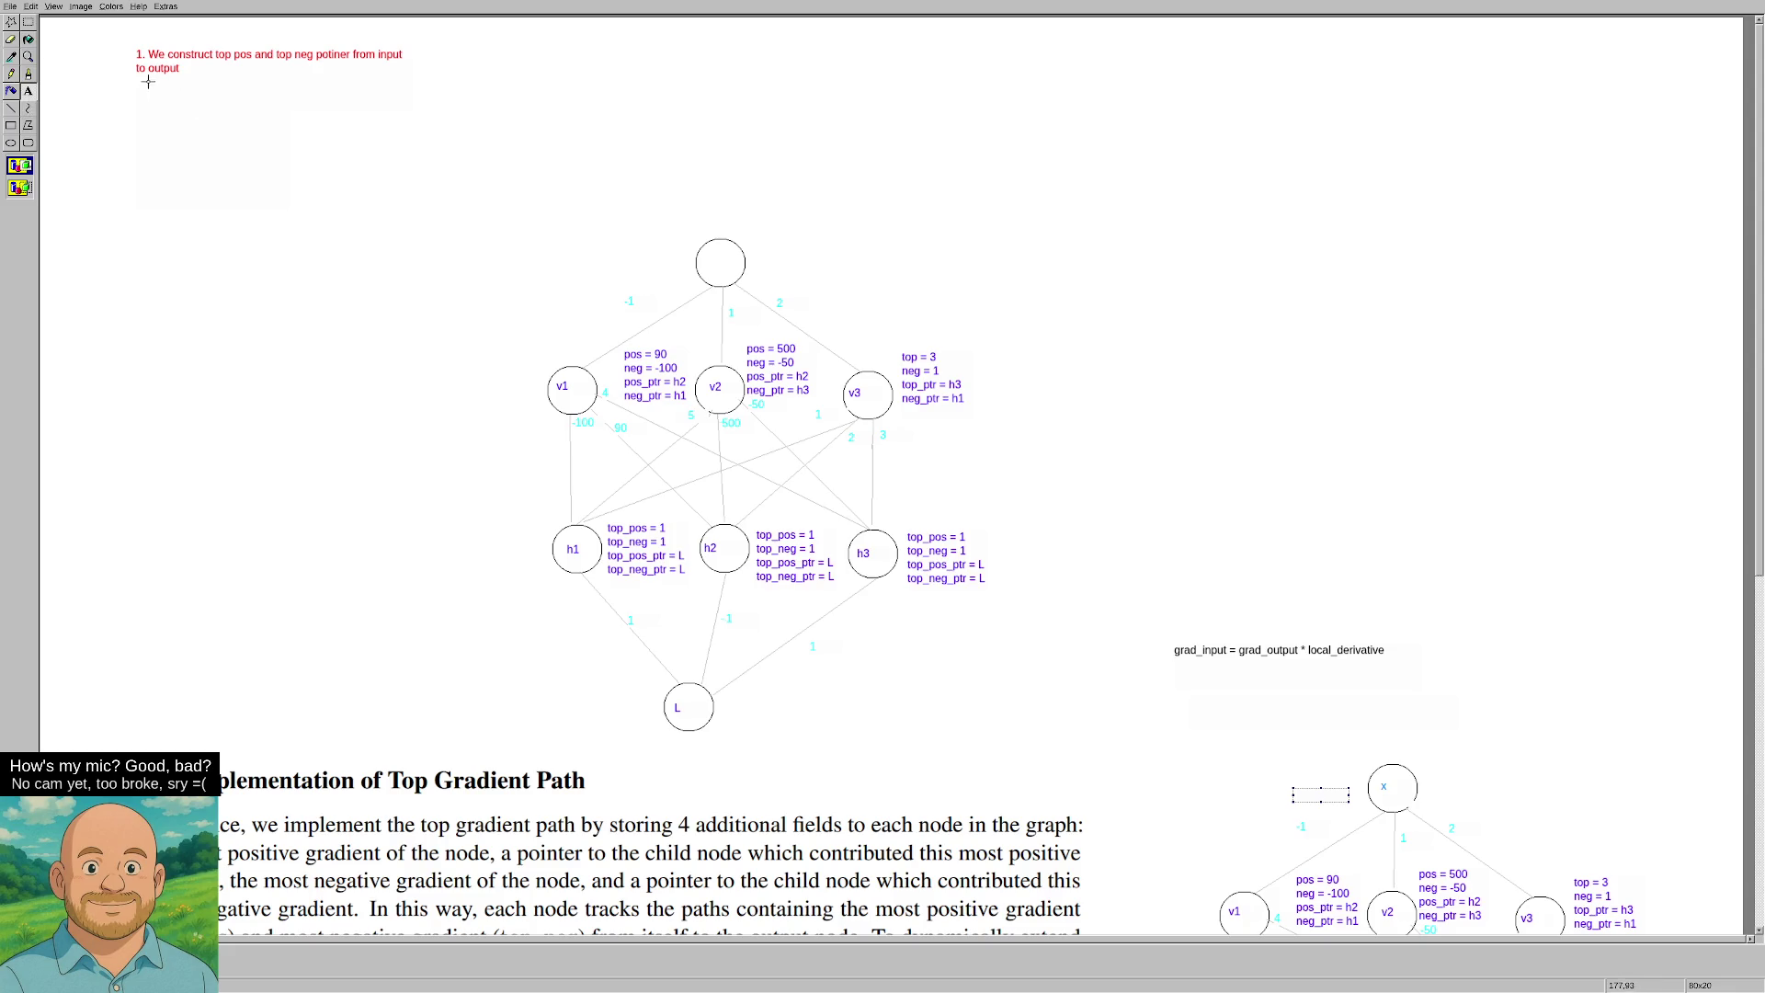
Write red note '2. On maxprod backprop we backprop tuples (top_pos, top_neg)' on one line below note 1.
drag(133, 80, 407, 138)
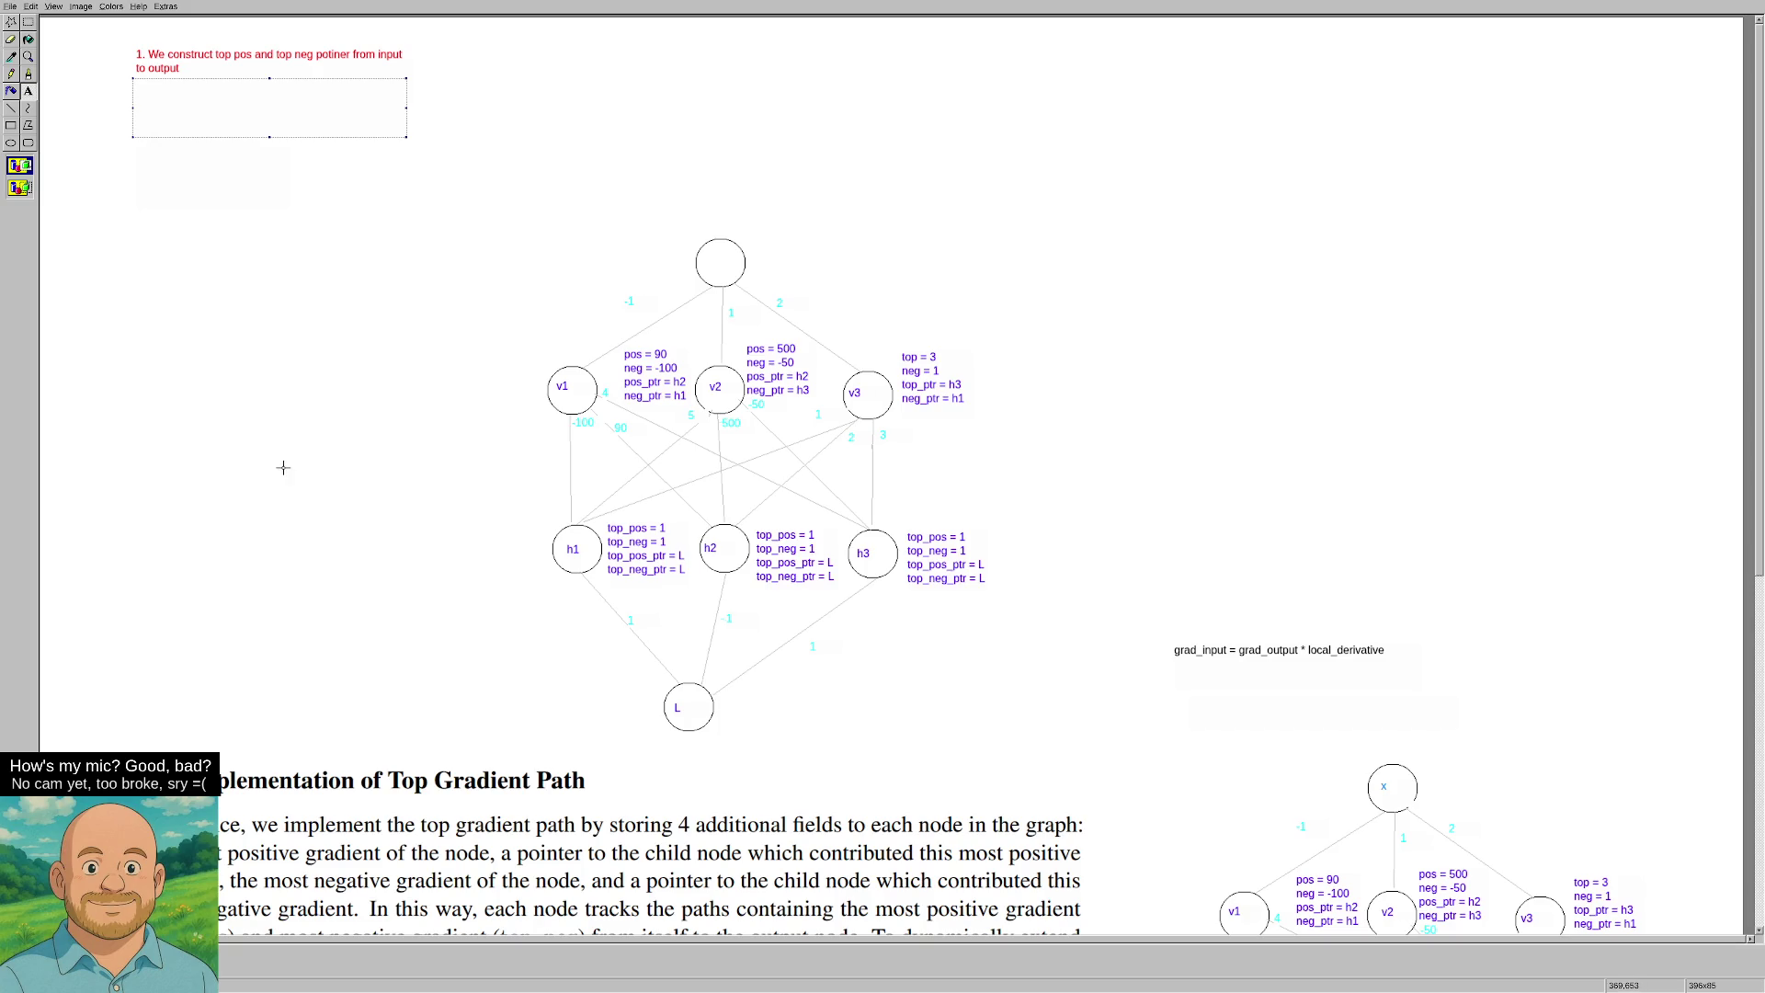
mouse_move(225, 69)
mouse_down()
mouse_move(394, 166)
mouse_move(419, 153)
mouse_up()
text(2.)
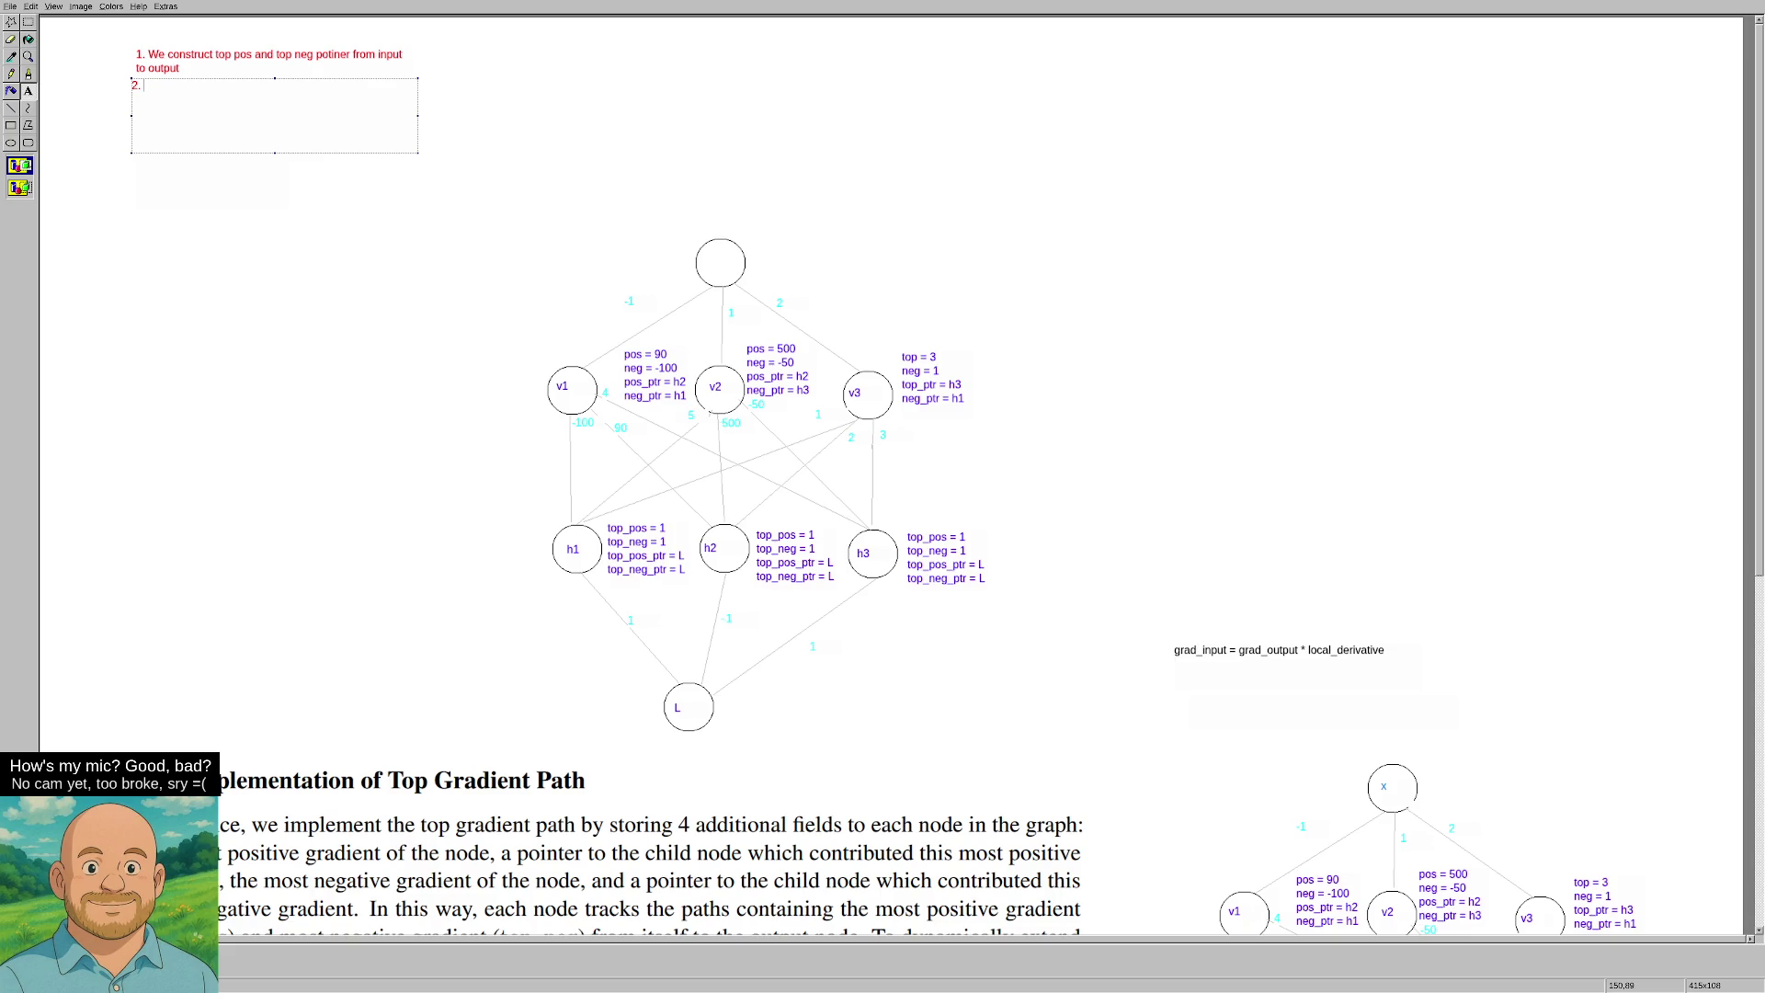
text(On maxprod )
text(backprop we )
text(send)
key(BackSpace)
key(BackSpace)
key(BackSpace)
text(backprop )
text(tuple)
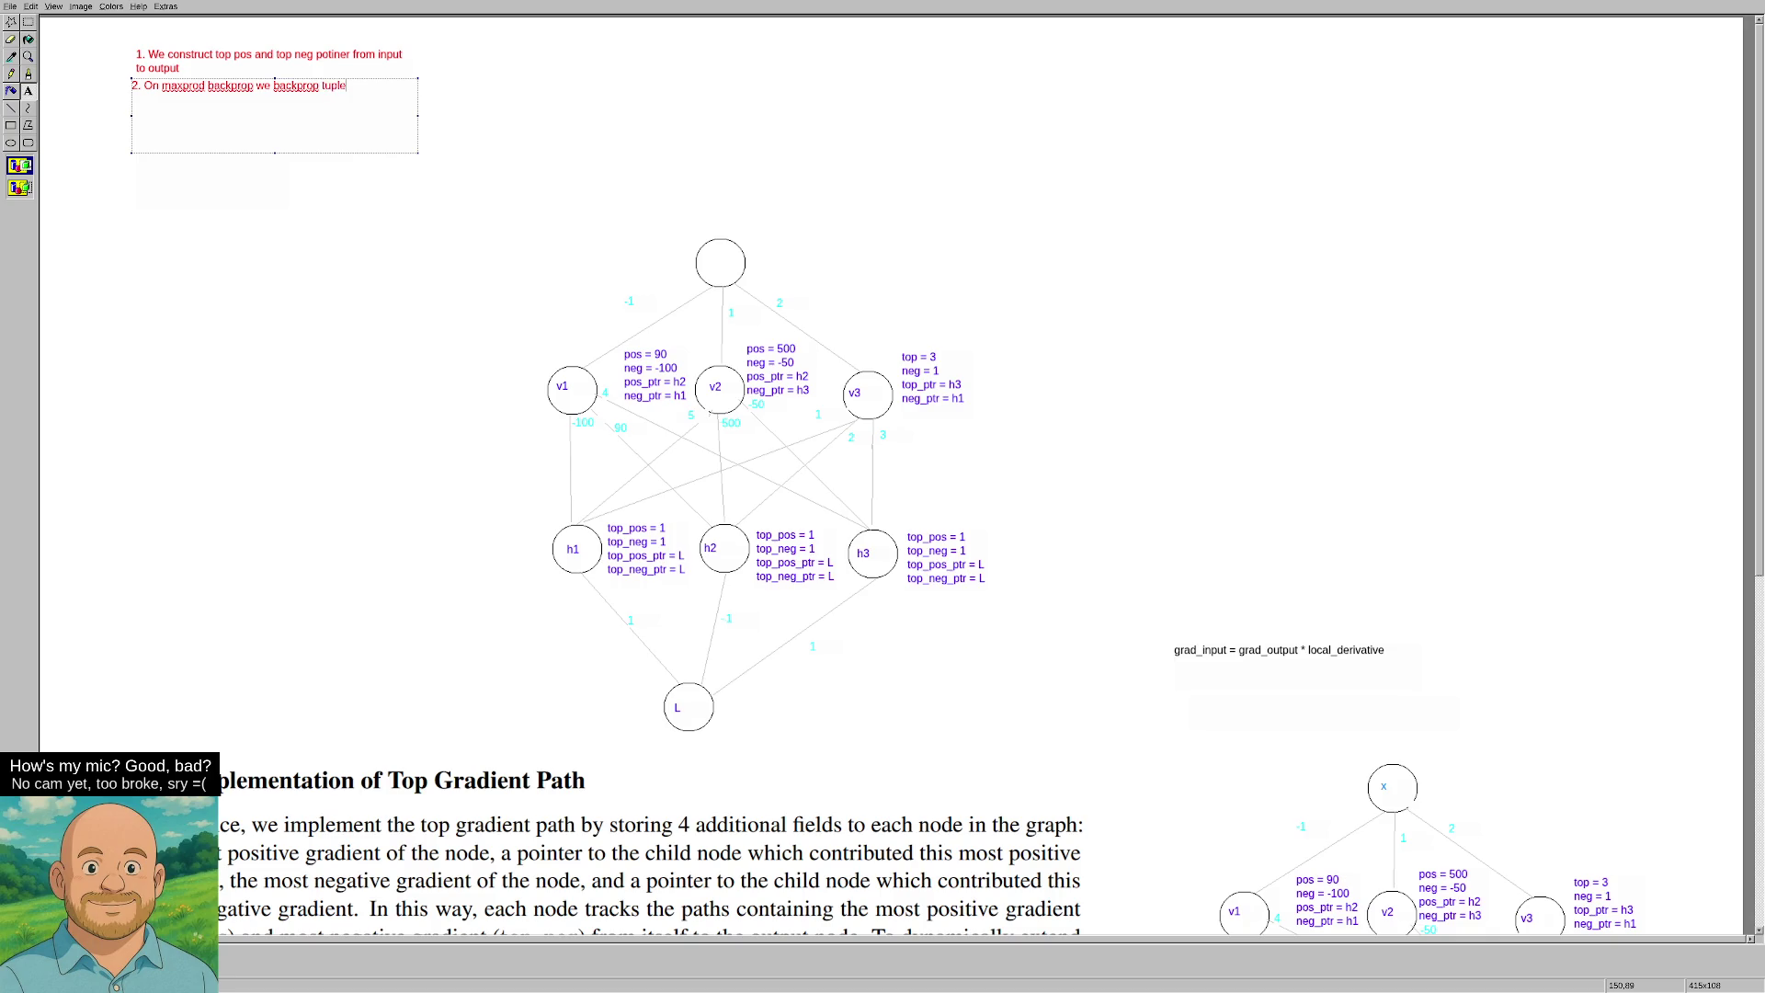
text(s top )
text(pos, top_ne)
text(g)
text())
drag(419, 116, 463, 116)
click(494, 116)
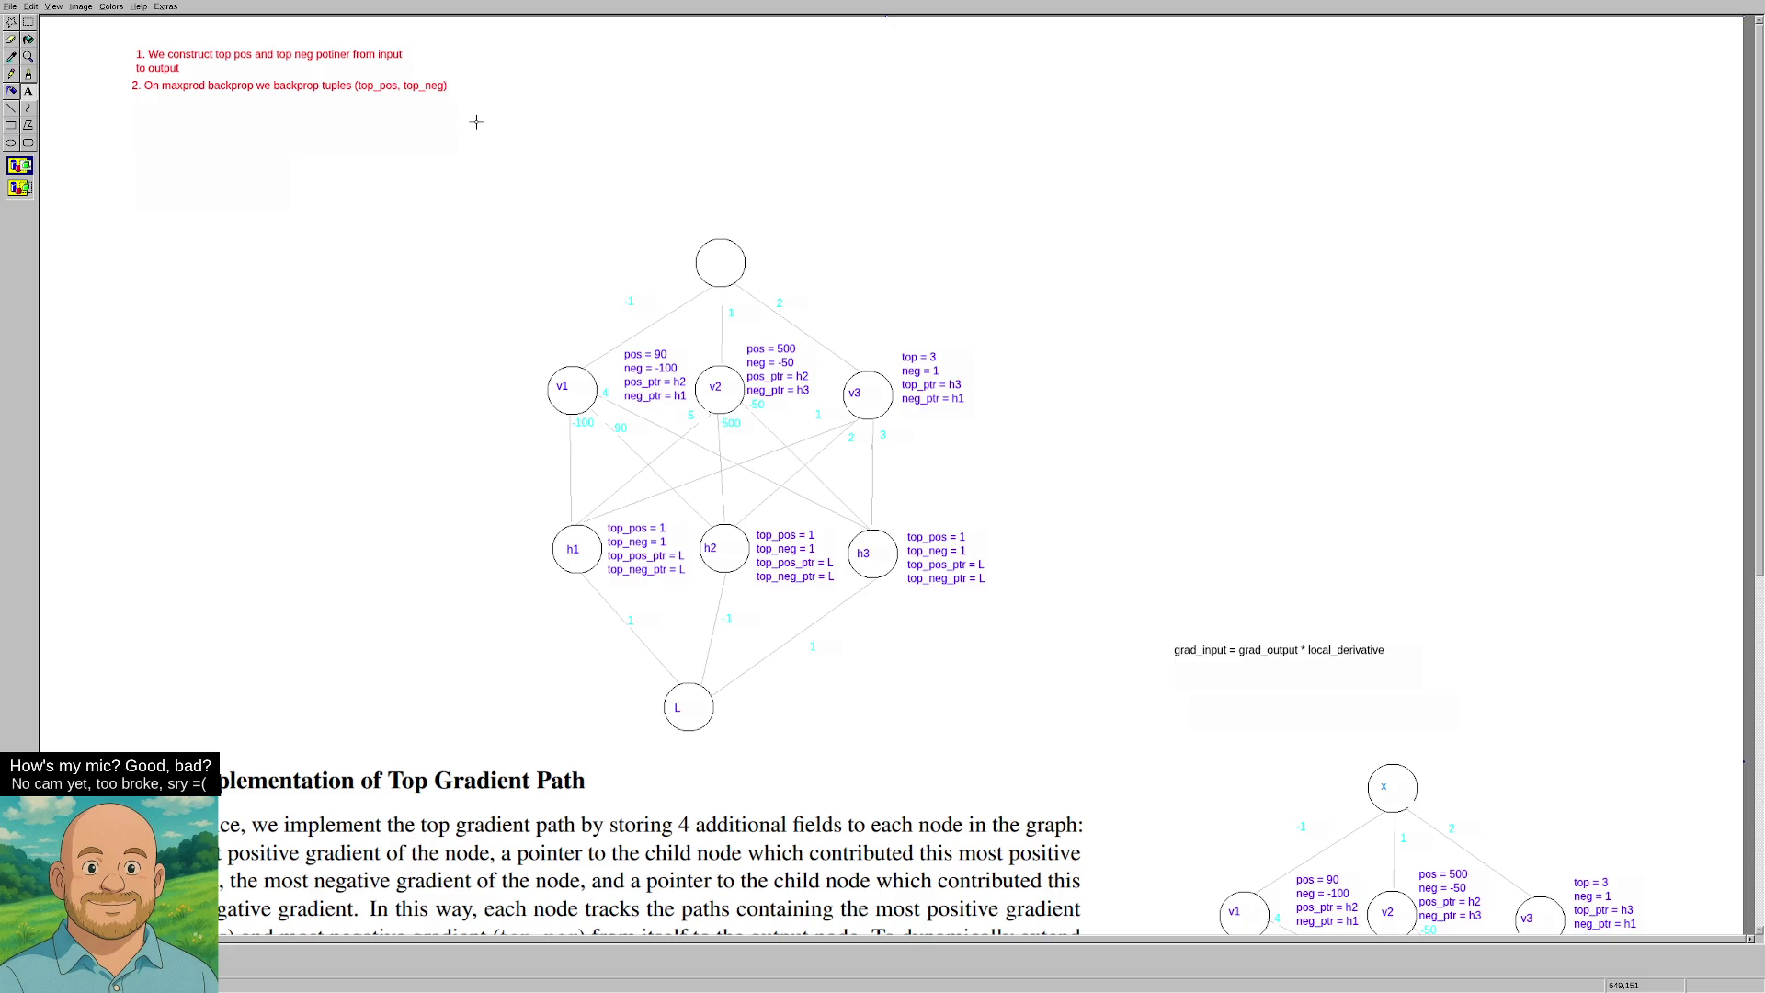
scroll(885, 425, down, 5)
scroll(961, 778, down, 1)
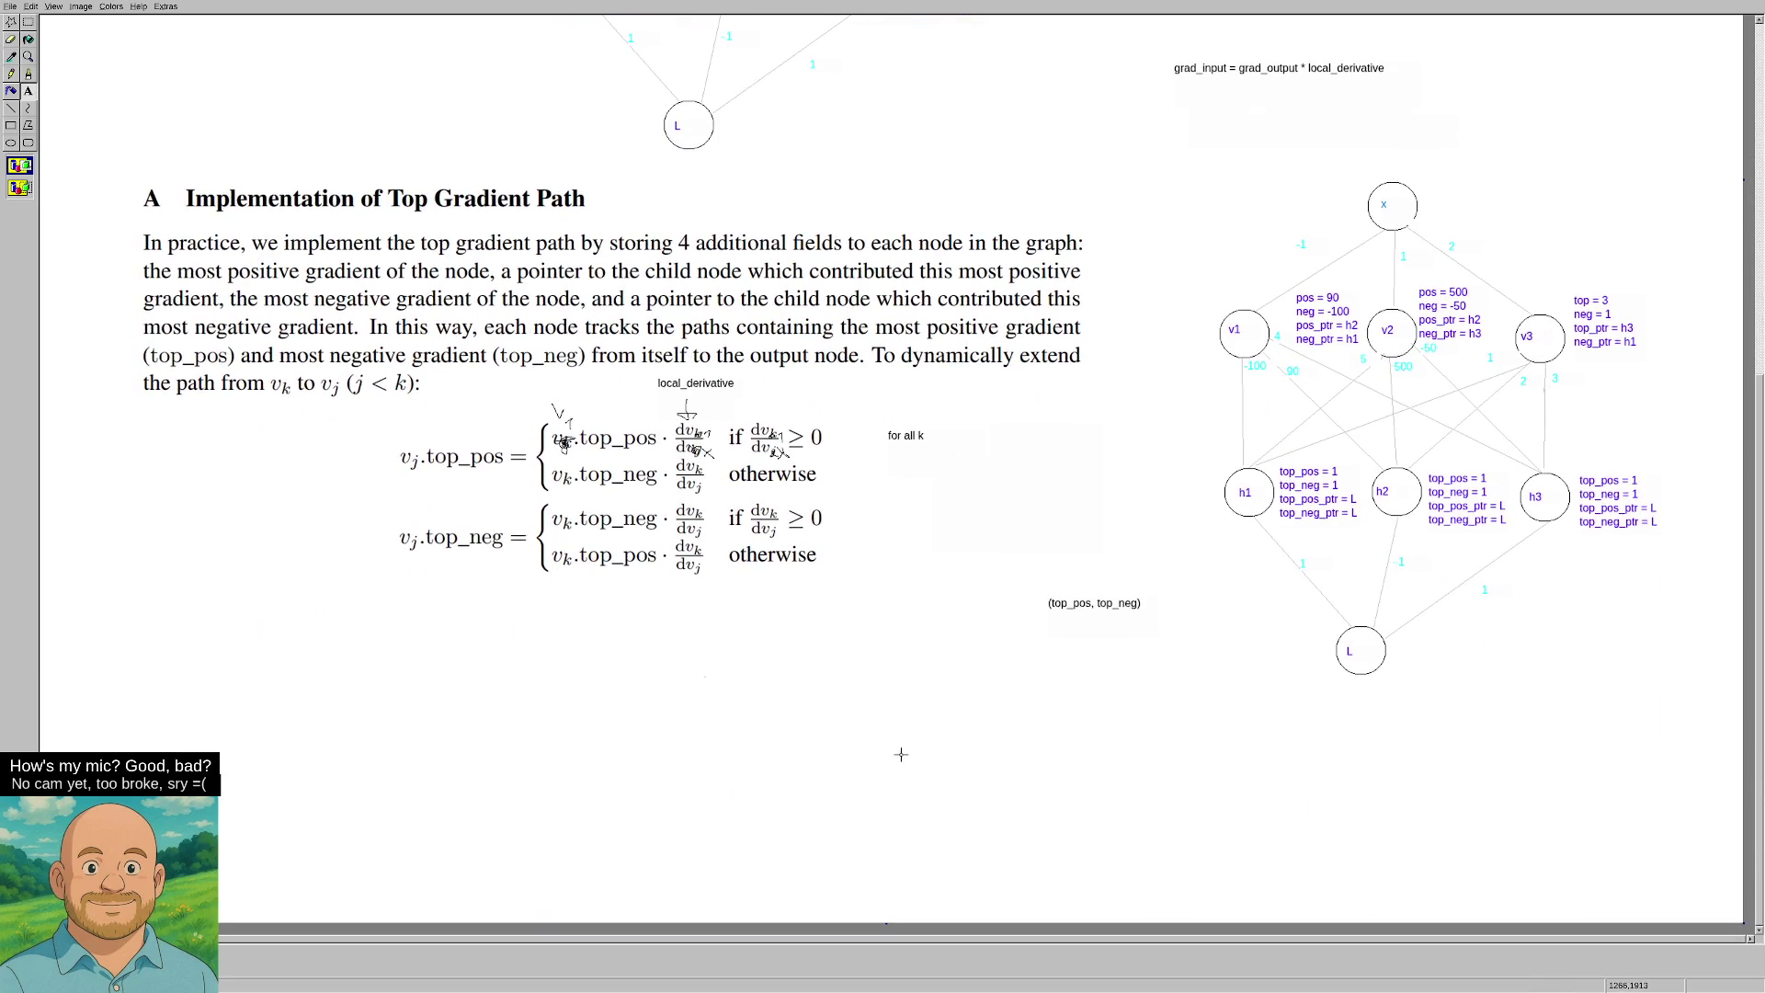
scroll(901, 754, up, 10)
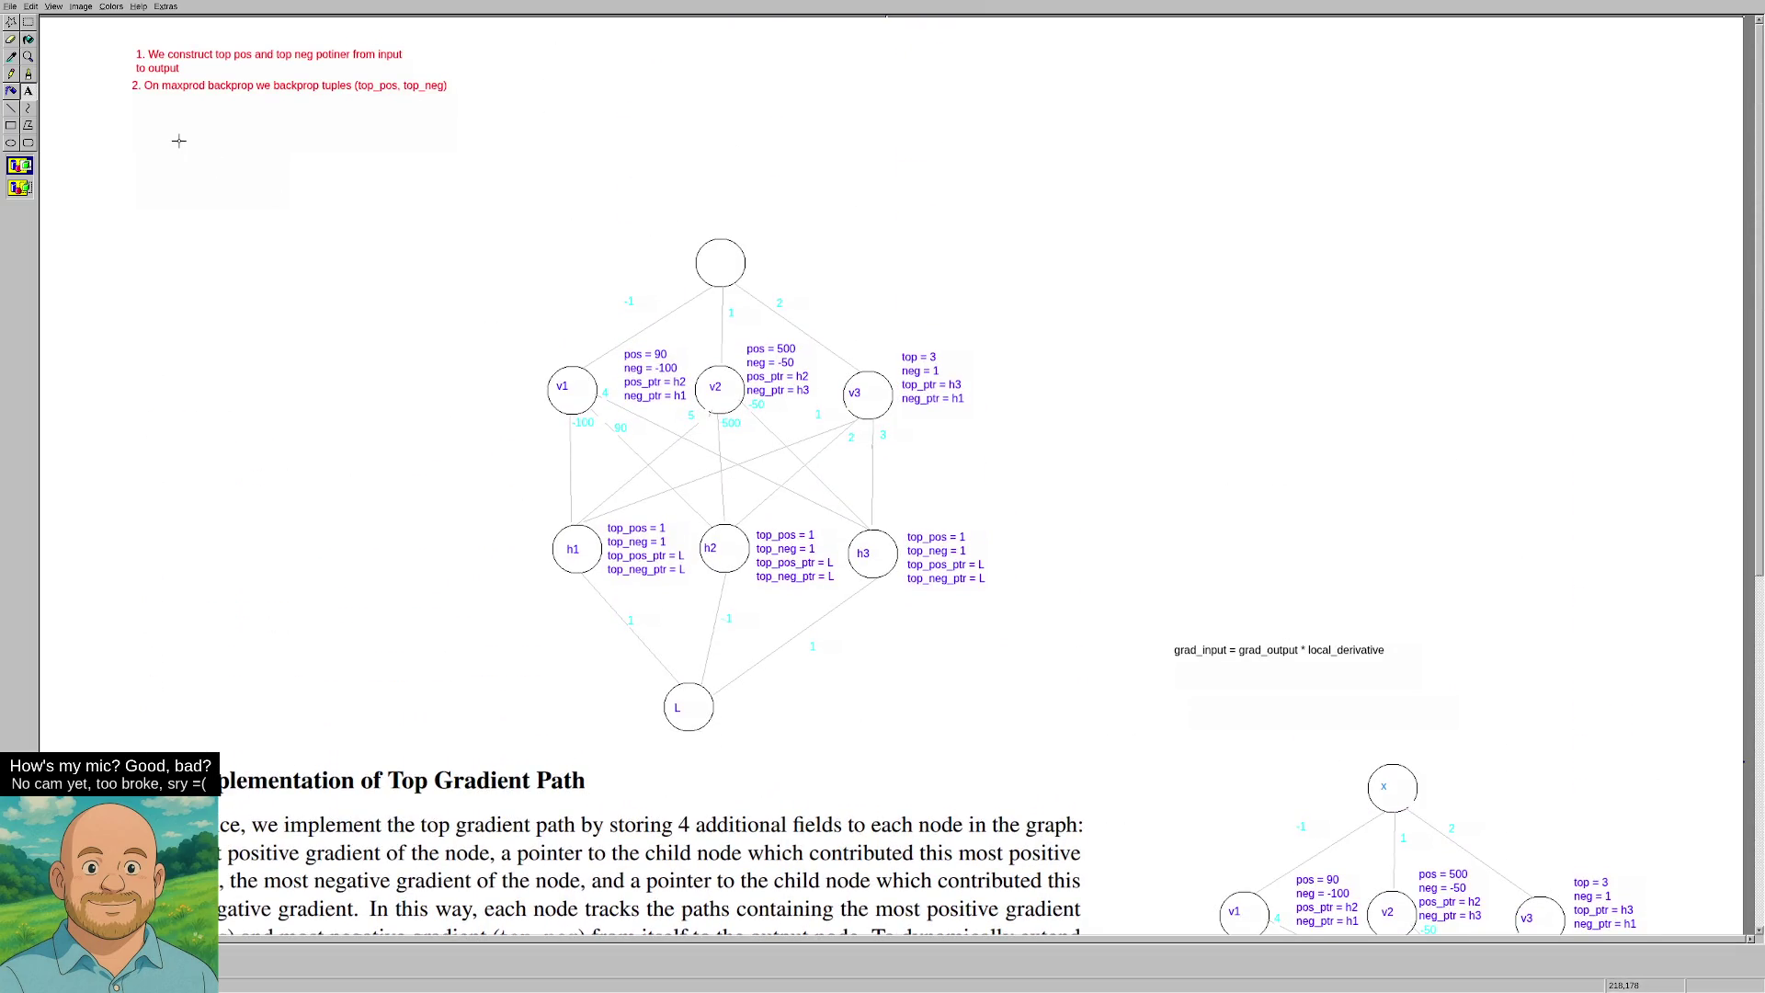
Leave fullscreen and highlight answer lines on dynamic-programming values, output initialised to 1, and one-edge-back backprop.
key(F11)
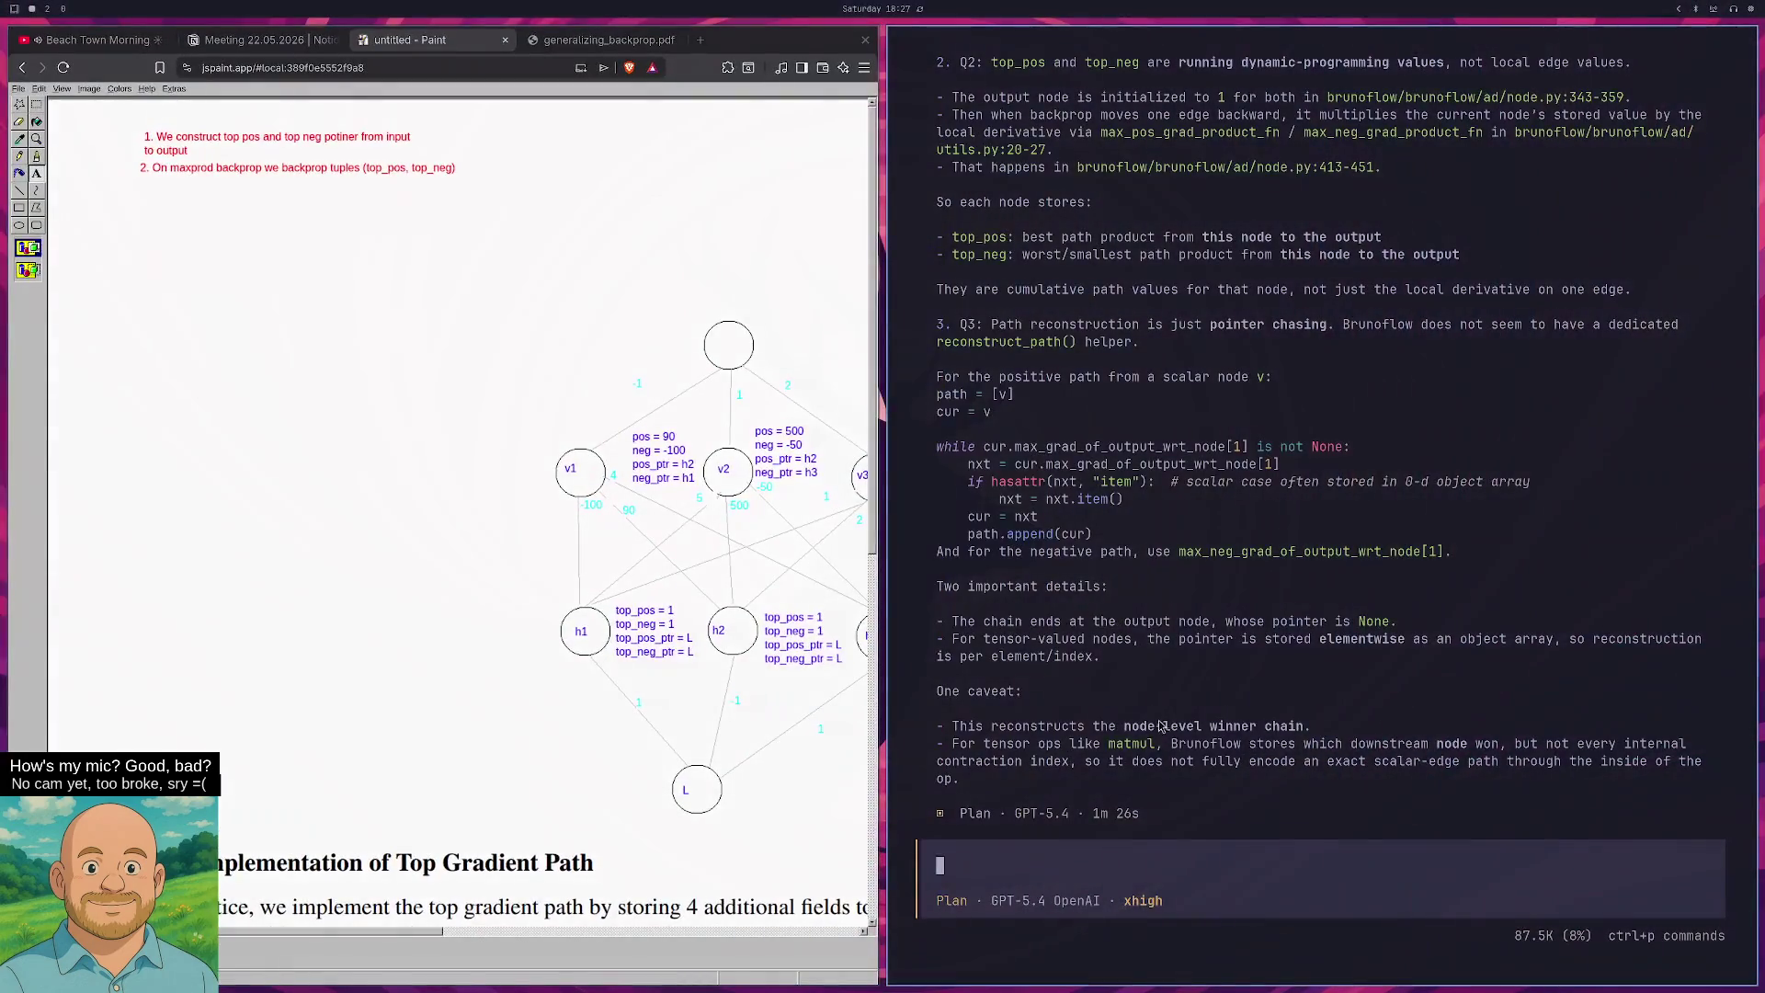
scroll(1195, 694, up, 7)
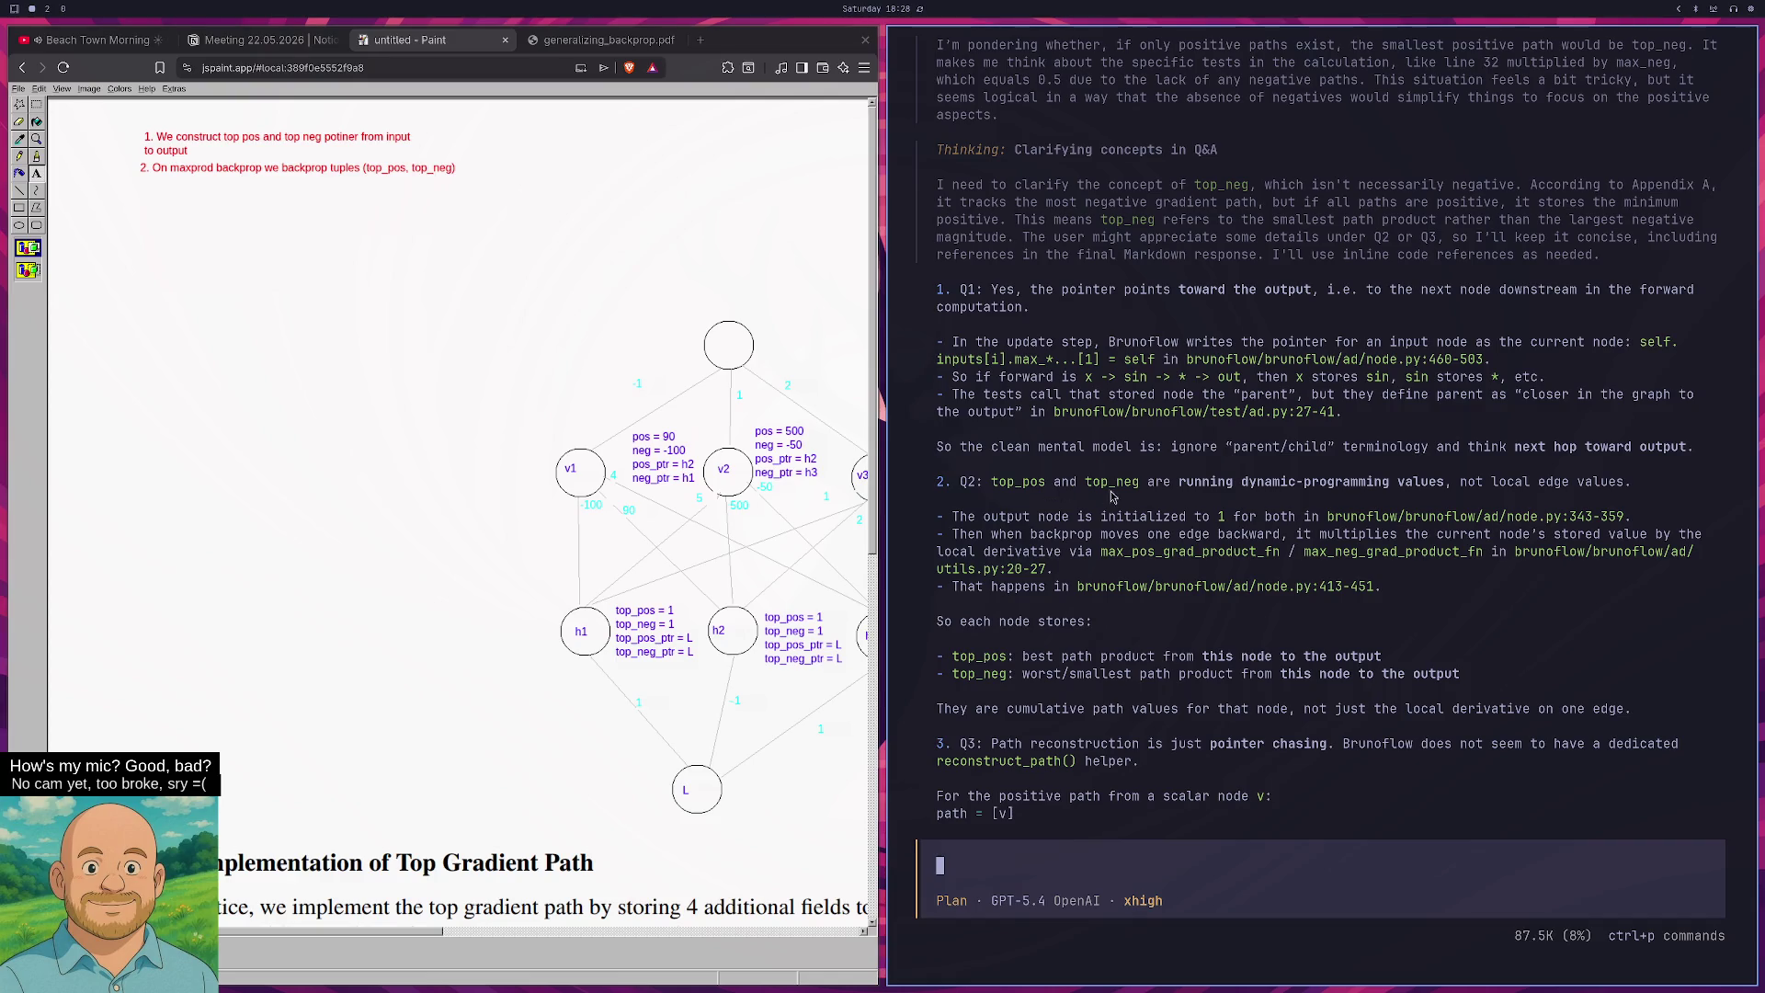
drag(1111, 496, 1453, 484)
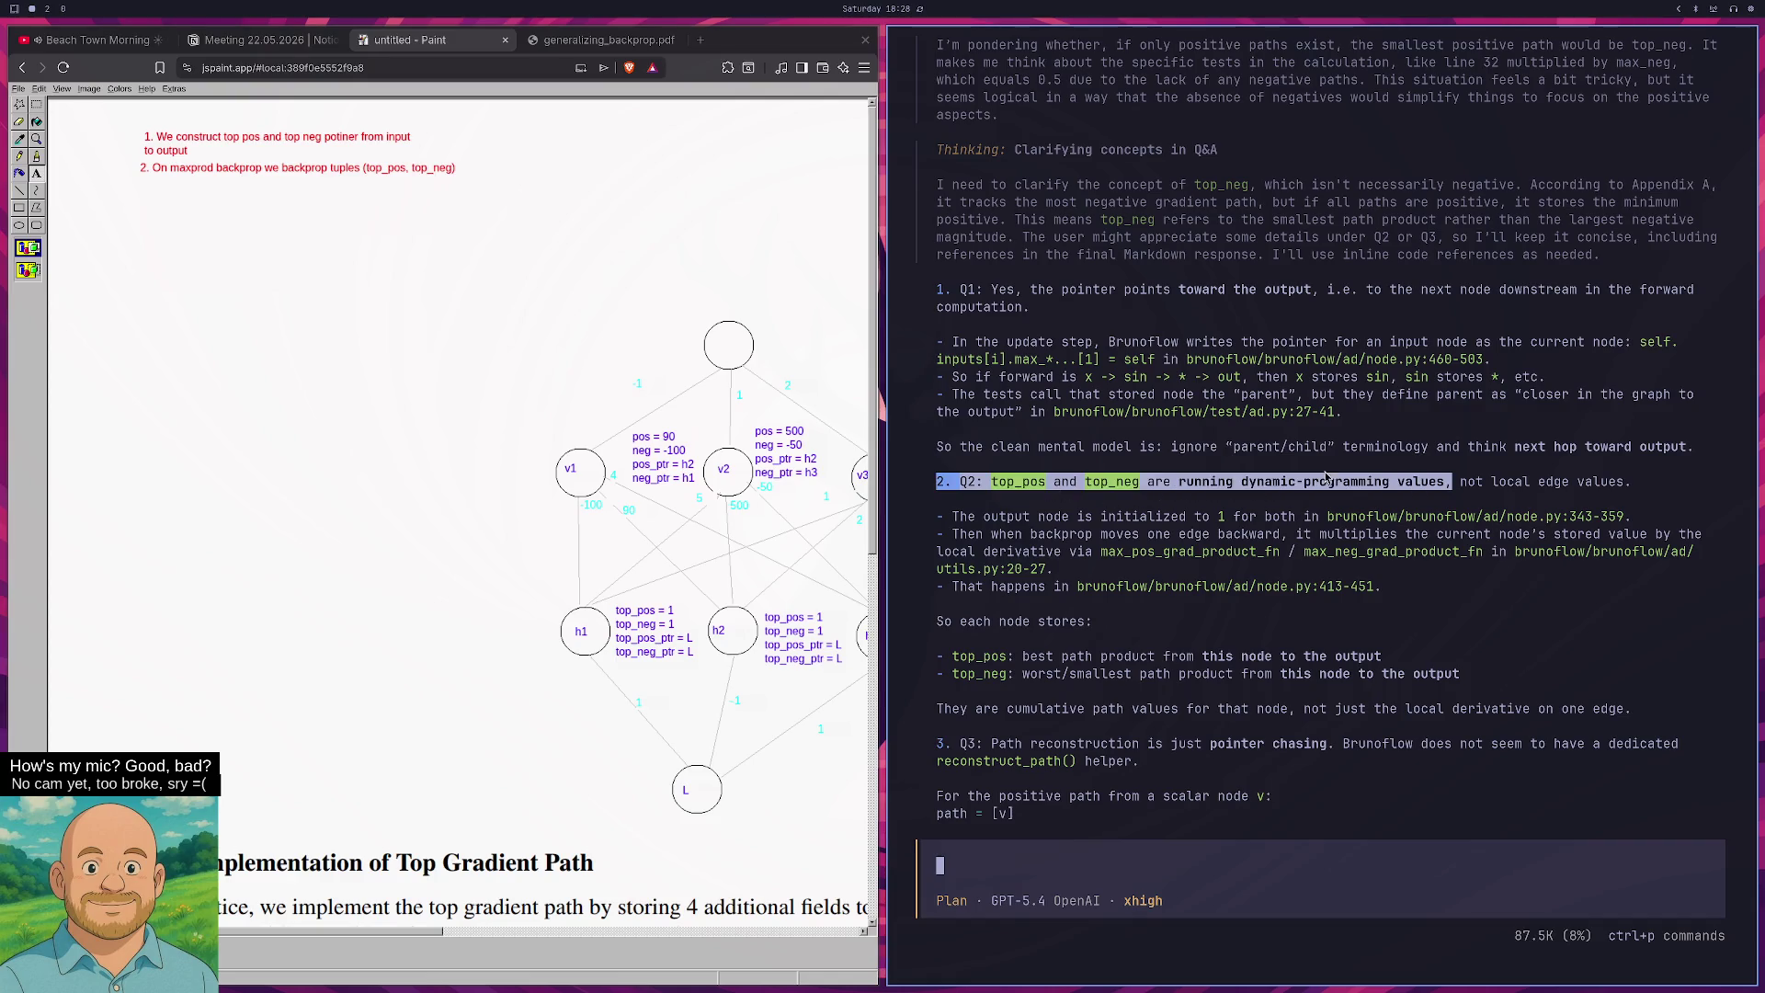
drag(1632, 481, 1449, 488)
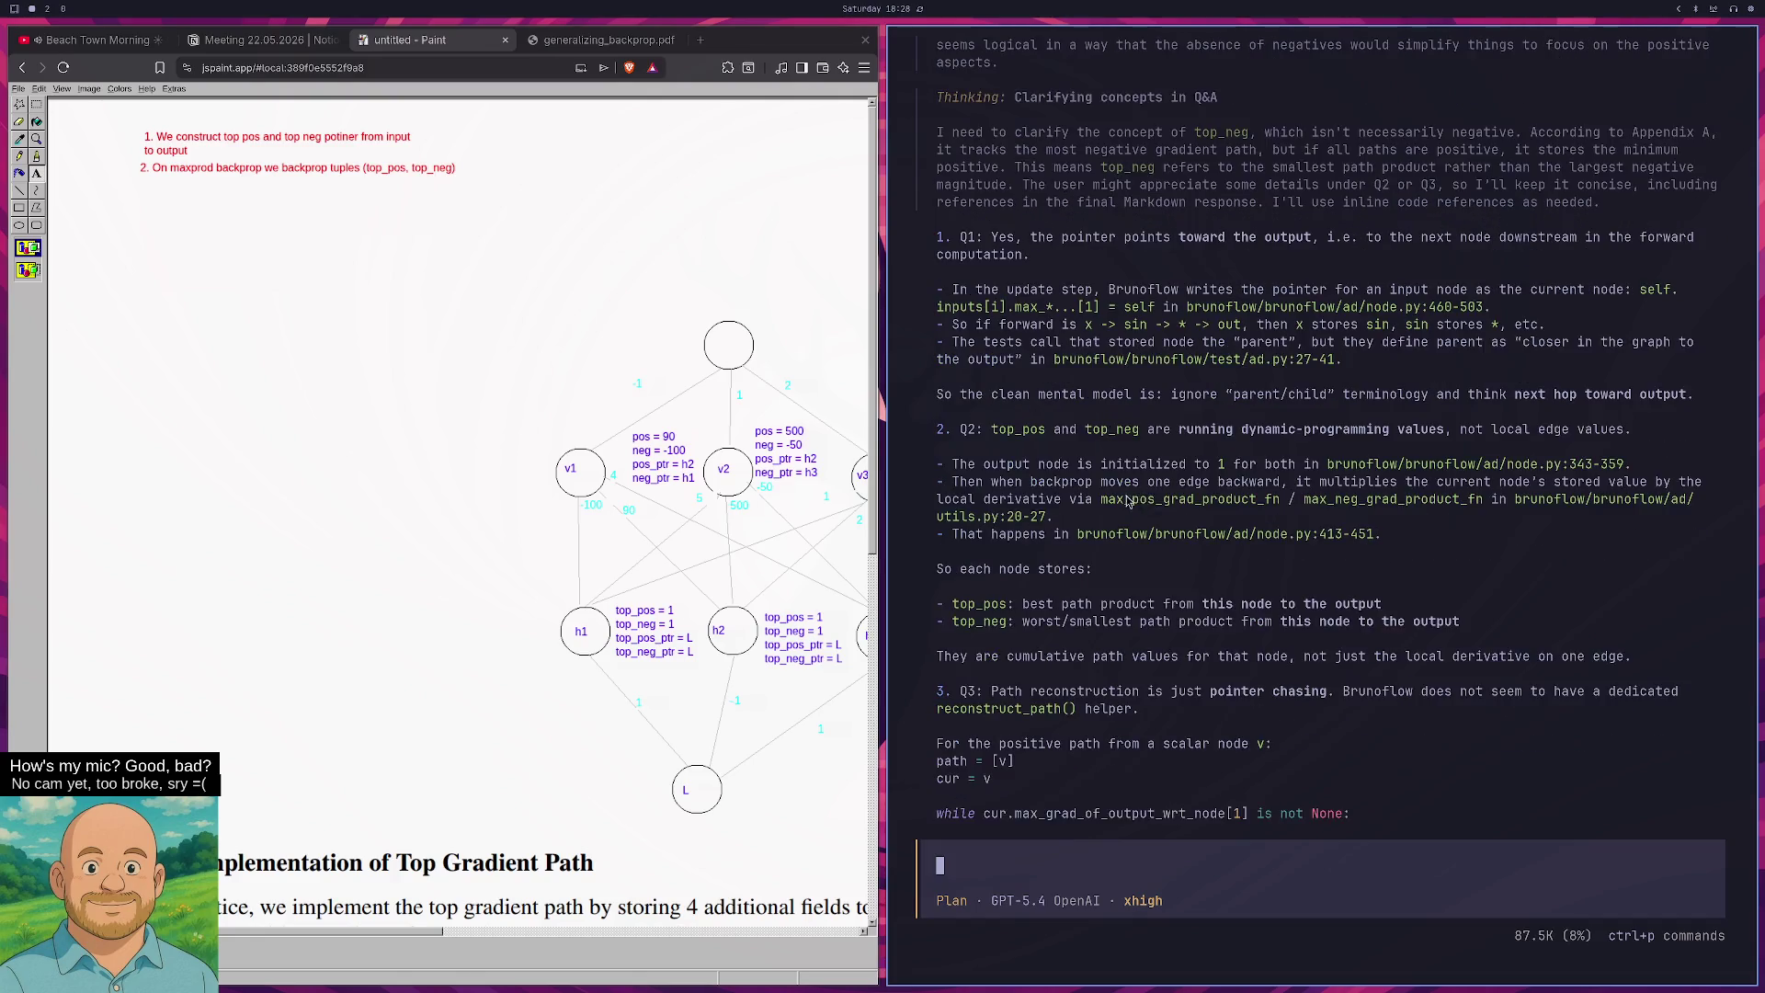
drag(1039, 360, 1636, 362)
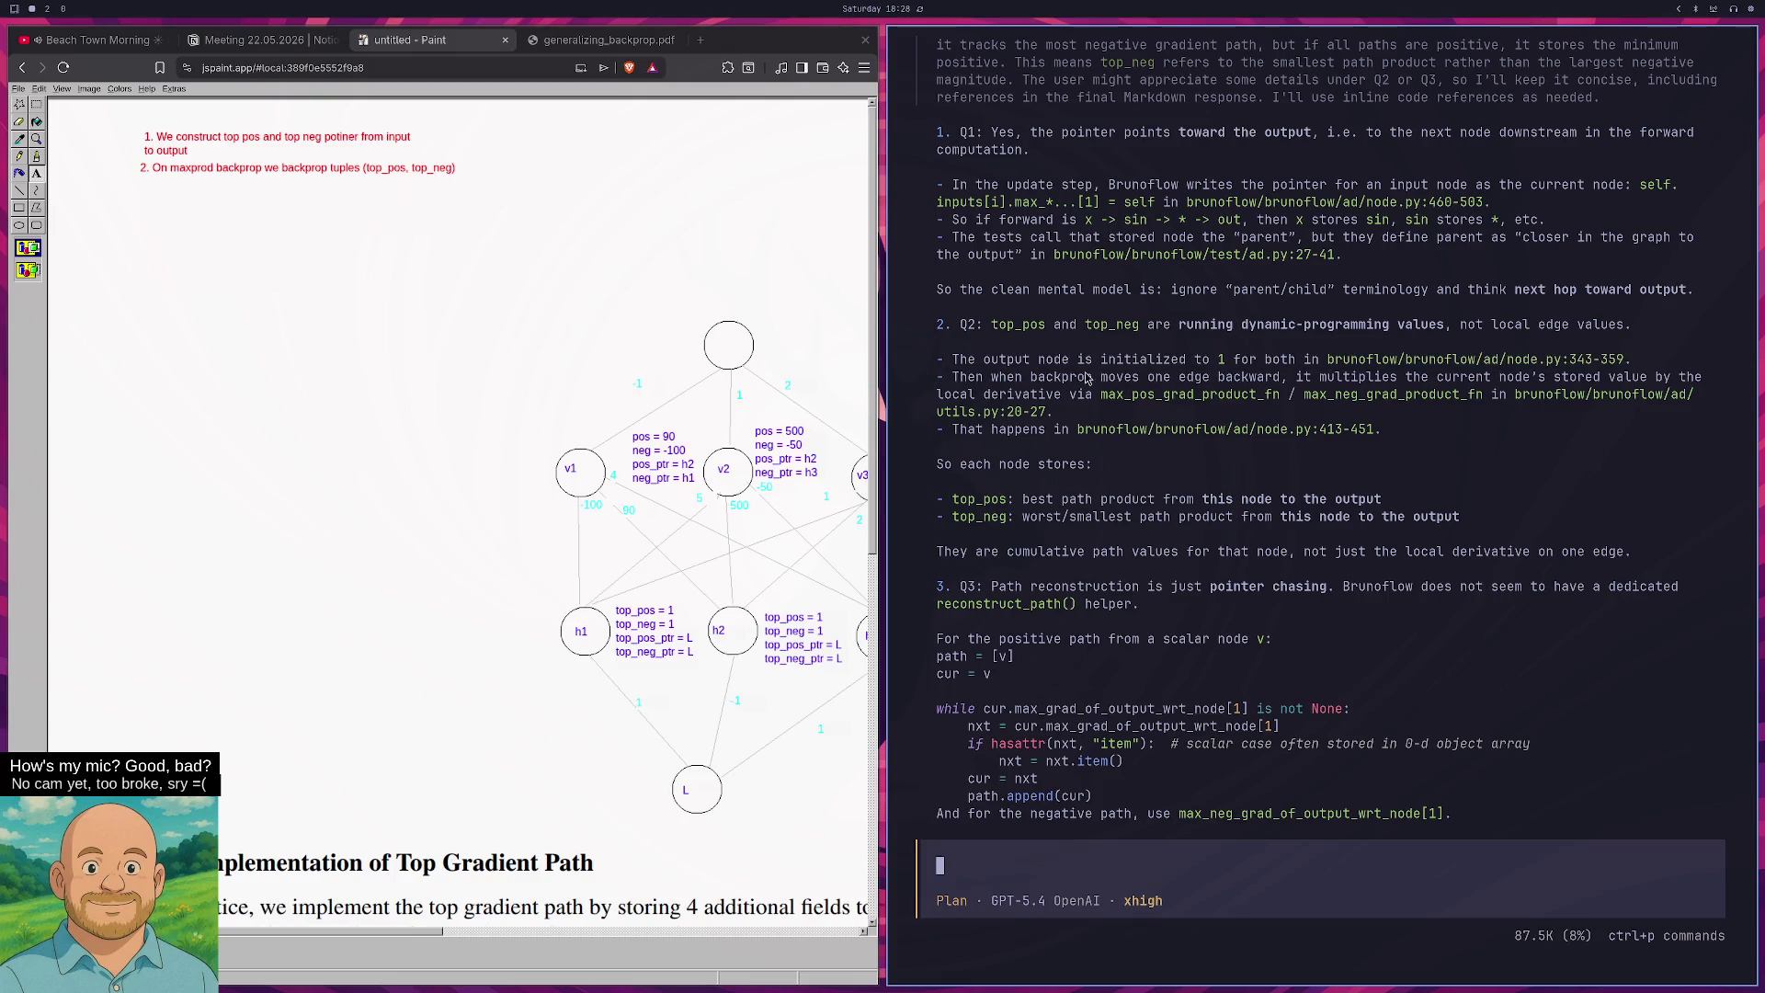
mouse_move(964, 379)
mouse_down()
mouse_move(1675, 381)
mouse_move(1021, 405)
mouse_move(1156, 416)
mouse_up()
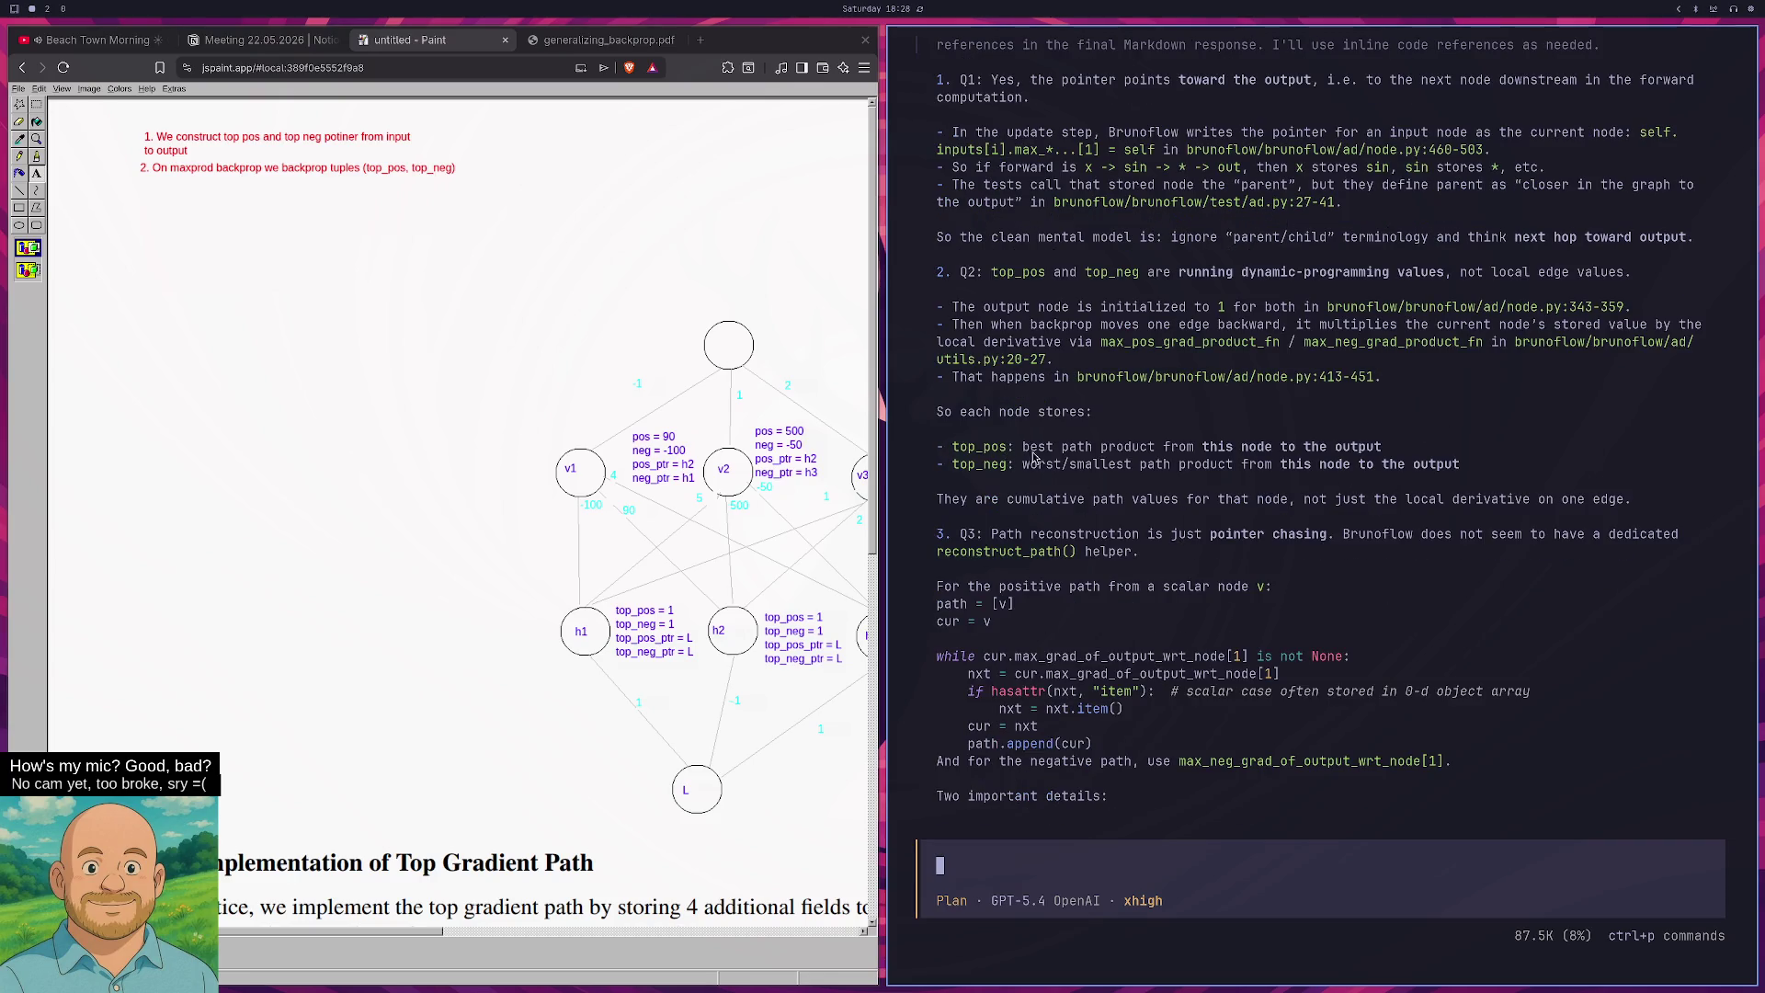
Highlight the lines defining top_pos as the best and top_neg as the worst path product.
mouse_move(1045, 449)
mouse_down()
mouse_move(1399, 454)
mouse_move(1125, 469)
mouse_move(1386, 471)
mouse_up()
mouse_move(1472, 381)
mouse_down()
mouse_move(1368, 364)
mouse_move(963, 372)
mouse_up()
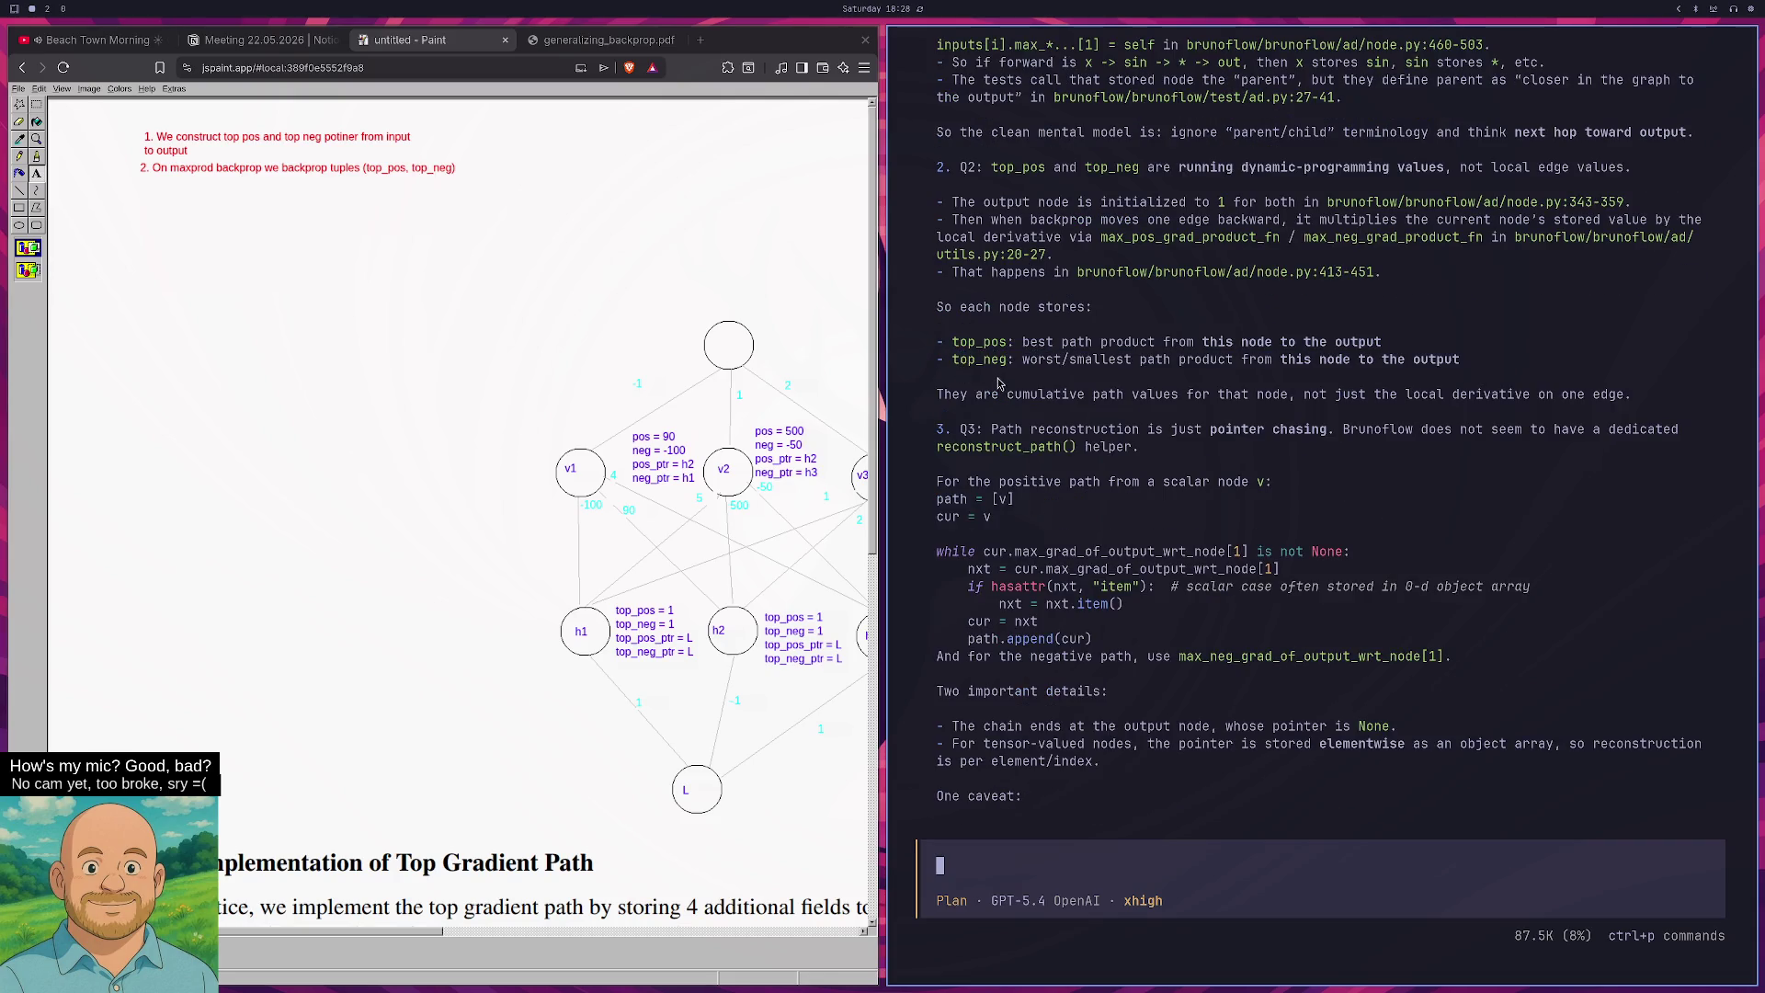
drag(1456, 365, 961, 368)
drag(1466, 370, 958, 368)
mouse_move(1464, 366)
mouse_down()
mouse_move(1332, 365)
mouse_move(947, 41)
mouse_move(954, 368)
mouse_up()
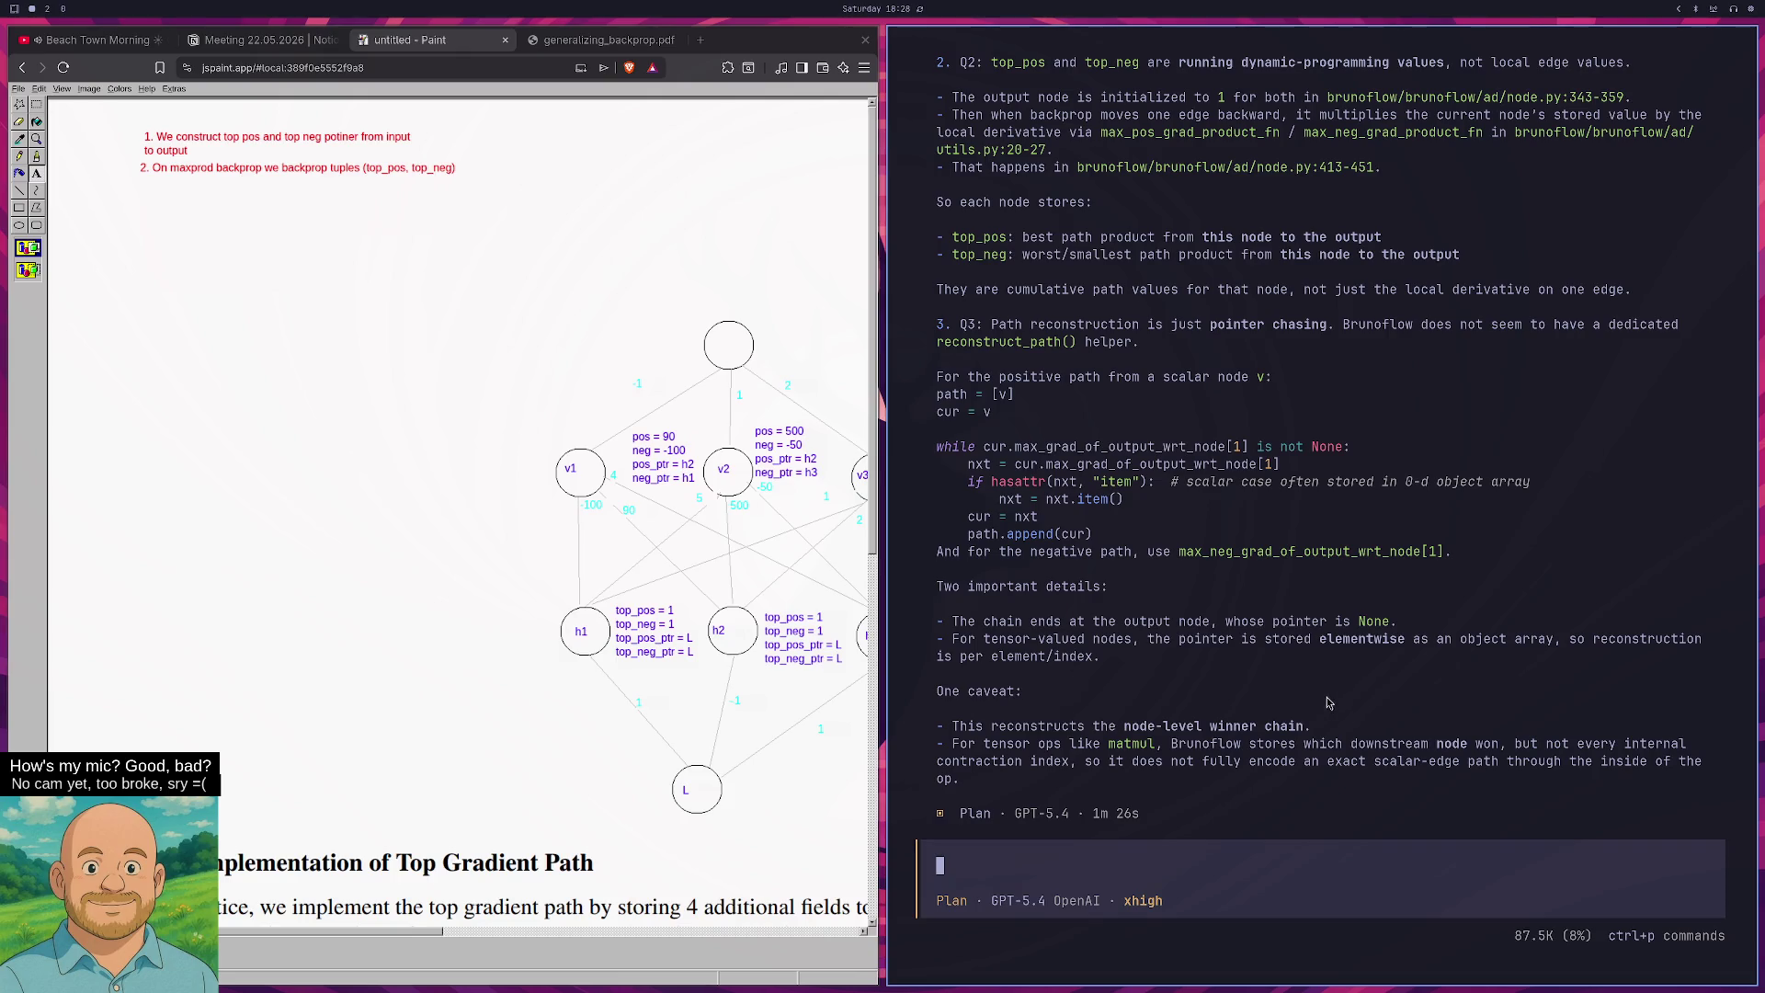
Start follow-up question 3: 'which ppointer do zou chase'.
text(3. p)
key(BackSpace)
text(which ppointer )
text(do zou chase)
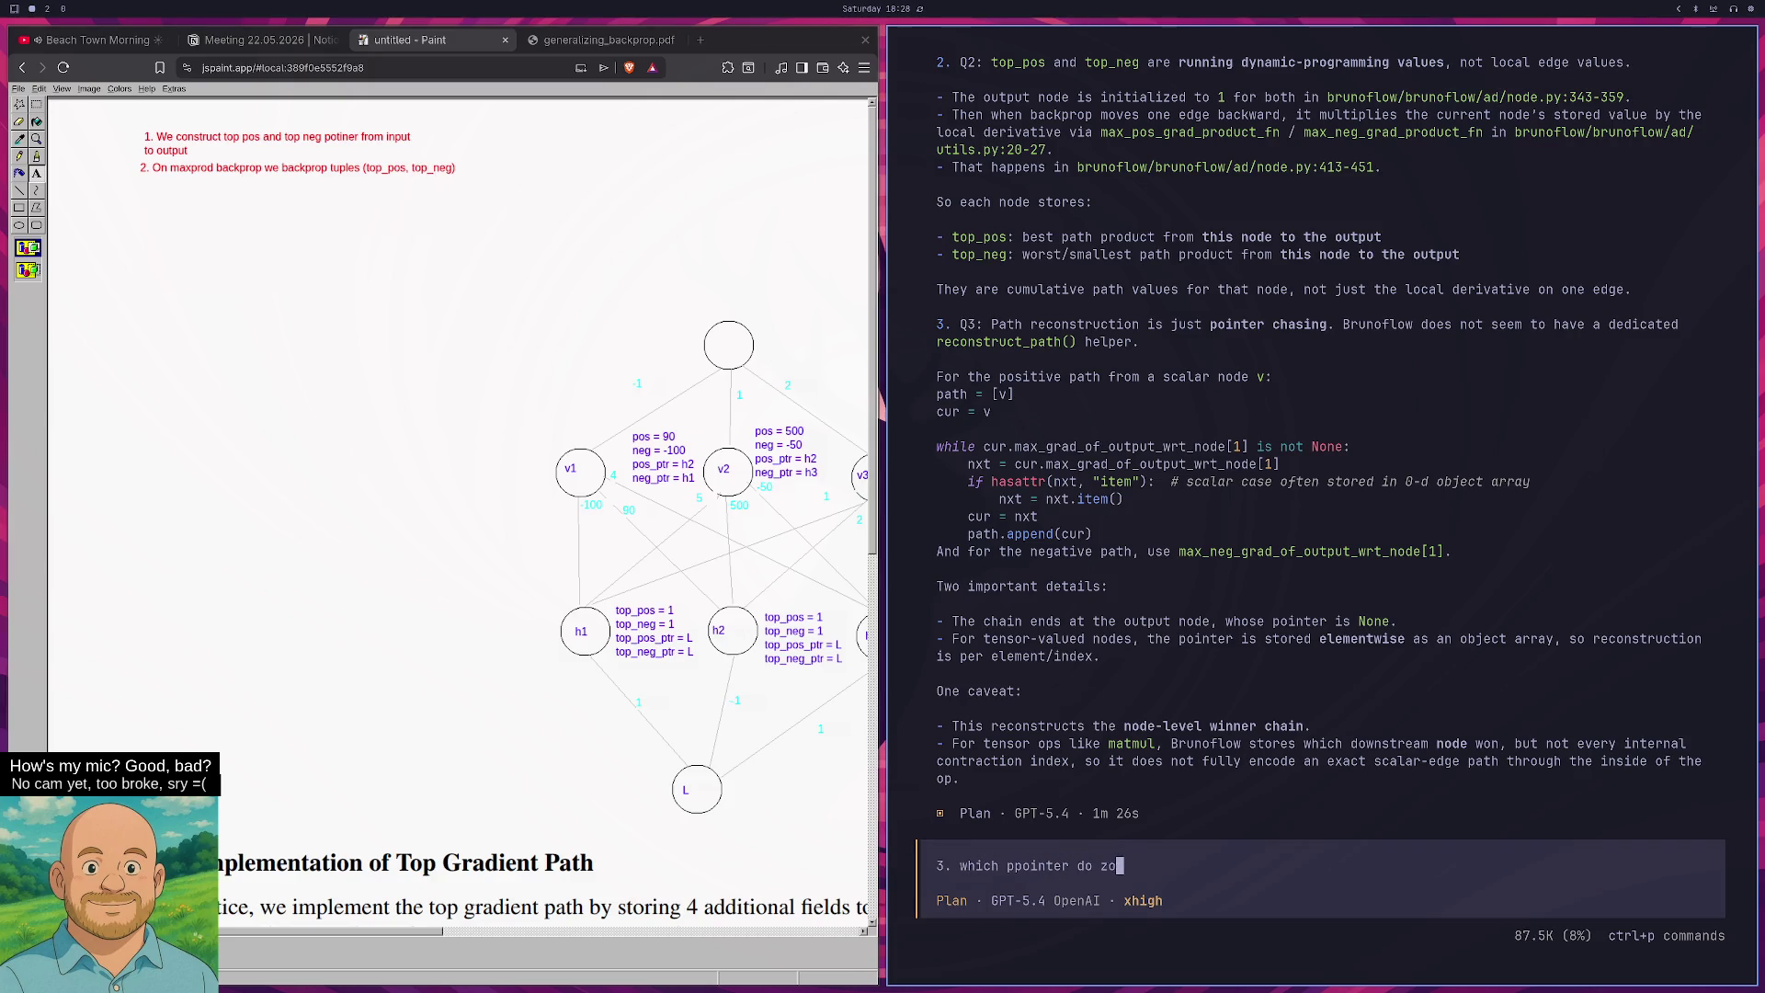
Send question 3 on which pointer to chase, then select part of opencode's reply.
key(Return)
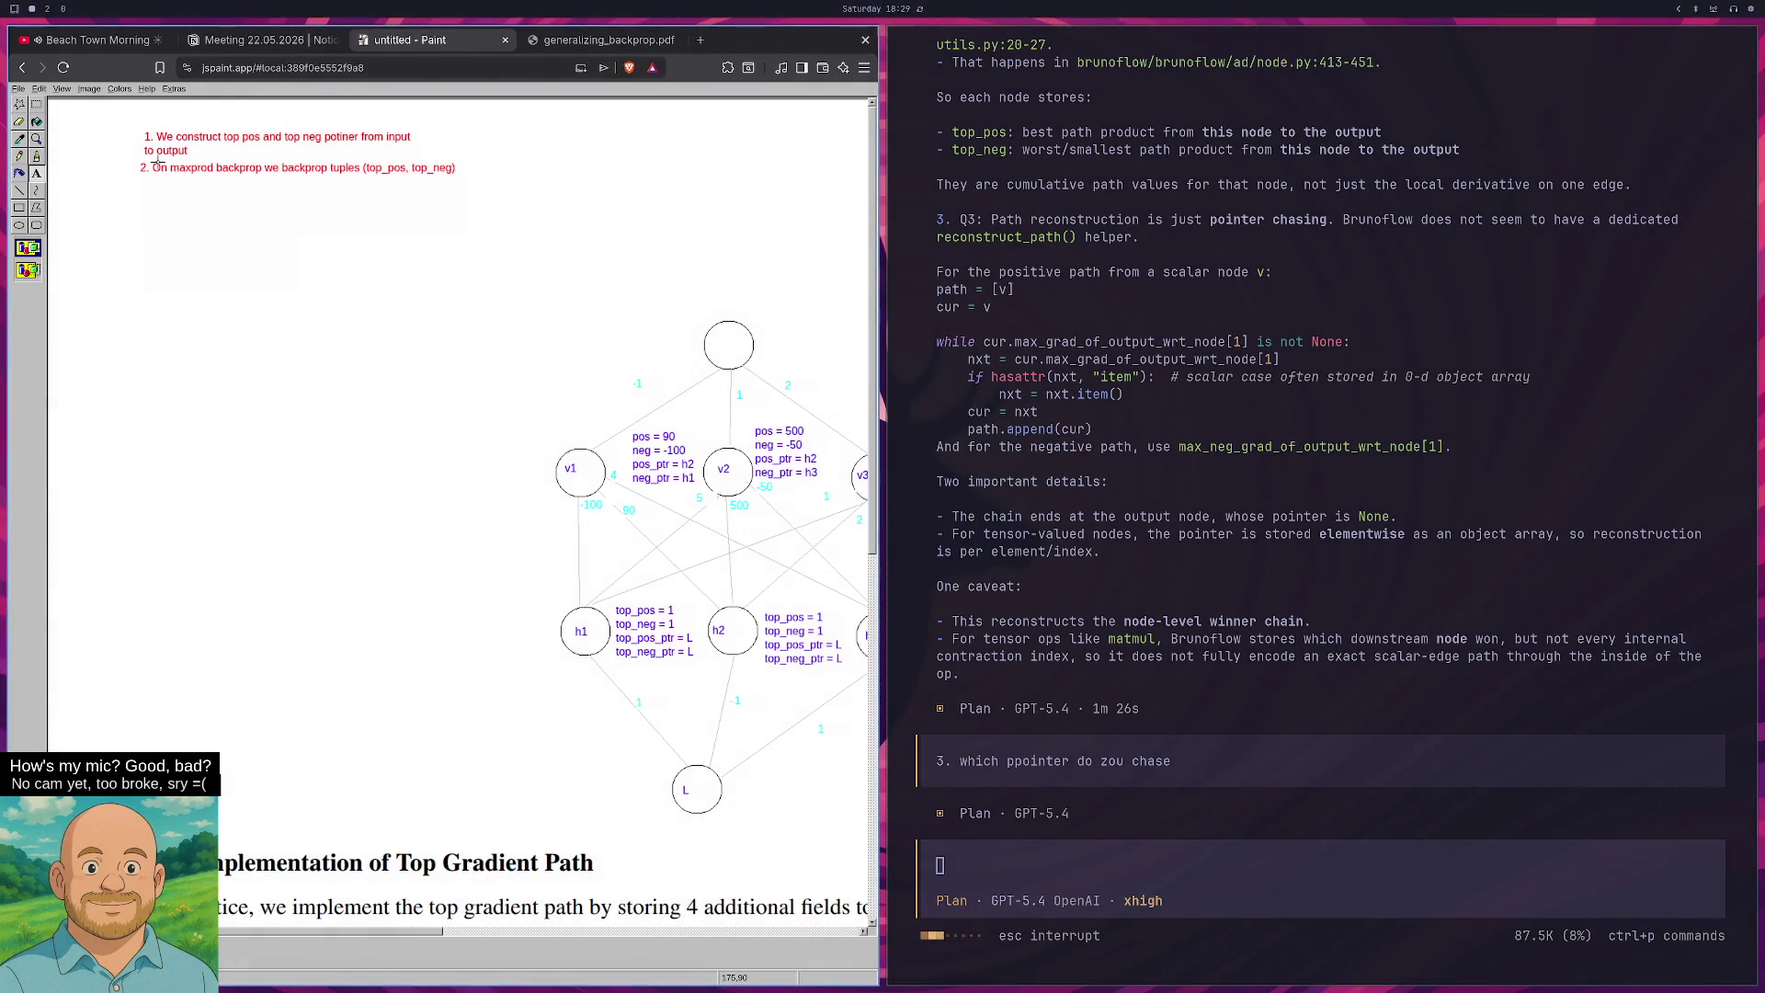
drag(421, 933, 527, 929)
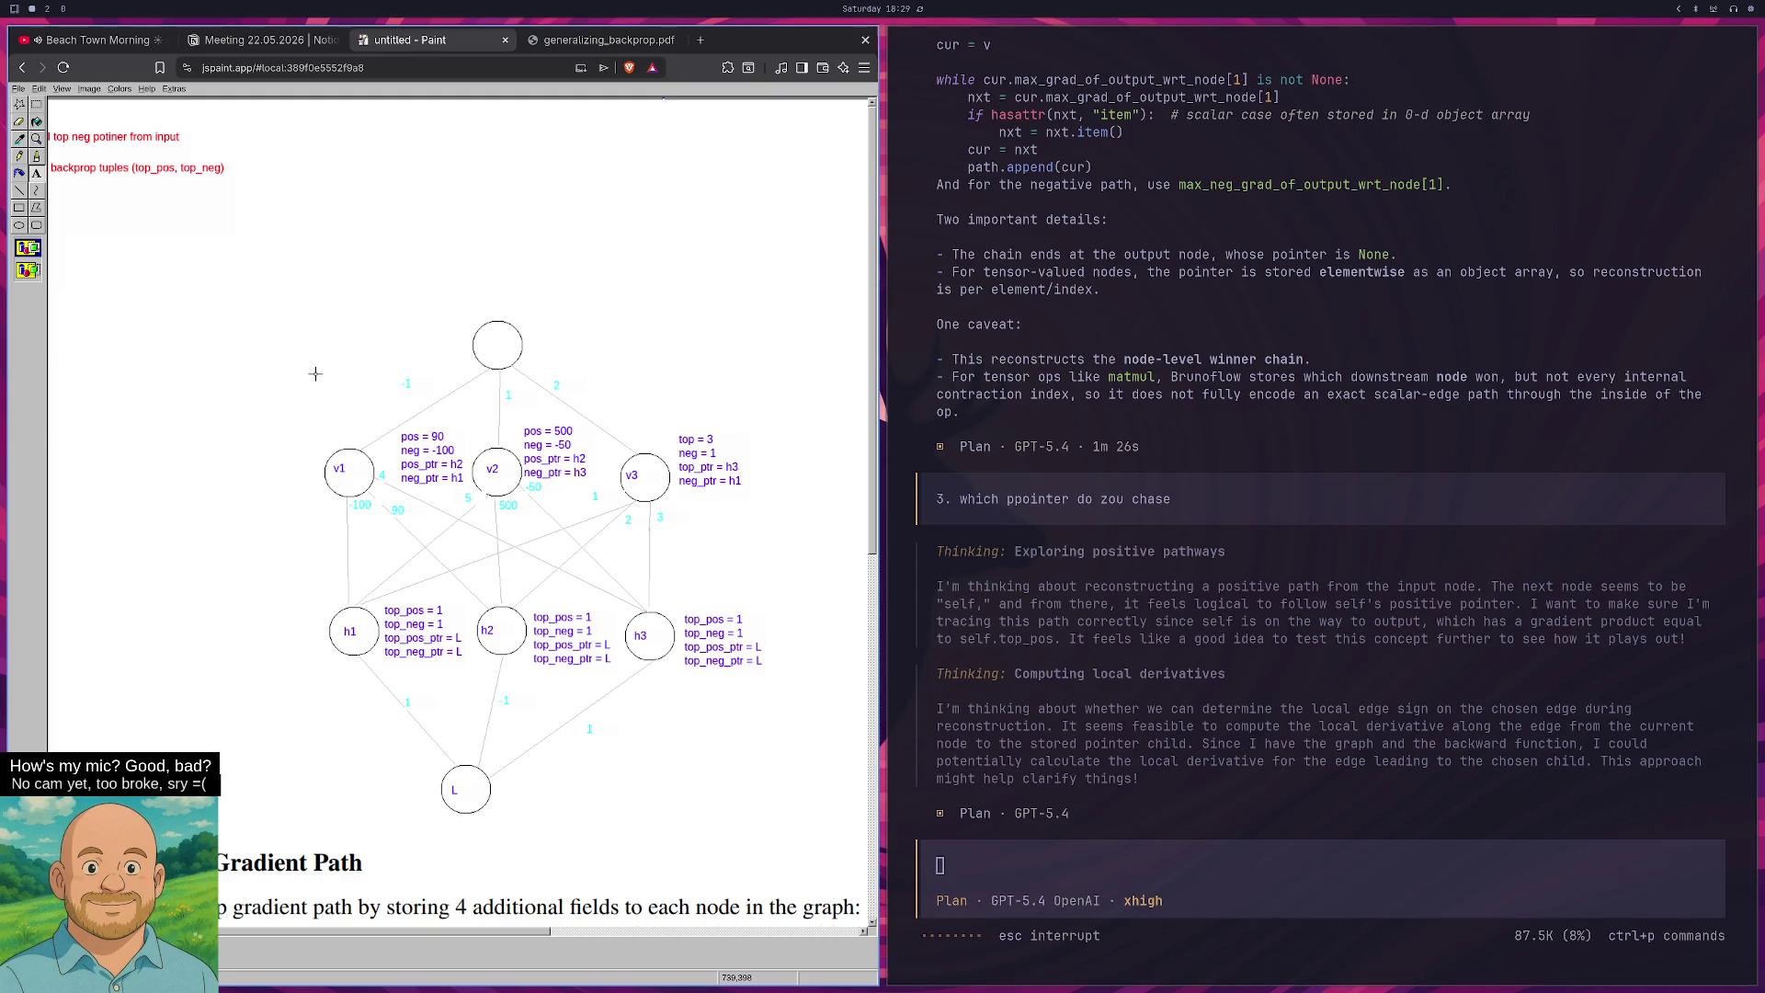
Glance at the code workspace, reread the positive/negative pointer-switching answer, then fullscreen the Paint sketch.
key(super+1)
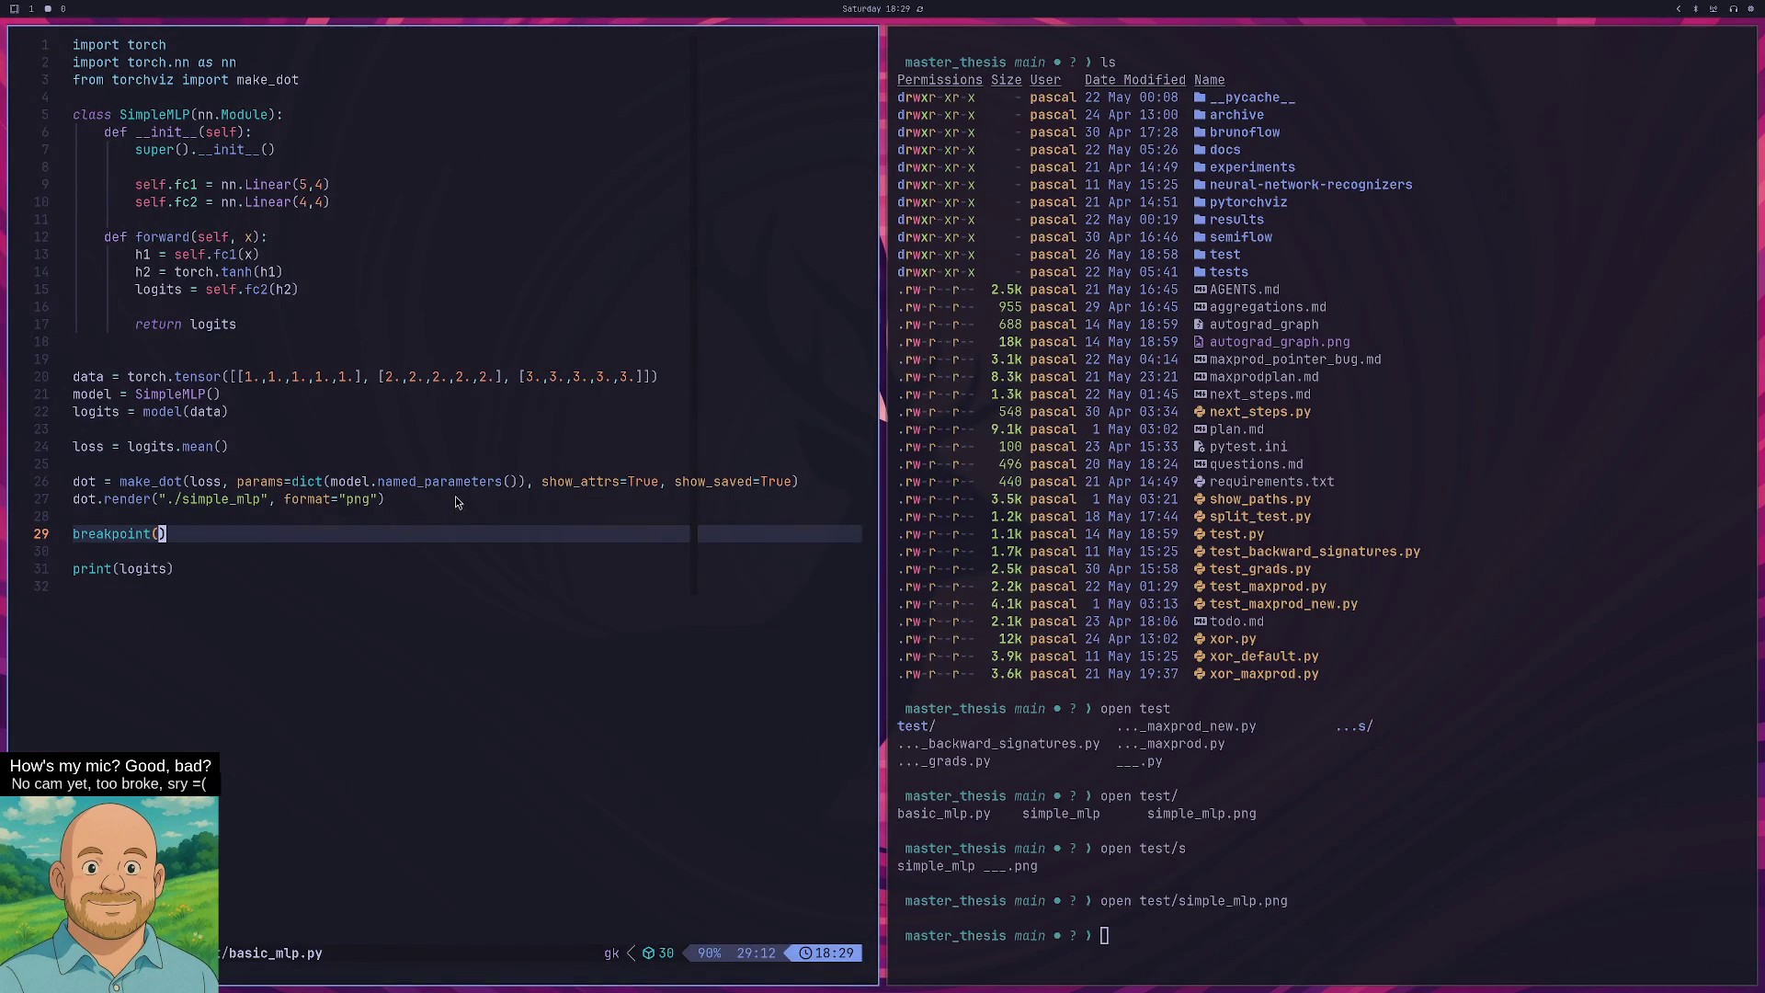
key(super+2)
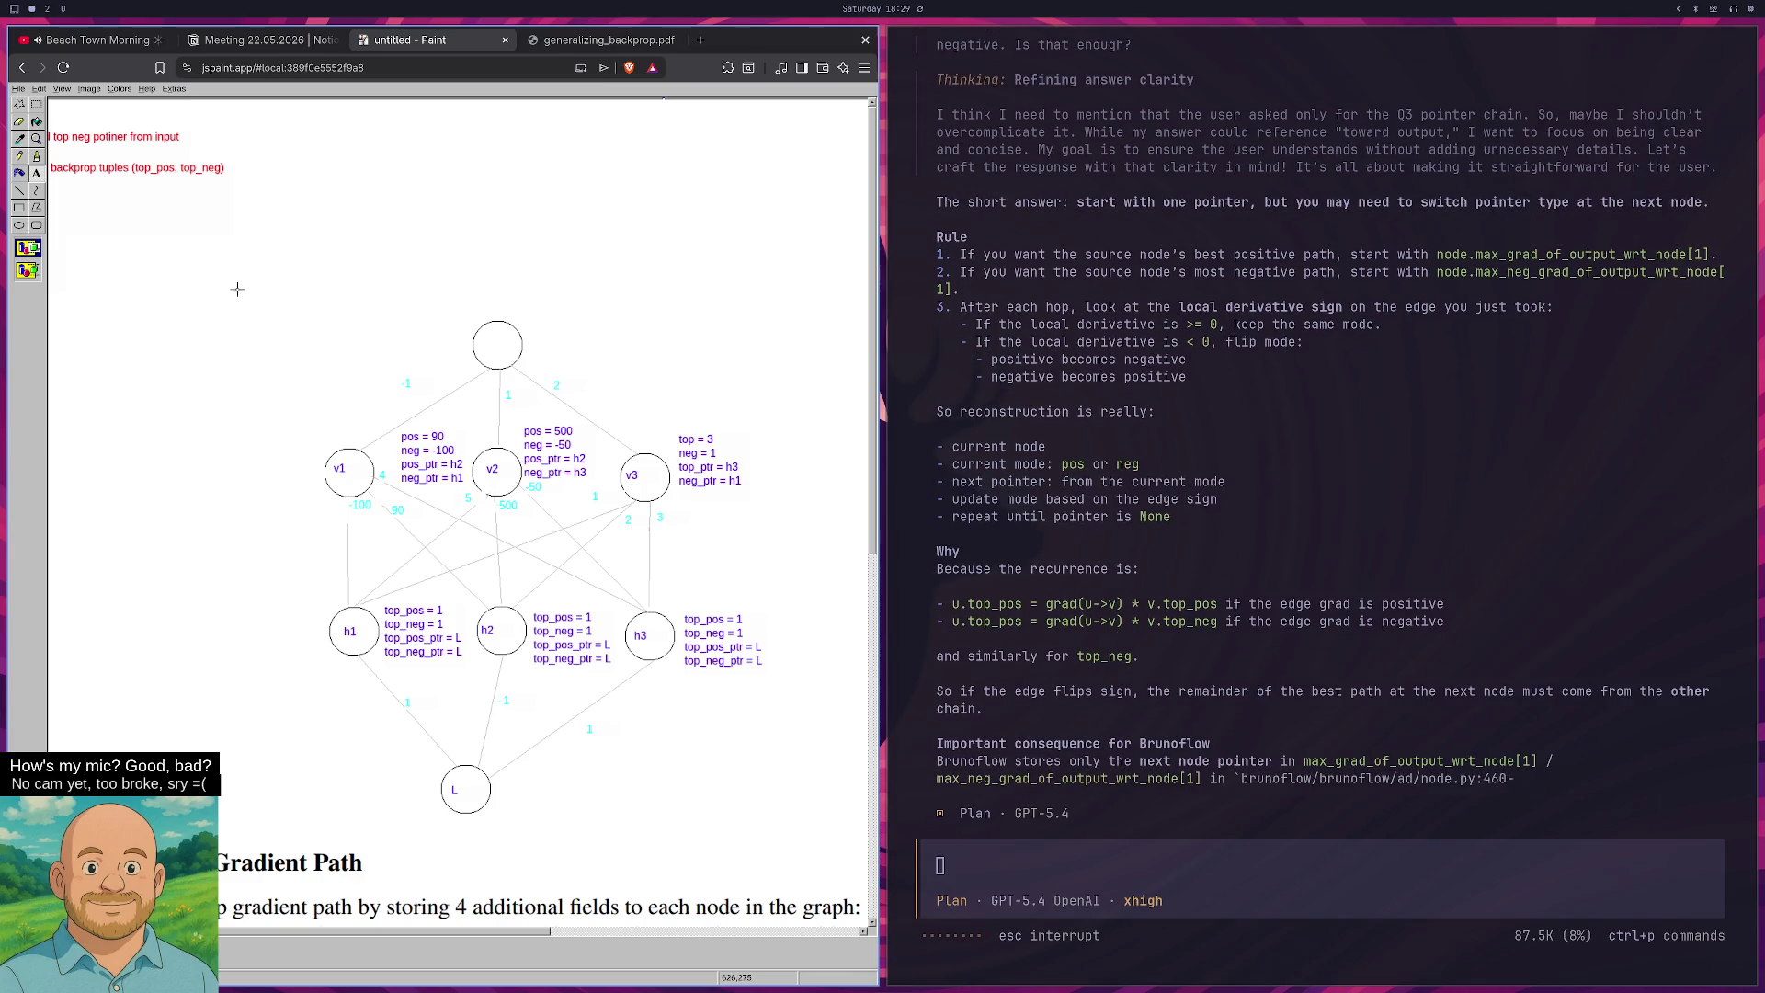
scroll(1504, 532, up, 10)
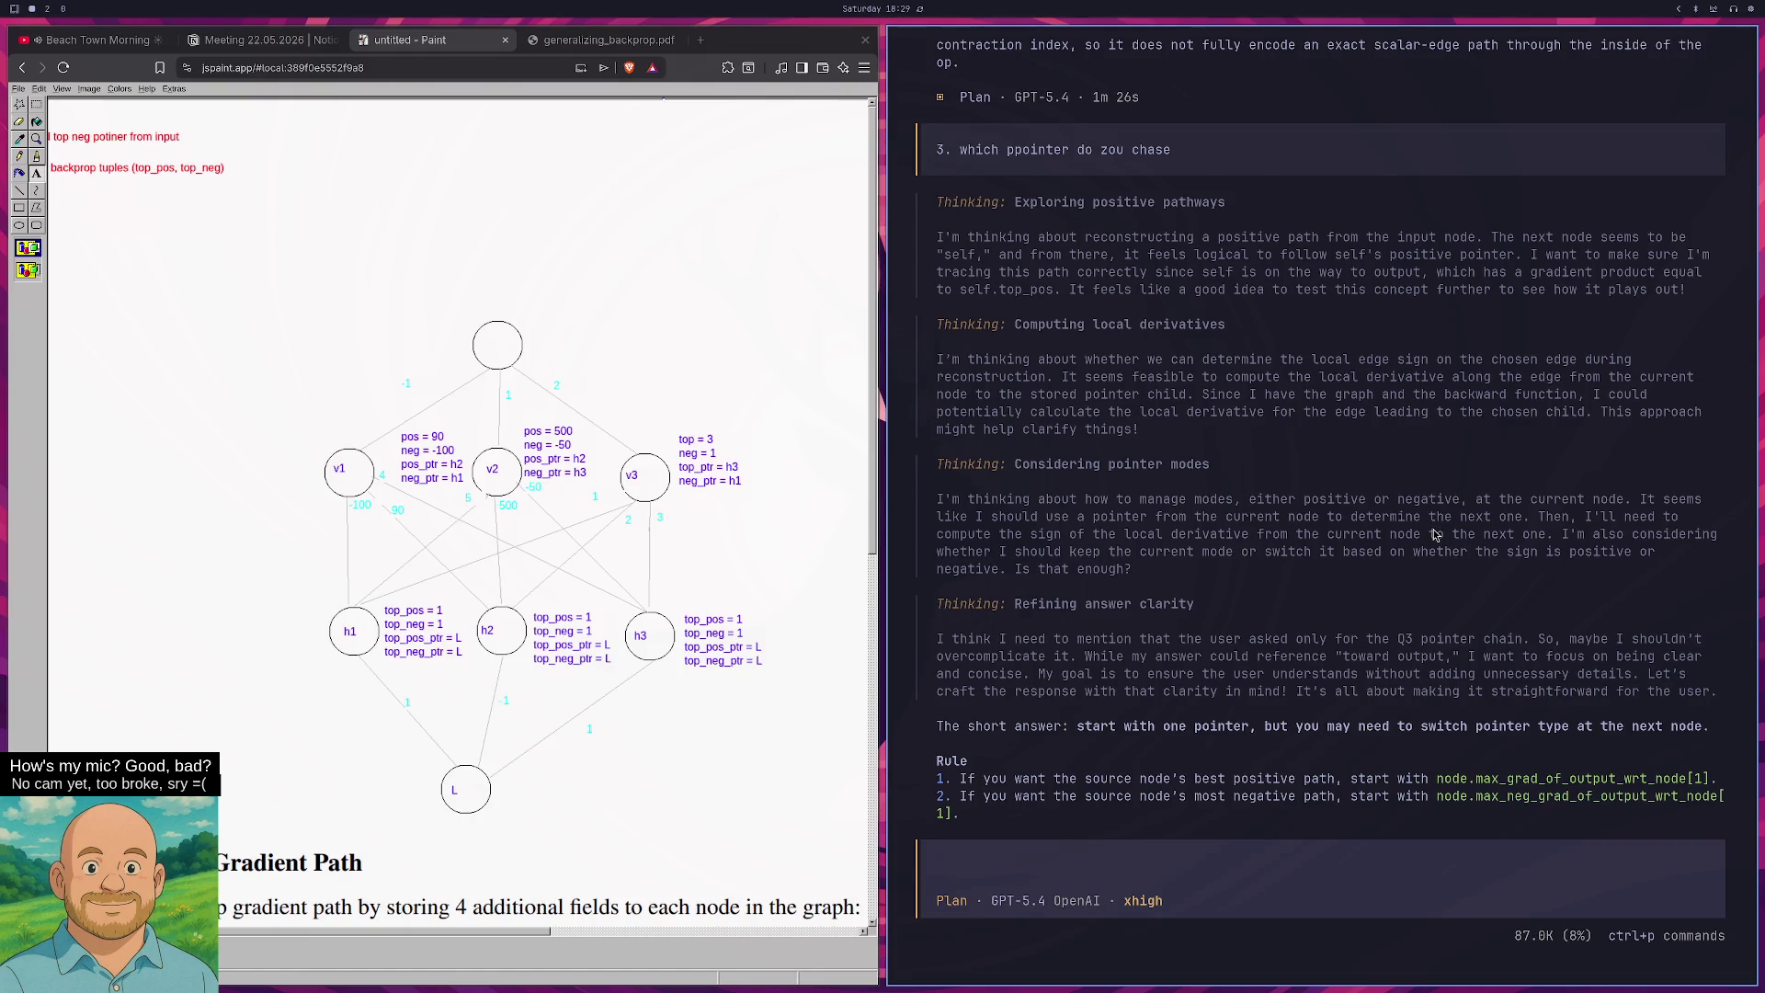
scroll(1436, 535, down, 3)
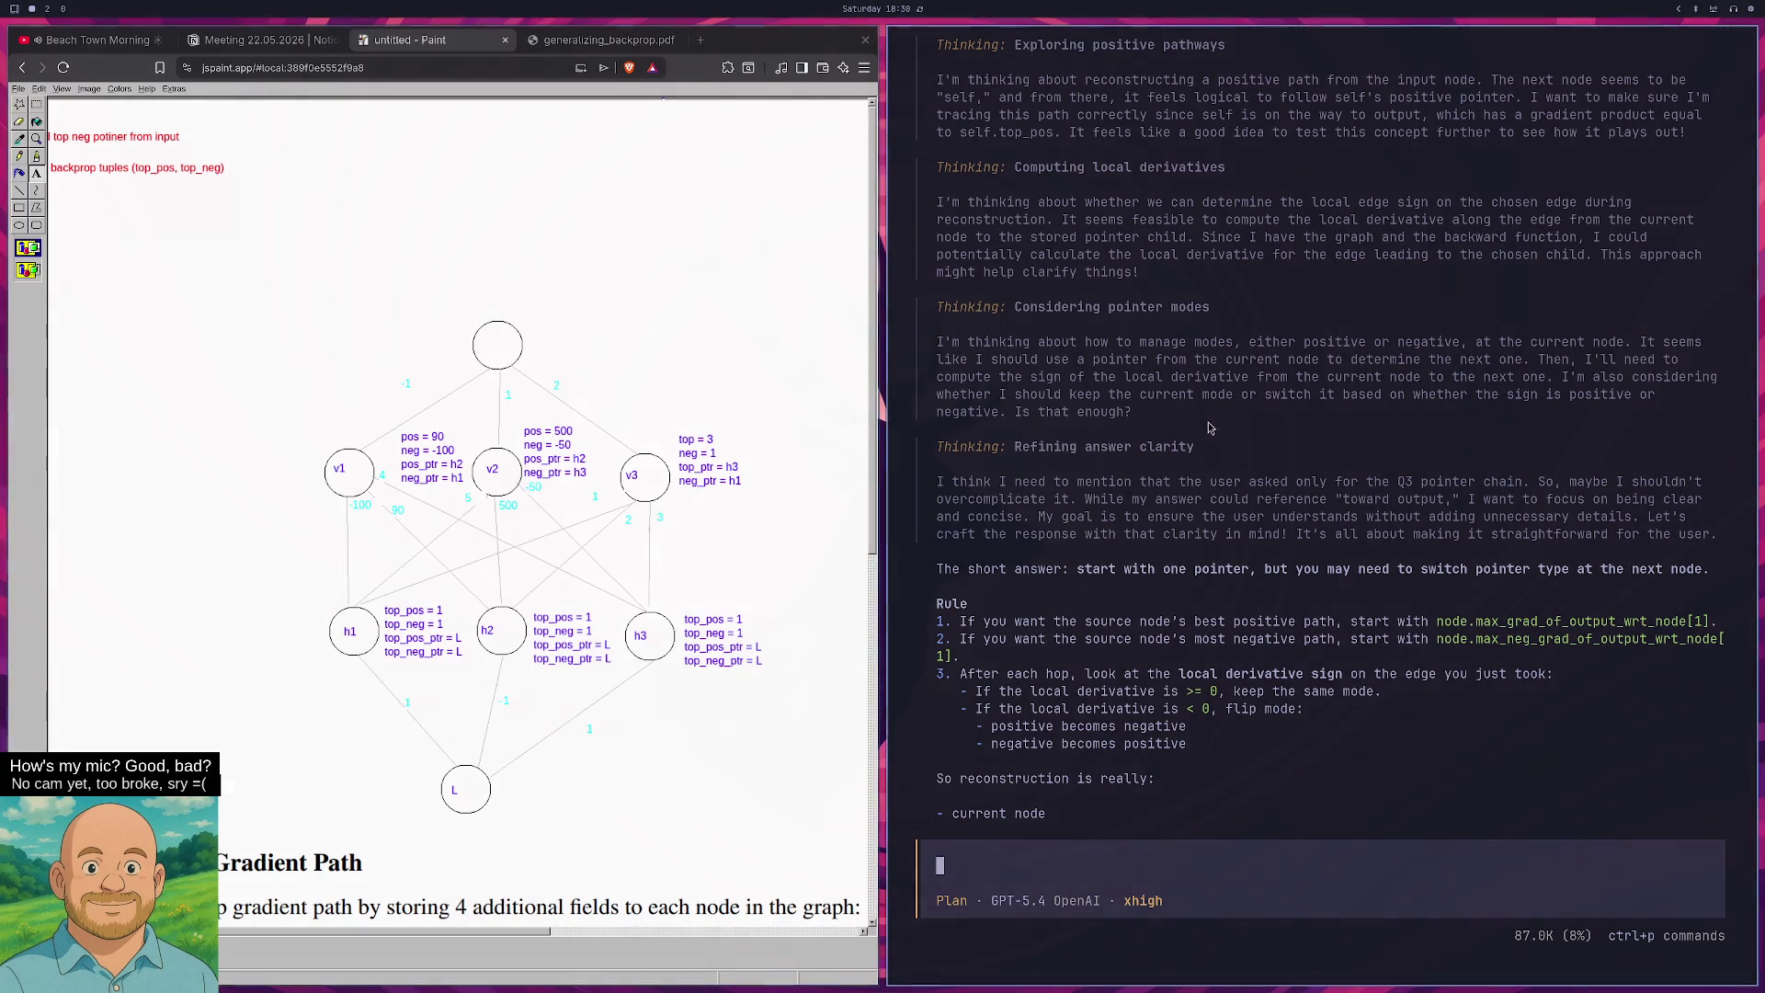
key(super+f)
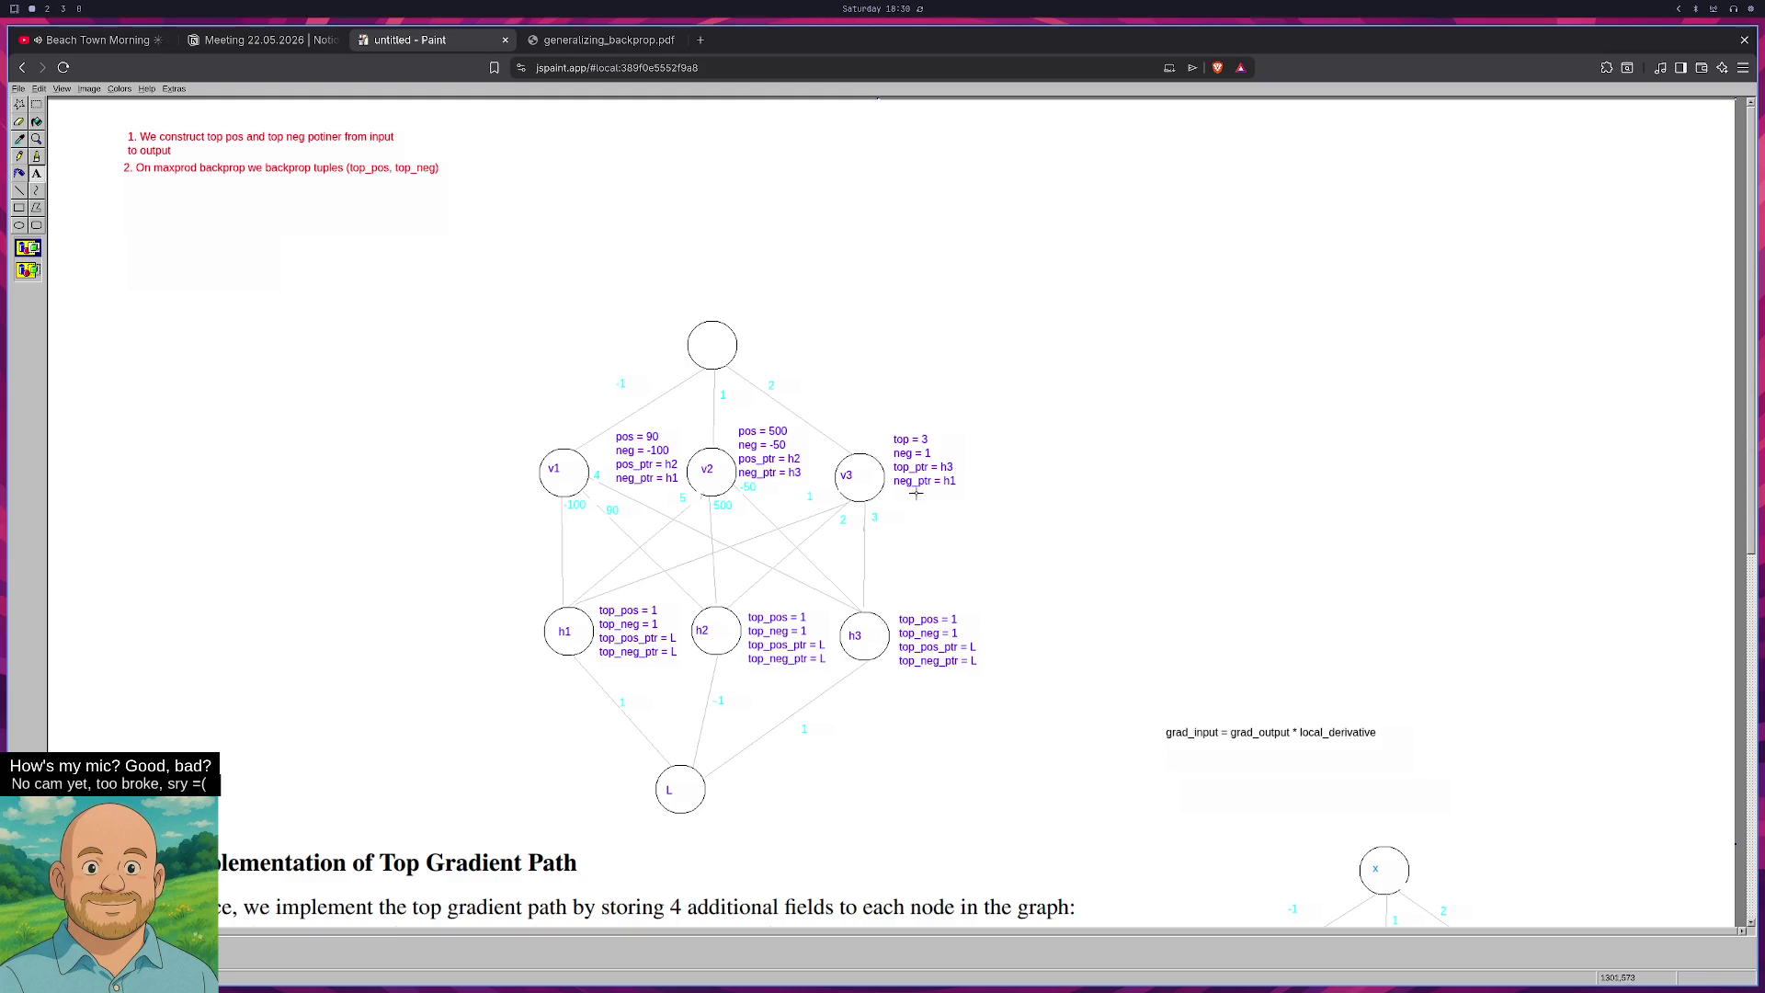
key(super+2)
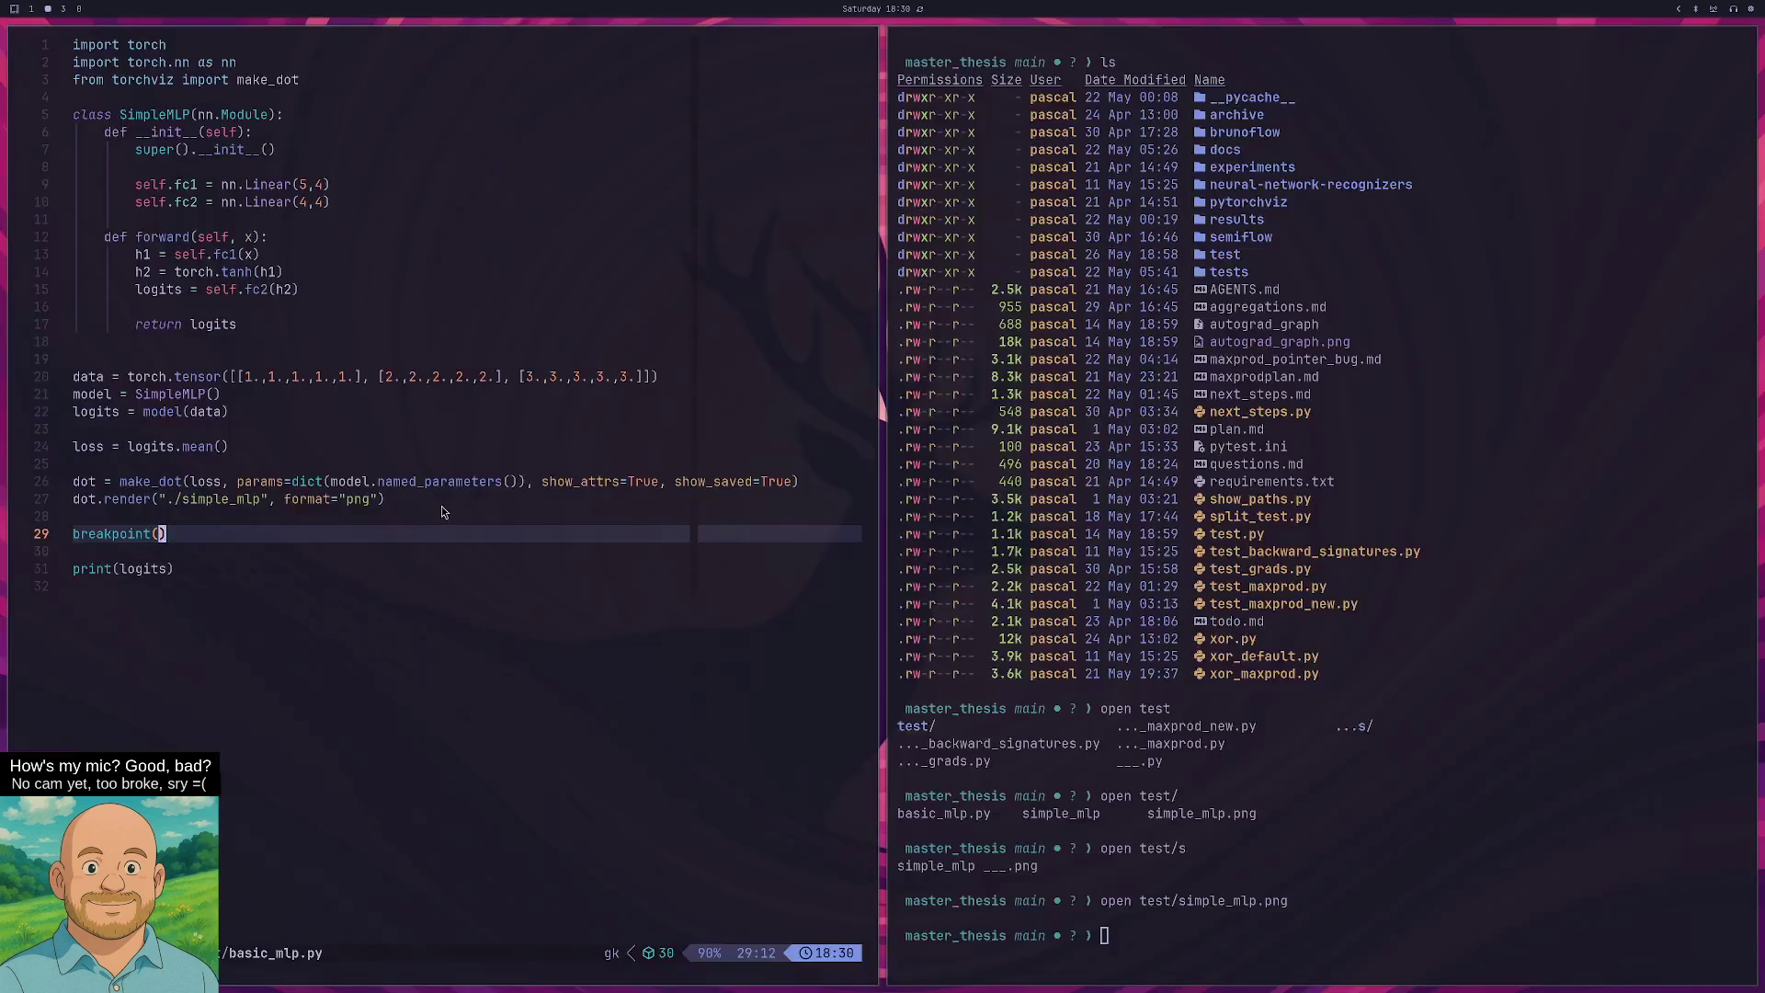
Rerun 'open test/simple_mlp.png' in the terminal and view the autograd graph full screen.
key(super+3)
key(super+2)
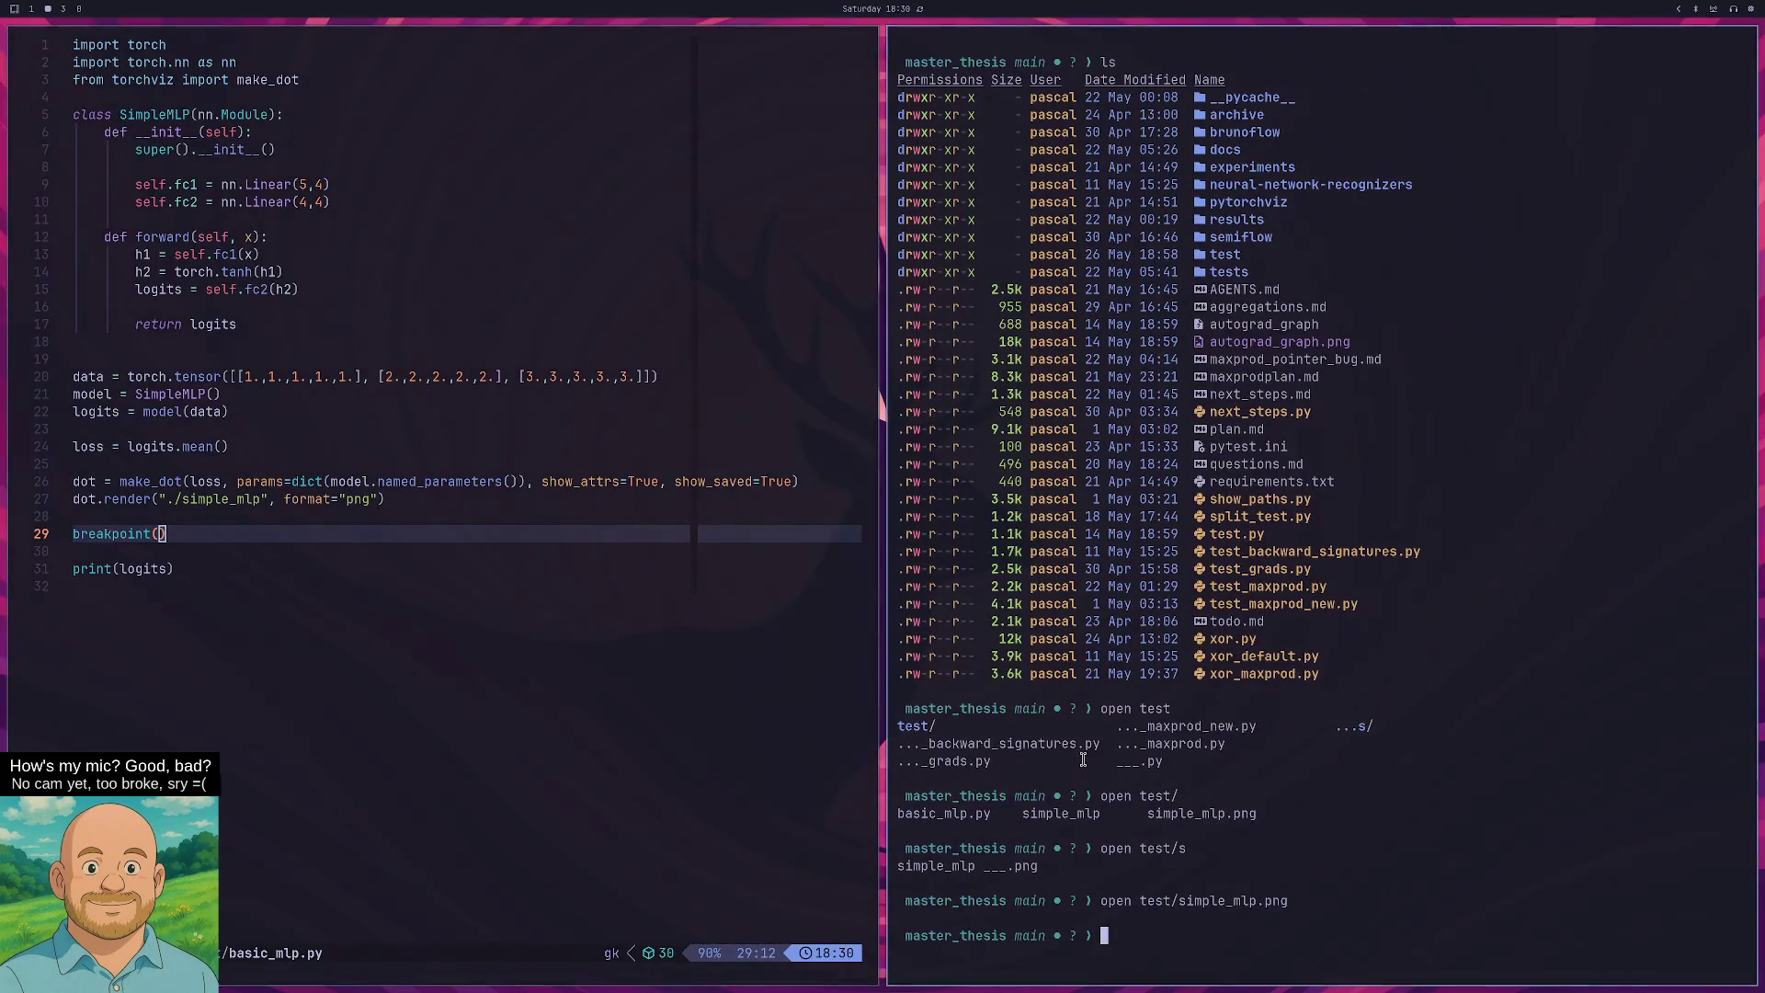
key(Up)
key(Return)
key(f)
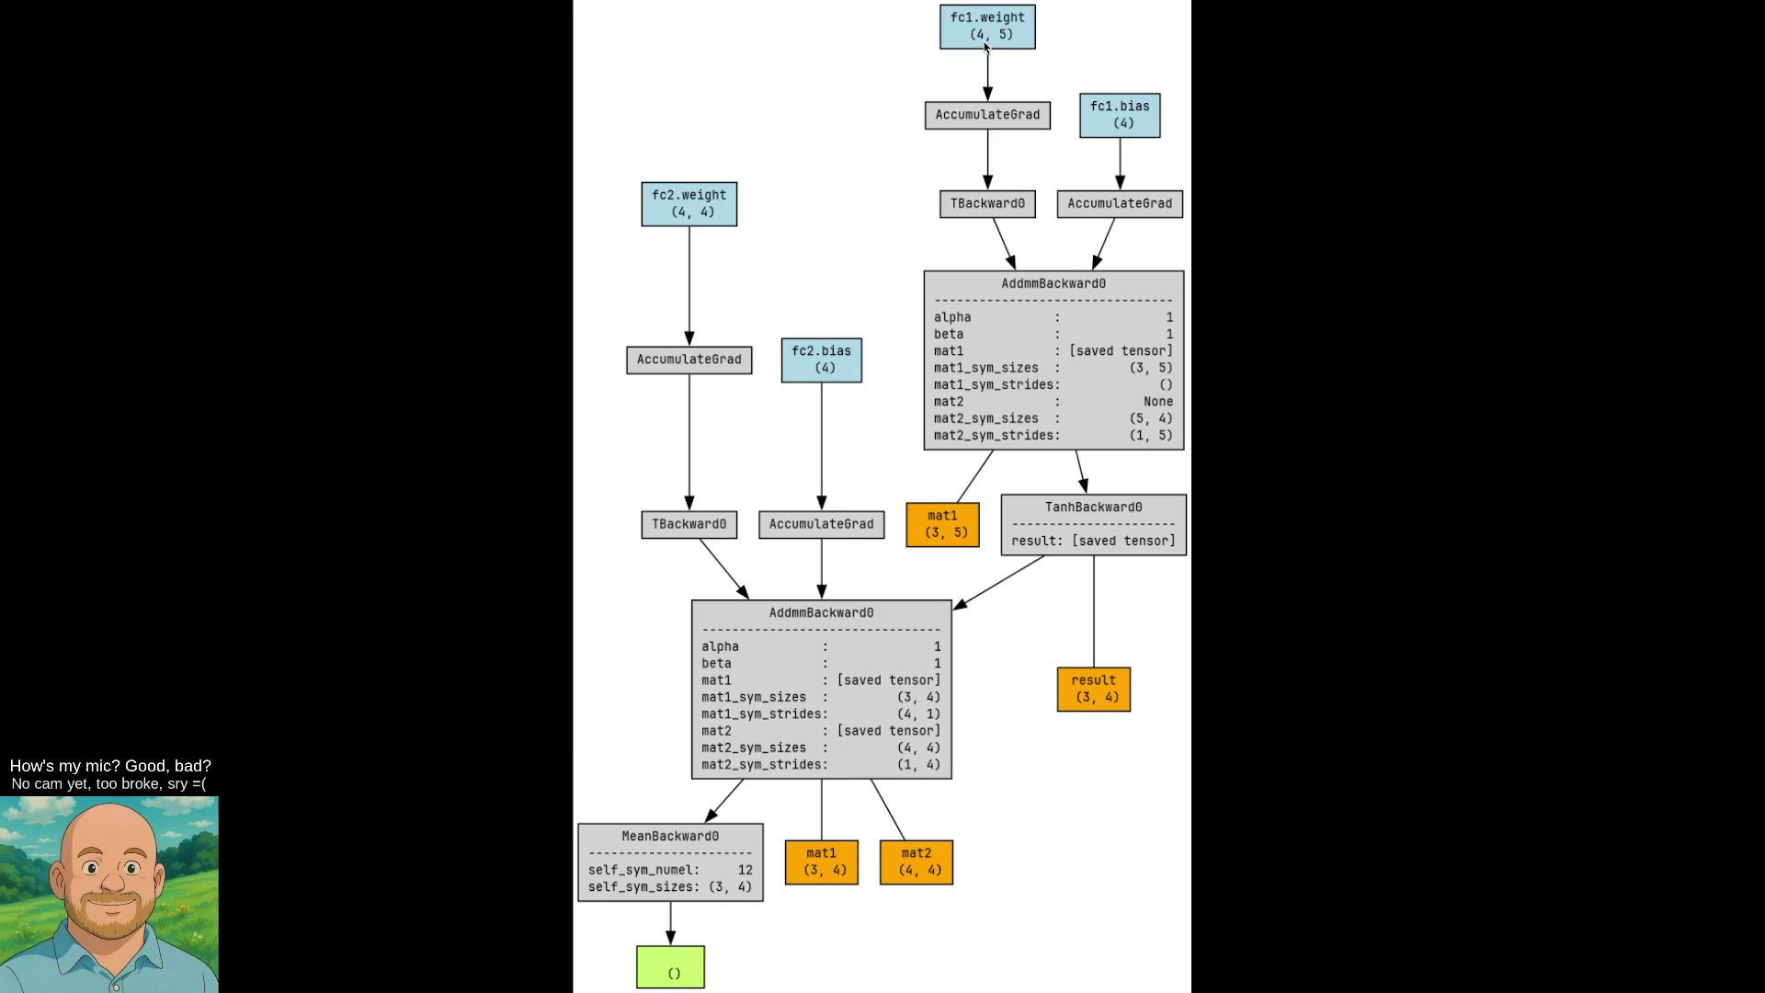
Back in the Paint sketch, rectangle-select the block of v and h nodes with their labels.
key(Escape)
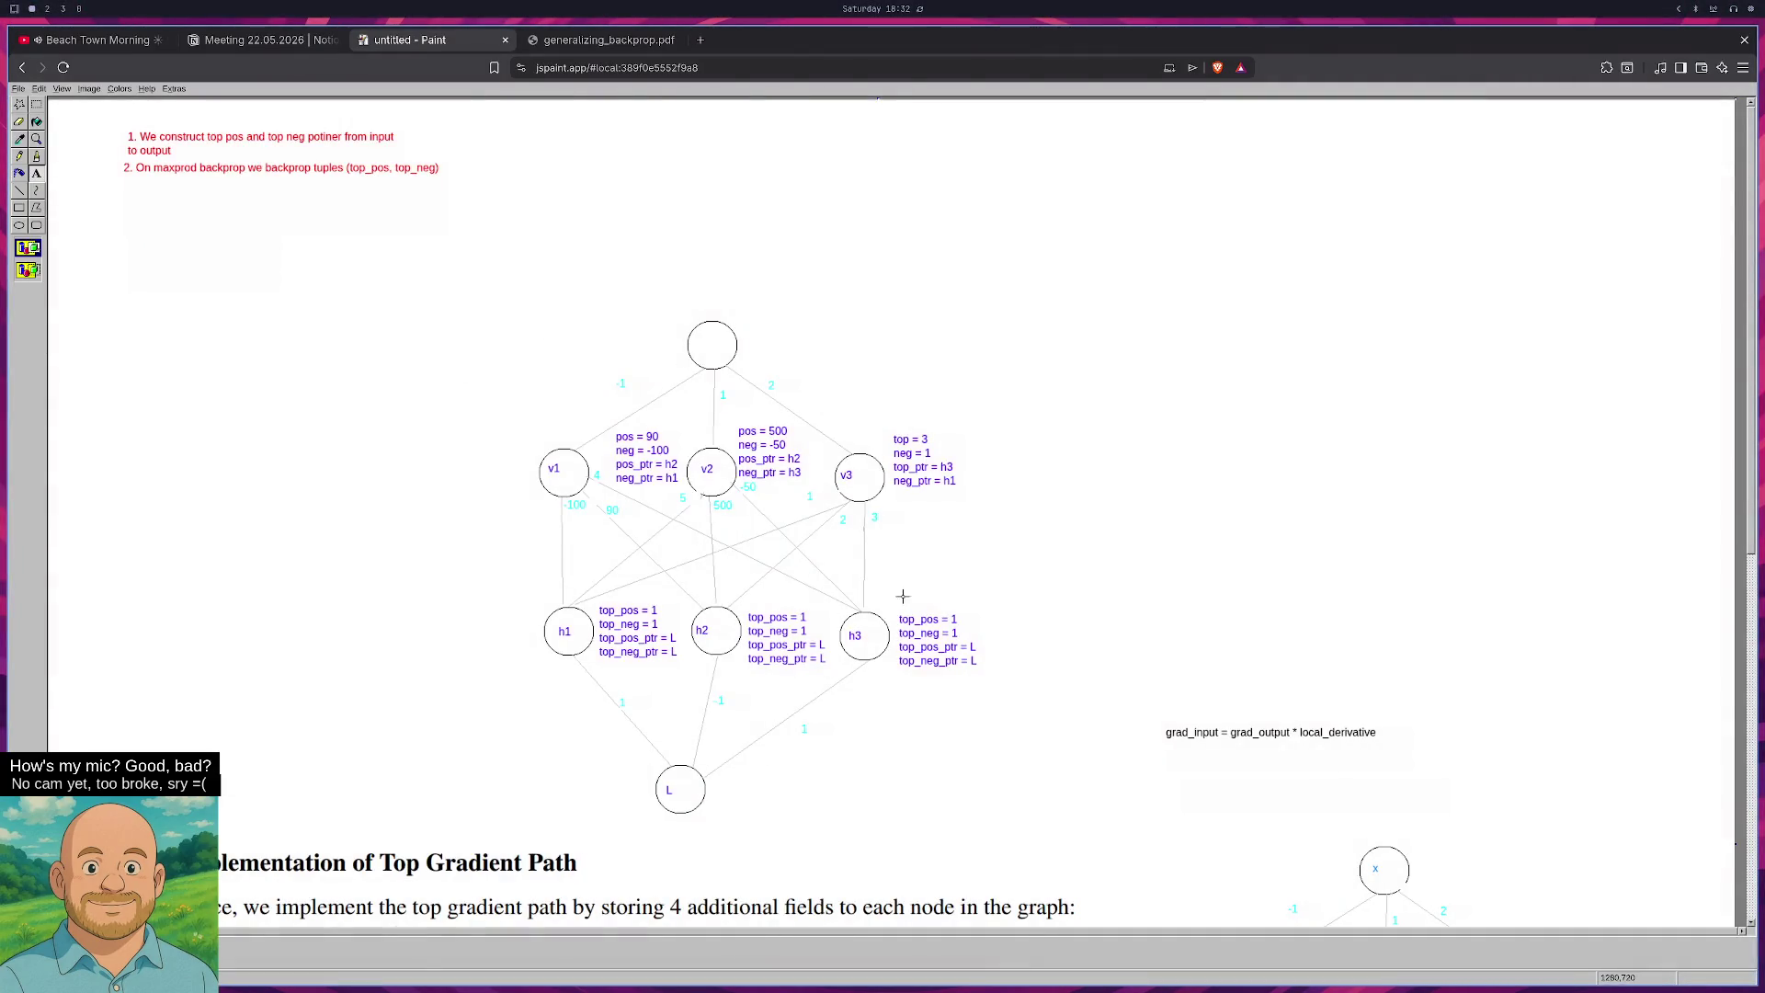
click(37, 105)
mouse_move(479, 450)
mouse_down()
mouse_move(552, 512)
mouse_move(956, 679)
mouse_move(1111, 680)
mouse_move(1089, 681)
mouse_up()
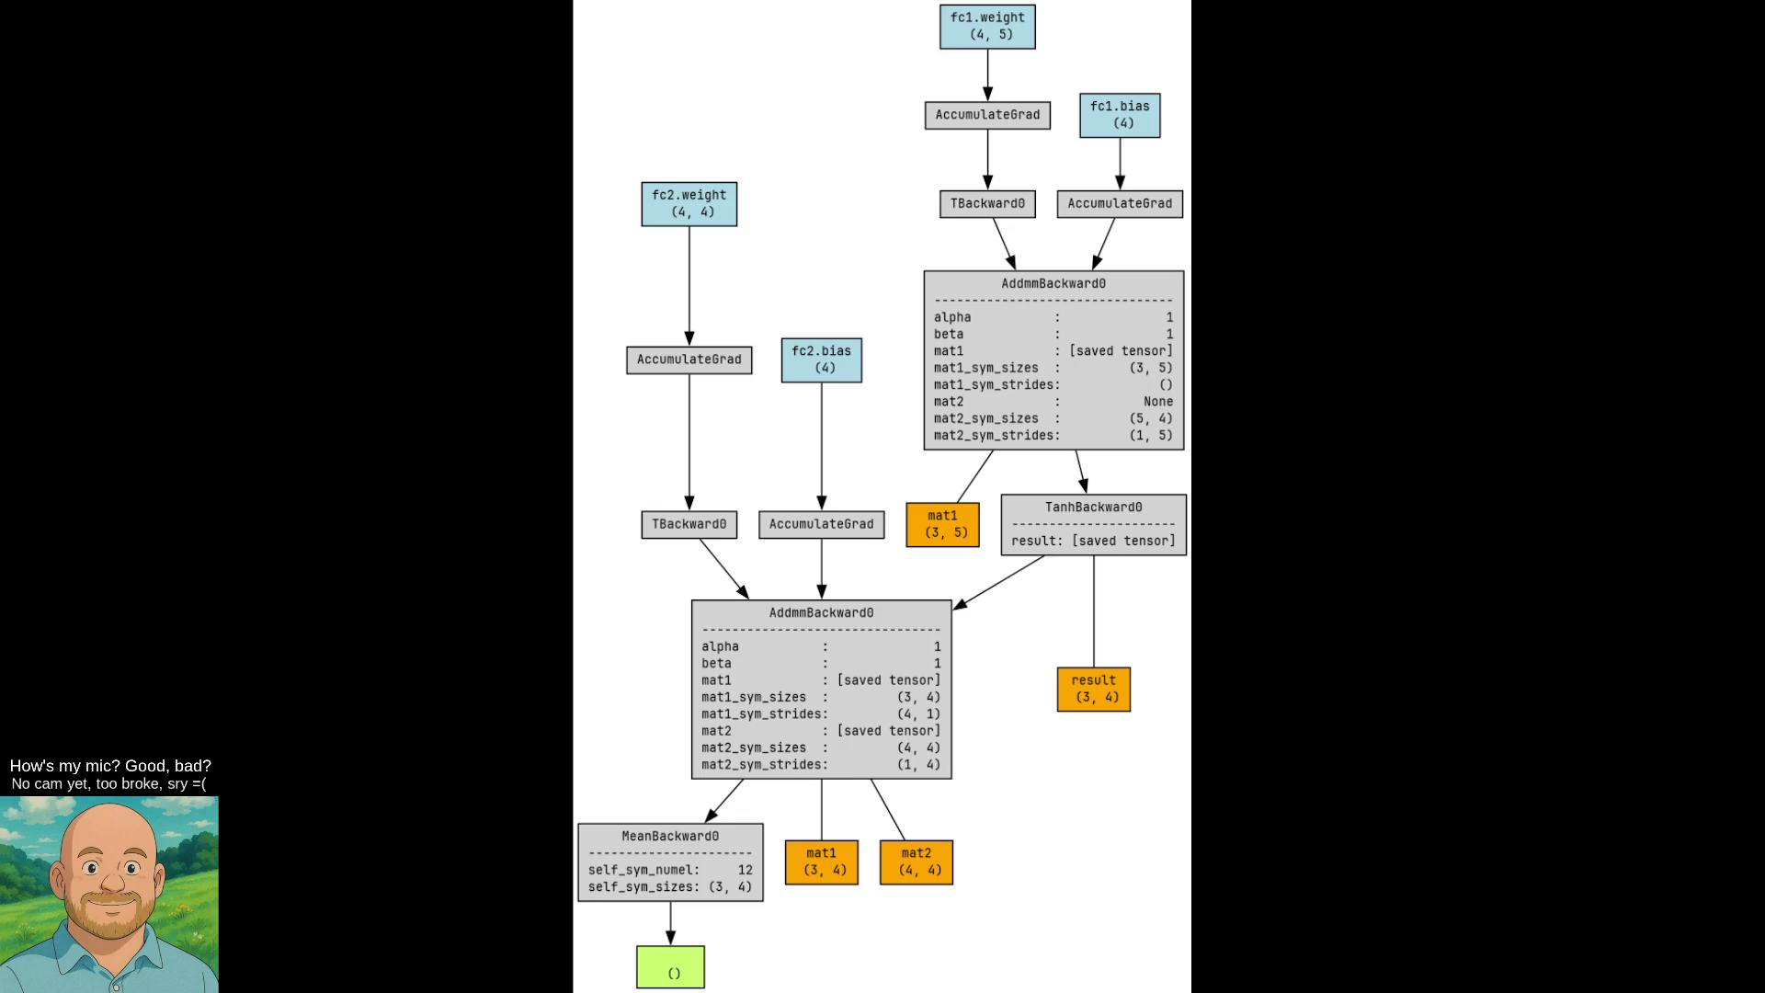
Screenshot part of the autograd graph, paste it into the sketch with canvas enlarged, then undo it.
key(super+shift+s)
drag(572, 0, 1012, 821)
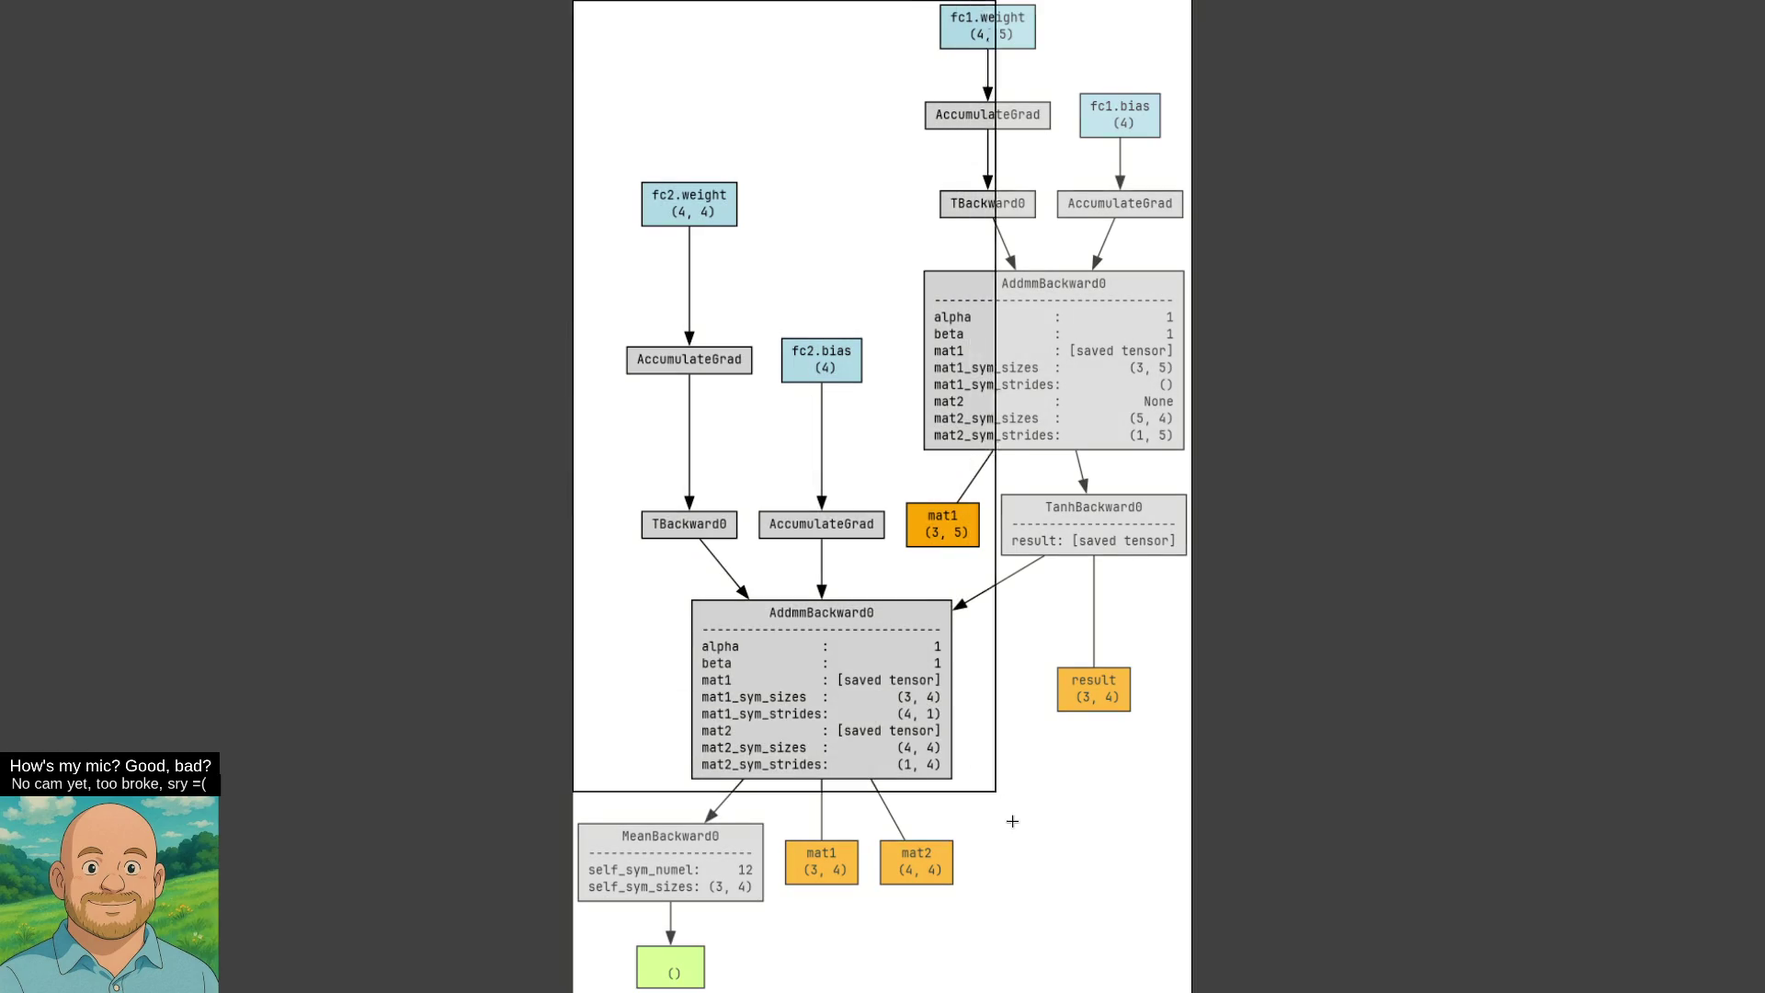
key(alt+Tab)
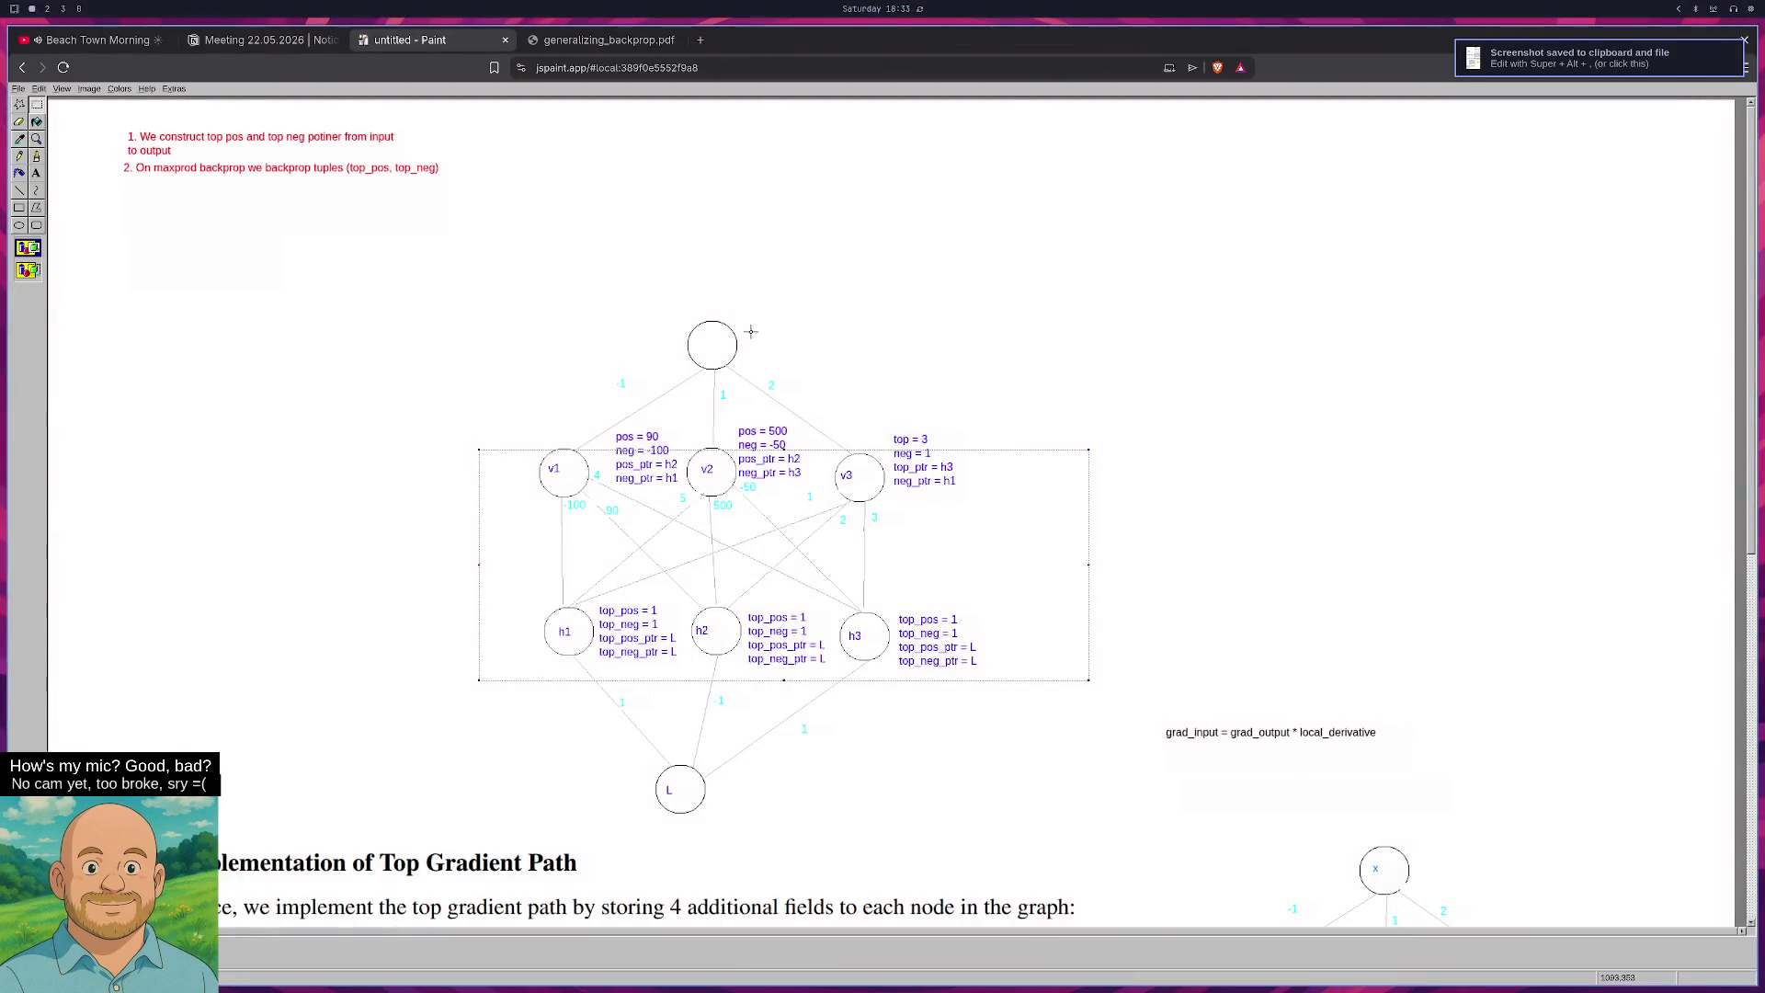
scroll(752, 331, down, 7)
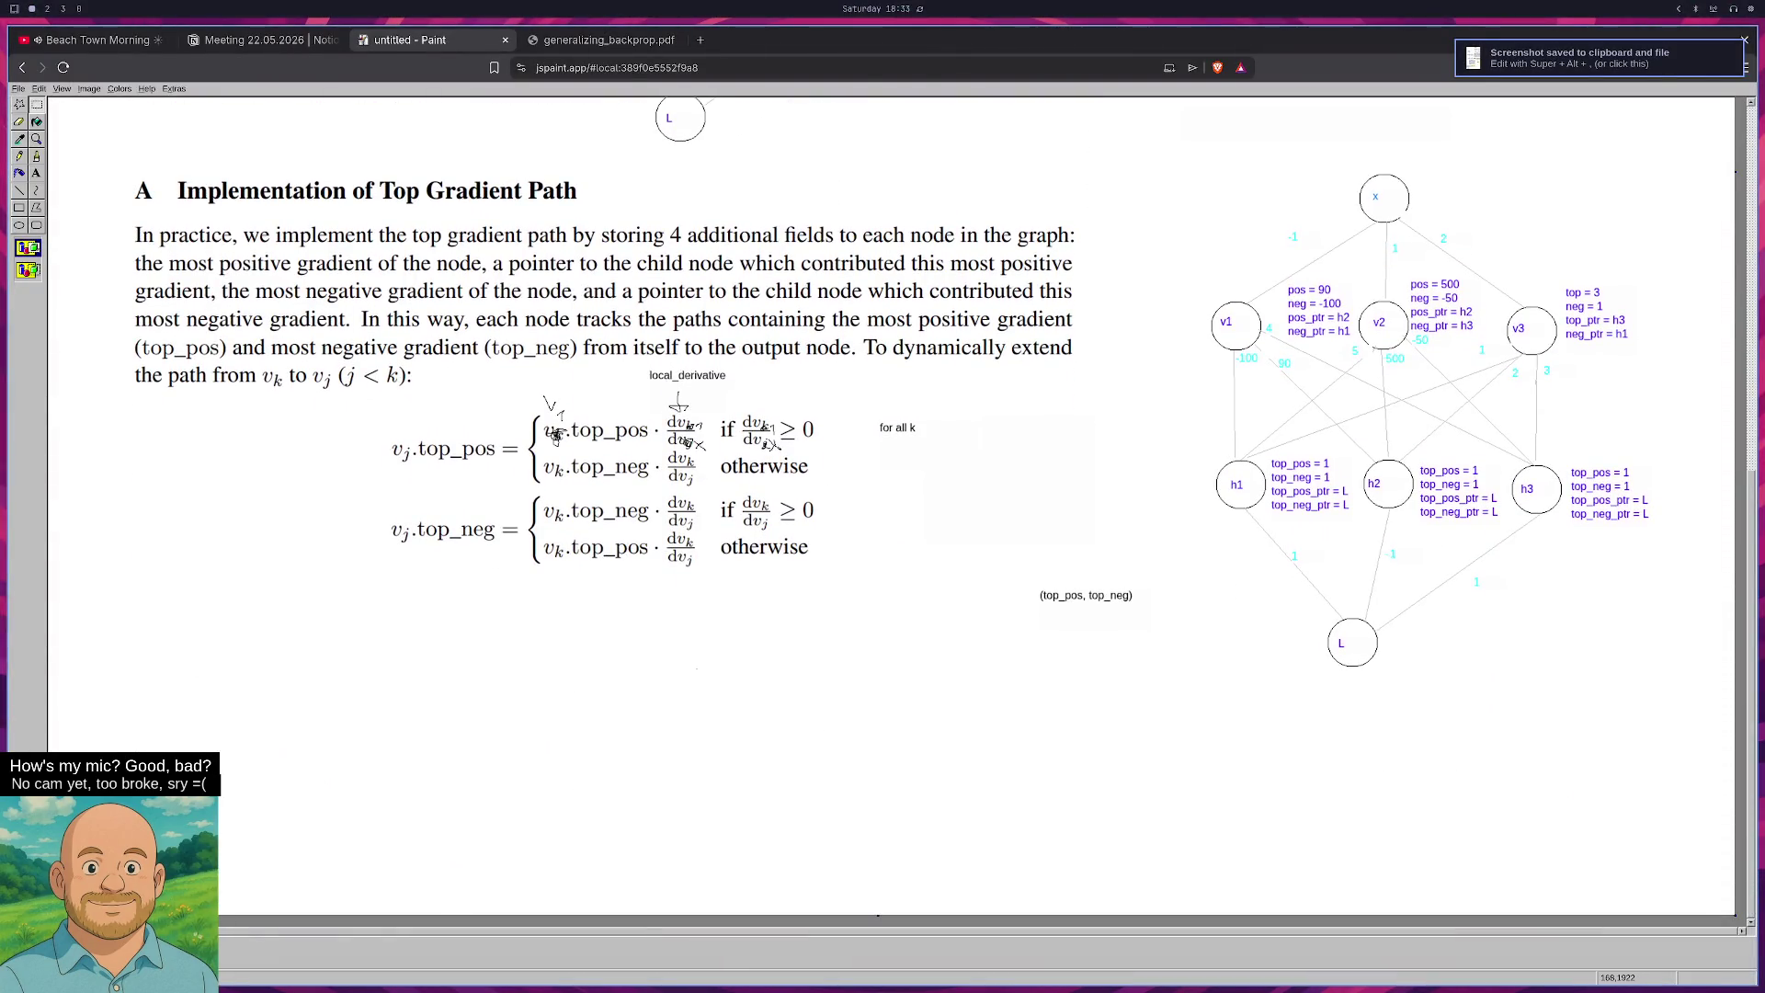
key(ctrl+v)
click(831, 564)
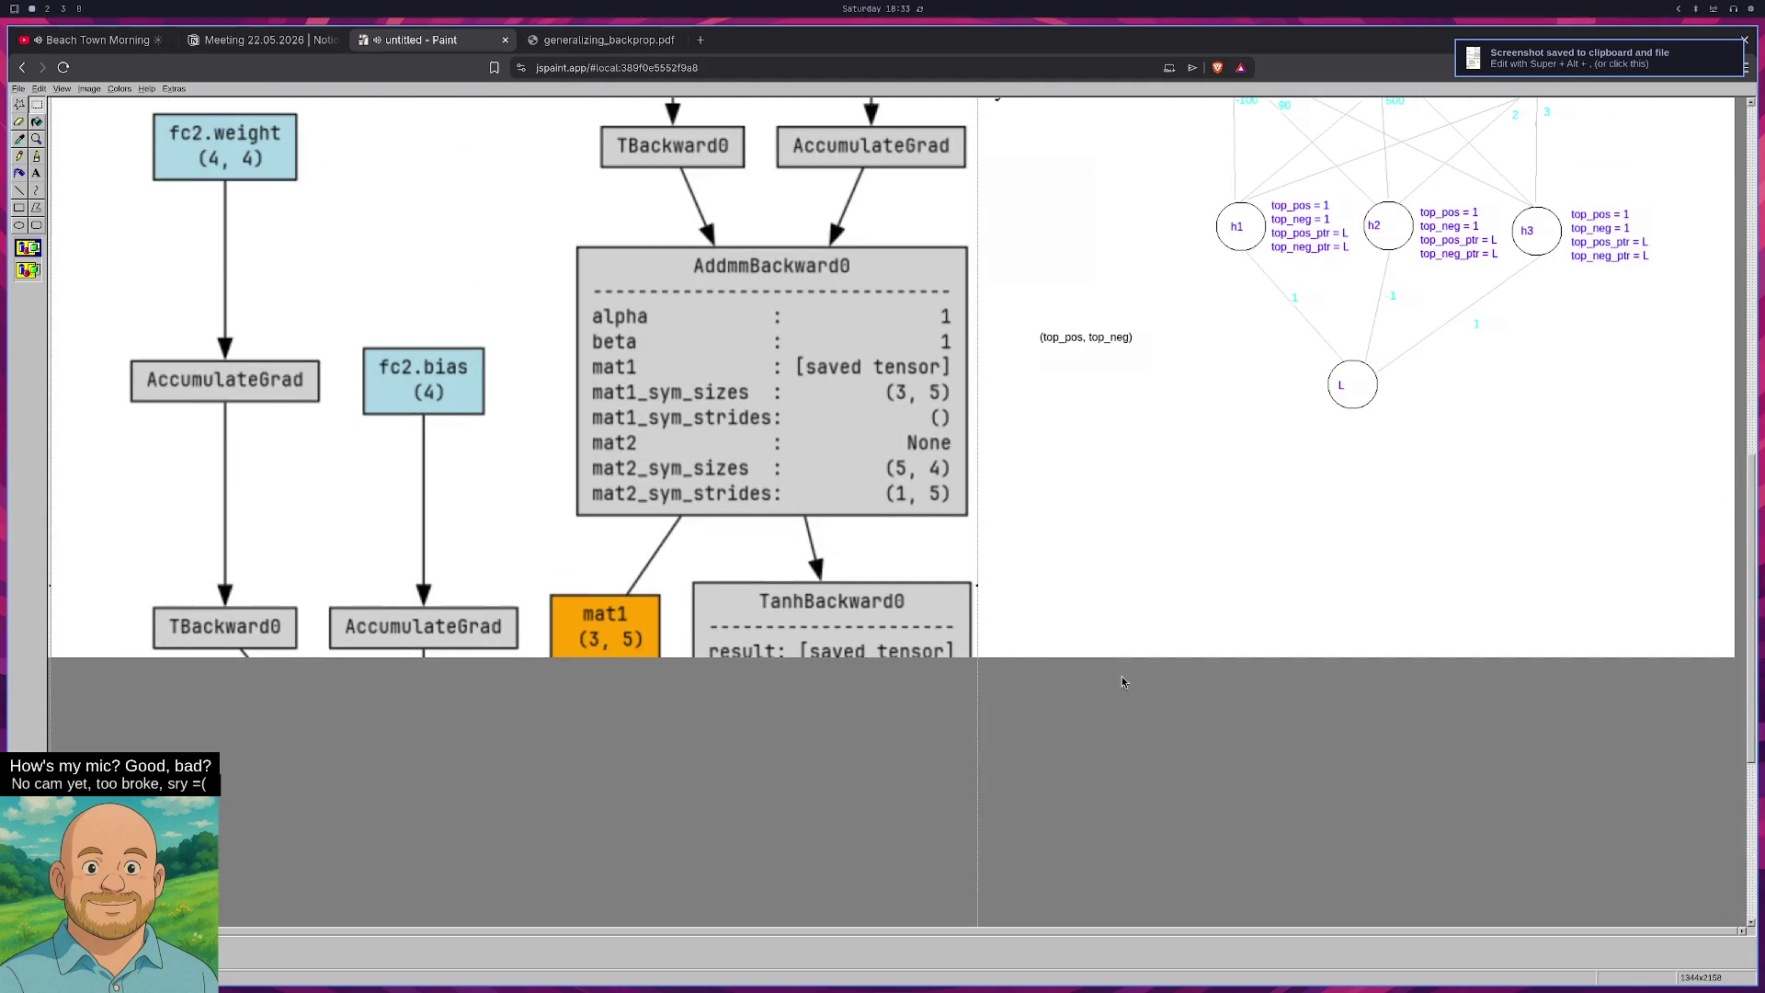
key(ctrl+y)
click(898, 569)
key(ctrl+z)
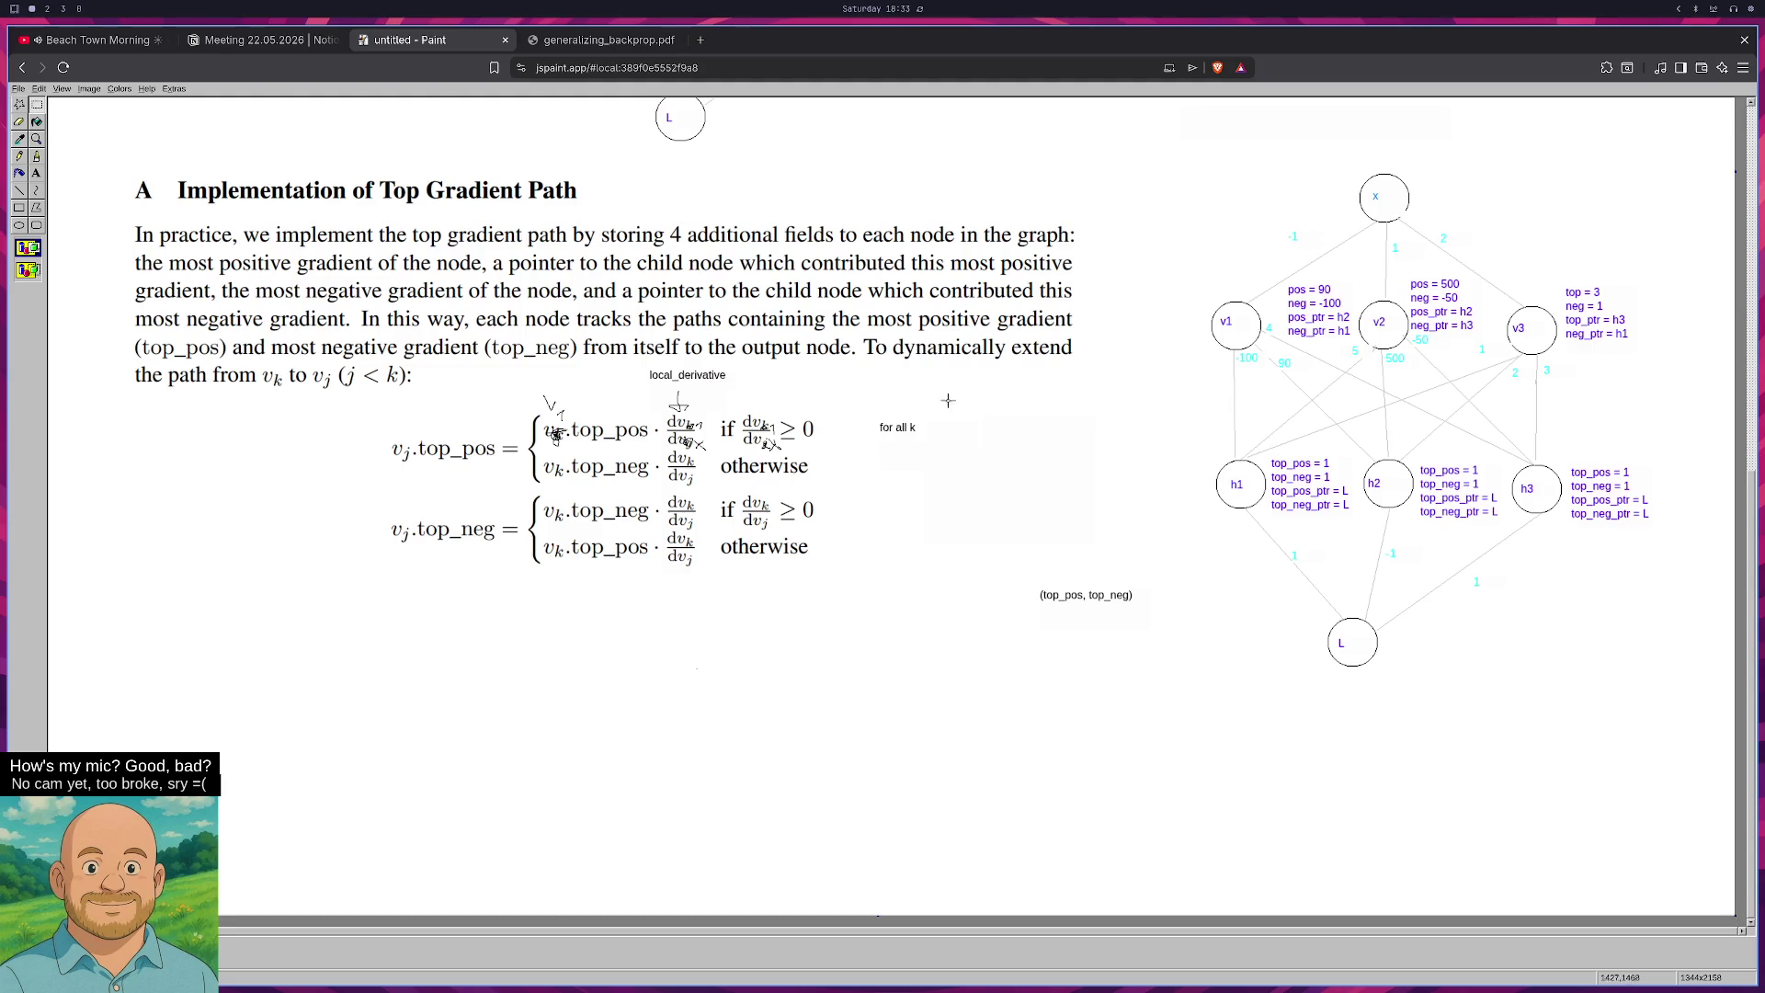
Load jspaint.app in a new tab and paste the autograd graph onto its canvas.
click(701, 40)
text(jsp)
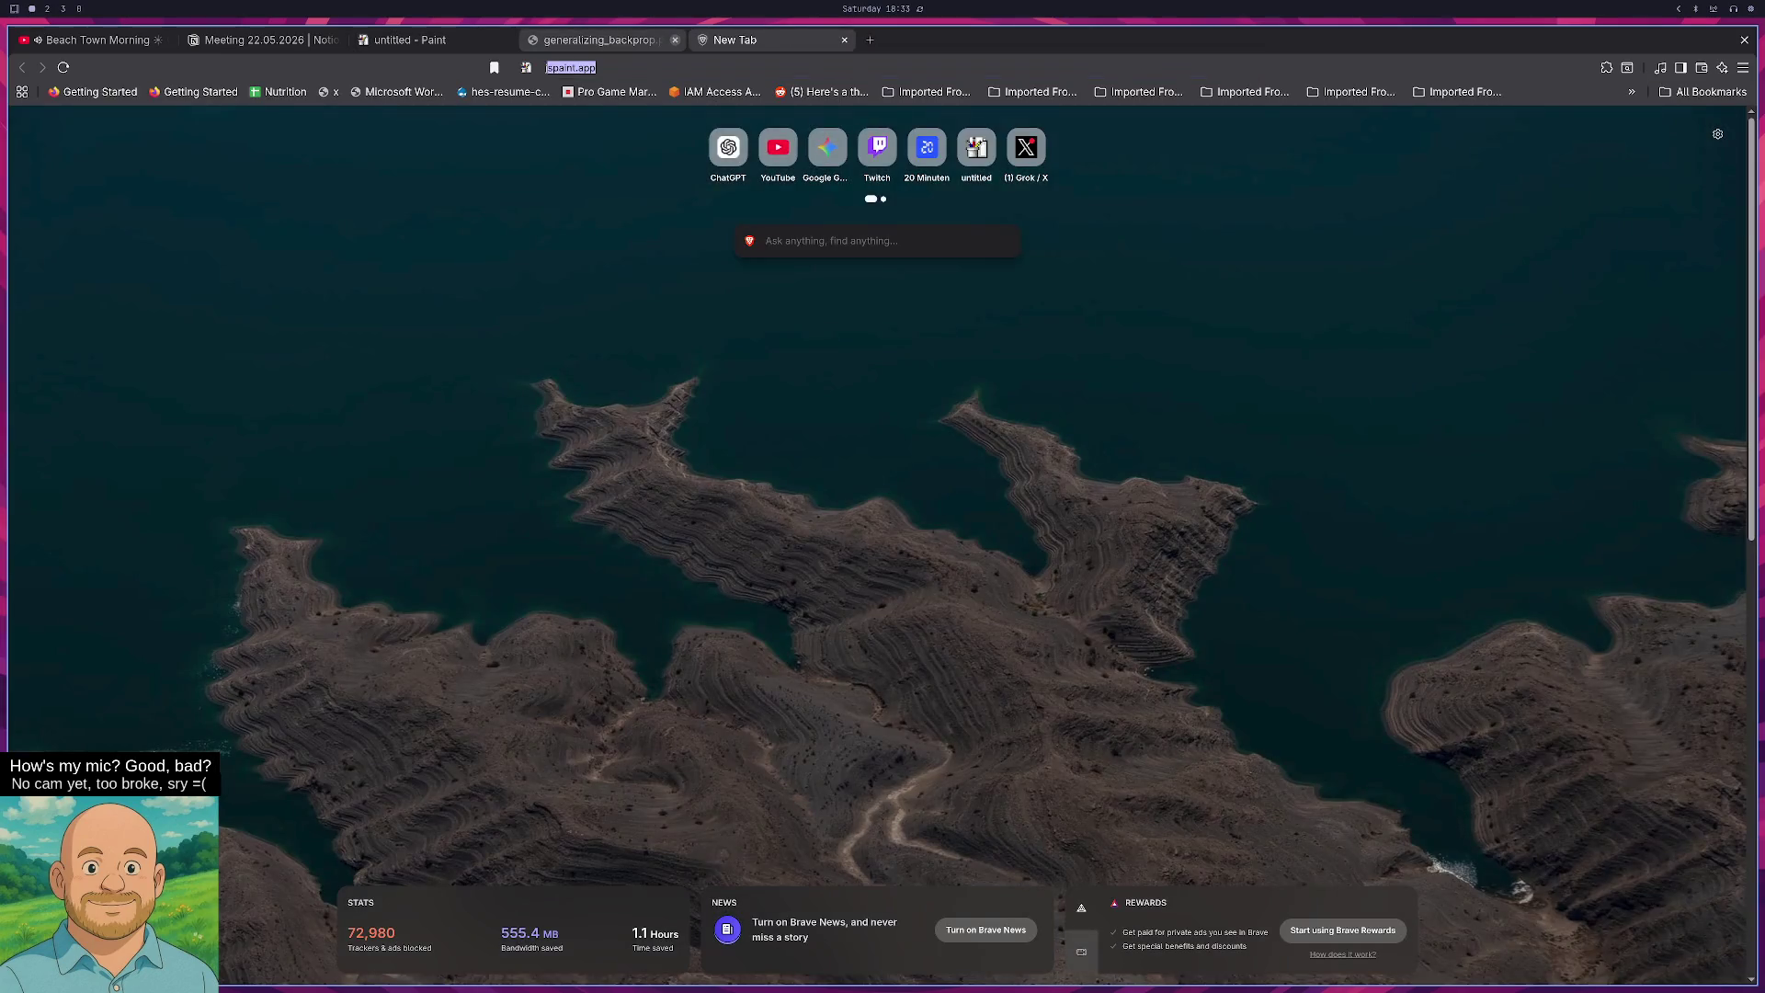
key(Return)
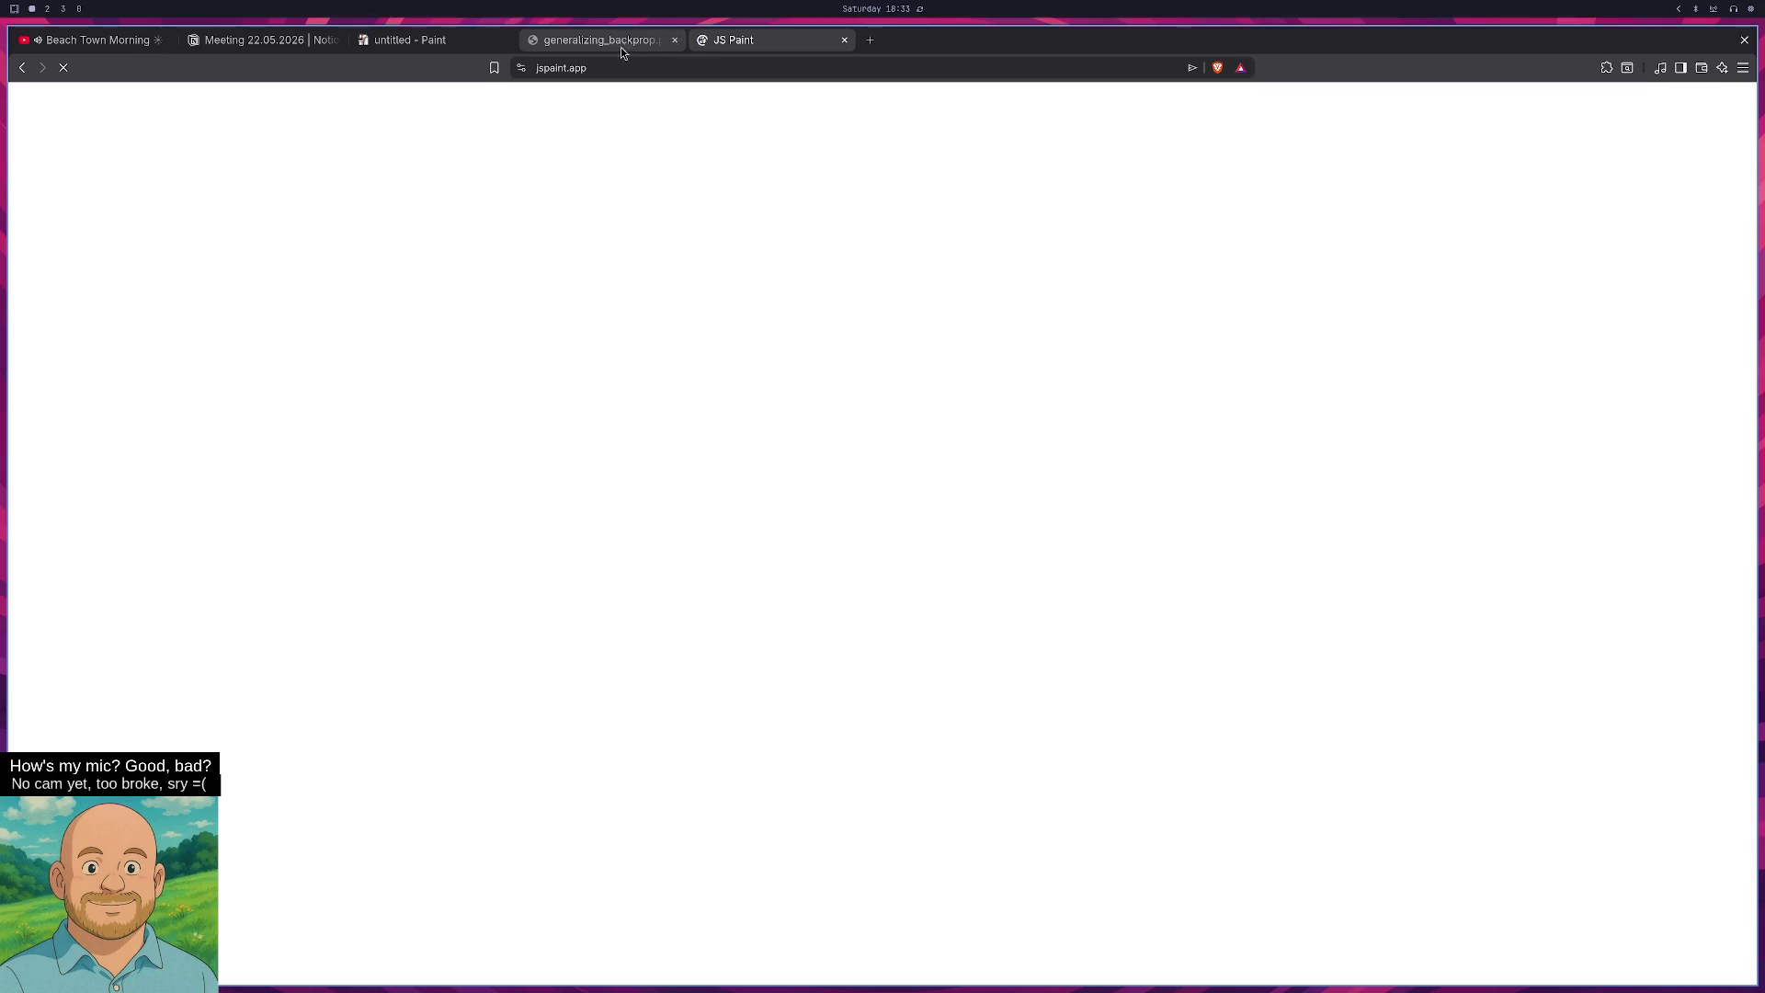
key(ctrl+v)
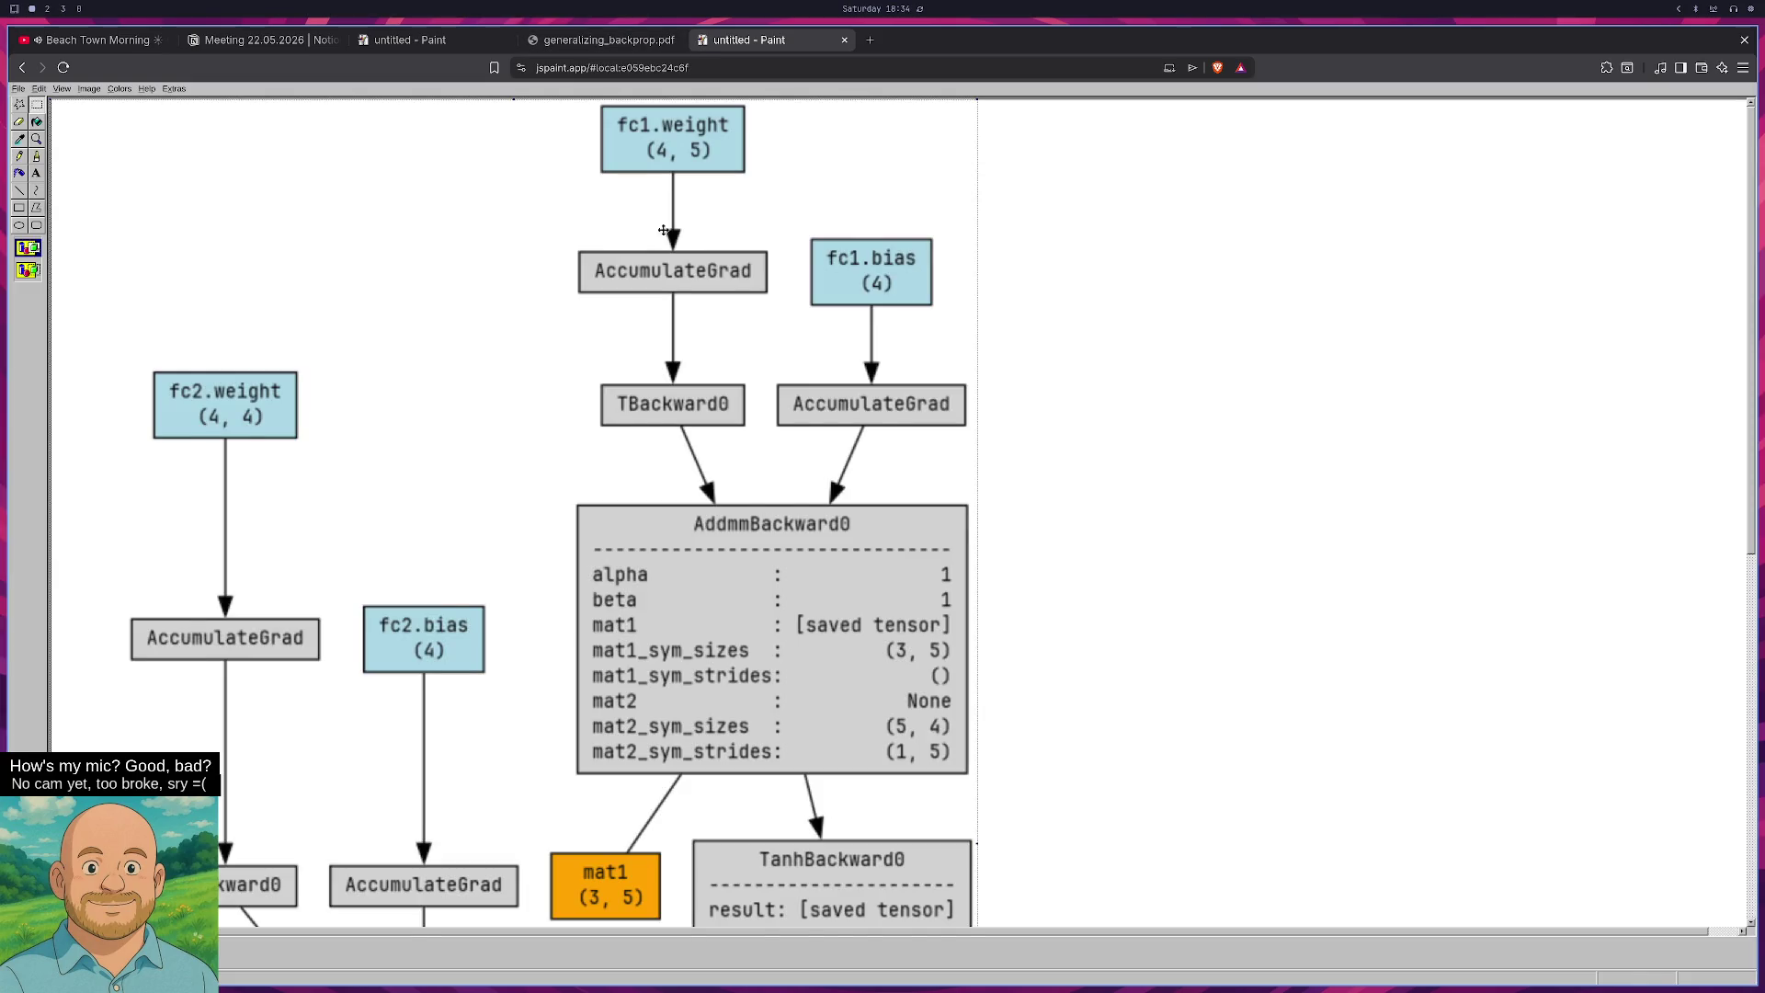
Outline the AddmmBackward0 details area with a rectangle, dismissing the storage error message.
scroll(116, 221, down, 1)
scroll(116, 222, up, 1)
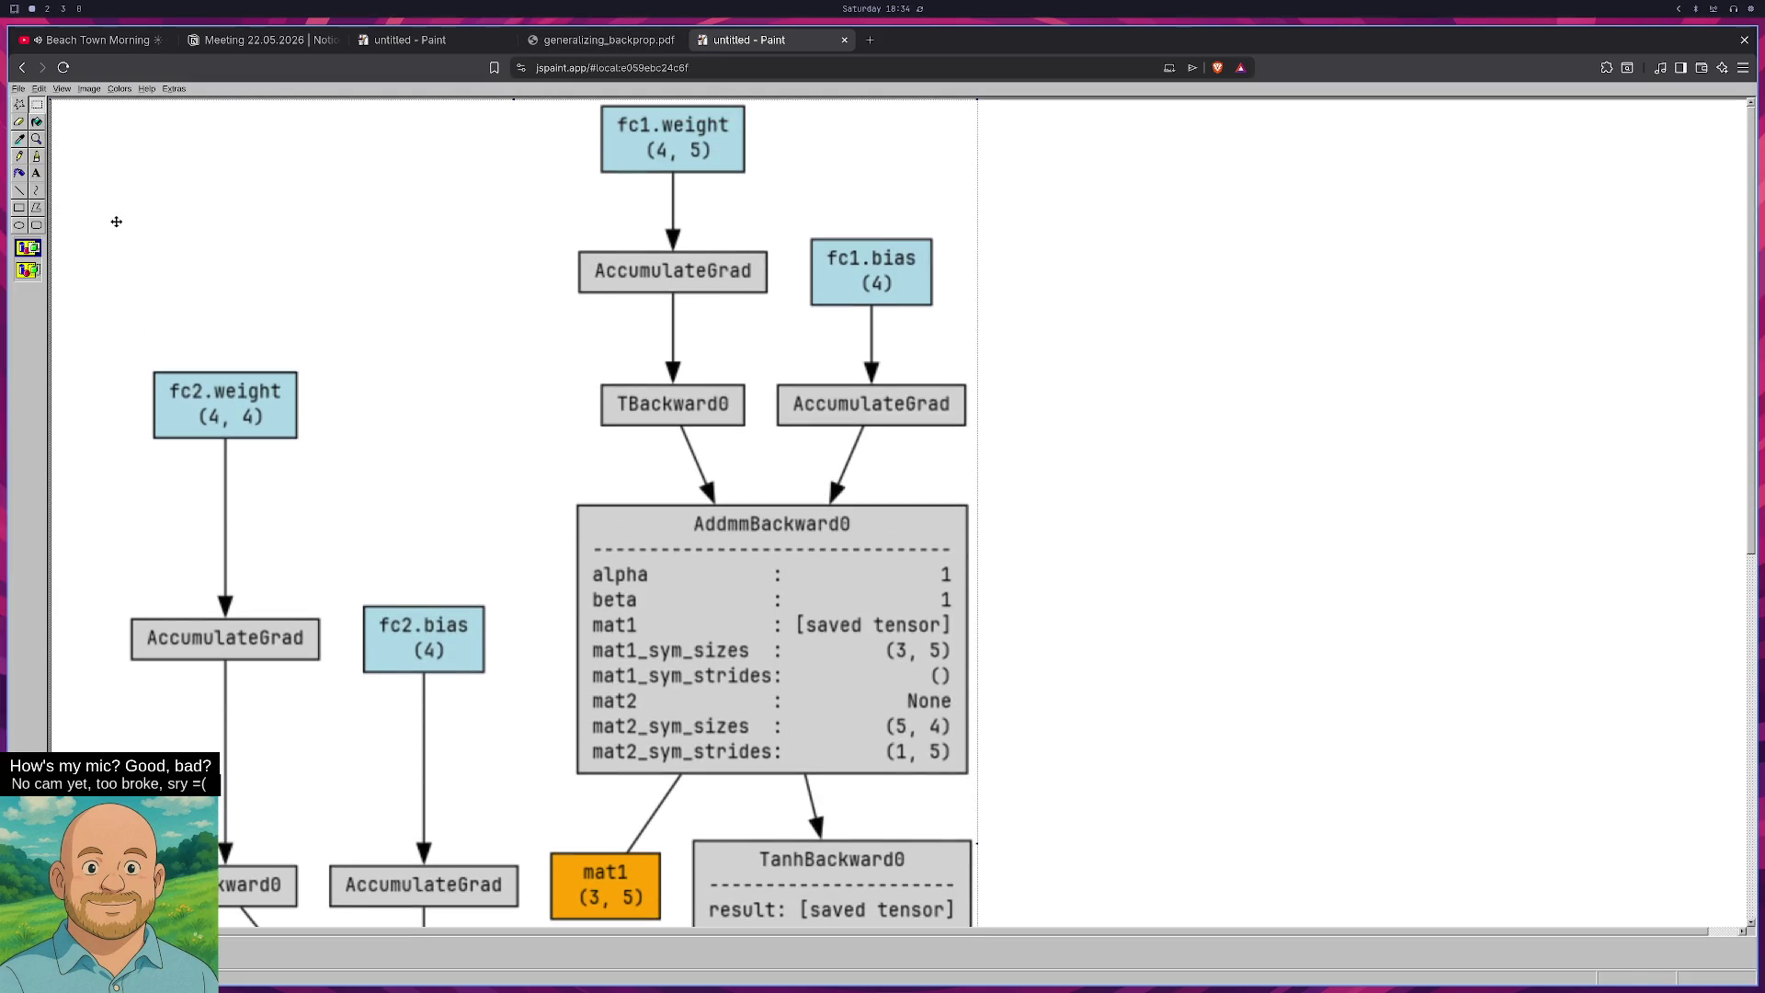
click(18, 207)
click(926, 602)
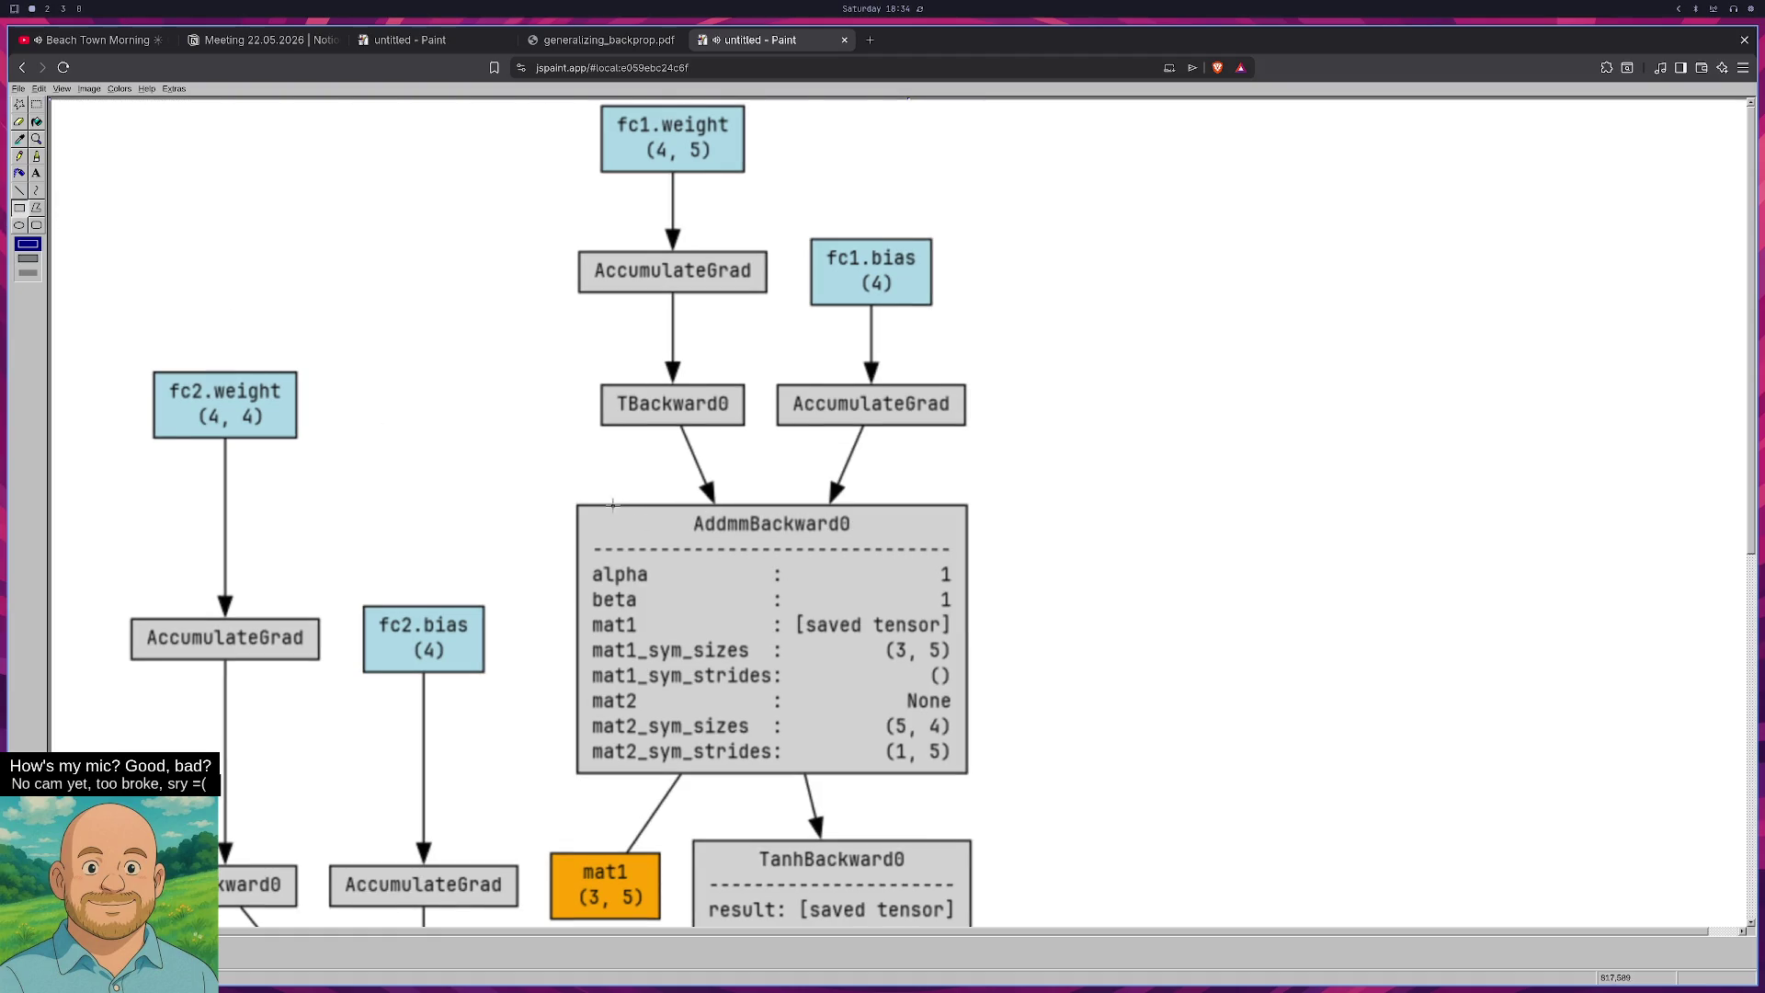
drag(586, 542, 959, 772)
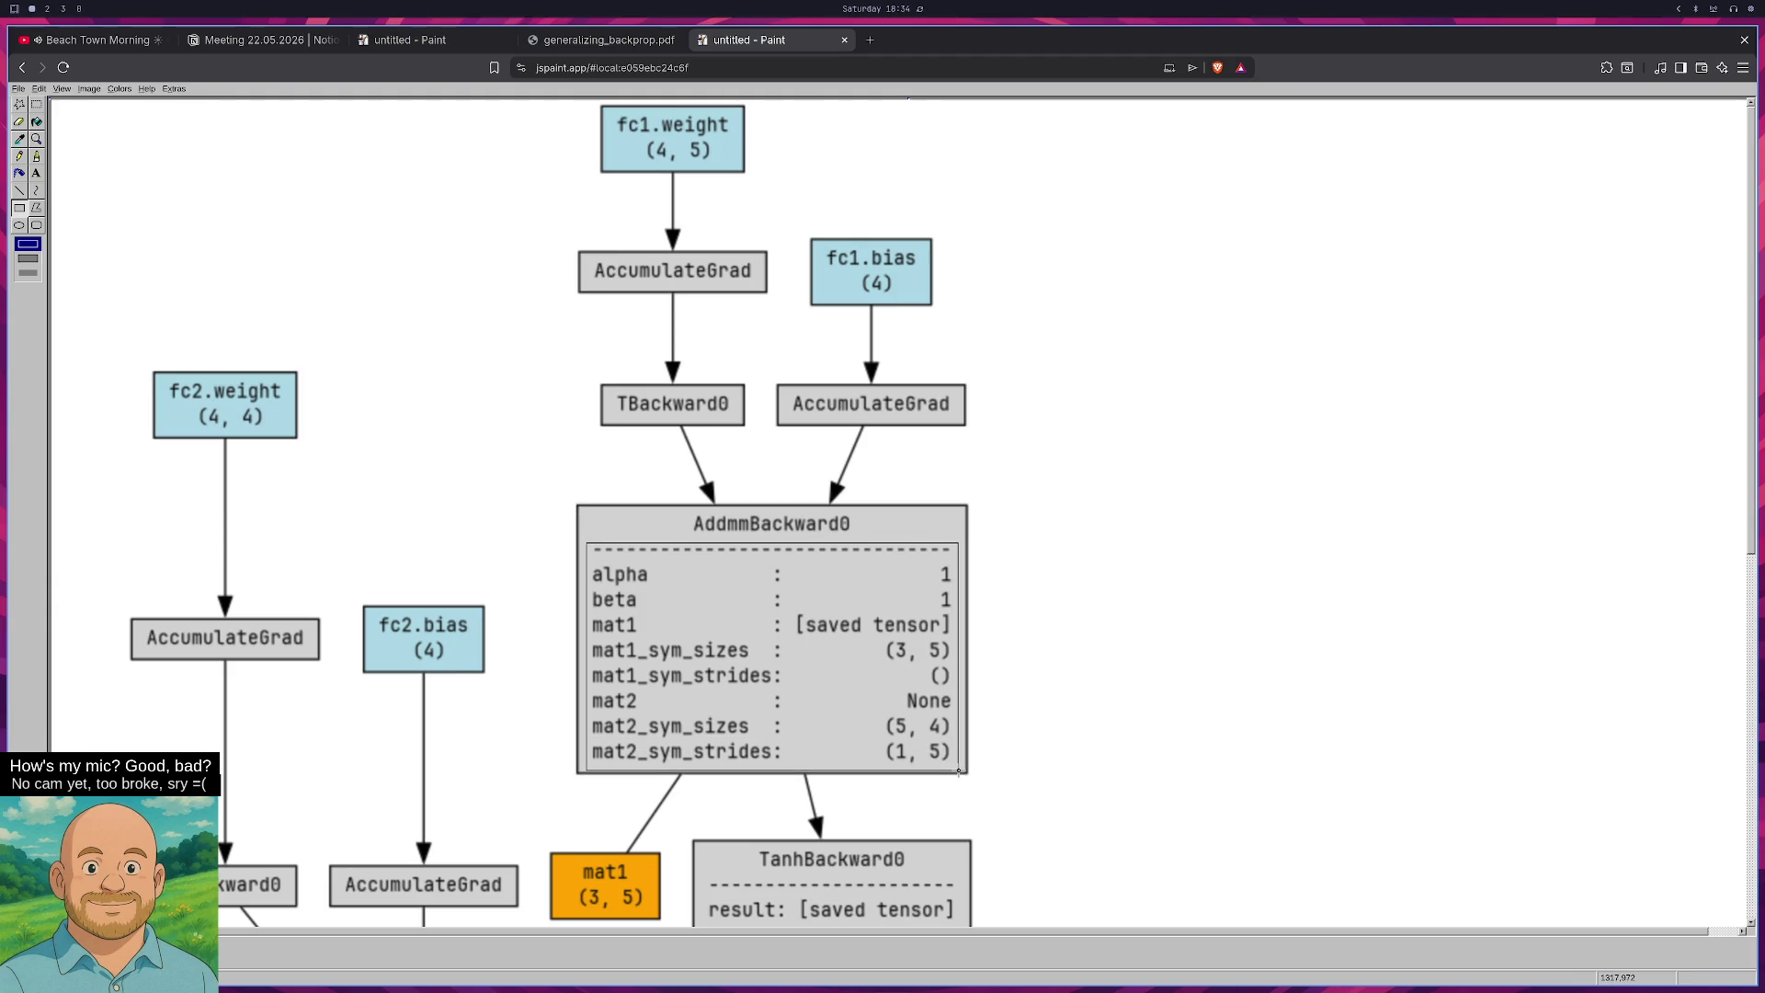
Delete the AddmmBackward0 details text and fill the emptied area light grey.
click(36, 104)
drag(583, 540, 962, 774)
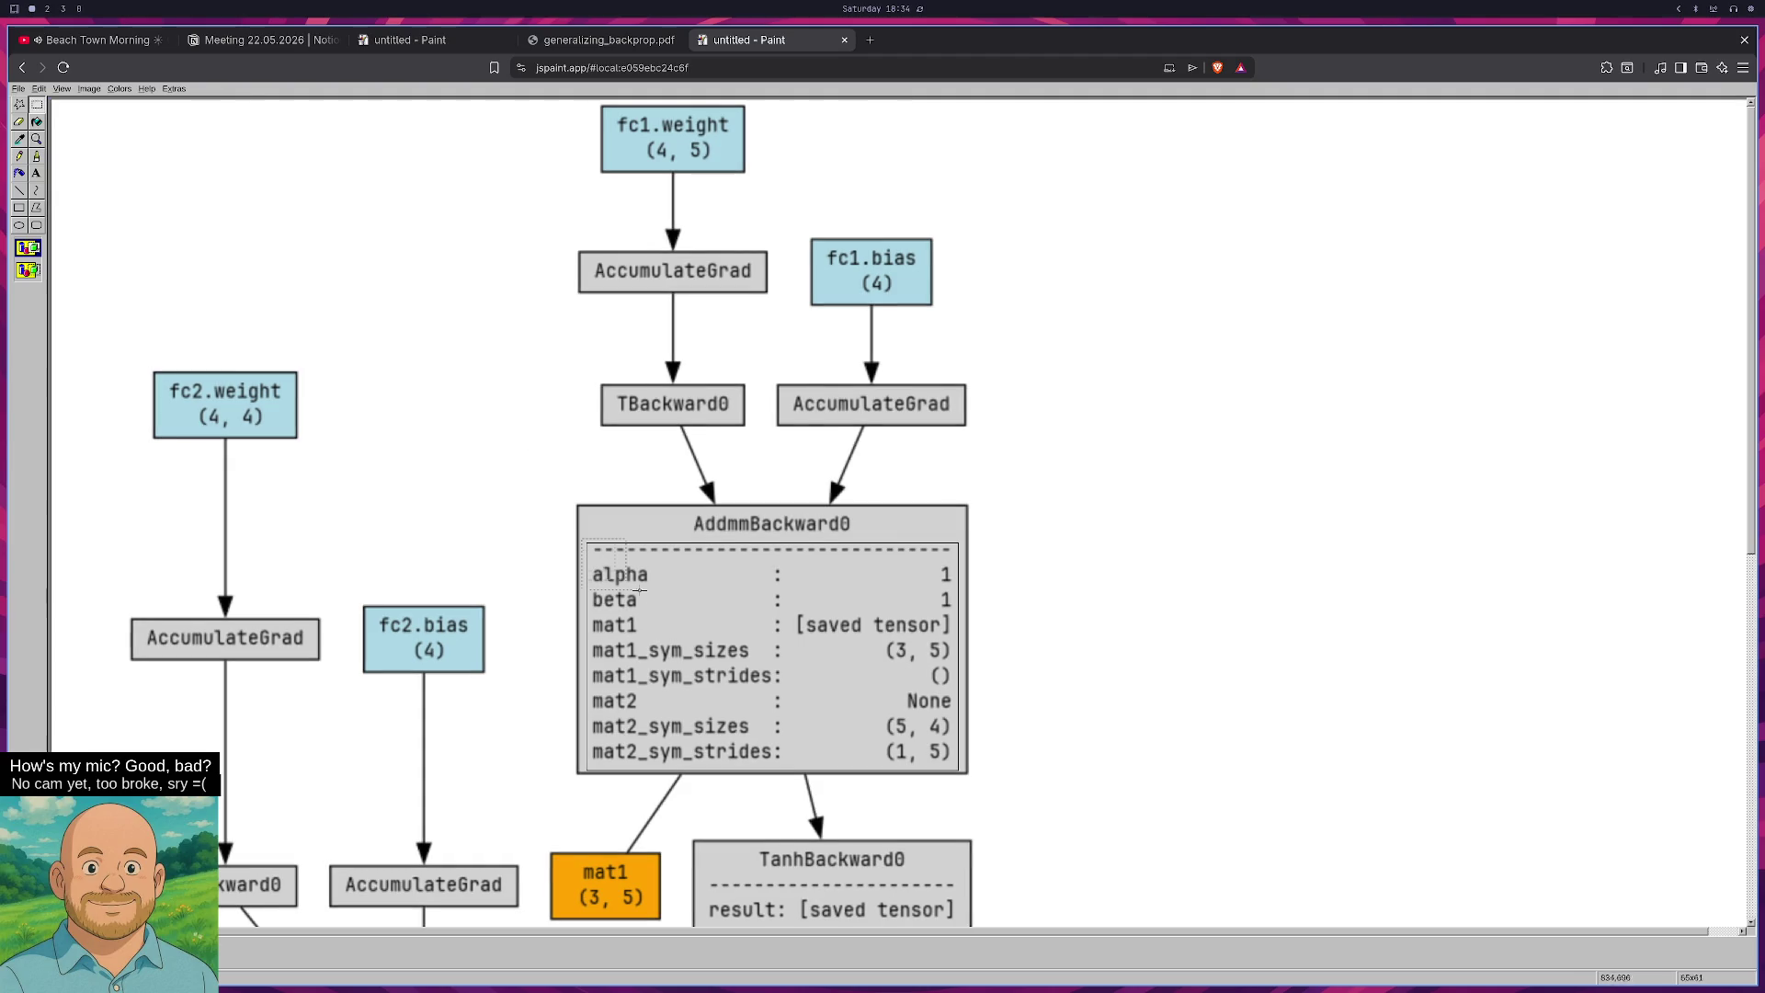
key(Delete)
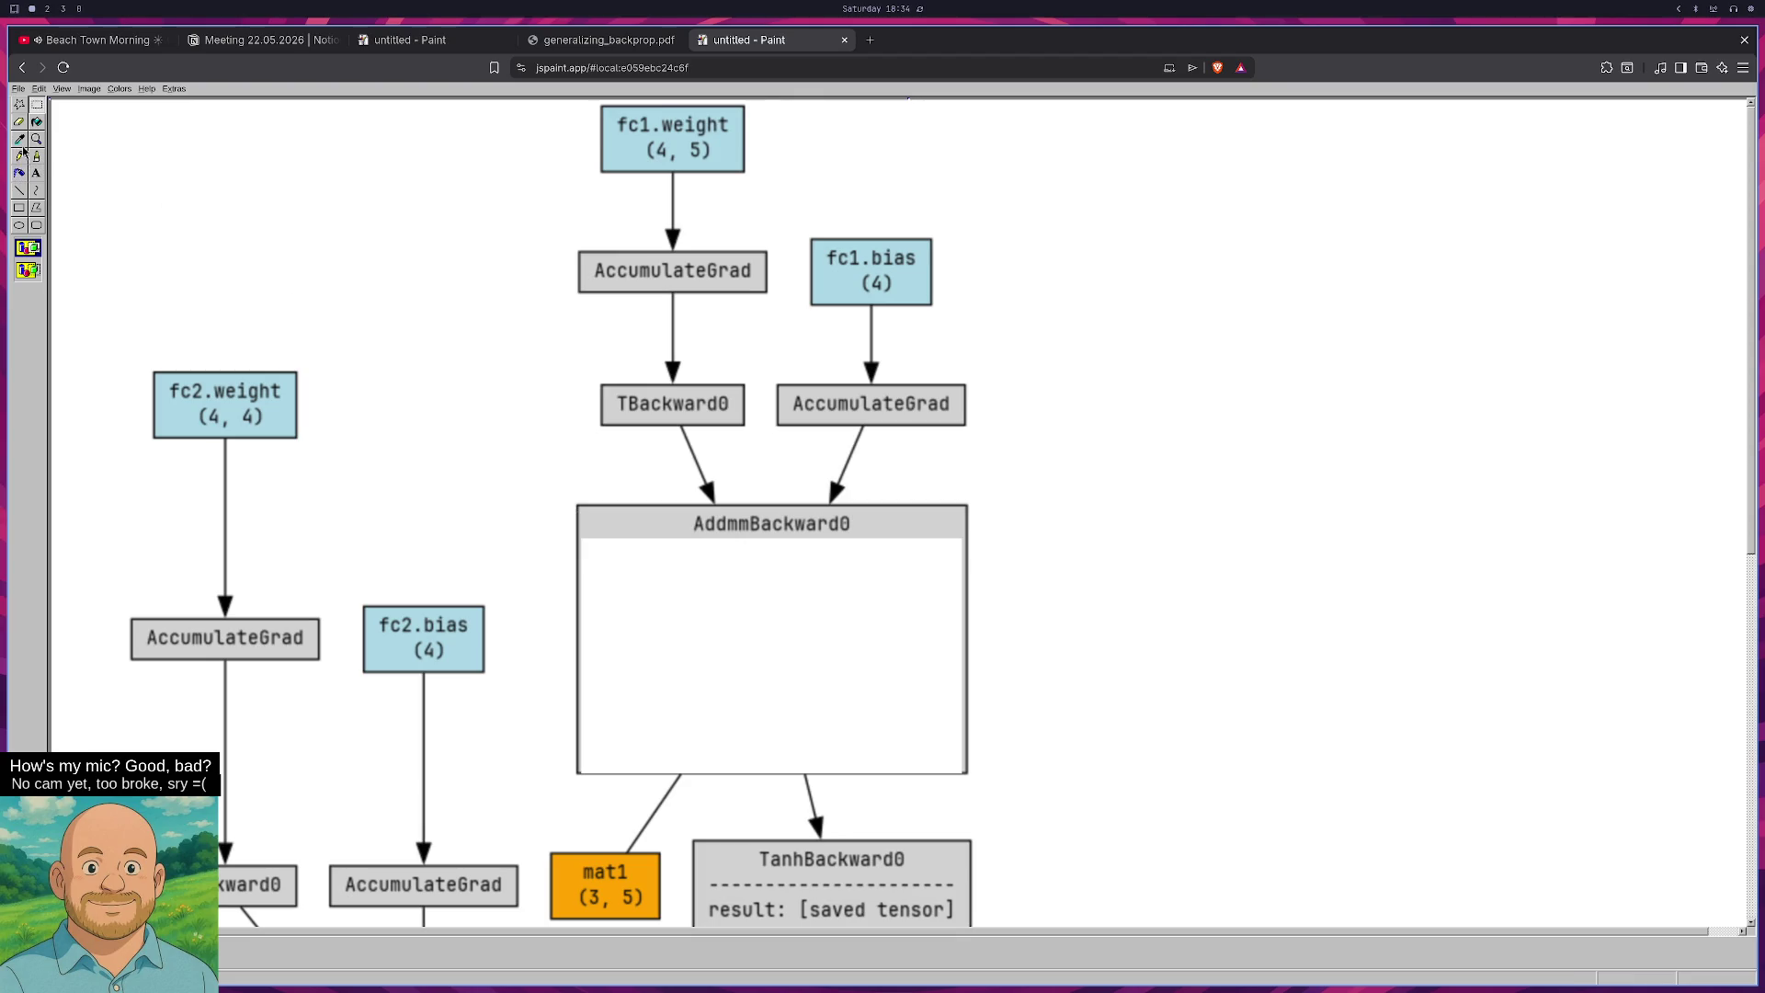
click(38, 125)
click(727, 661)
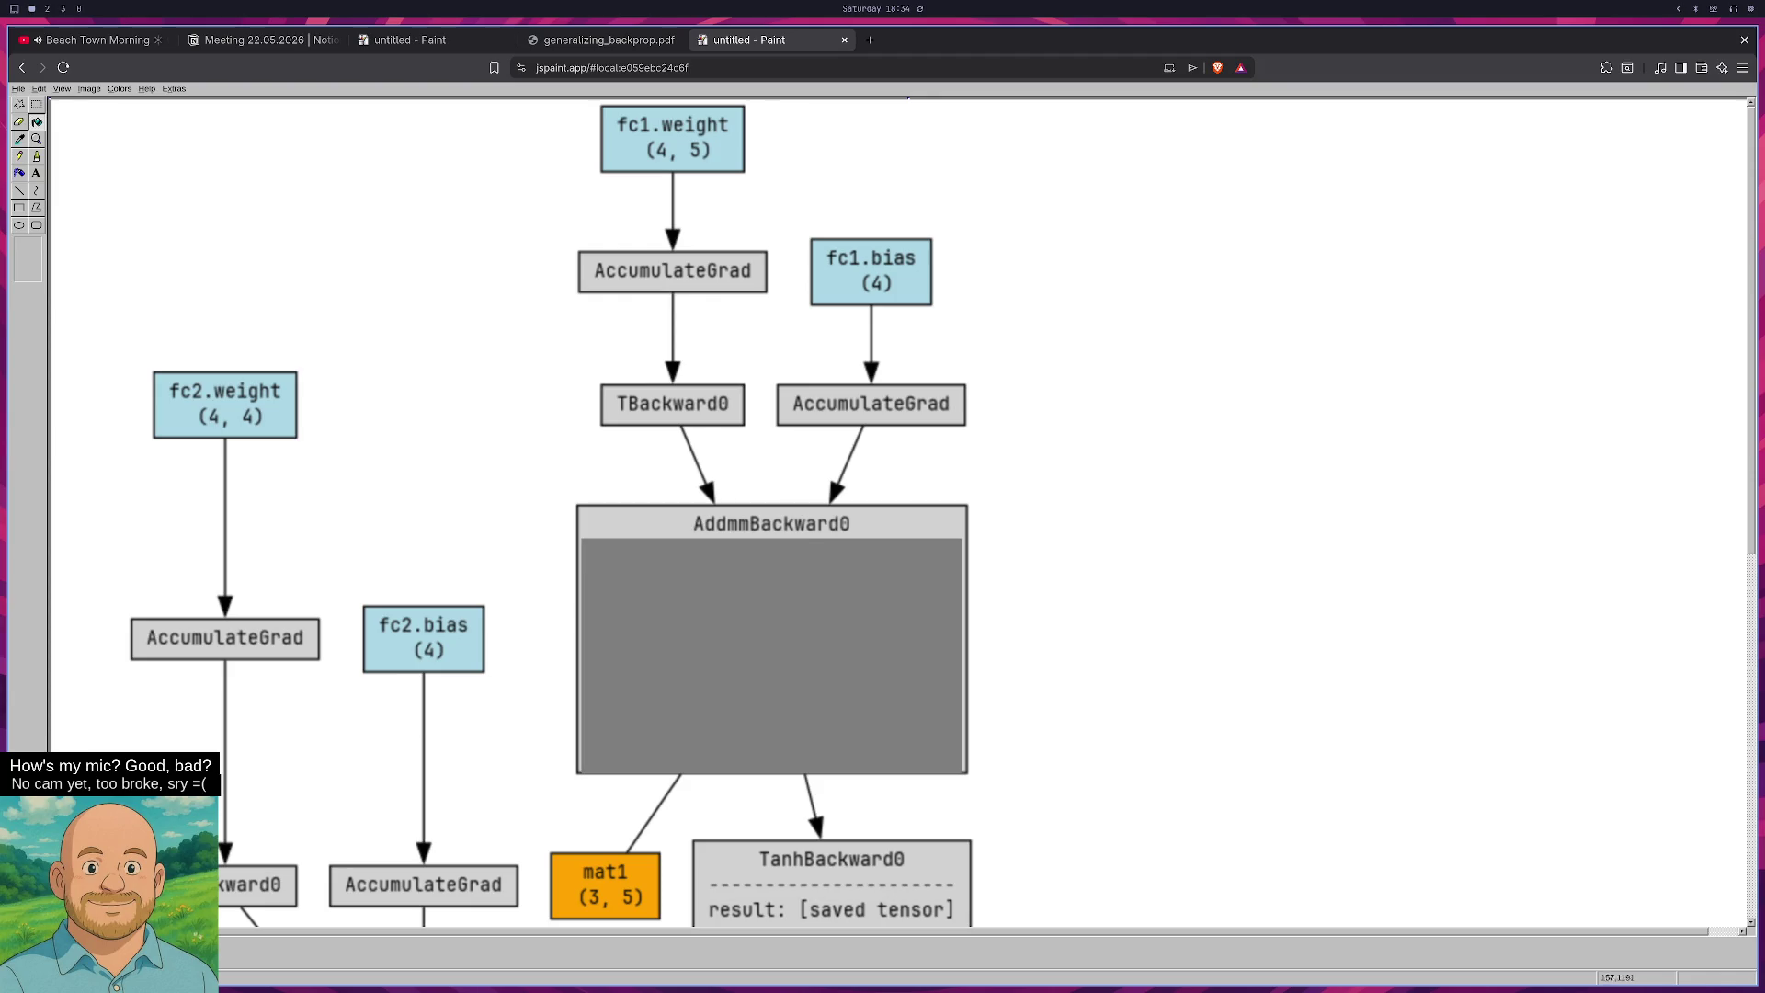
click(644, 645)
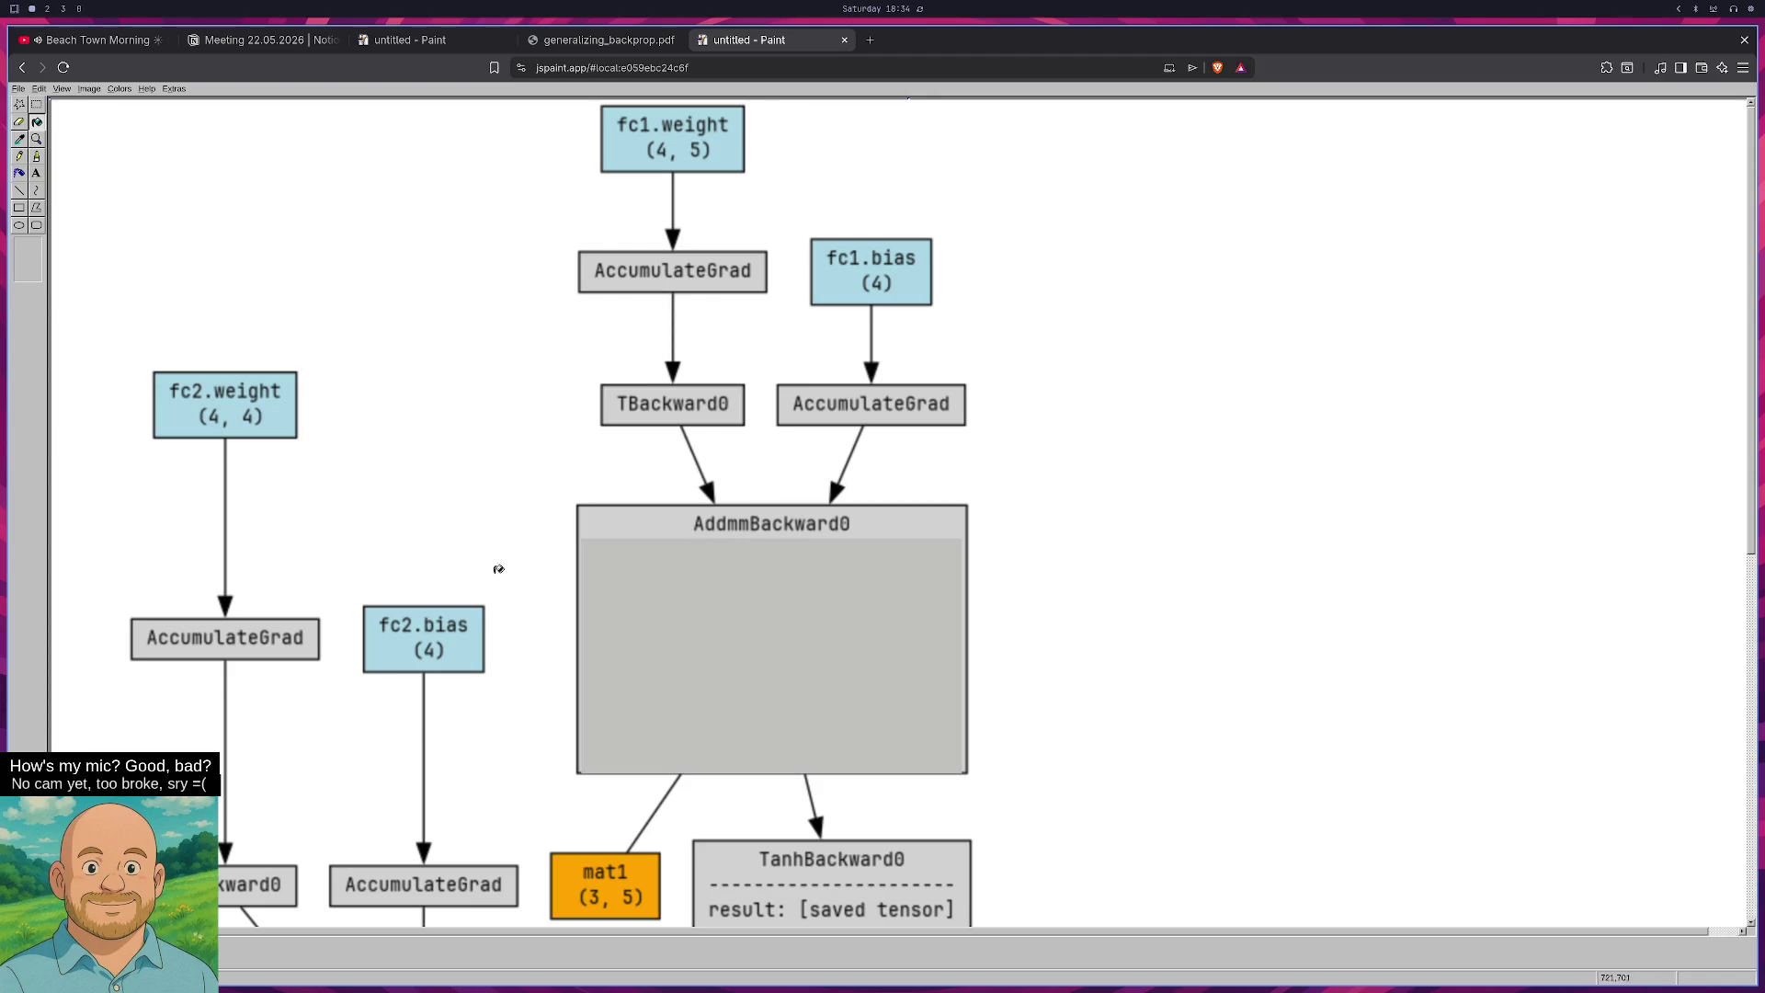
click(38, 105)
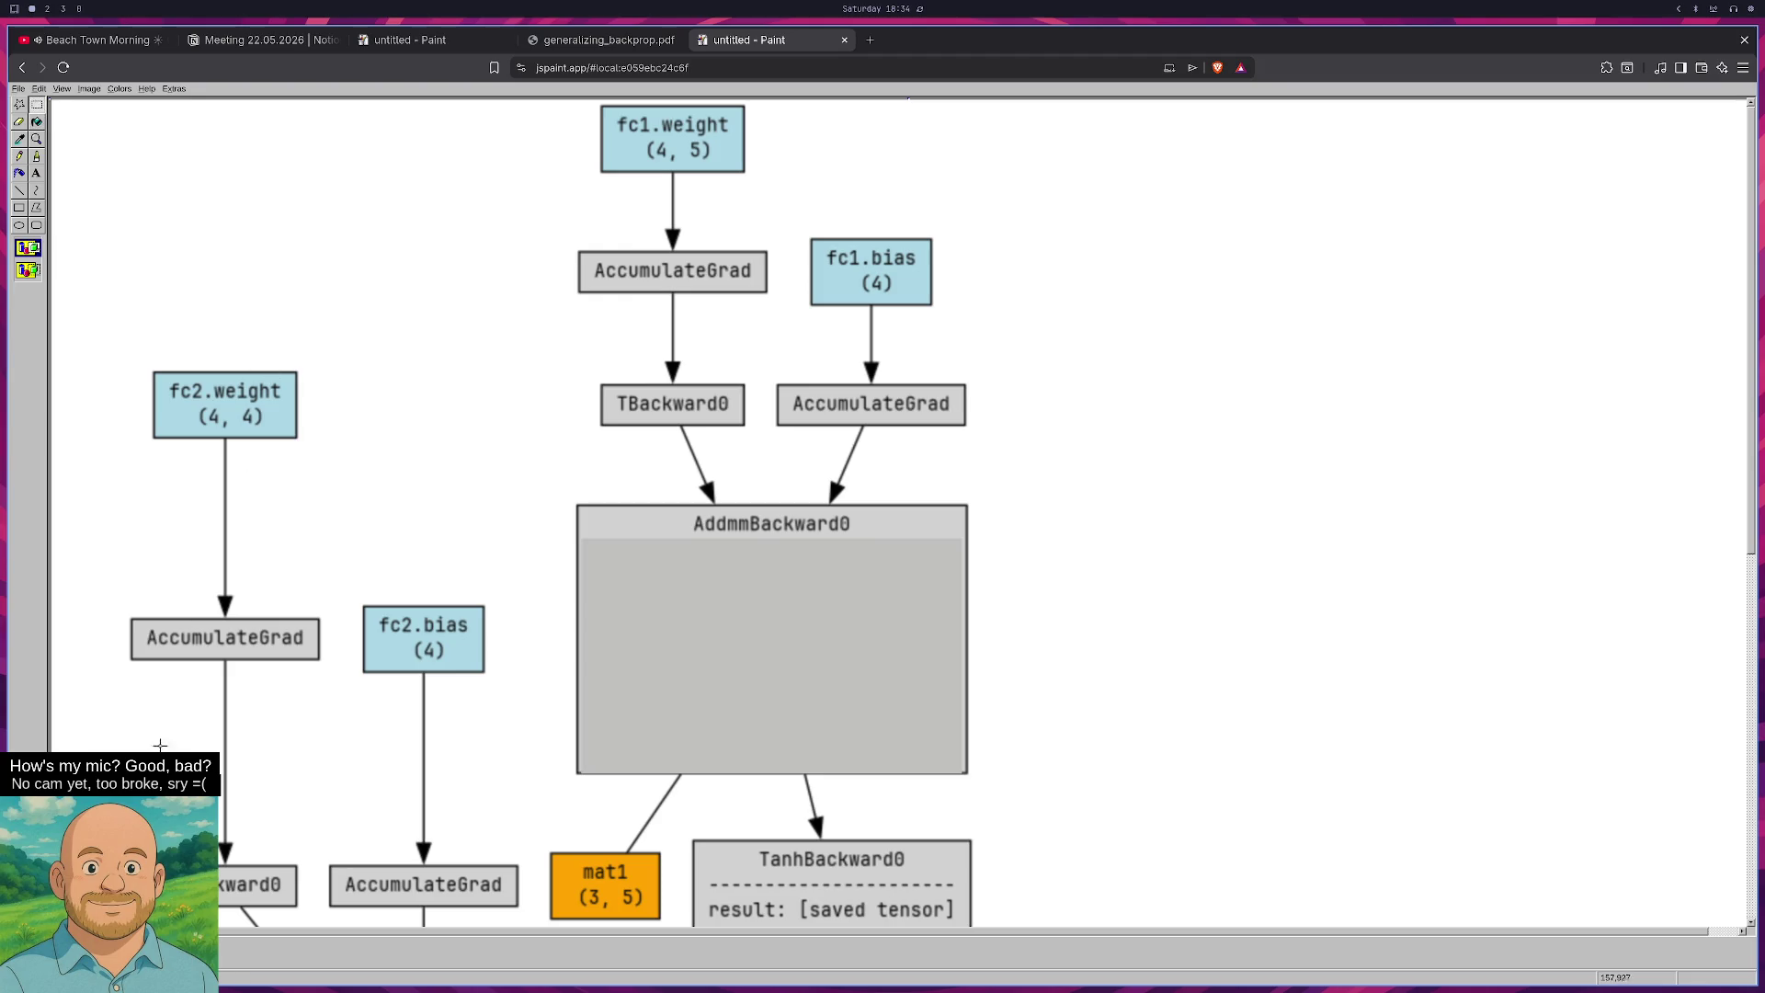
click(19, 226)
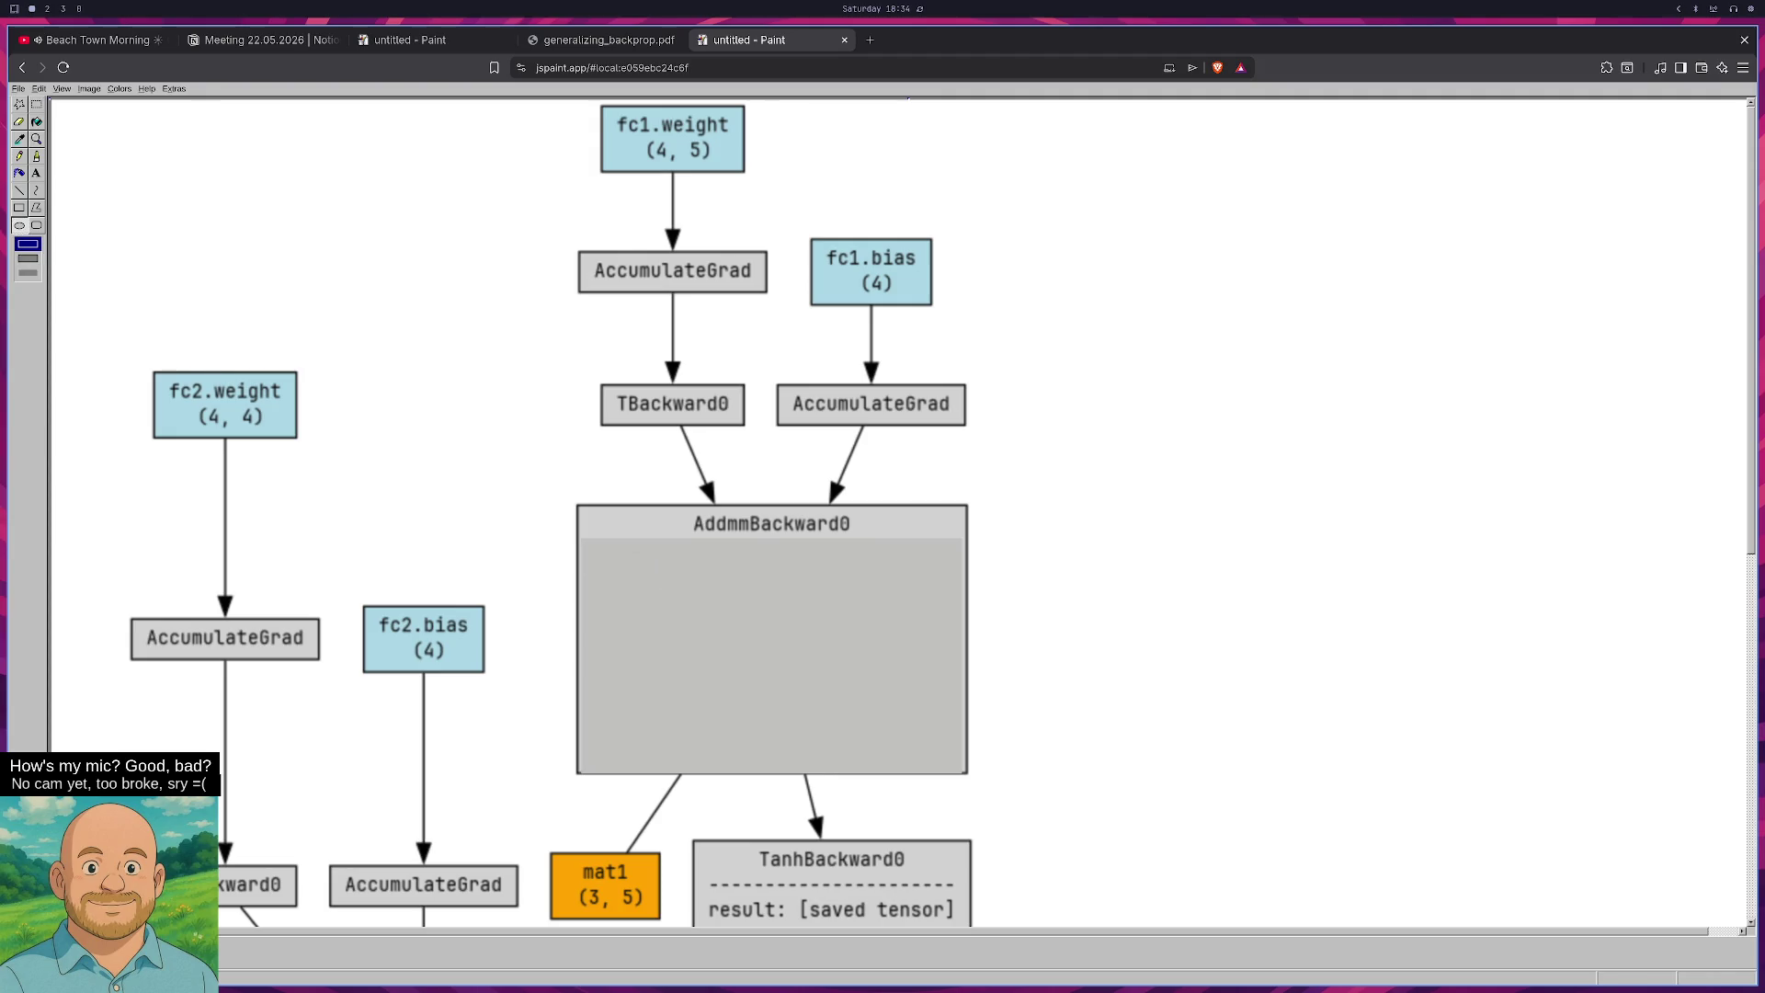
Draw a top row and a bottom row of neuron ellipses inside AddmmBackward0.
mouse_move(635, 566)
mouse_down()
mouse_move(677, 599)
mouse_move(878, 600)
mouse_up()
mouse_move(639, 660)
mouse_down()
mouse_move(681, 691)
mouse_move(910, 696)
mouse_up()
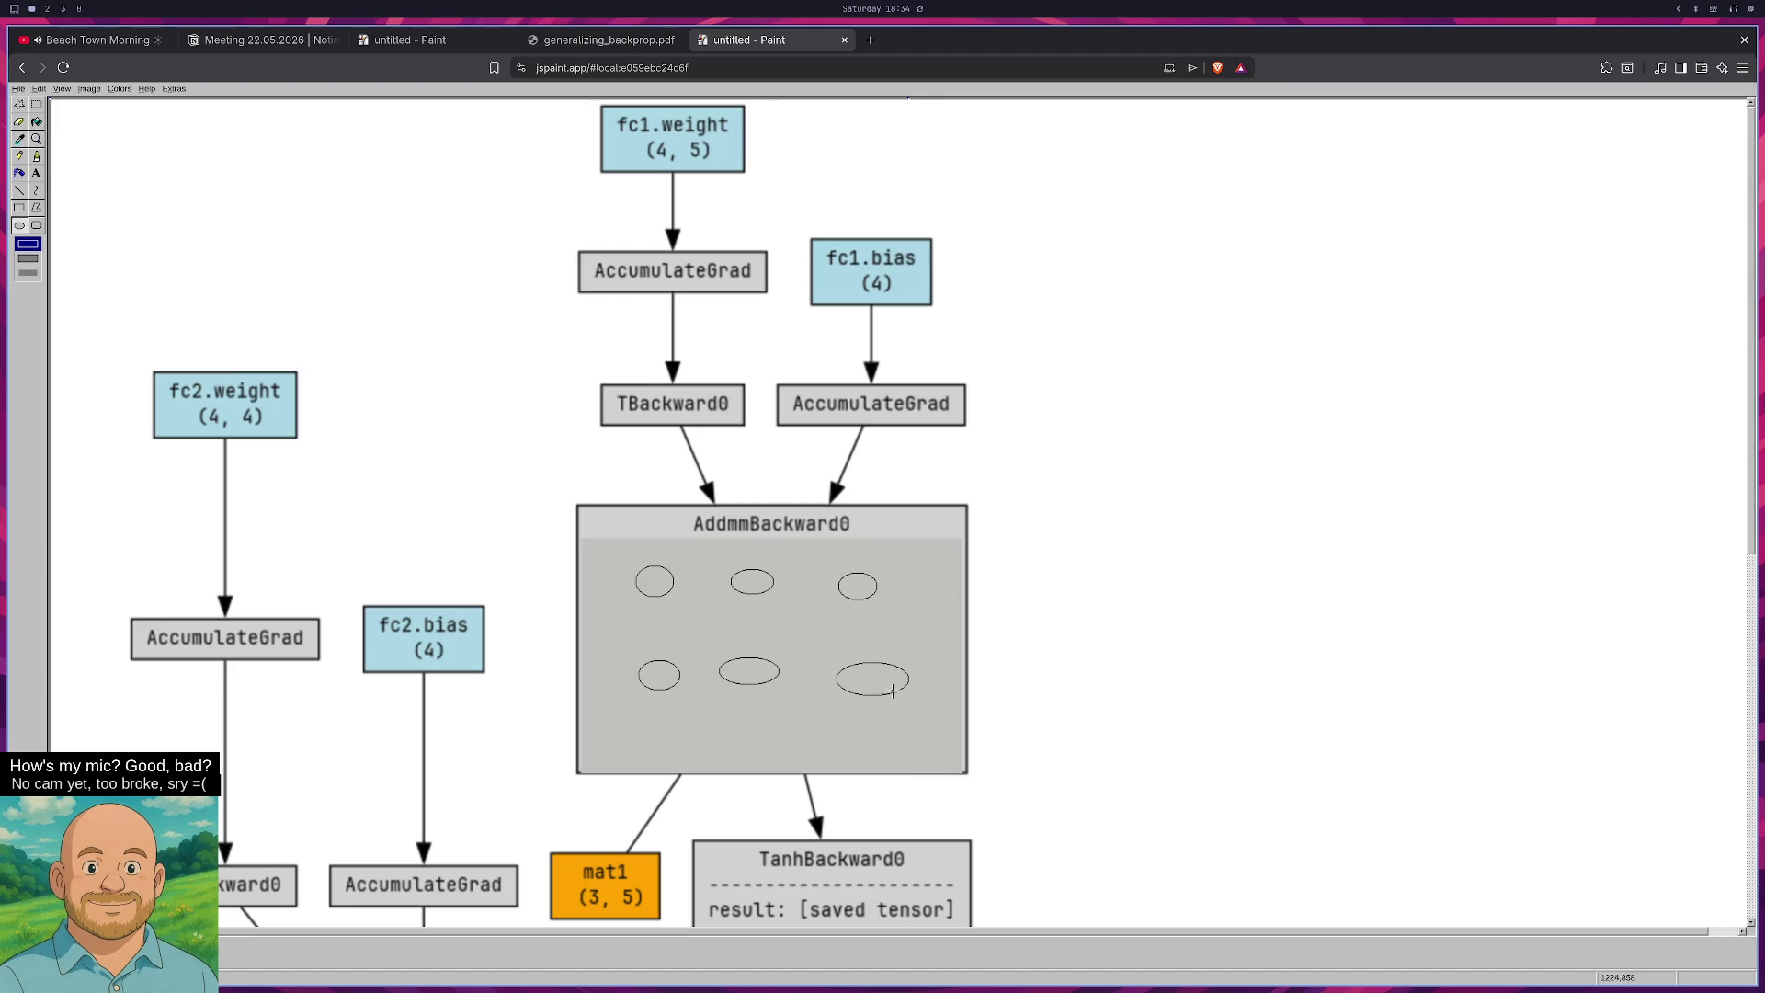
click(22, 191)
Cross-connect the top and bottom neurons with lines, then trace the fc1.weight path in thick cyan.
mouse_move(656, 599)
mouse_down()
mouse_move(652, 661)
mouse_move(695, 626)
mouse_move(750, 662)
mouse_up()
drag(659, 595, 859, 660)
mouse_move(652, 661)
mouse_down()
mouse_move(749, 596)
mouse_move(749, 661)
mouse_up()
drag(860, 598, 860, 664)
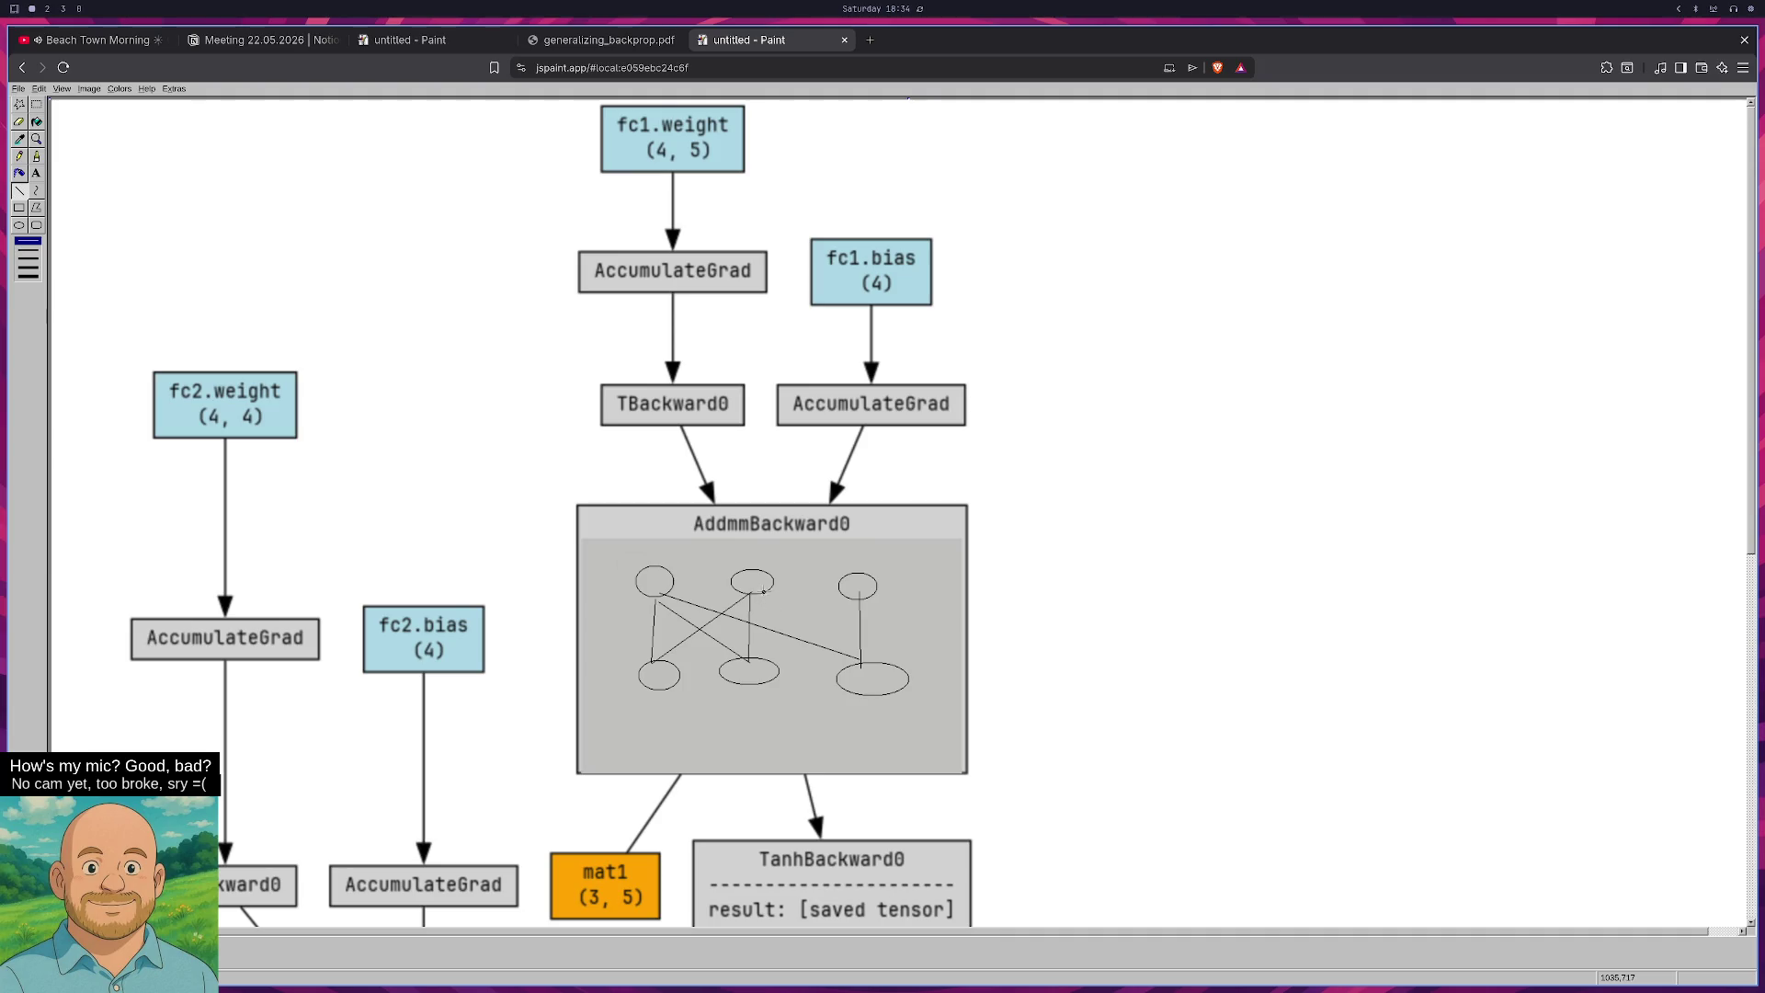
drag(764, 593, 857, 664)
drag(749, 659, 856, 601)
click(28, 275)
mouse_move(681, 173)
mouse_down()
mouse_move(677, 382)
mouse_move(716, 504)
mouse_up()
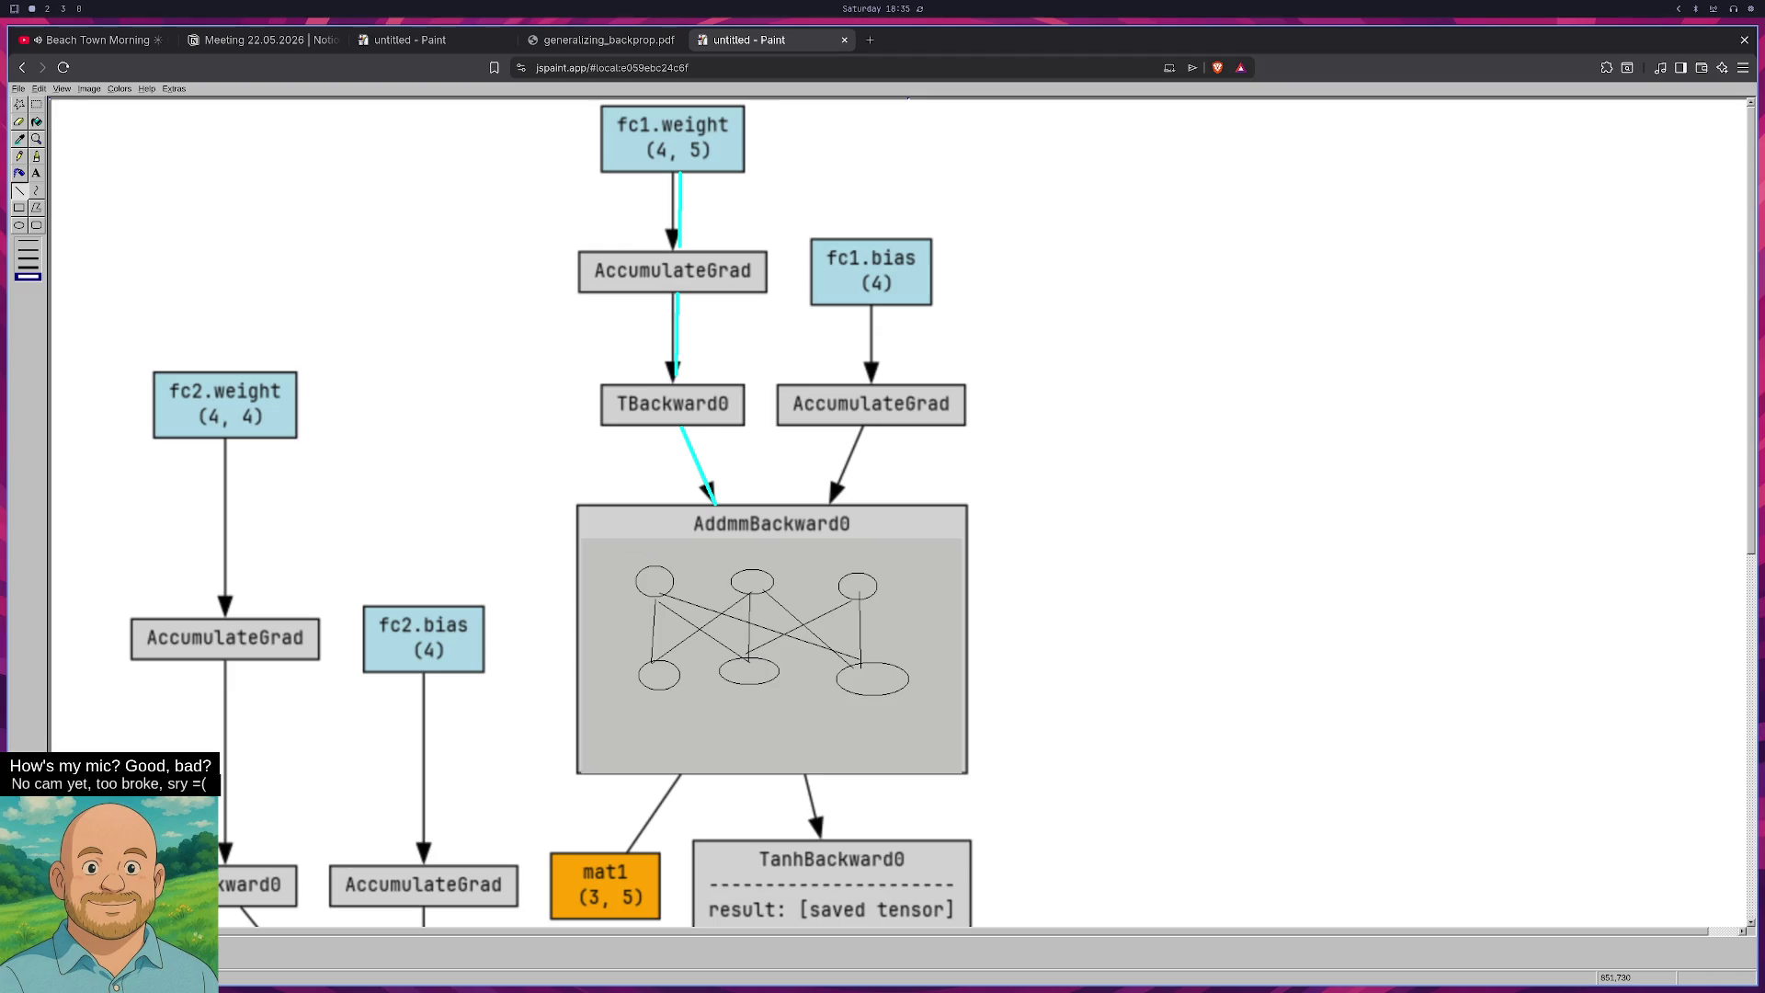
key(ctrl+z)
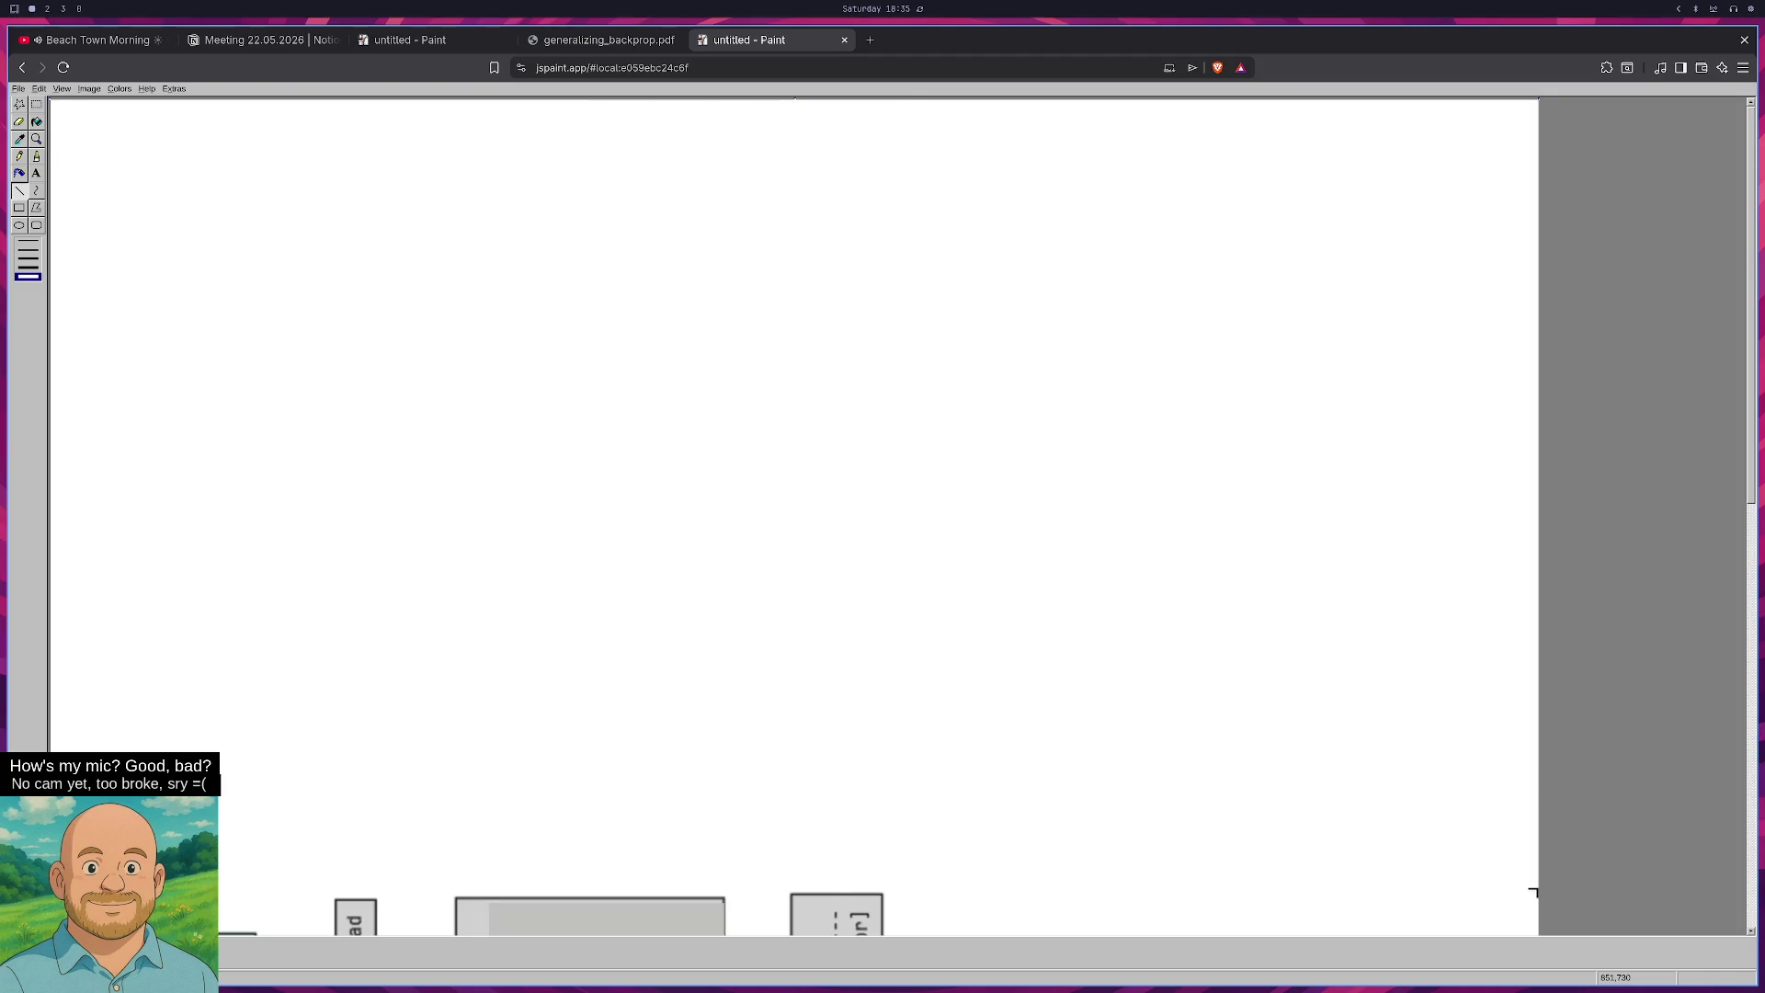
key(ctrl+z)
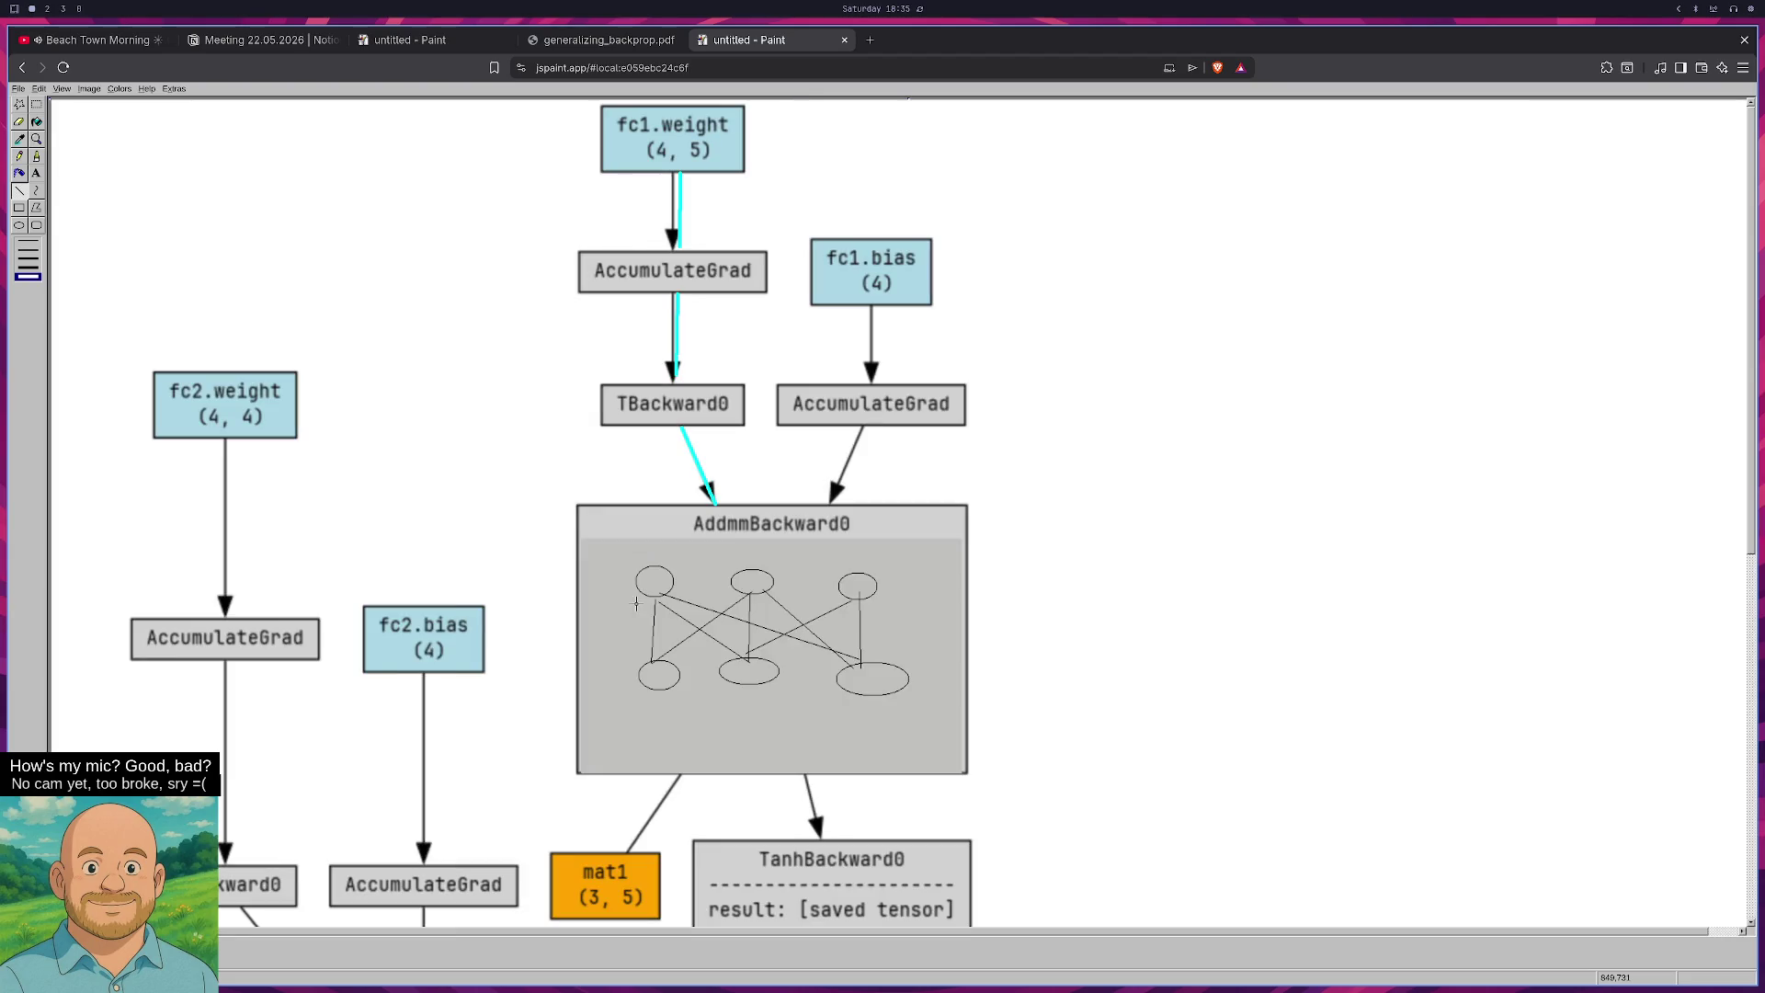
key(ctrl+z)
key(ctrl+z)
key(ctrl+z)
click(36, 104)
Delete the neuron sketch from AddmmBackward0 and refill the cleared area grey.
drag(610, 548, 910, 728)
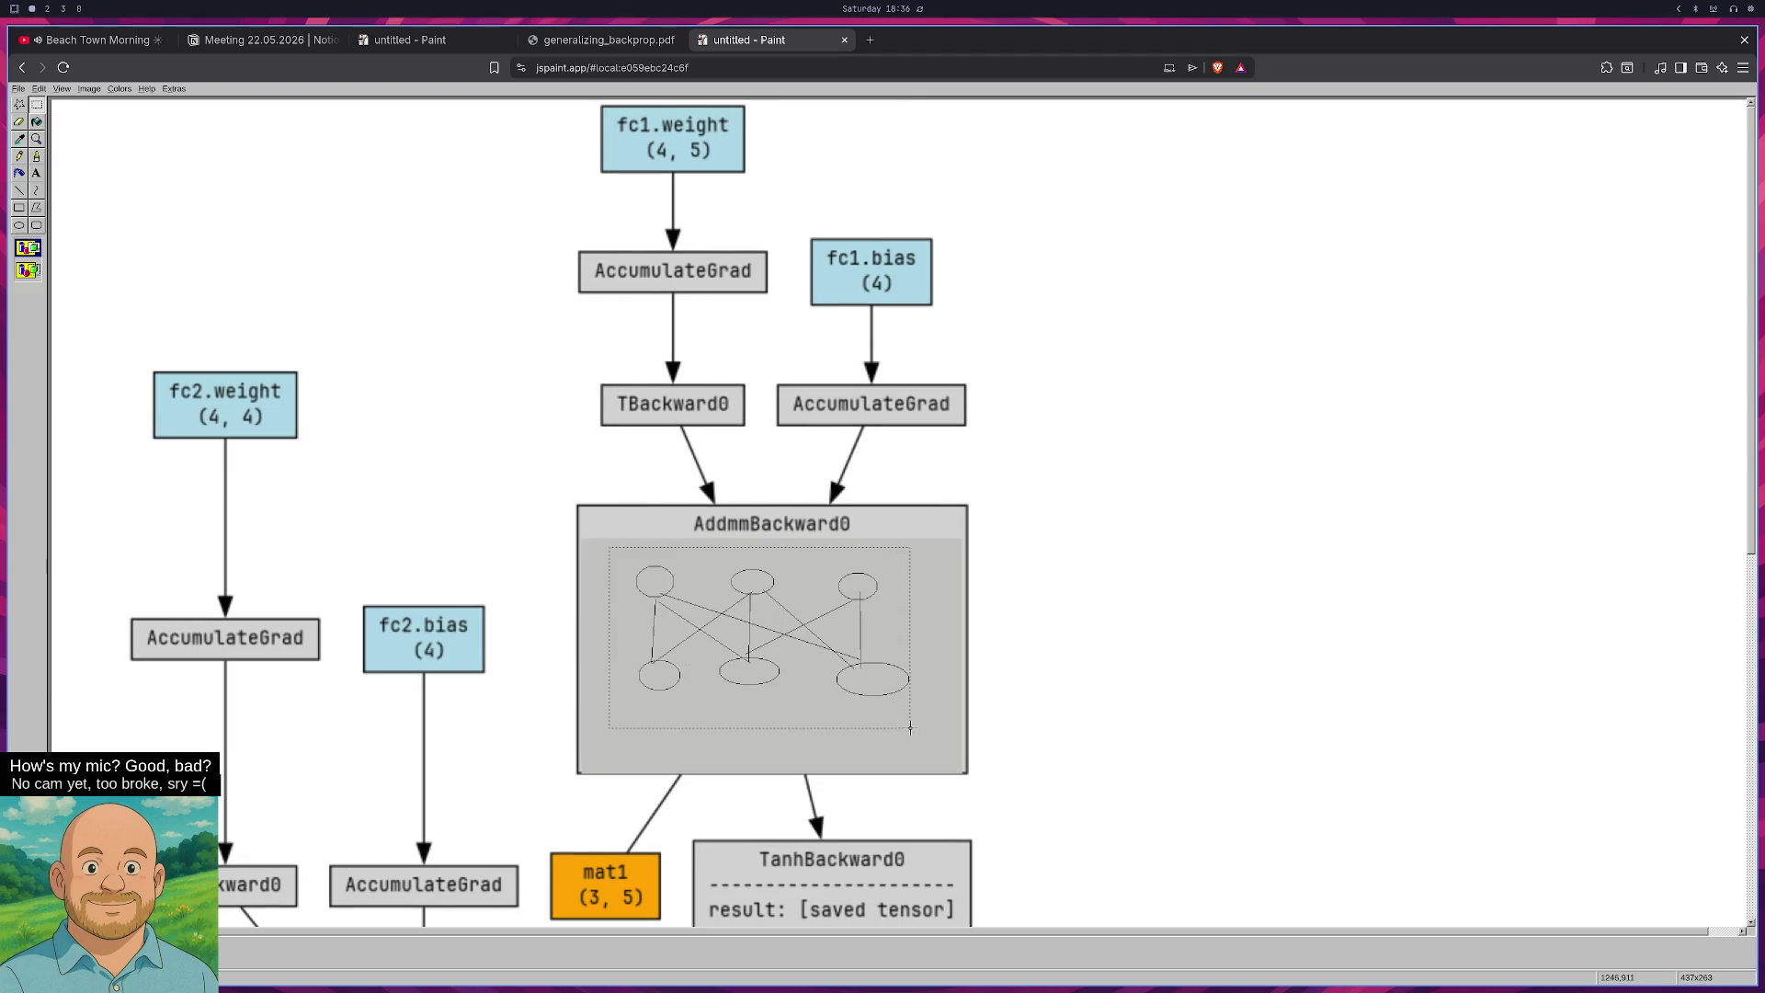
key(Delete)
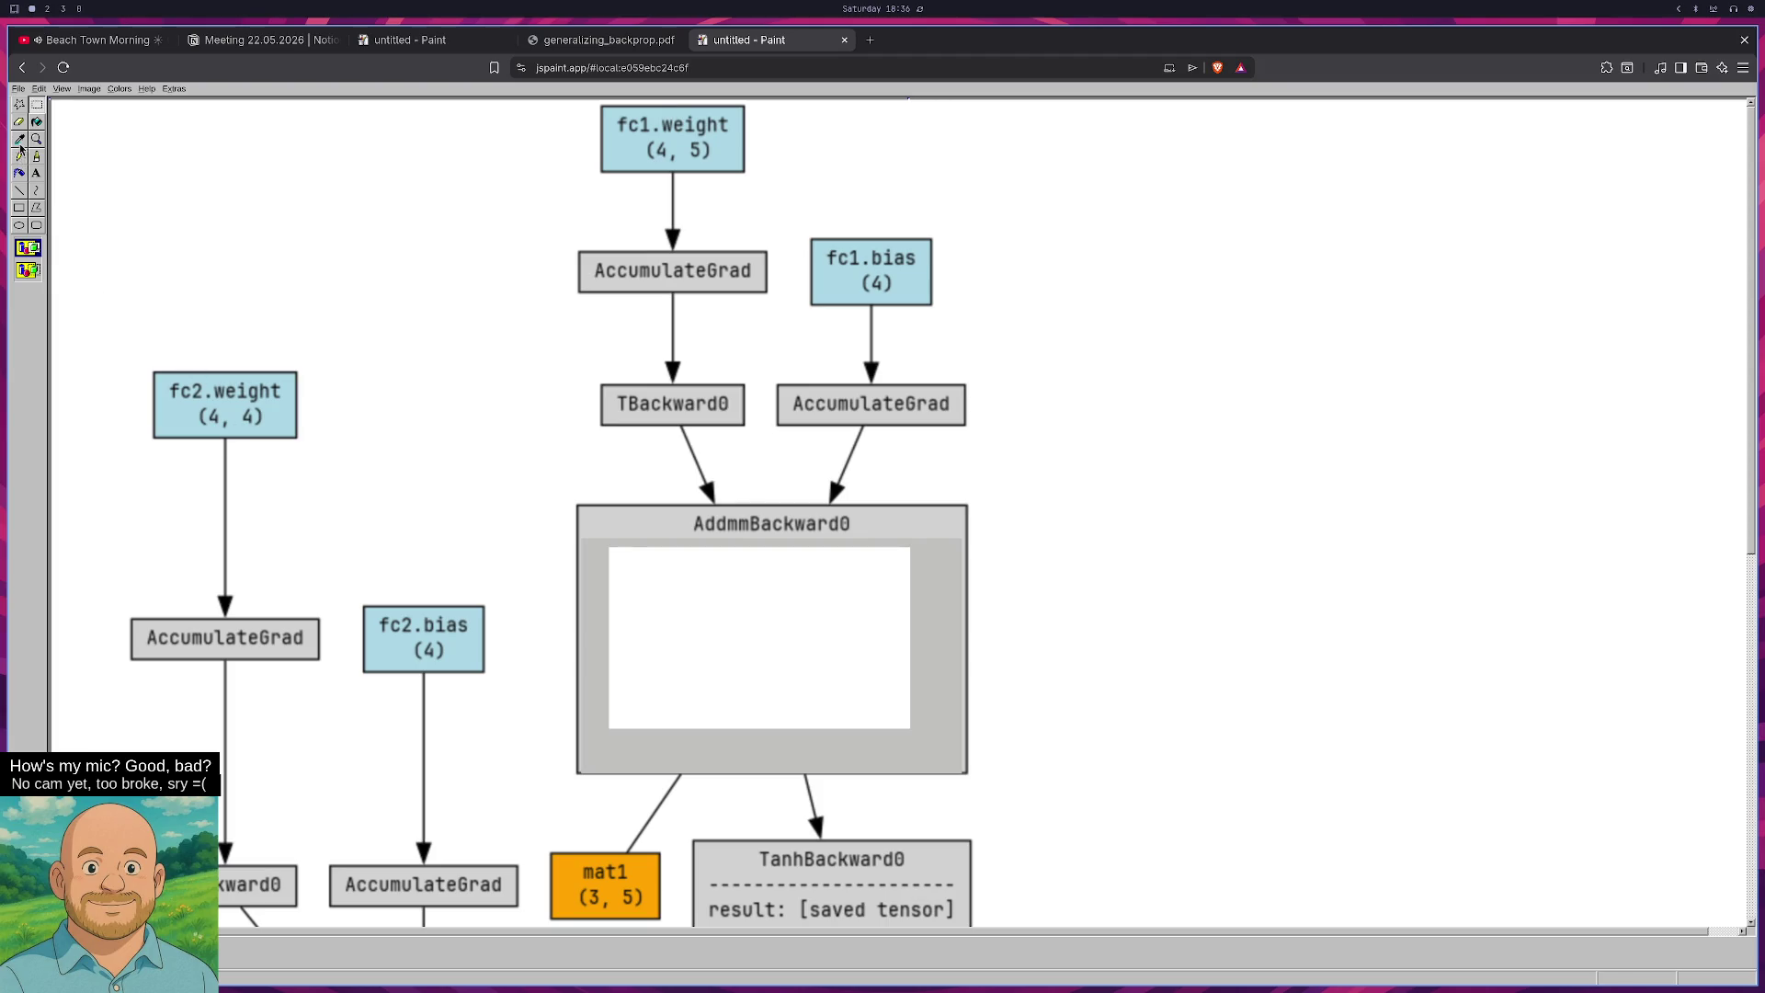
click(41, 124)
click(839, 655)
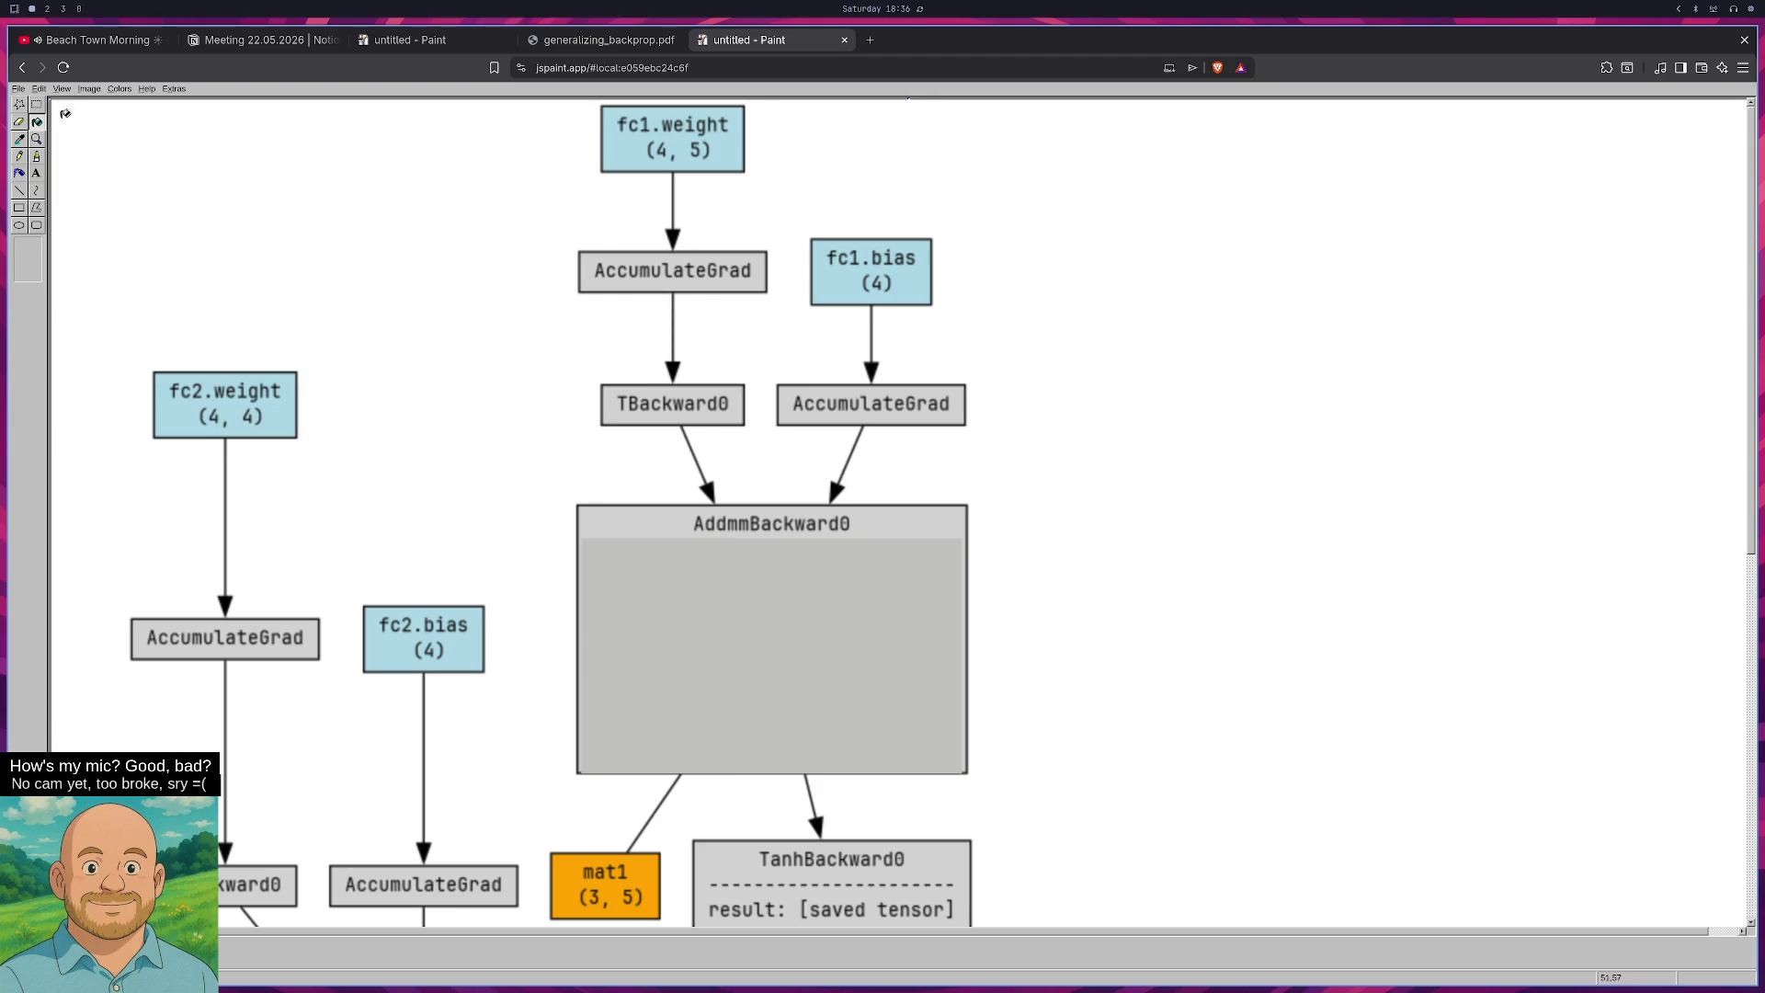
Draw small bold neuron circles in a row along the top of the box, undoing an oversized one.
click(19, 225)
drag(601, 588, 618, 597)
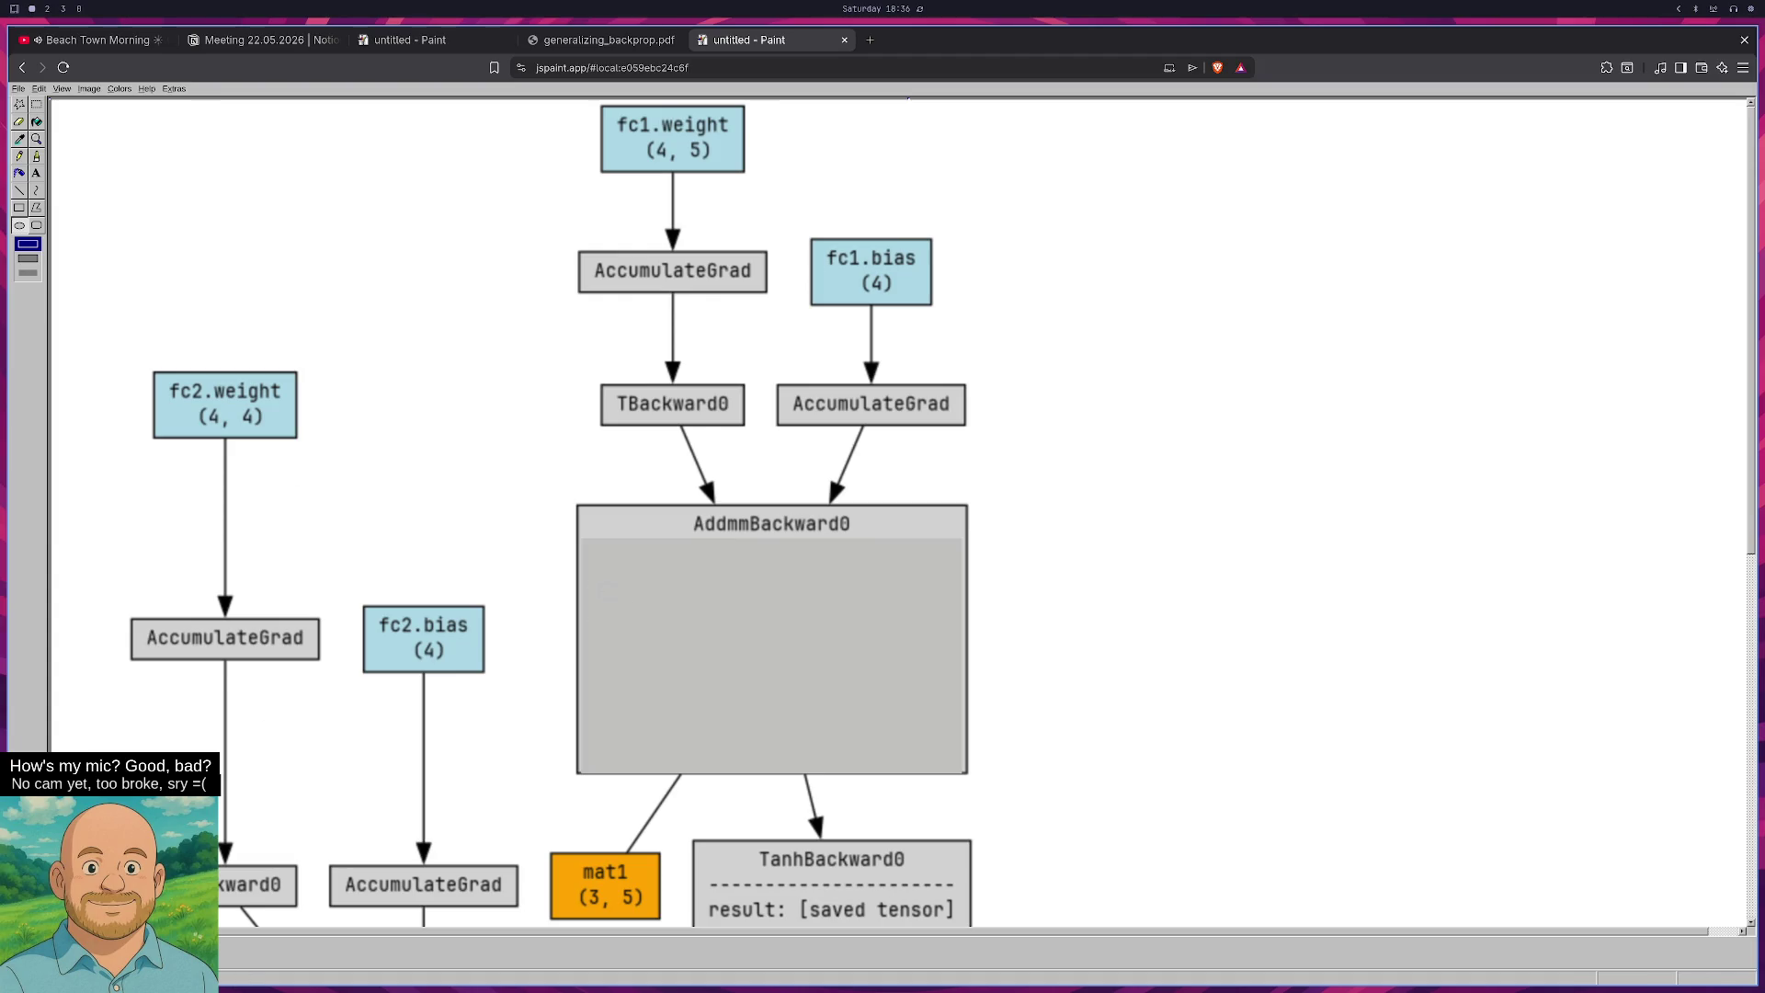
click(608, 568)
click(34, 274)
click(34, 246)
mouse_move(592, 550)
mouse_down()
mouse_move(633, 581)
mouse_move(686, 582)
mouse_move(655, 560)
mouse_move(681, 580)
mouse_move(858, 585)
mouse_up()
key(ctrl+z)
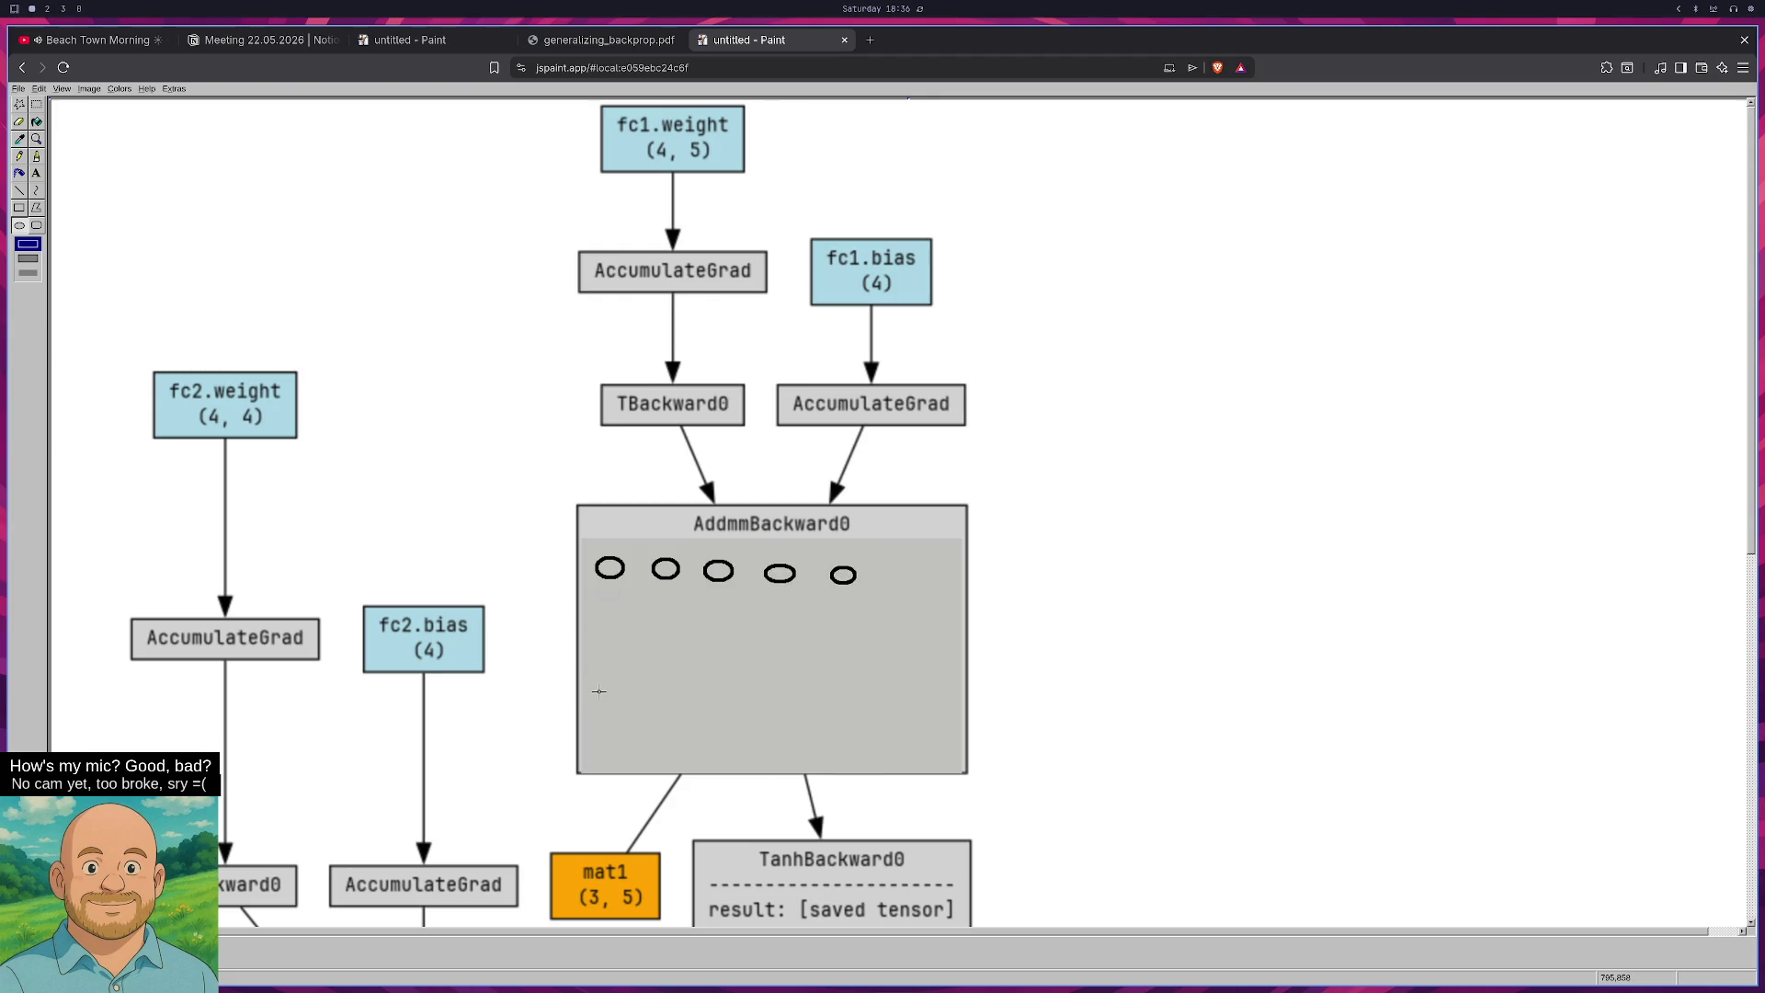
scroll(599, 688, down, 5)
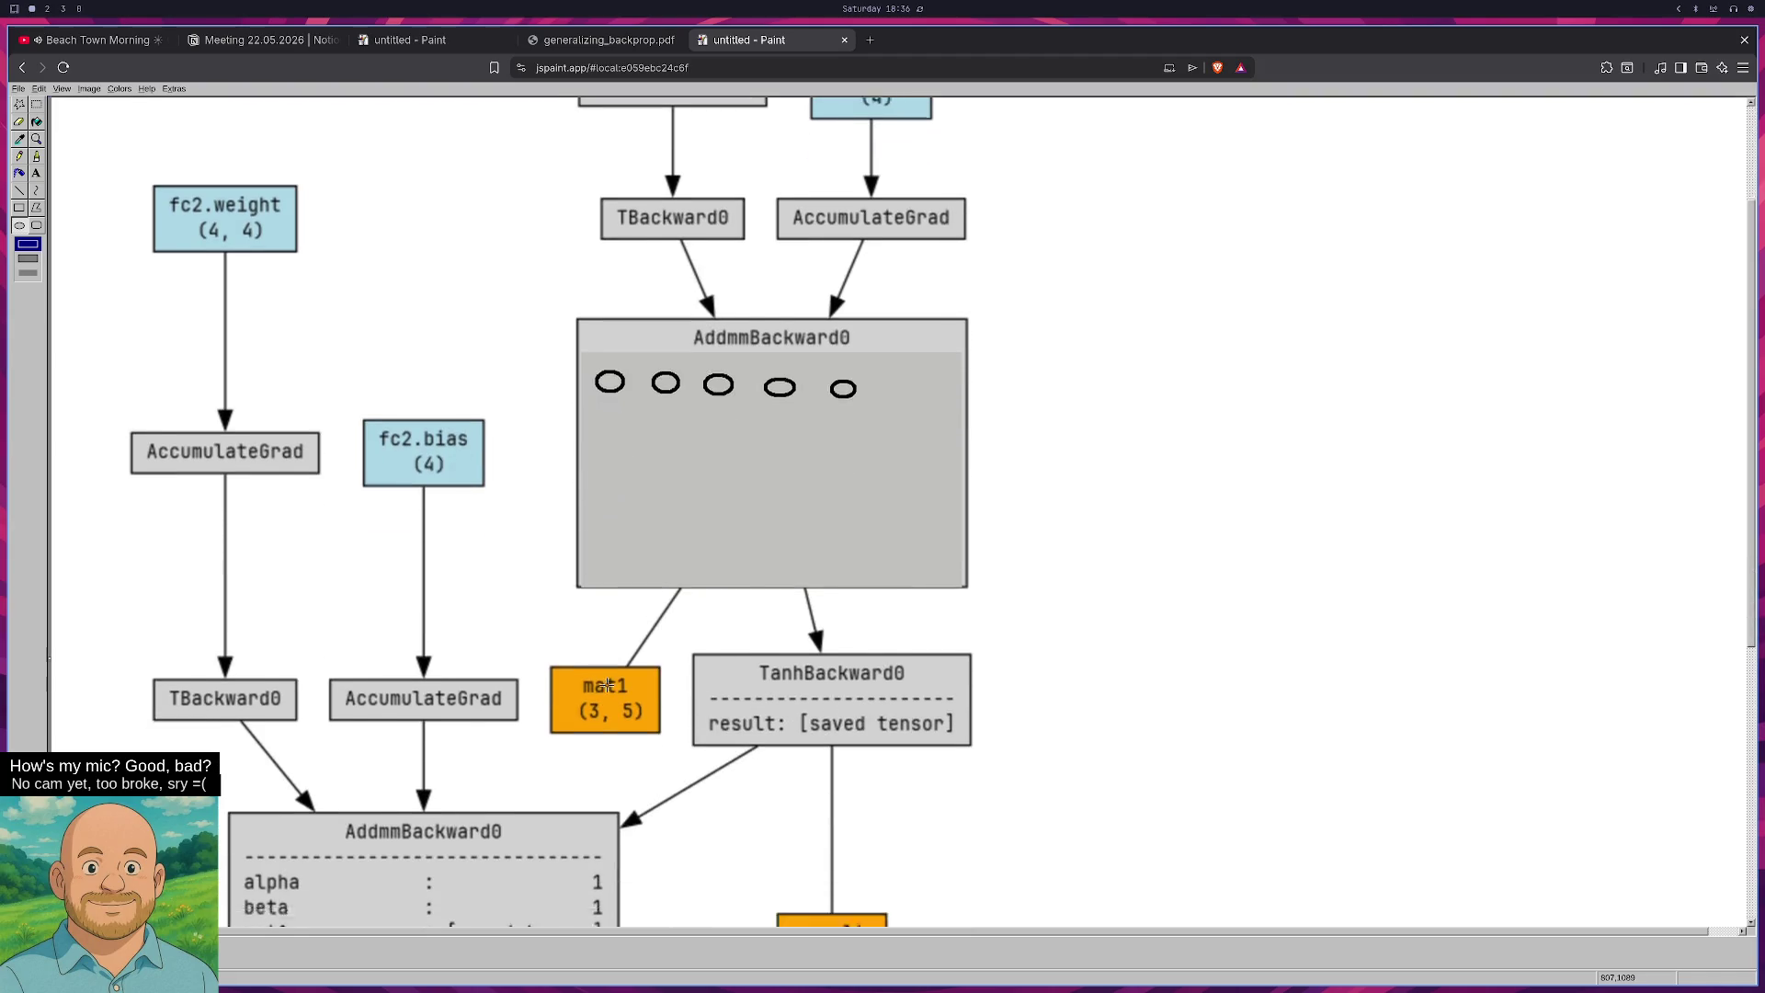
scroll(603, 685, up, 5)
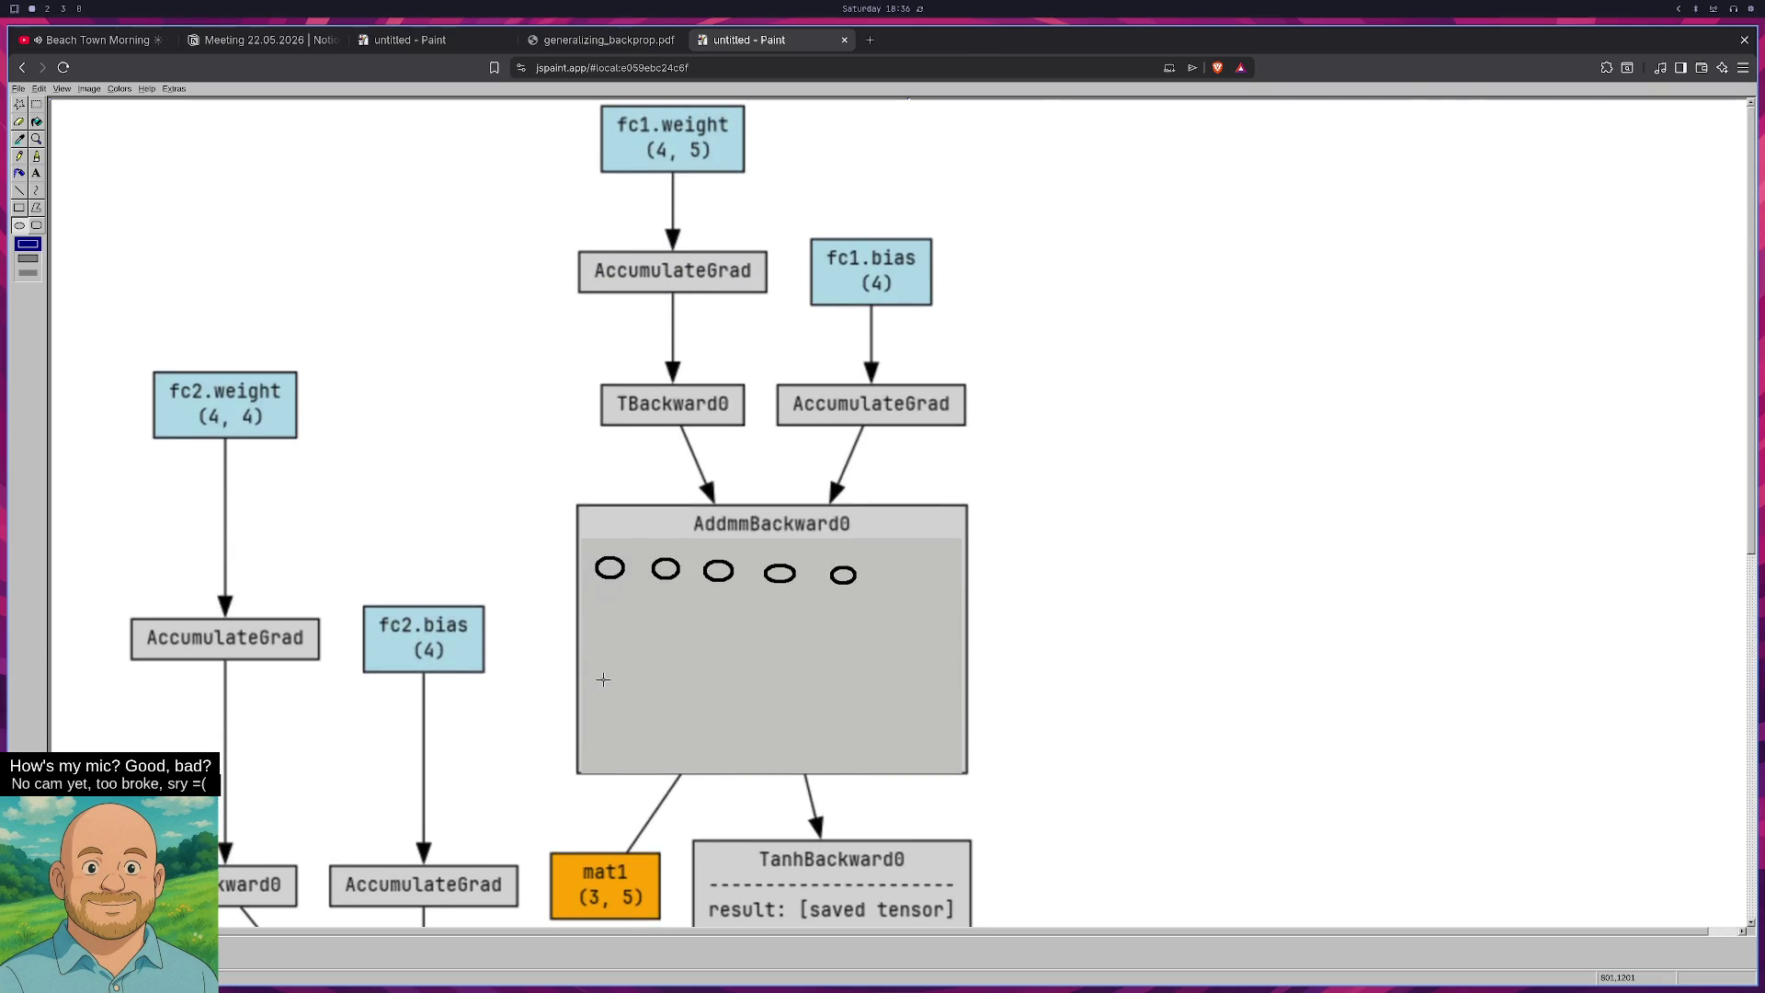
After checking the source graph, draw four smaller neuron ellipses below and a box beside fc1.weight.
key(super+2)
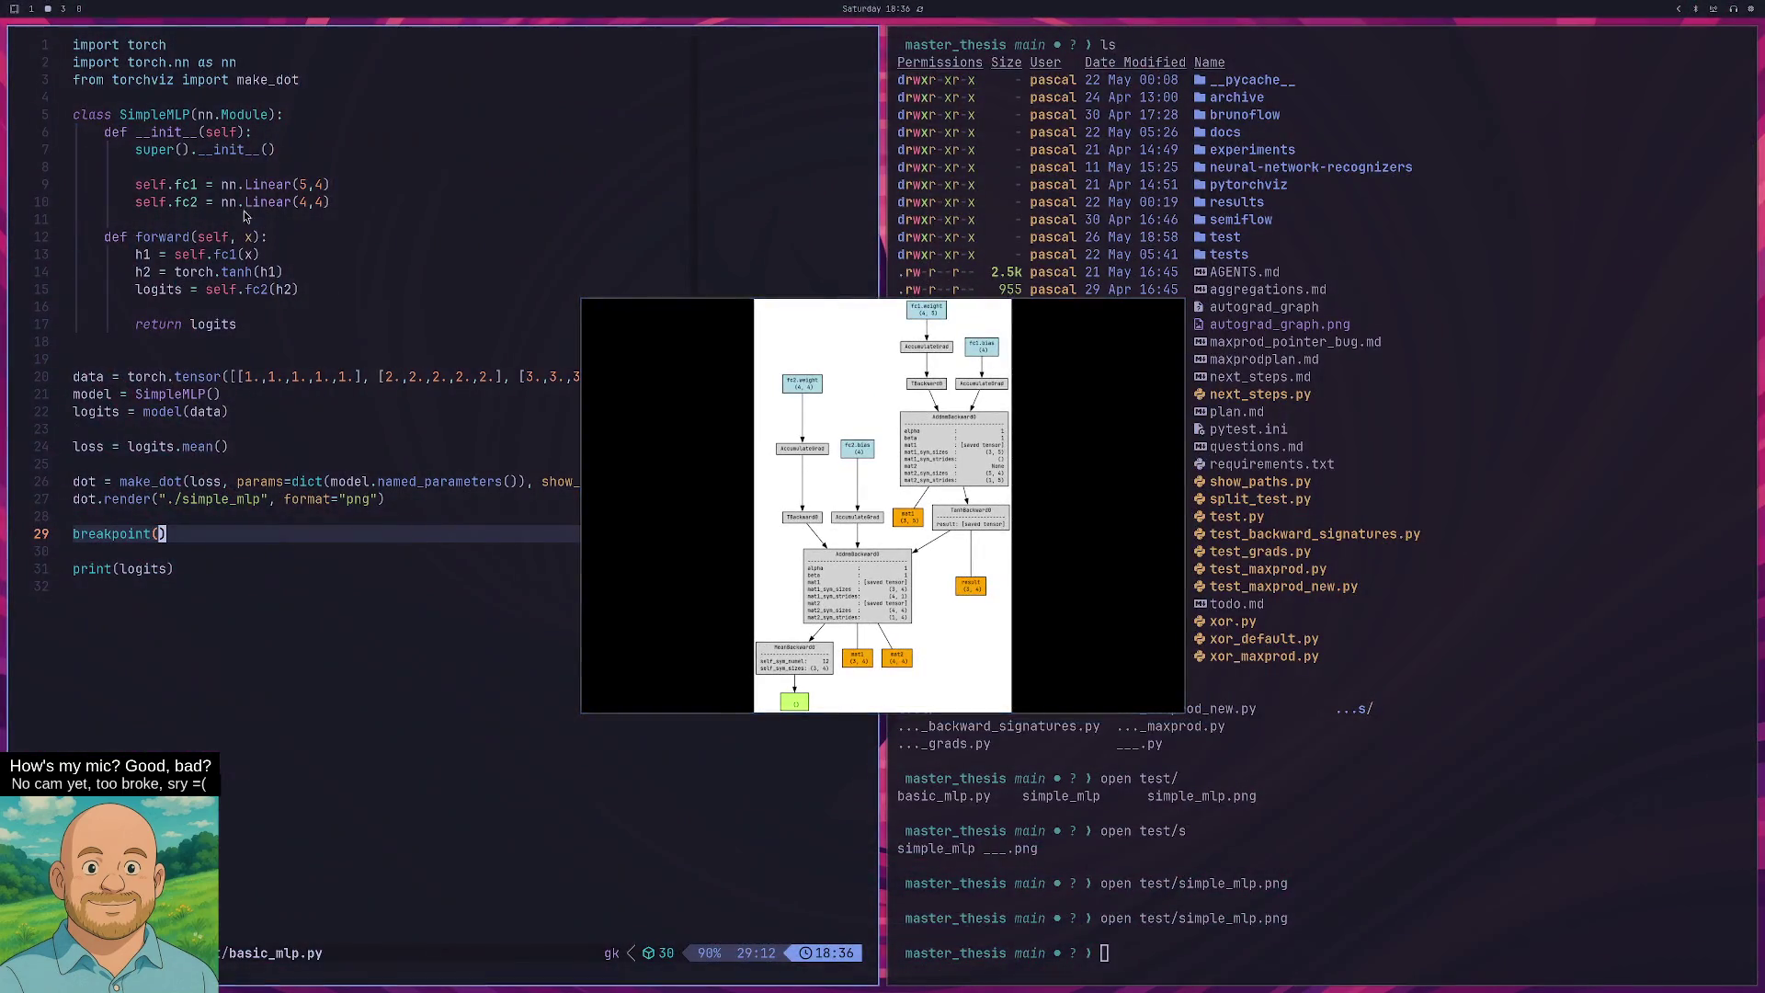
key(super+1)
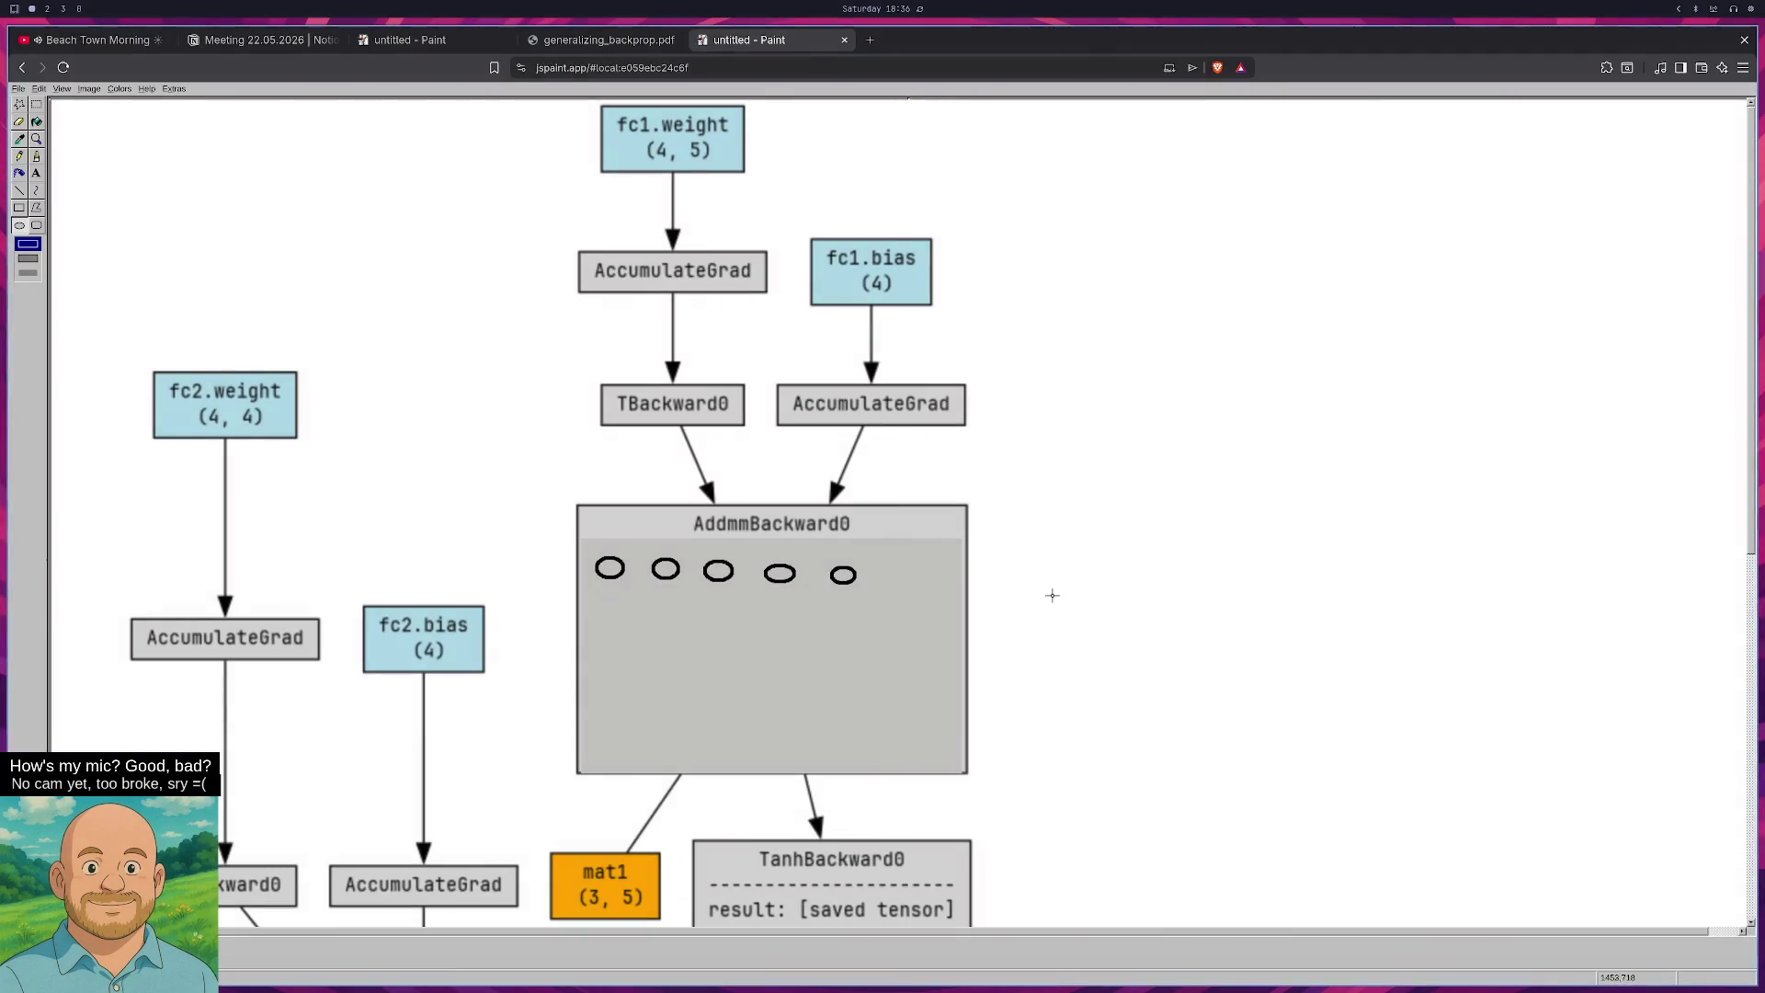
drag(631, 698, 832, 714)
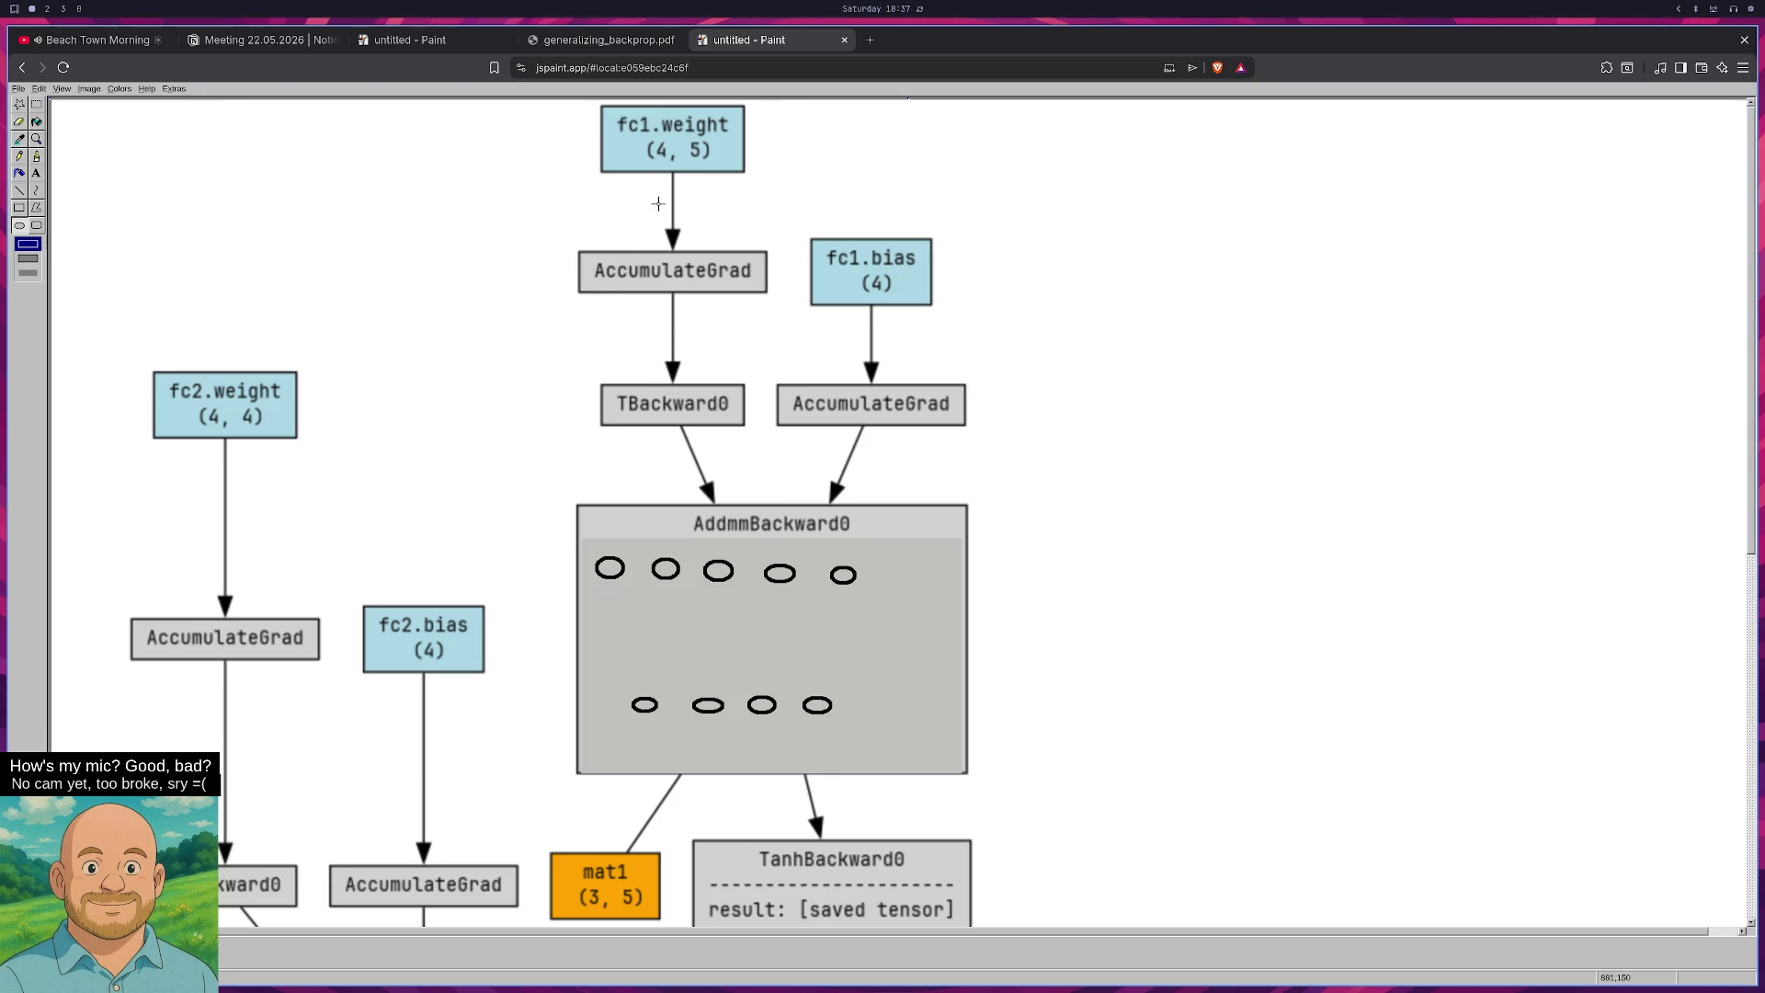
click(20, 210)
drag(694, 179, 782, 240)
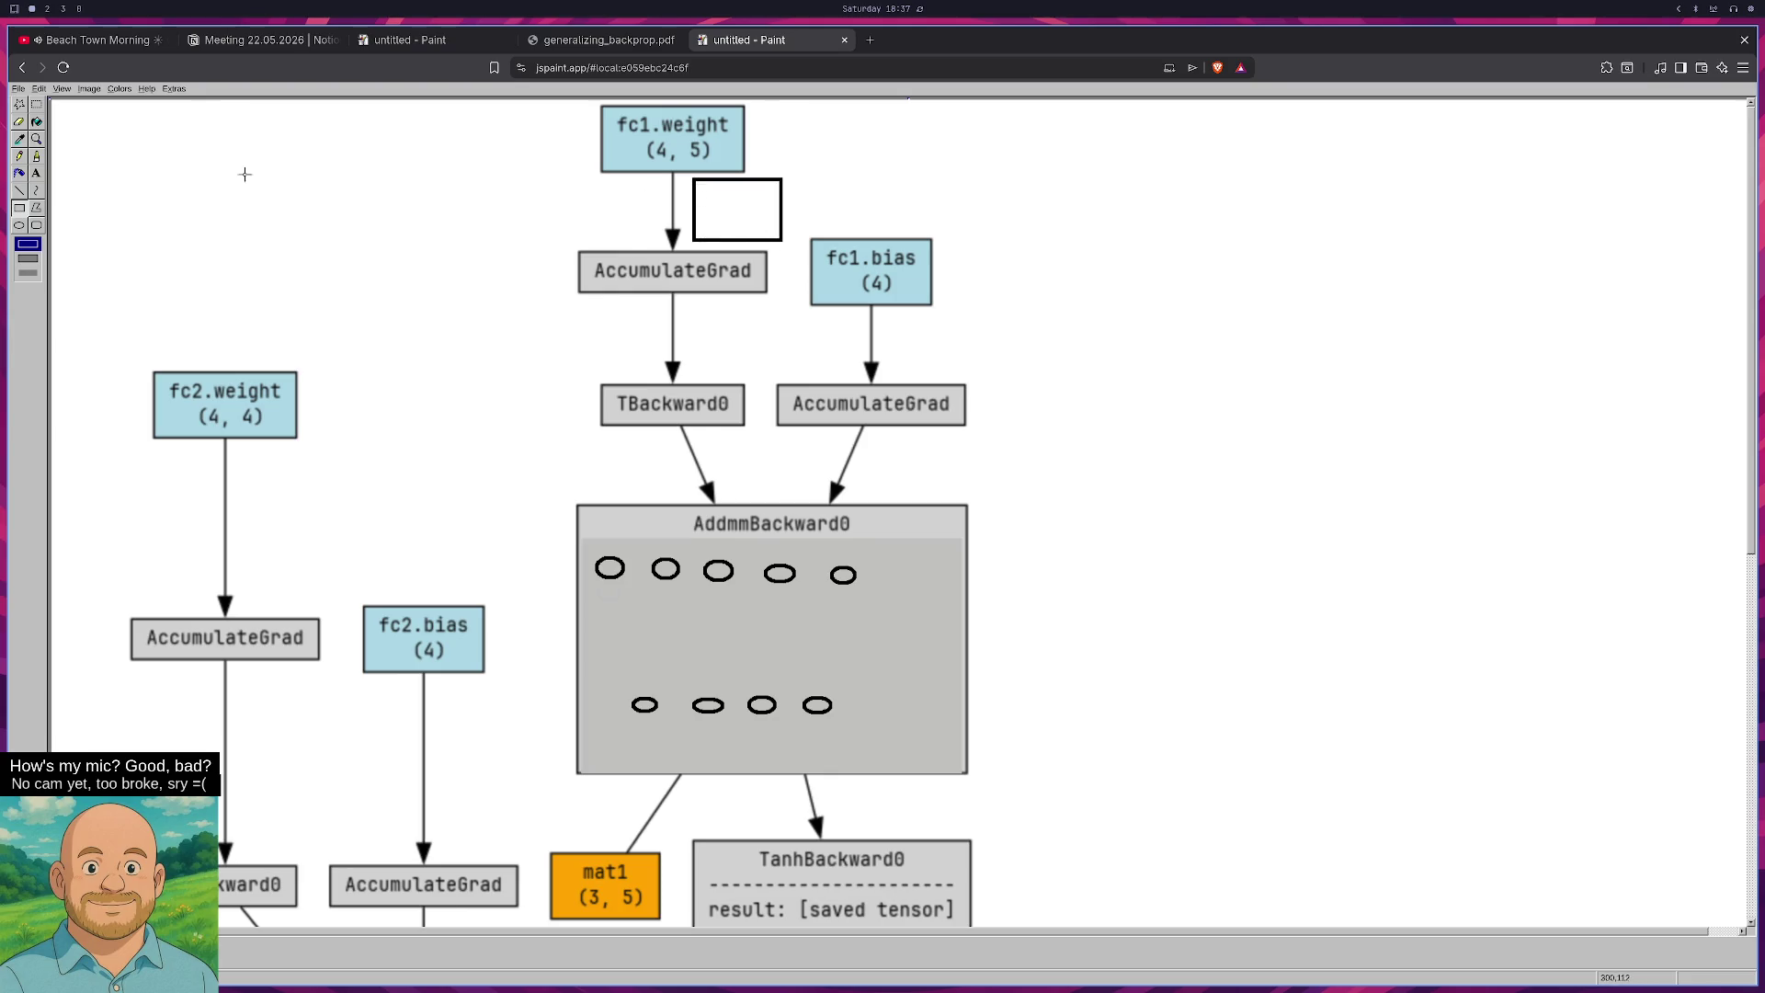
Try a line across the small box below fc1.weight, then undo it.
click(38, 175)
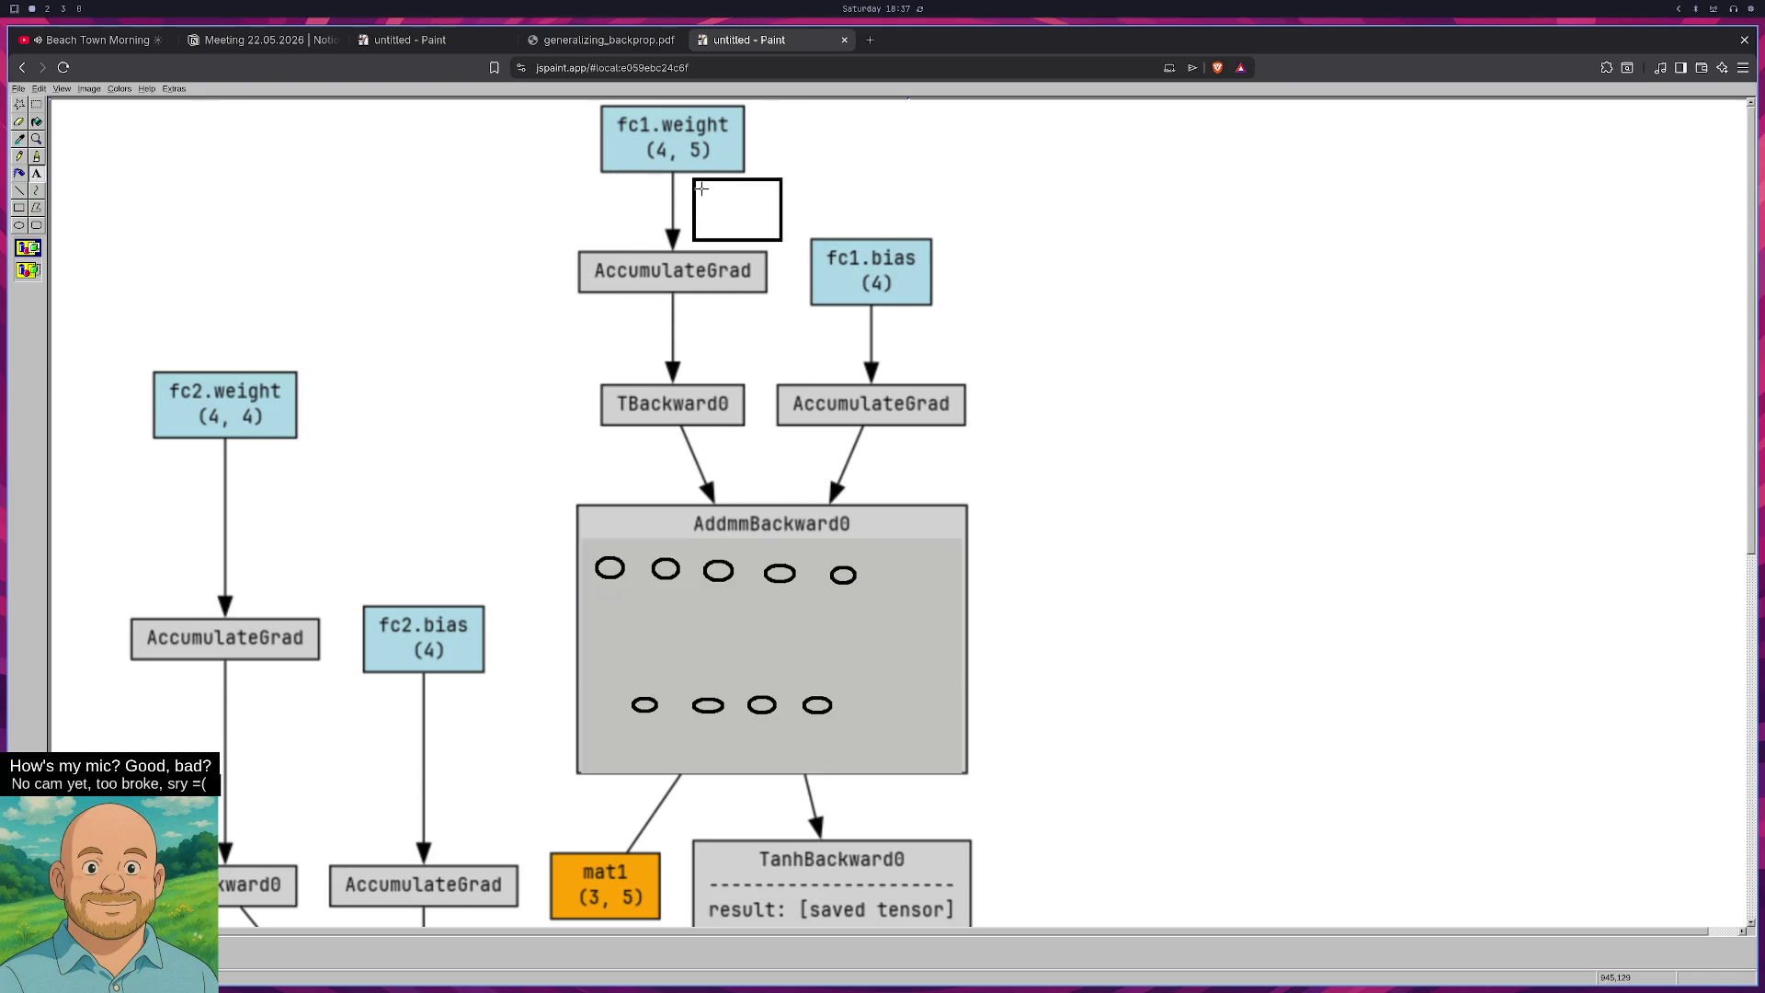
click(25, 191)
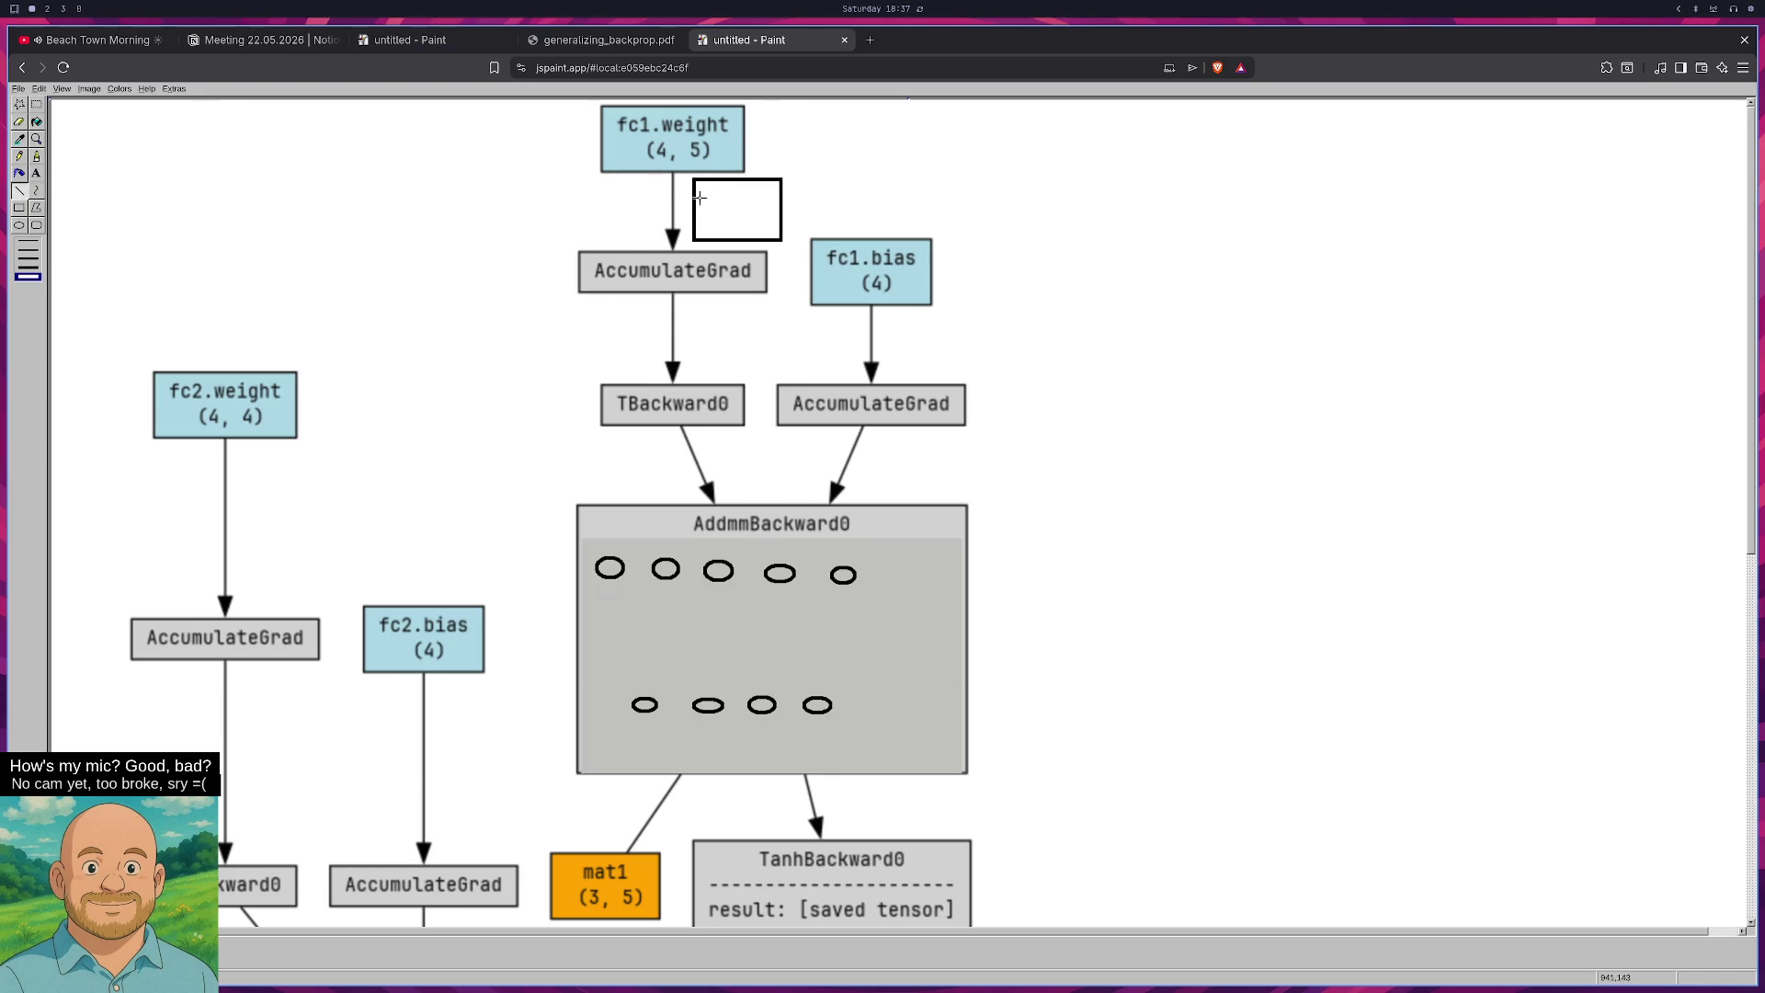
mouse_move(697, 194)
mouse_down()
mouse_move(787, 194)
mouse_move(758, 195)
mouse_up()
key(Return)
key(ctrl+z)
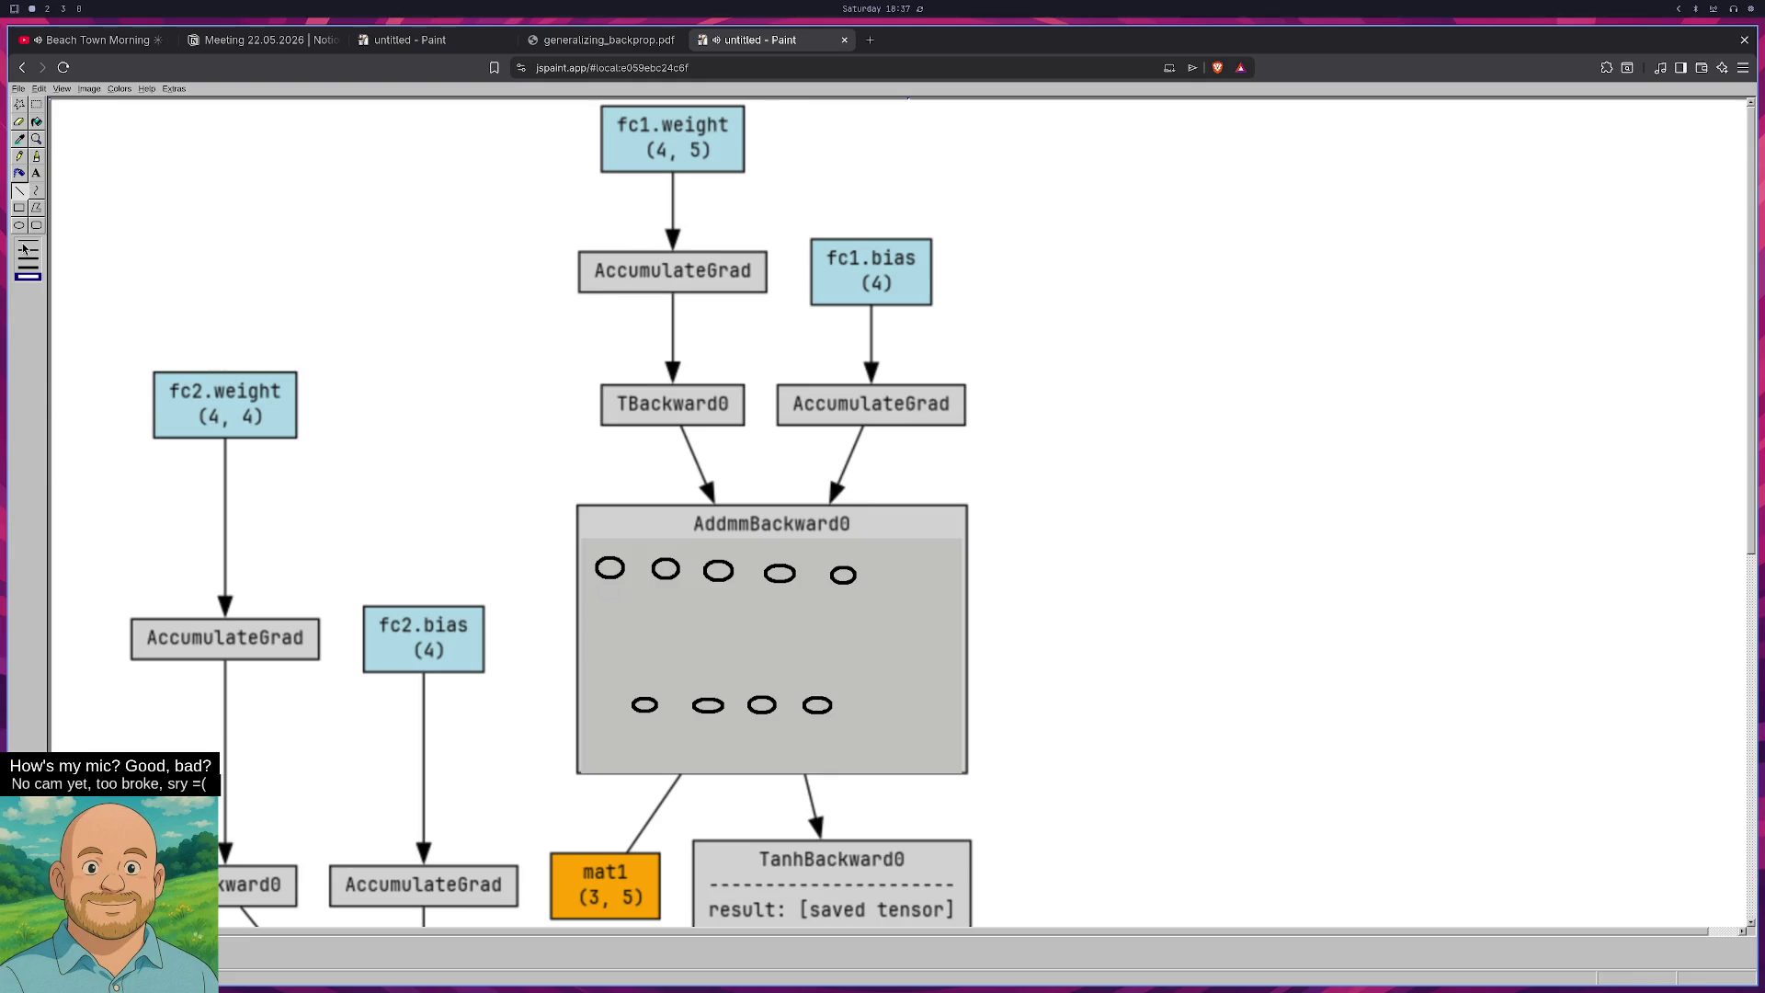
Draw a table outline beside the fc1.weight arrow and rule it with row and column dividers.
click(18, 207)
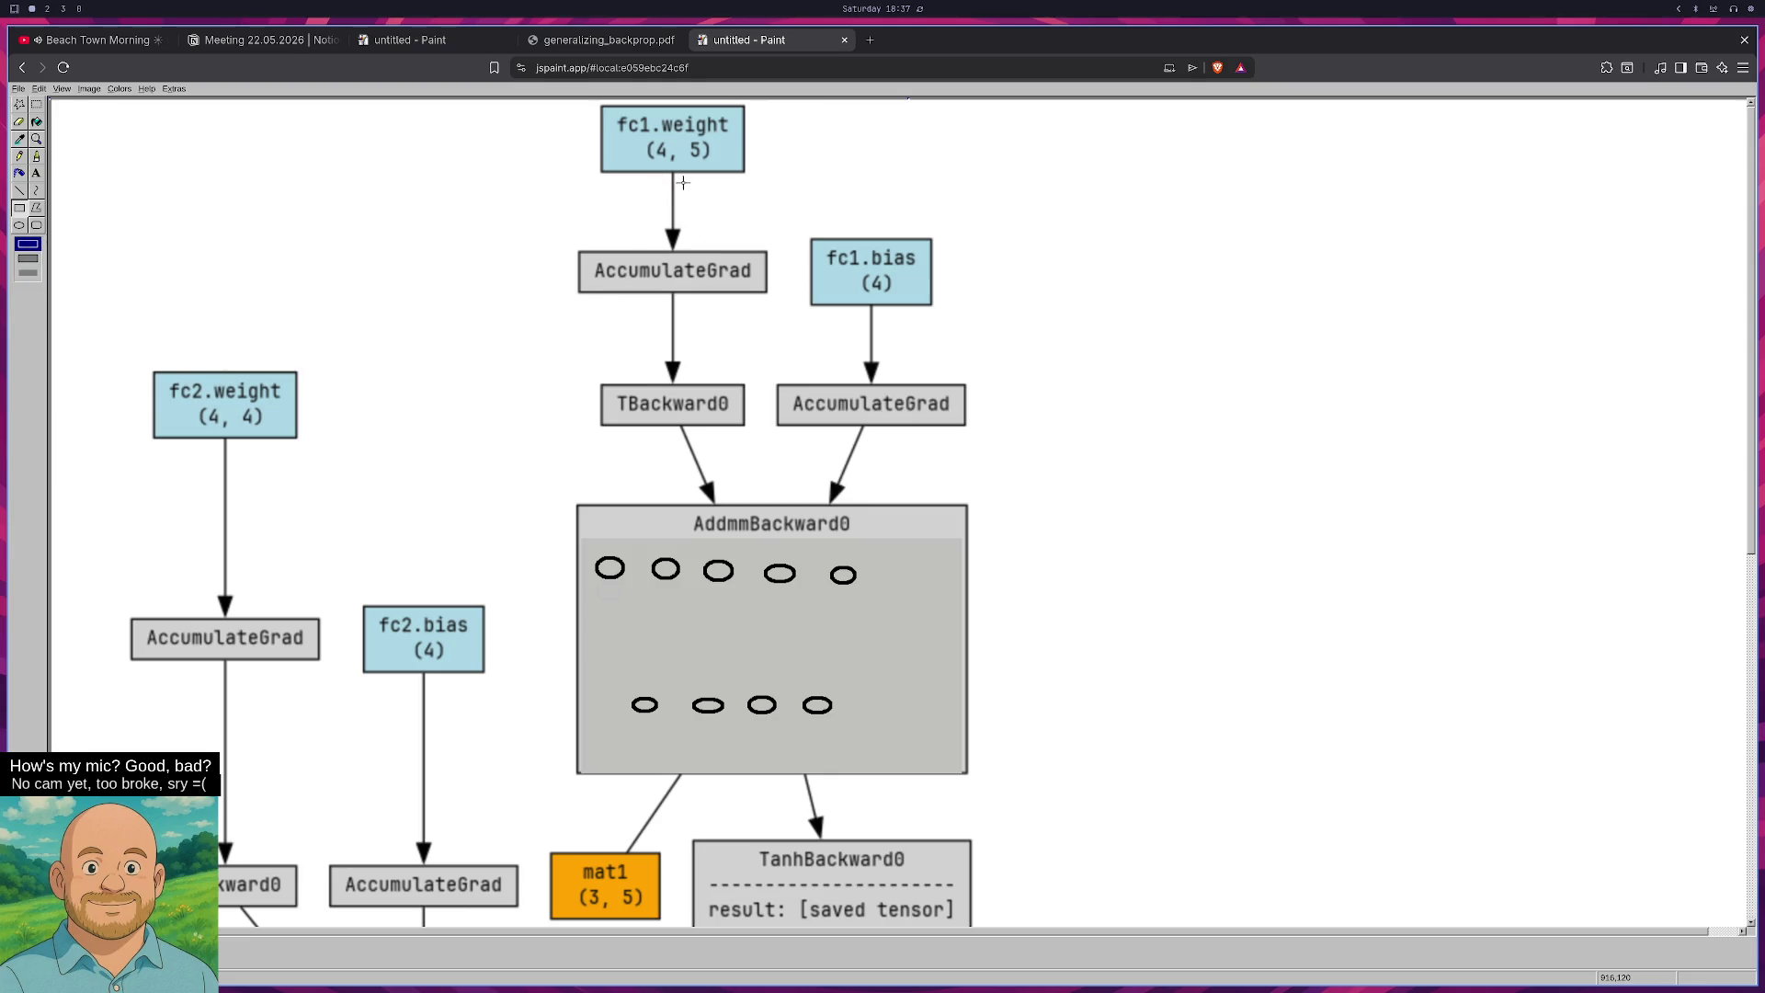
mouse_move(682, 182)
mouse_down()
mouse_move(775, 240)
mouse_move(686, 192)
mouse_move(770, 206)
mouse_up()
key(Escape)
click(20, 191)
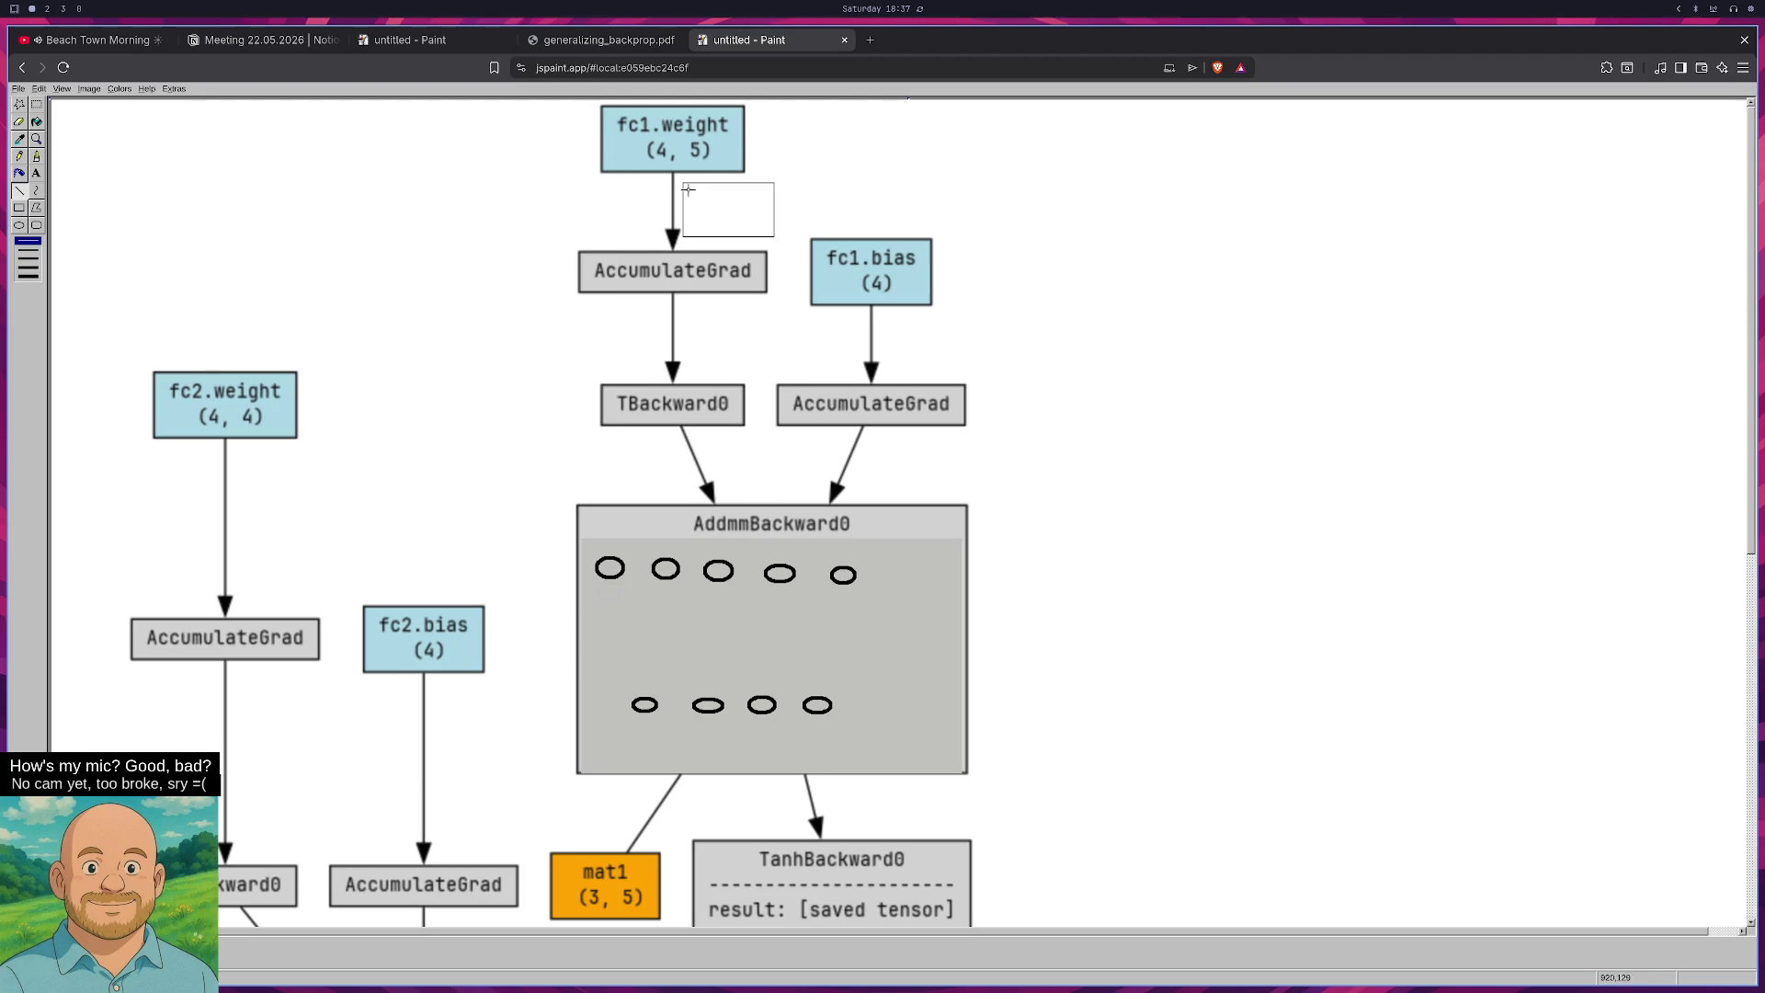
drag(683, 192, 775, 193)
mouse_move(684, 204)
mouse_down()
mouse_move(773, 206)
mouse_move(706, 221)
mouse_move(774, 222)
mouse_move(698, 238)
mouse_move(714, 235)
mouse_up()
mouse_move(733, 183)
mouse_down()
mouse_move(733, 237)
mouse_move(753, 221)
mouse_move(753, 236)
mouse_up()
click(37, 105)
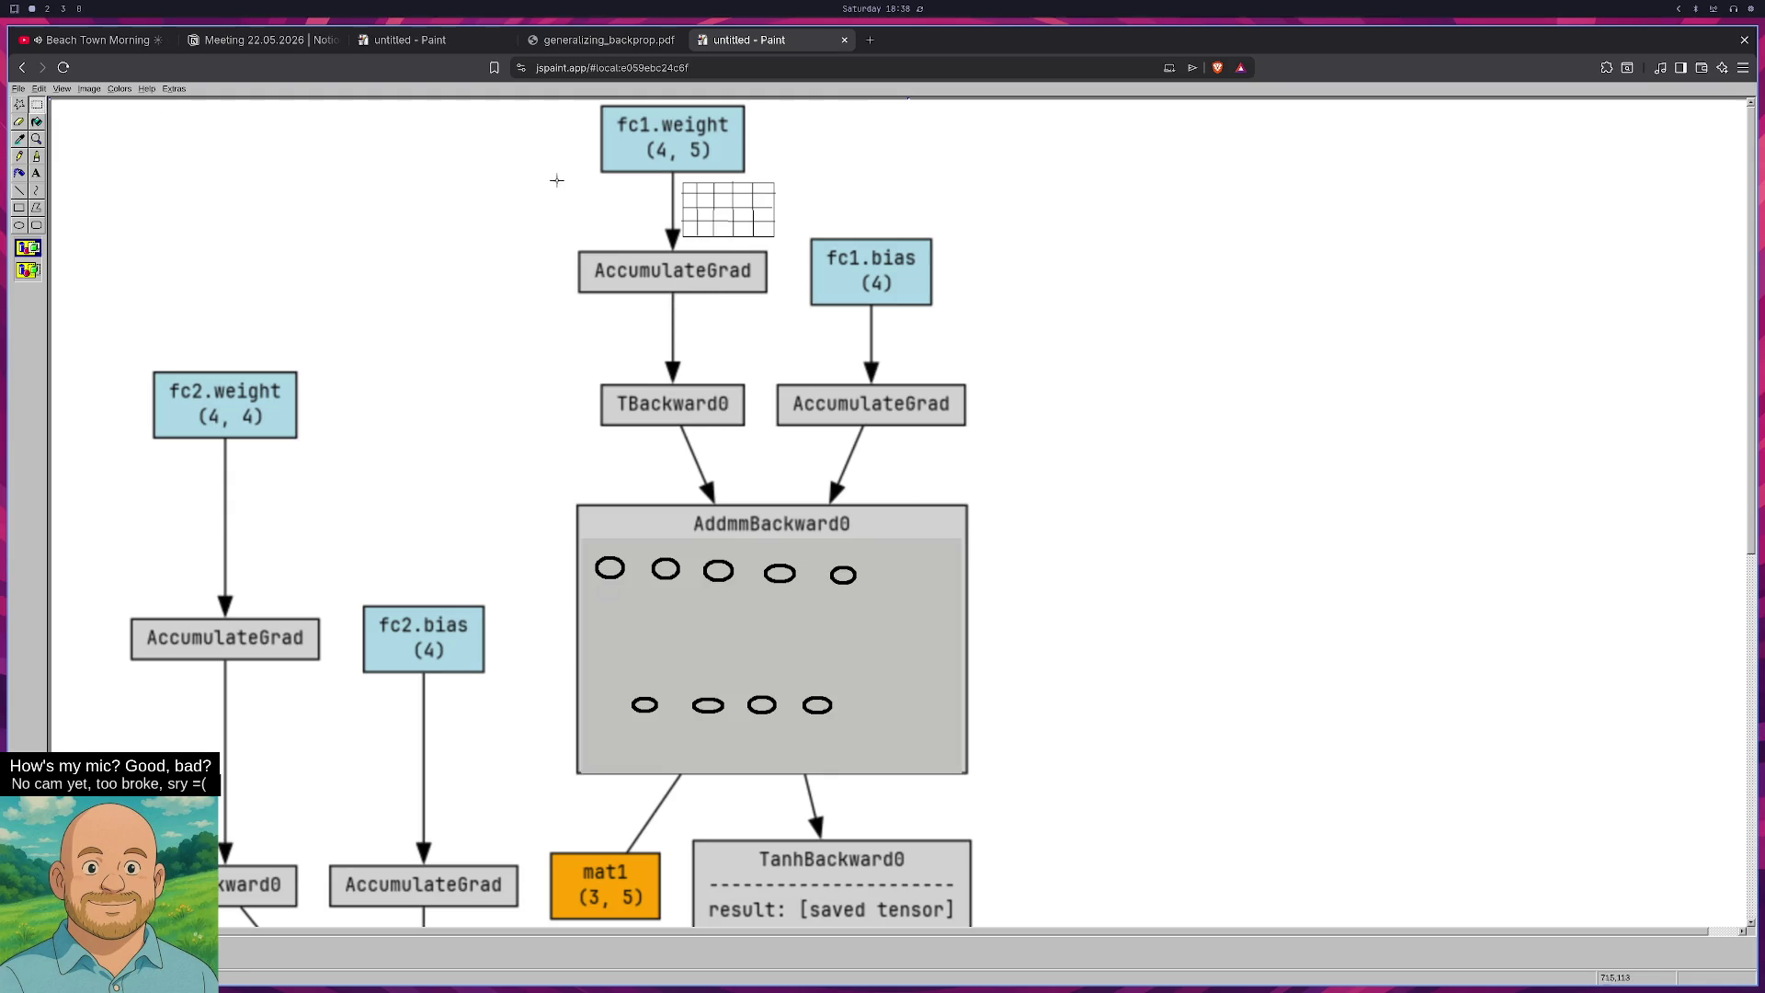
Copy the weight grid, placing one copy below AccumulateGrad and another between TBackward0 and AddmmBackward0.
drag(679, 180, 787, 245)
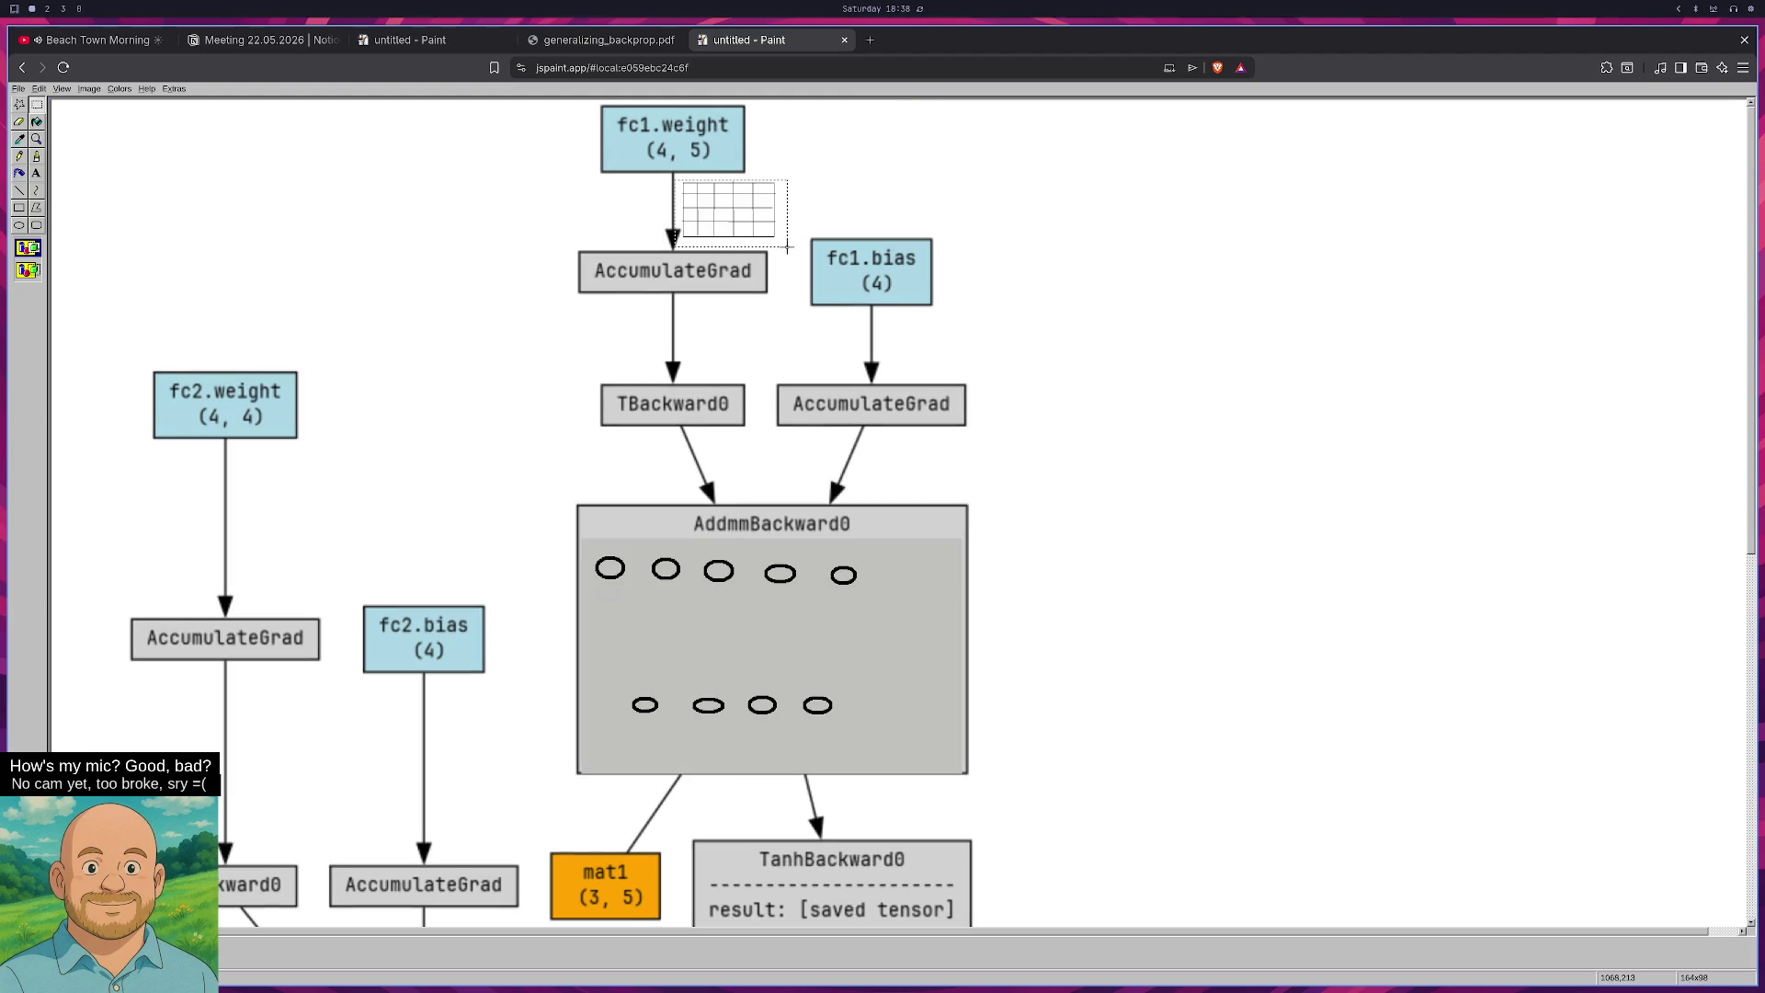
key(ctrl+c)
key(ctrl+v)
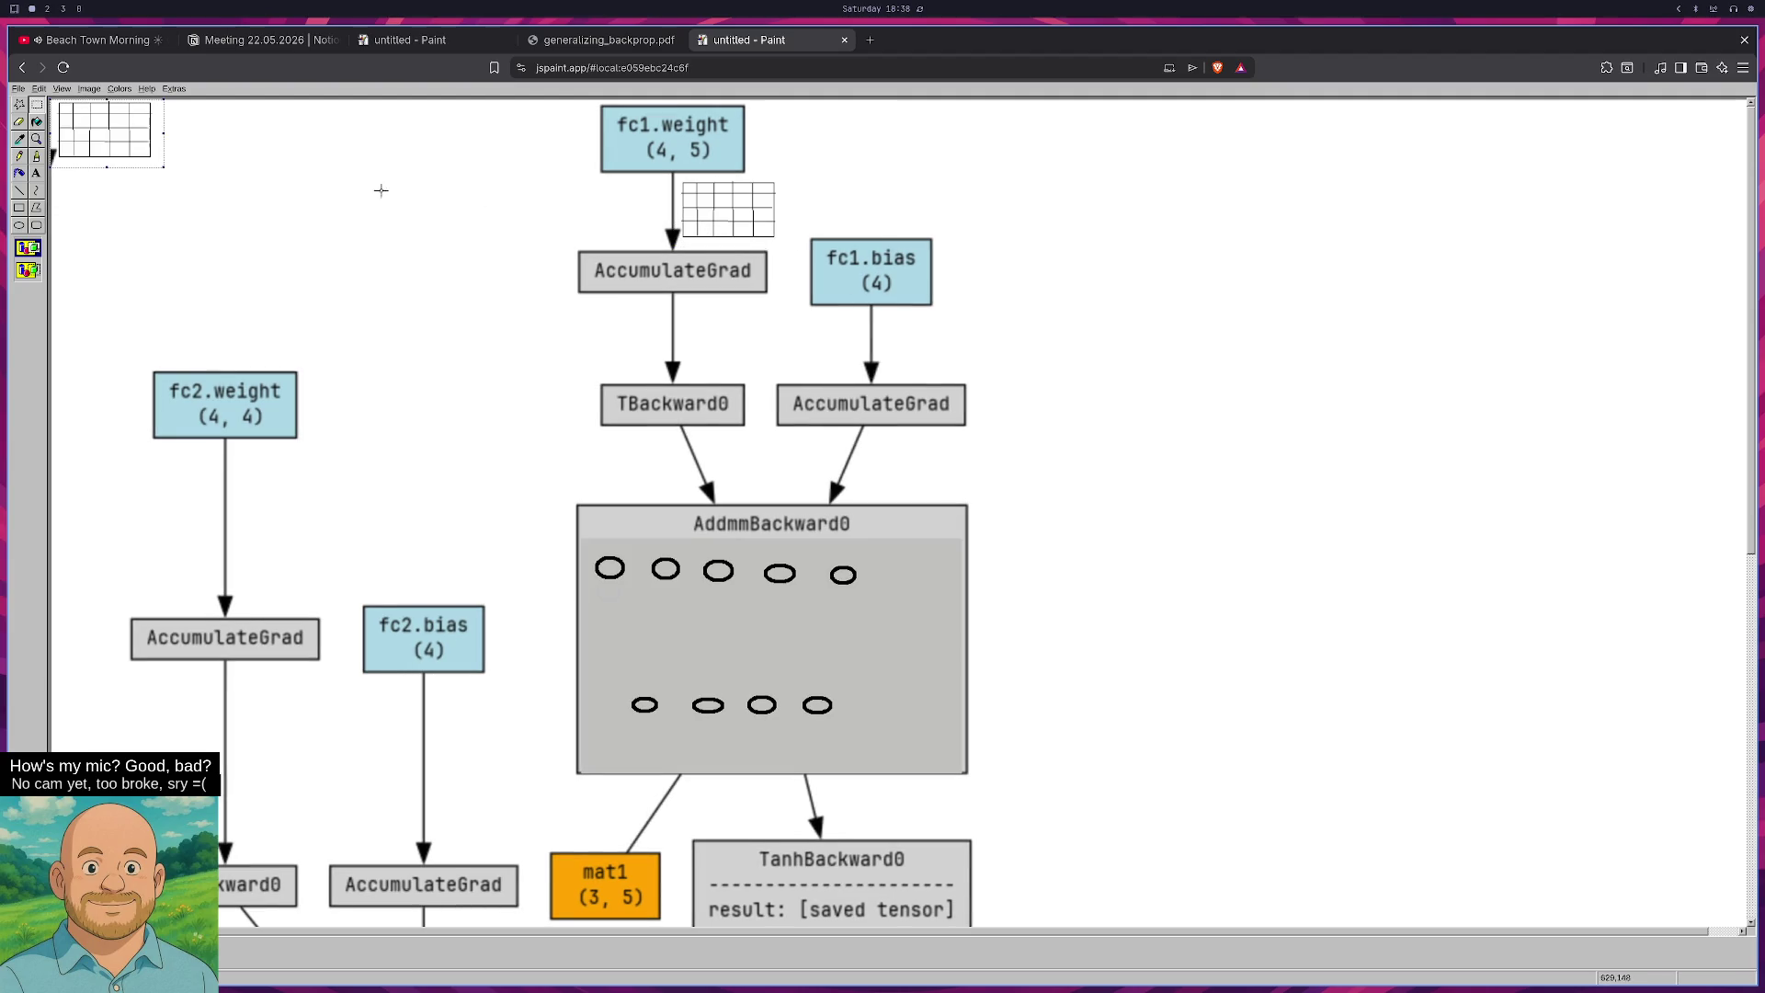
mouse_move(117, 143)
mouse_down()
mouse_move(754, 399)
mouse_move(755, 347)
mouse_up()
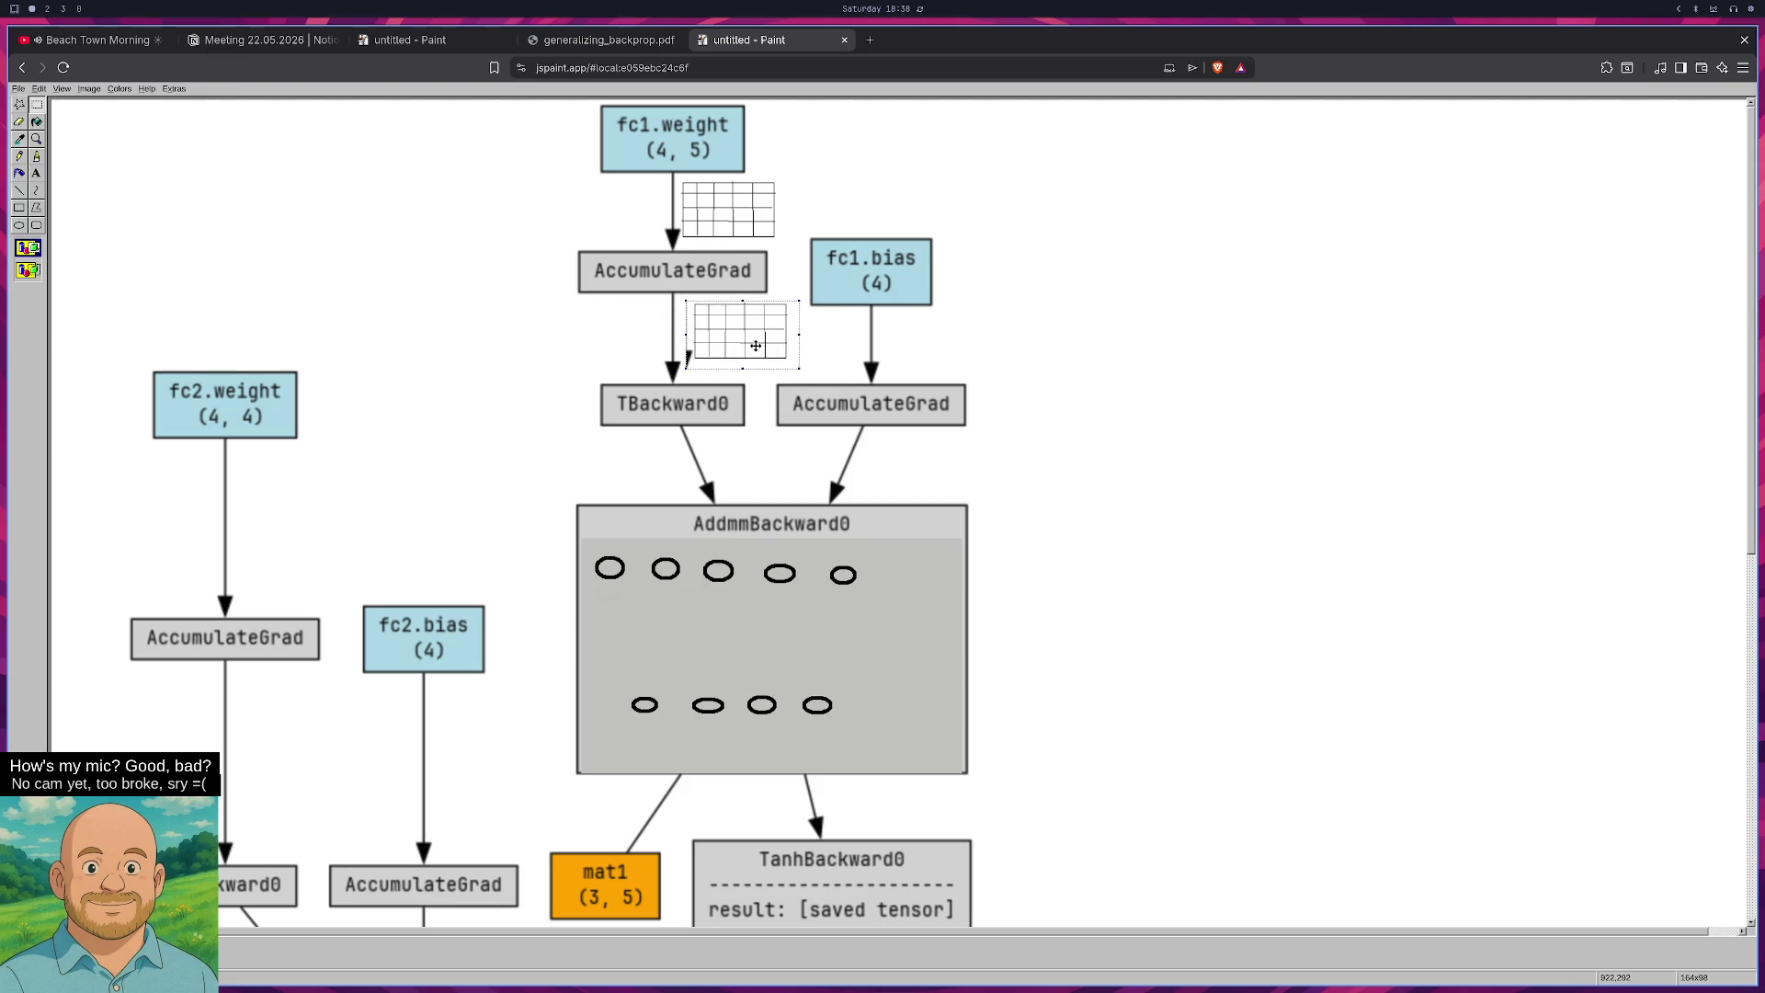
key(ctrl+v)
mouse_move(98, 147)
mouse_down()
mouse_move(735, 451)
mouse_move(584, 478)
mouse_move(608, 475)
mouse_up()
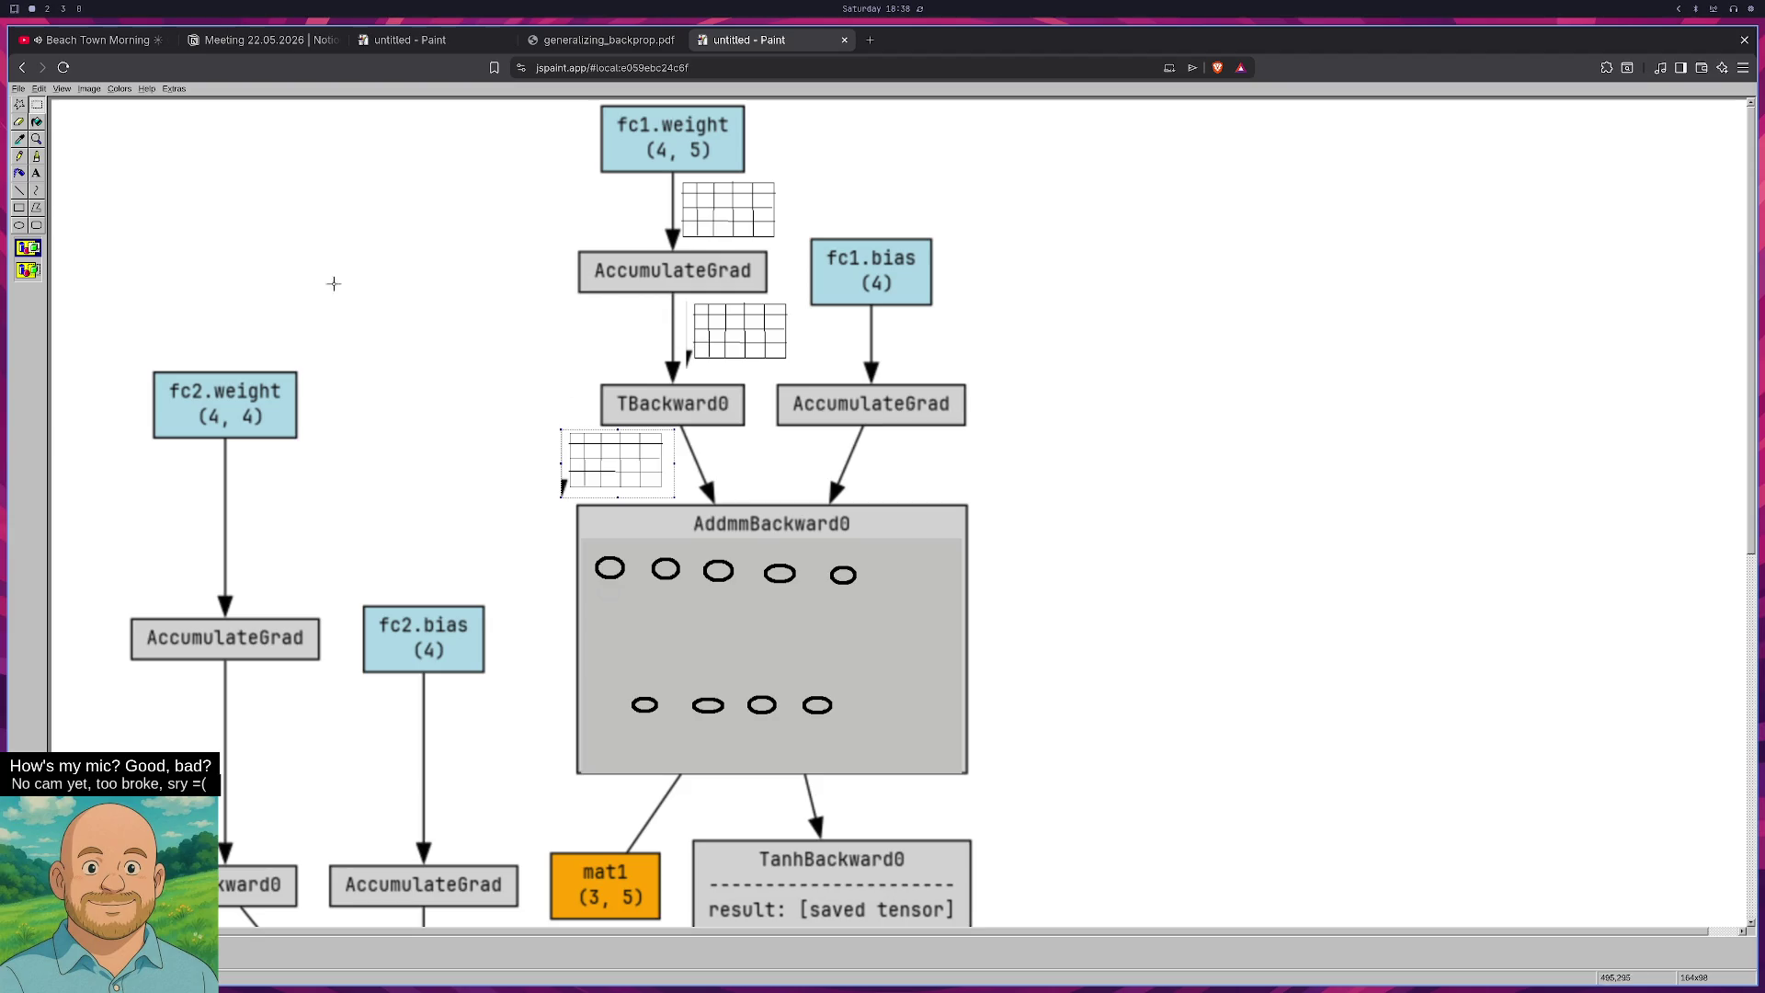
Rotate the second grid copy by 90° and move it left of TBackward0.
click(84, 90)
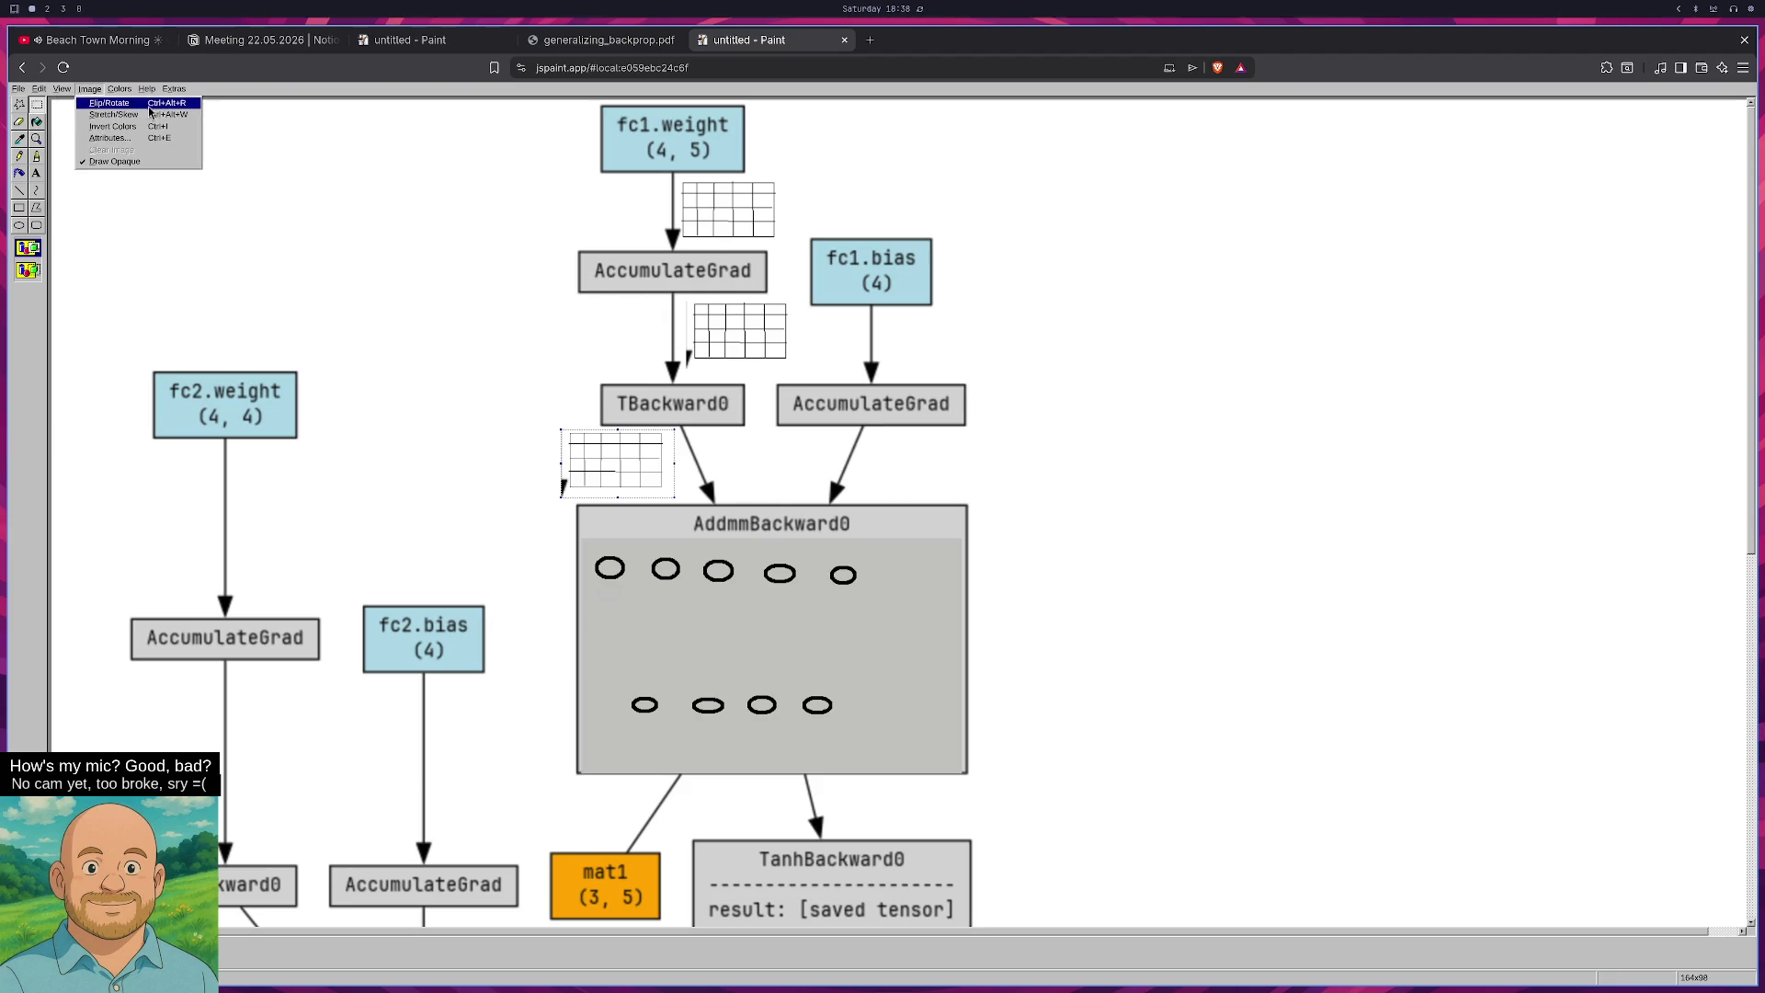
click(147, 100)
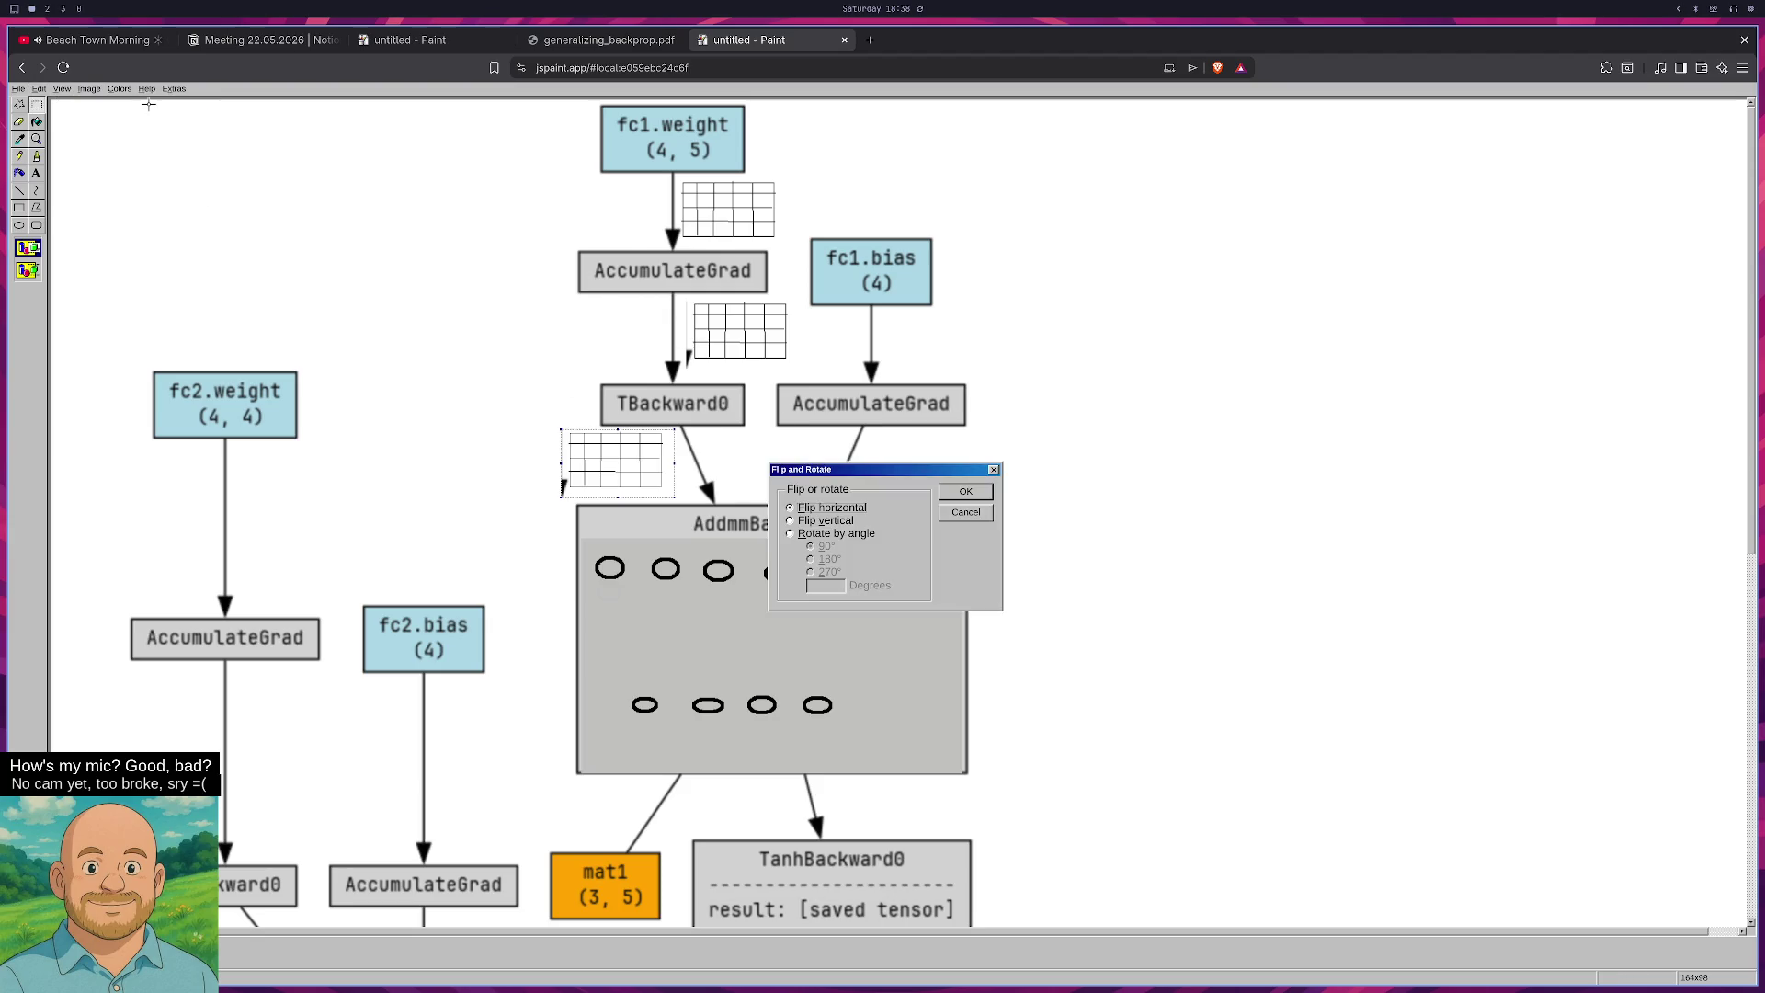
click(816, 533)
click(968, 497)
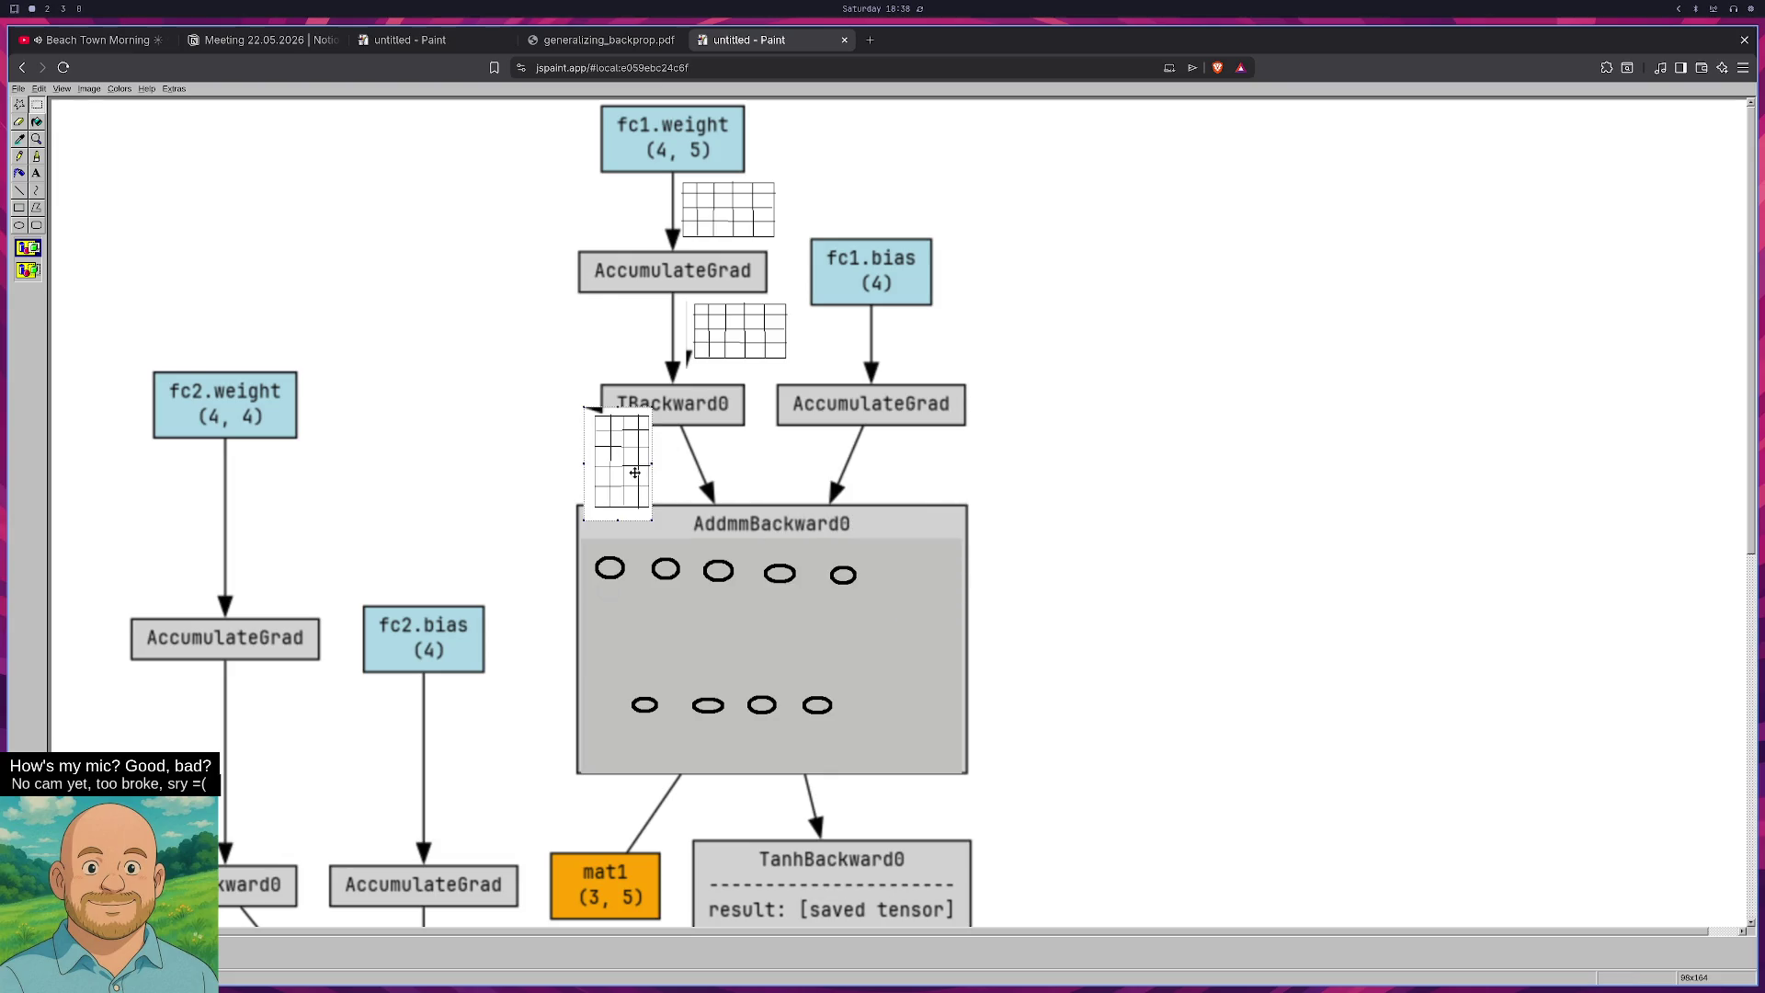
mouse_move(636, 464)
mouse_down()
mouse_move(577, 463)
mouse_move(574, 441)
mouse_up()
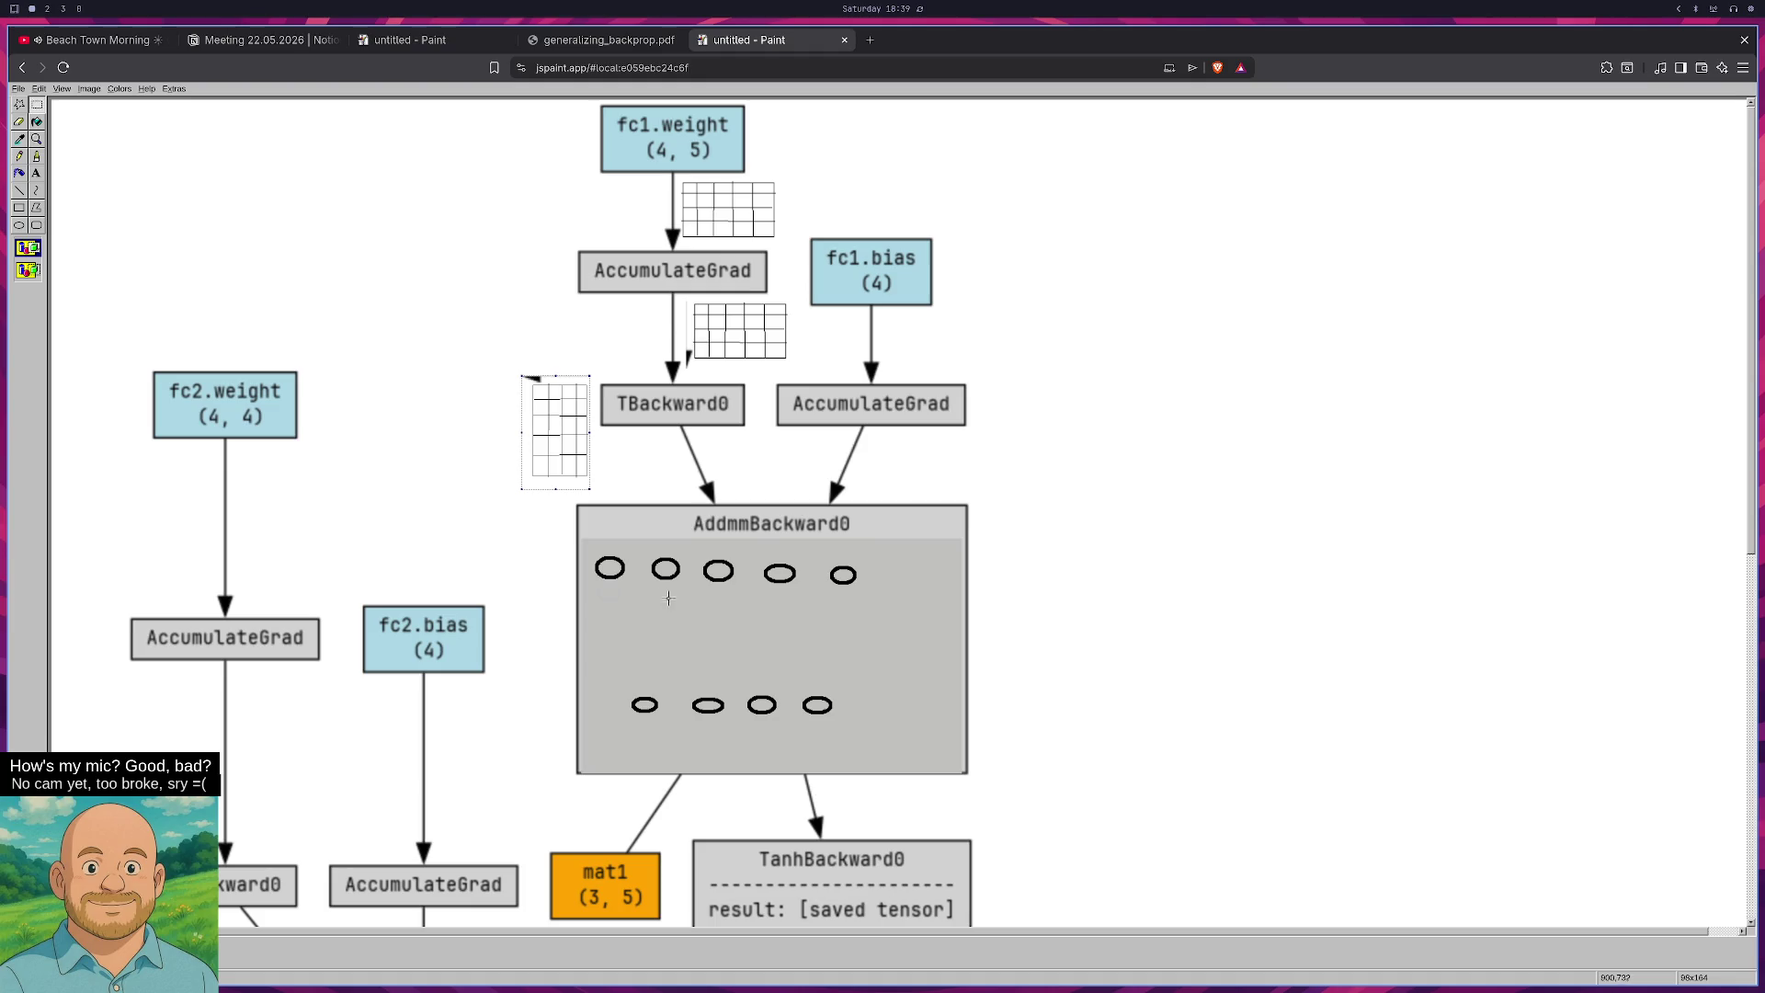
Search 'linear torch', open PyTorch's Linear docs, and highlight the transpose in y = xAᵀ + b.
click(870, 40)
text(linear torch)
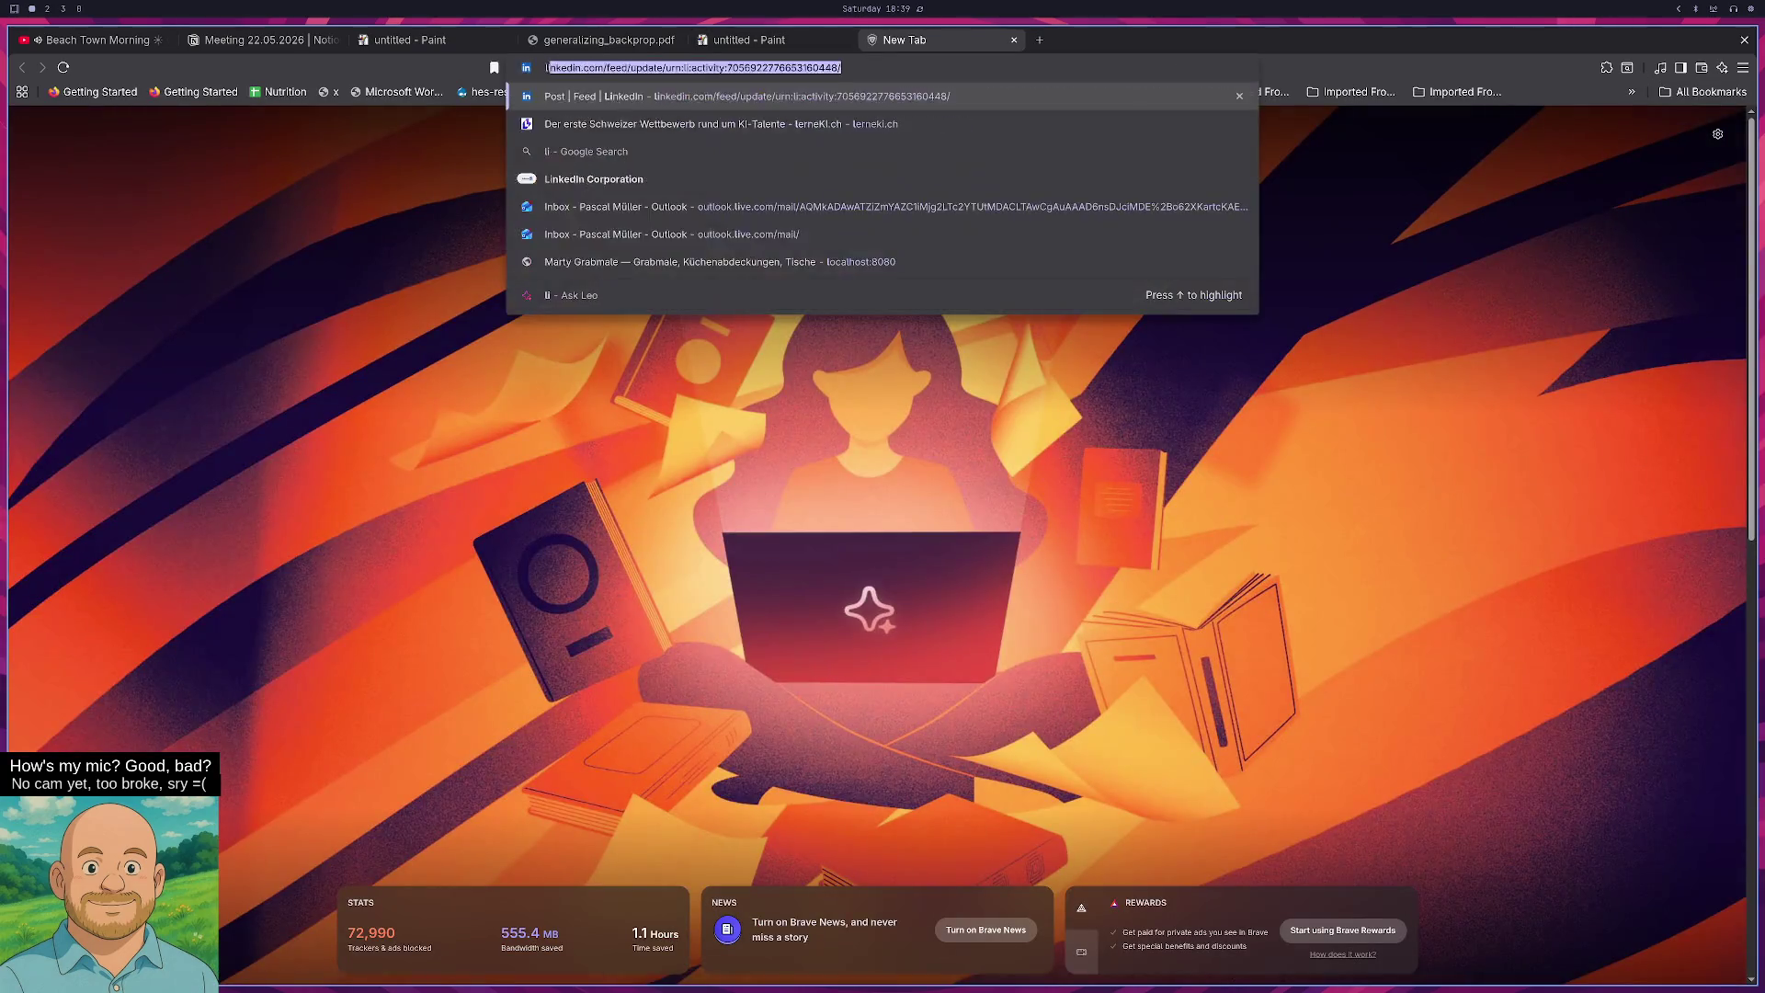
key(Return)
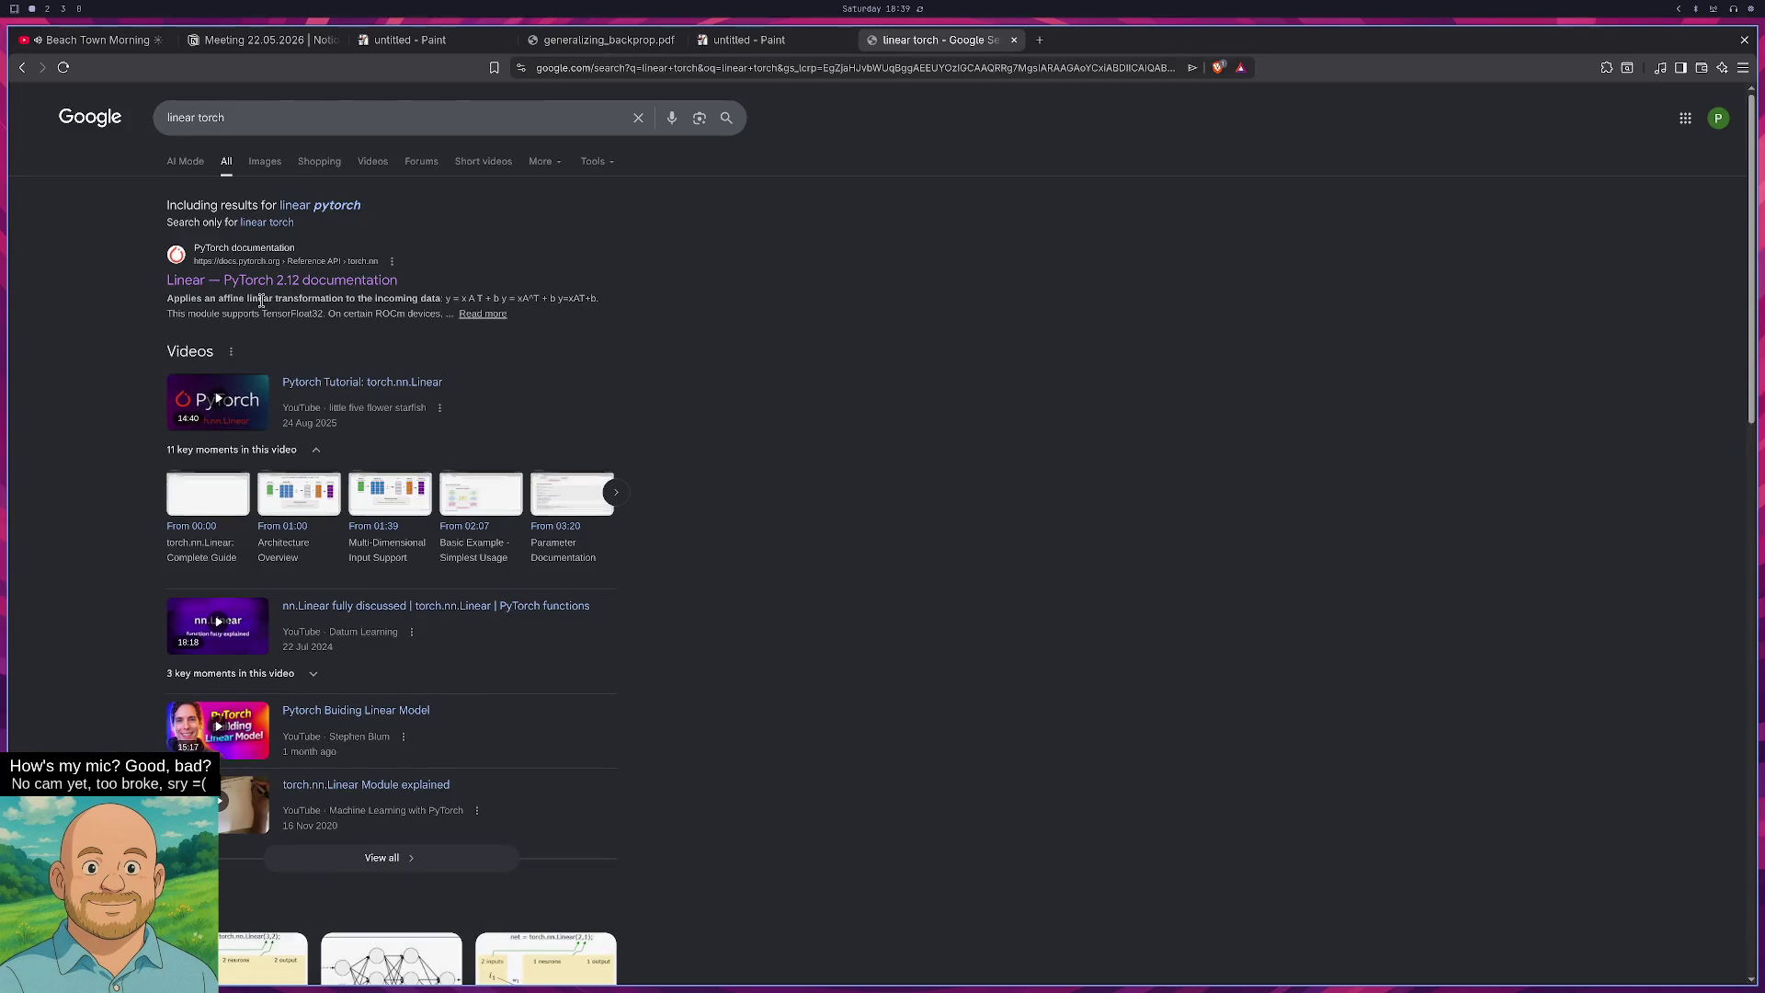
click(284, 281)
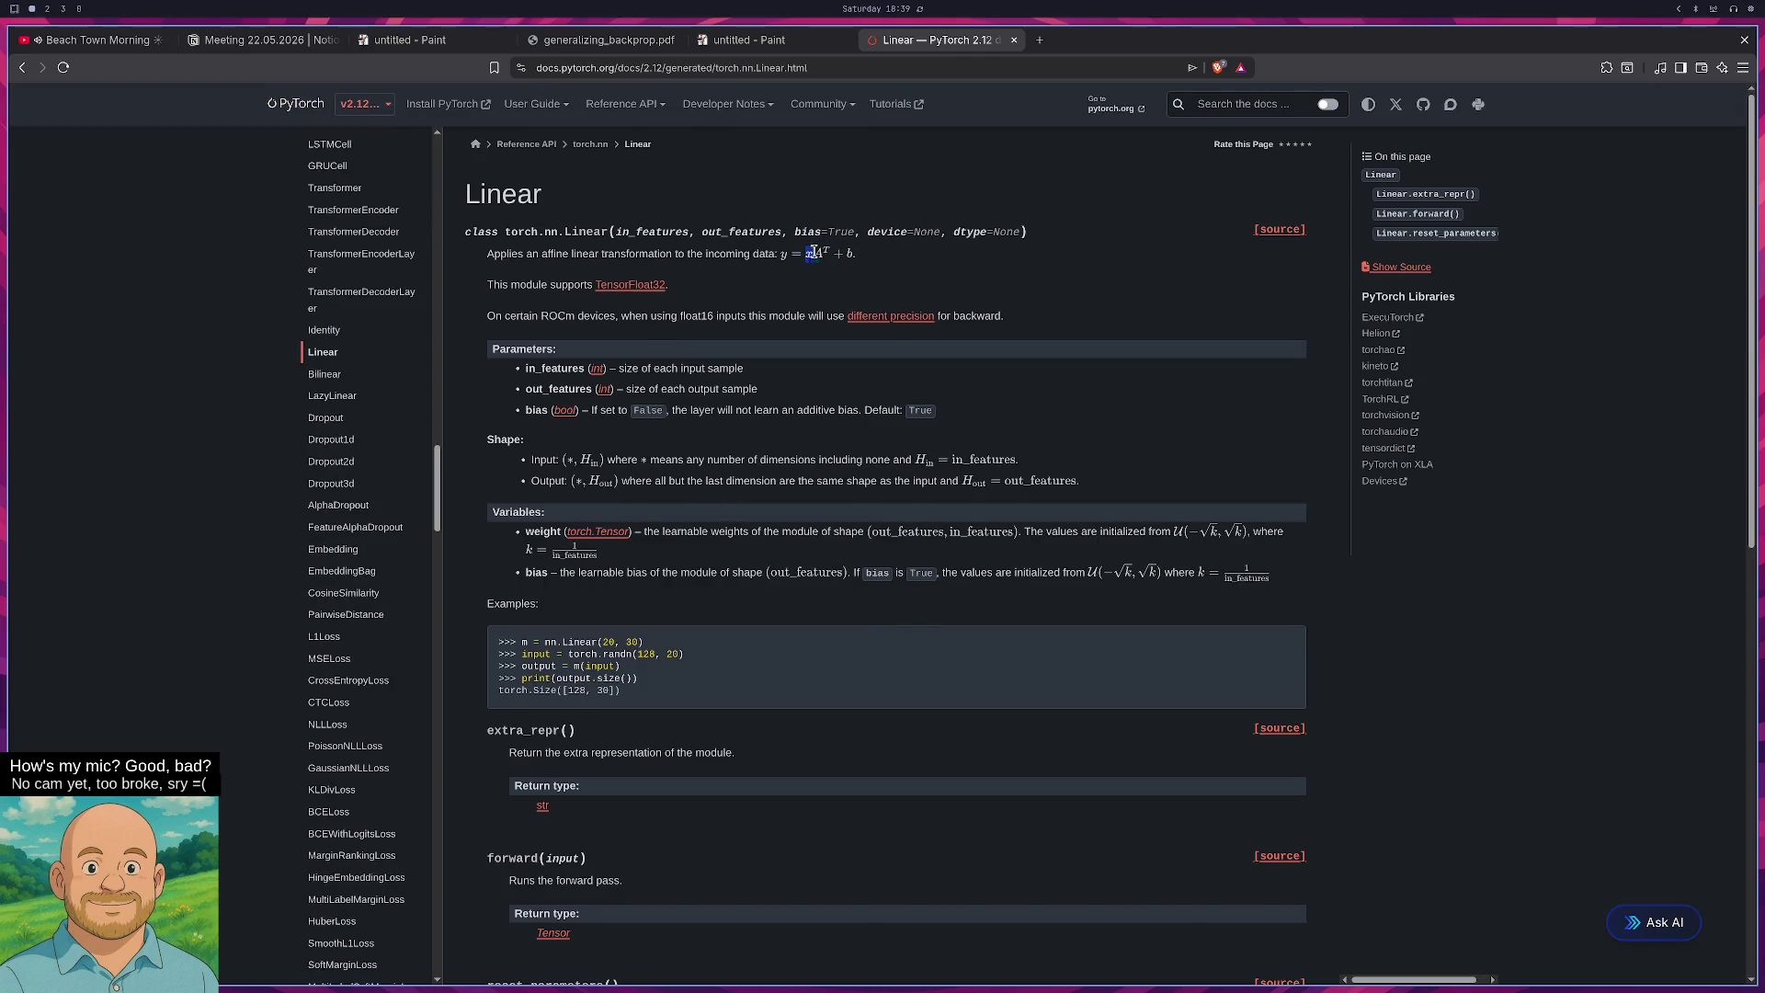
drag(808, 251, 813, 254)
click(244, 41)
Replace the upright grid beside TBackward0 with a pasted horizontal copy placed to its left.
click(600, 41)
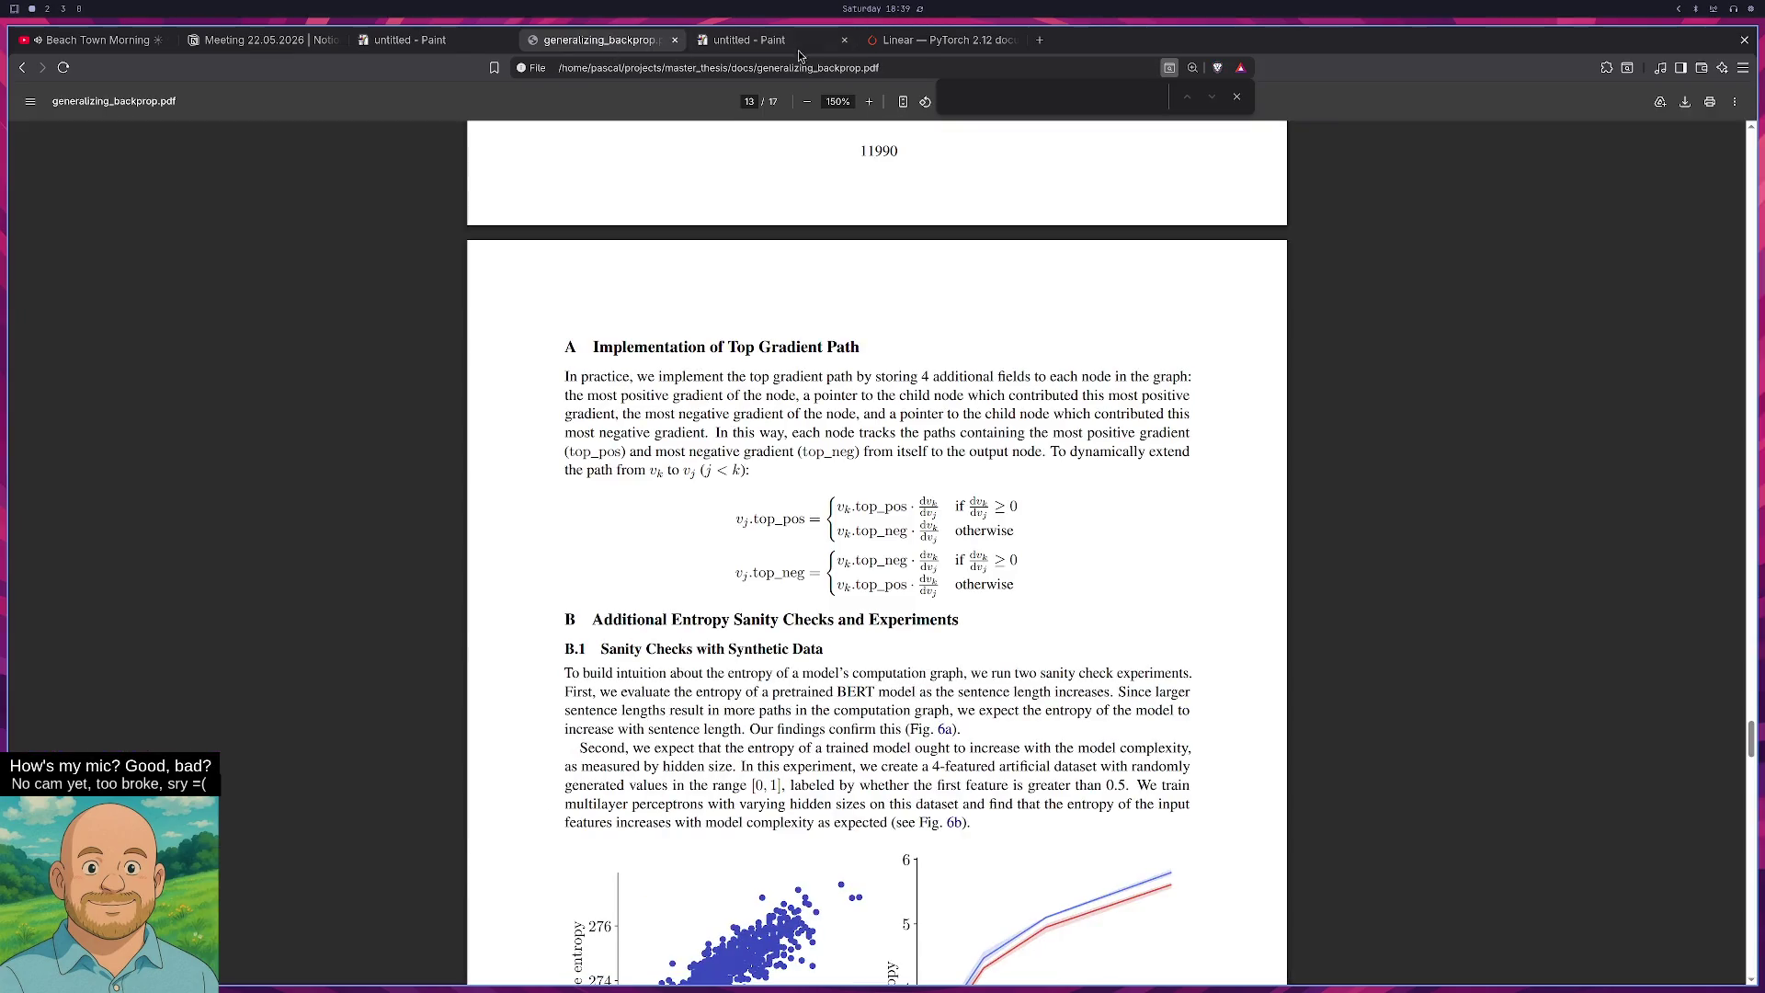
click(798, 42)
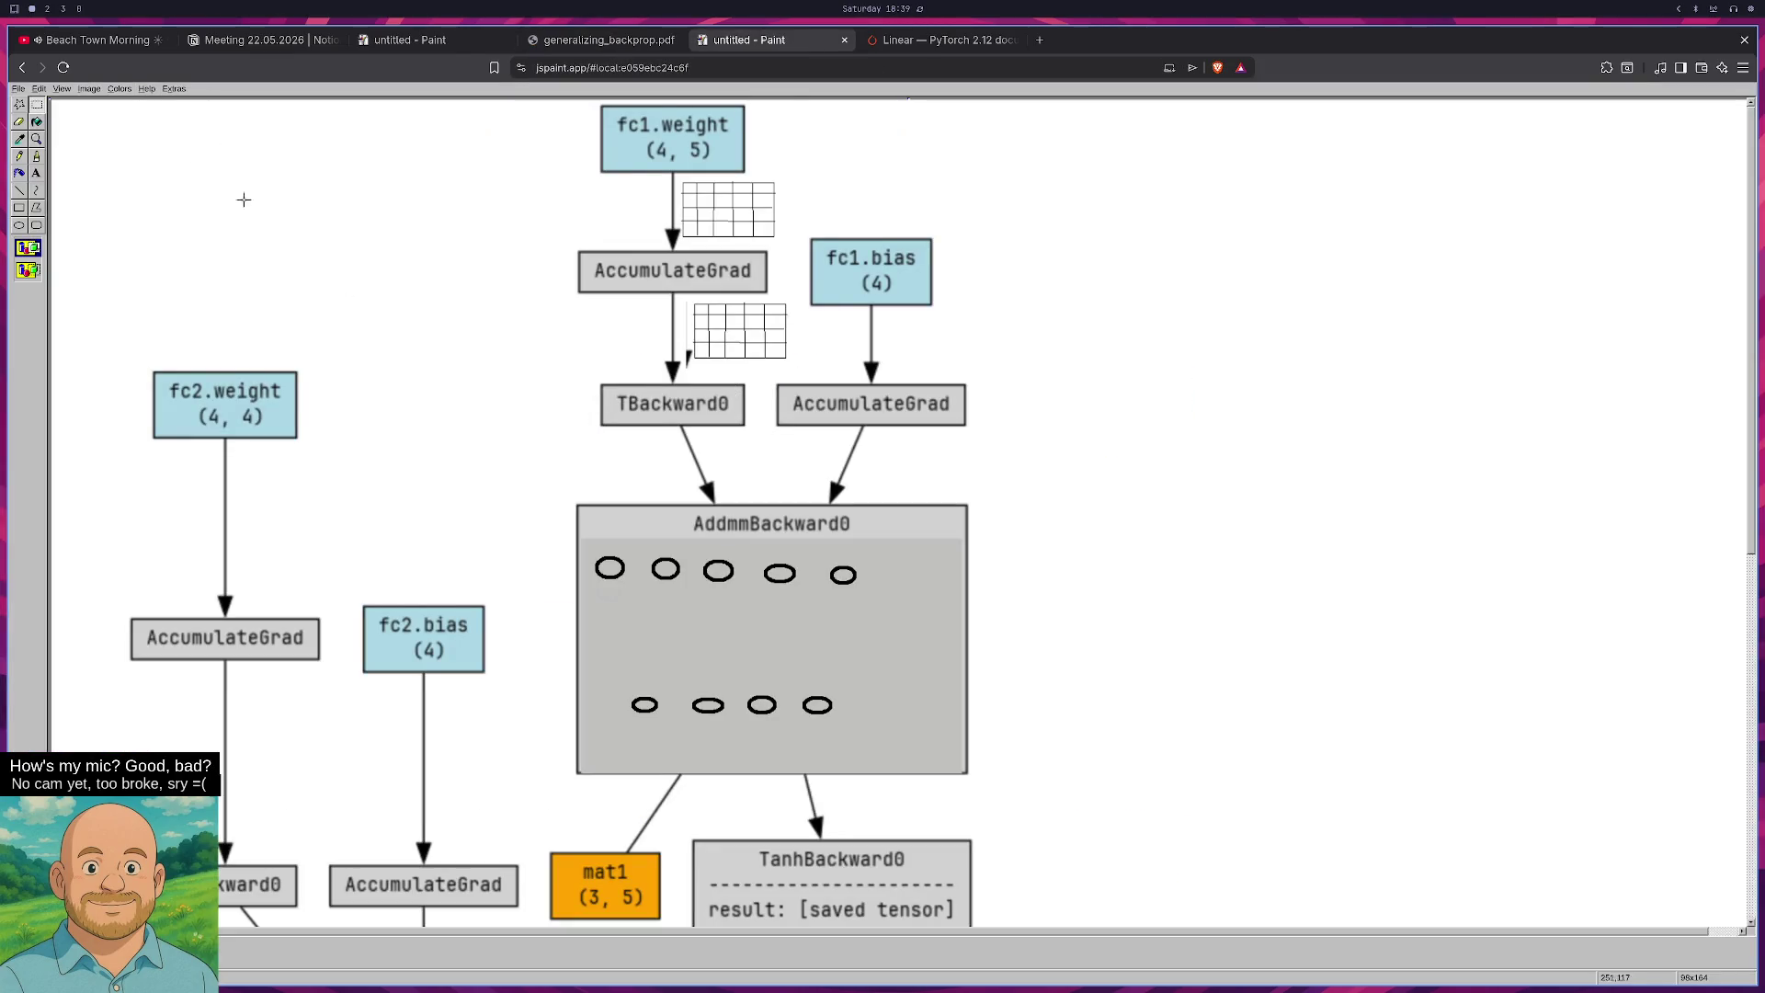
key(Delete)
key(ctrl+v)
mouse_move(137, 144)
mouse_down()
mouse_move(652, 388)
mouse_move(651, 479)
mouse_up()
click(635, 315)
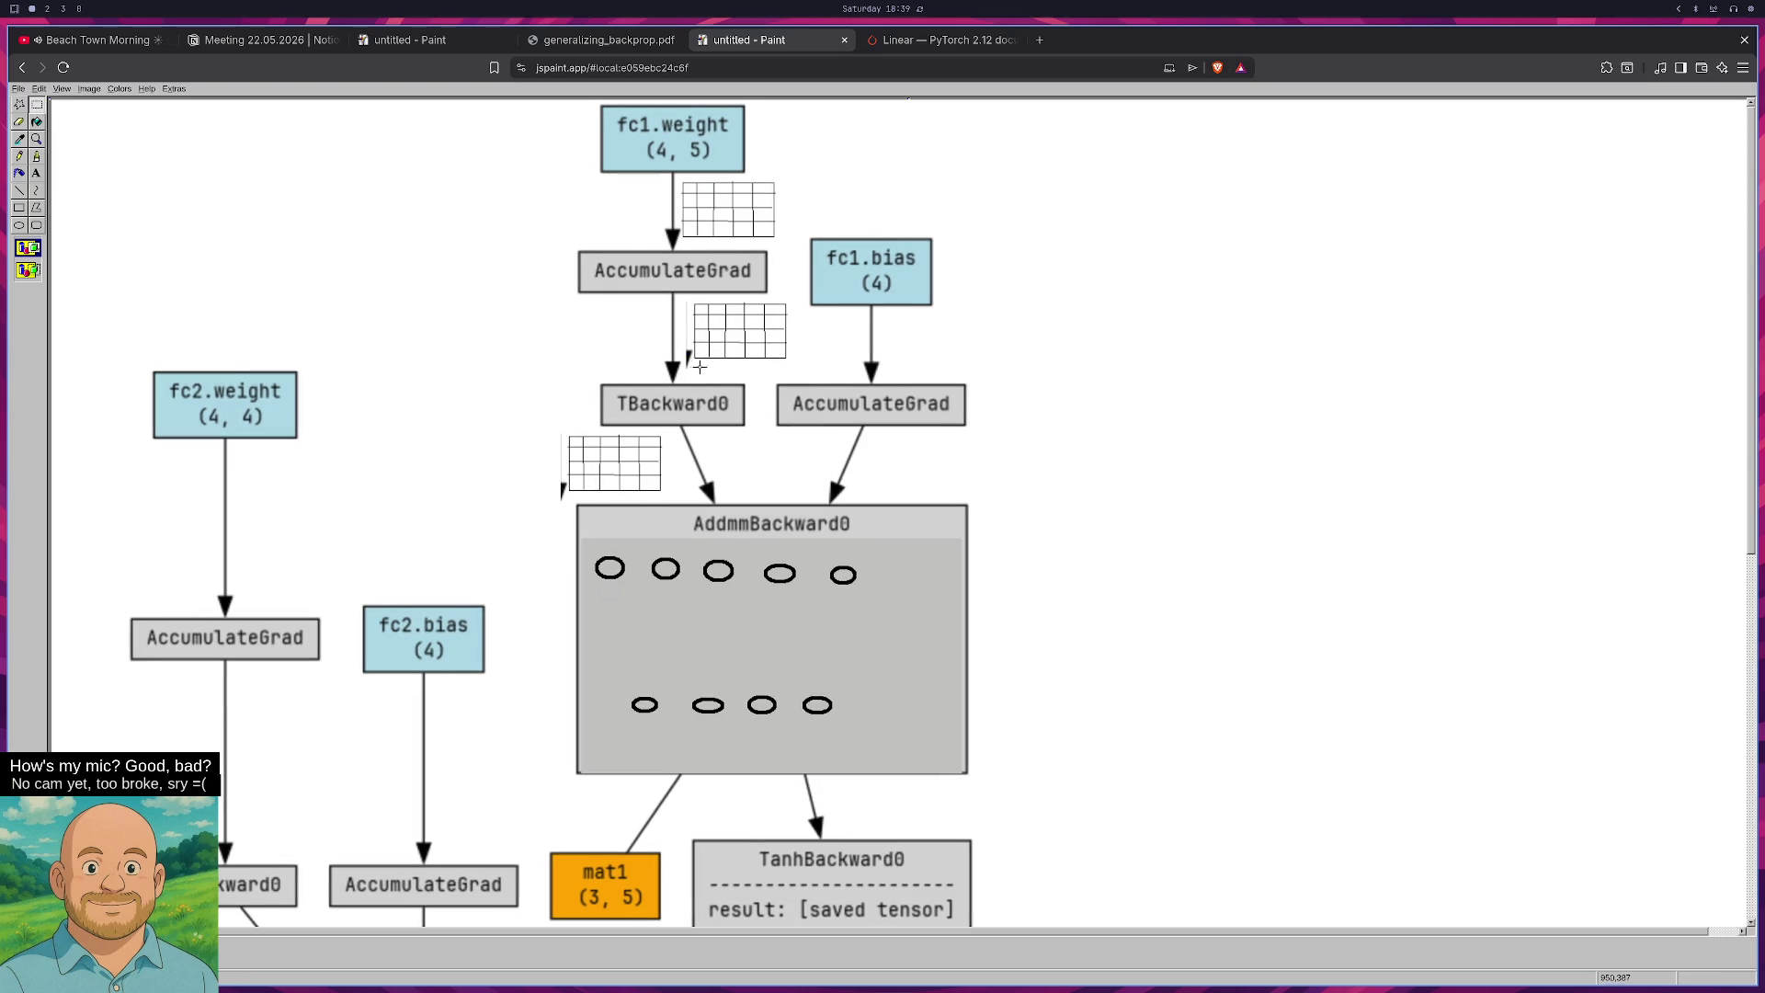
Delete the grid between AccumulateGrad and TBackward0 and a stray mark, then select the fc1.weight grid.
drag(684, 372, 800, 289)
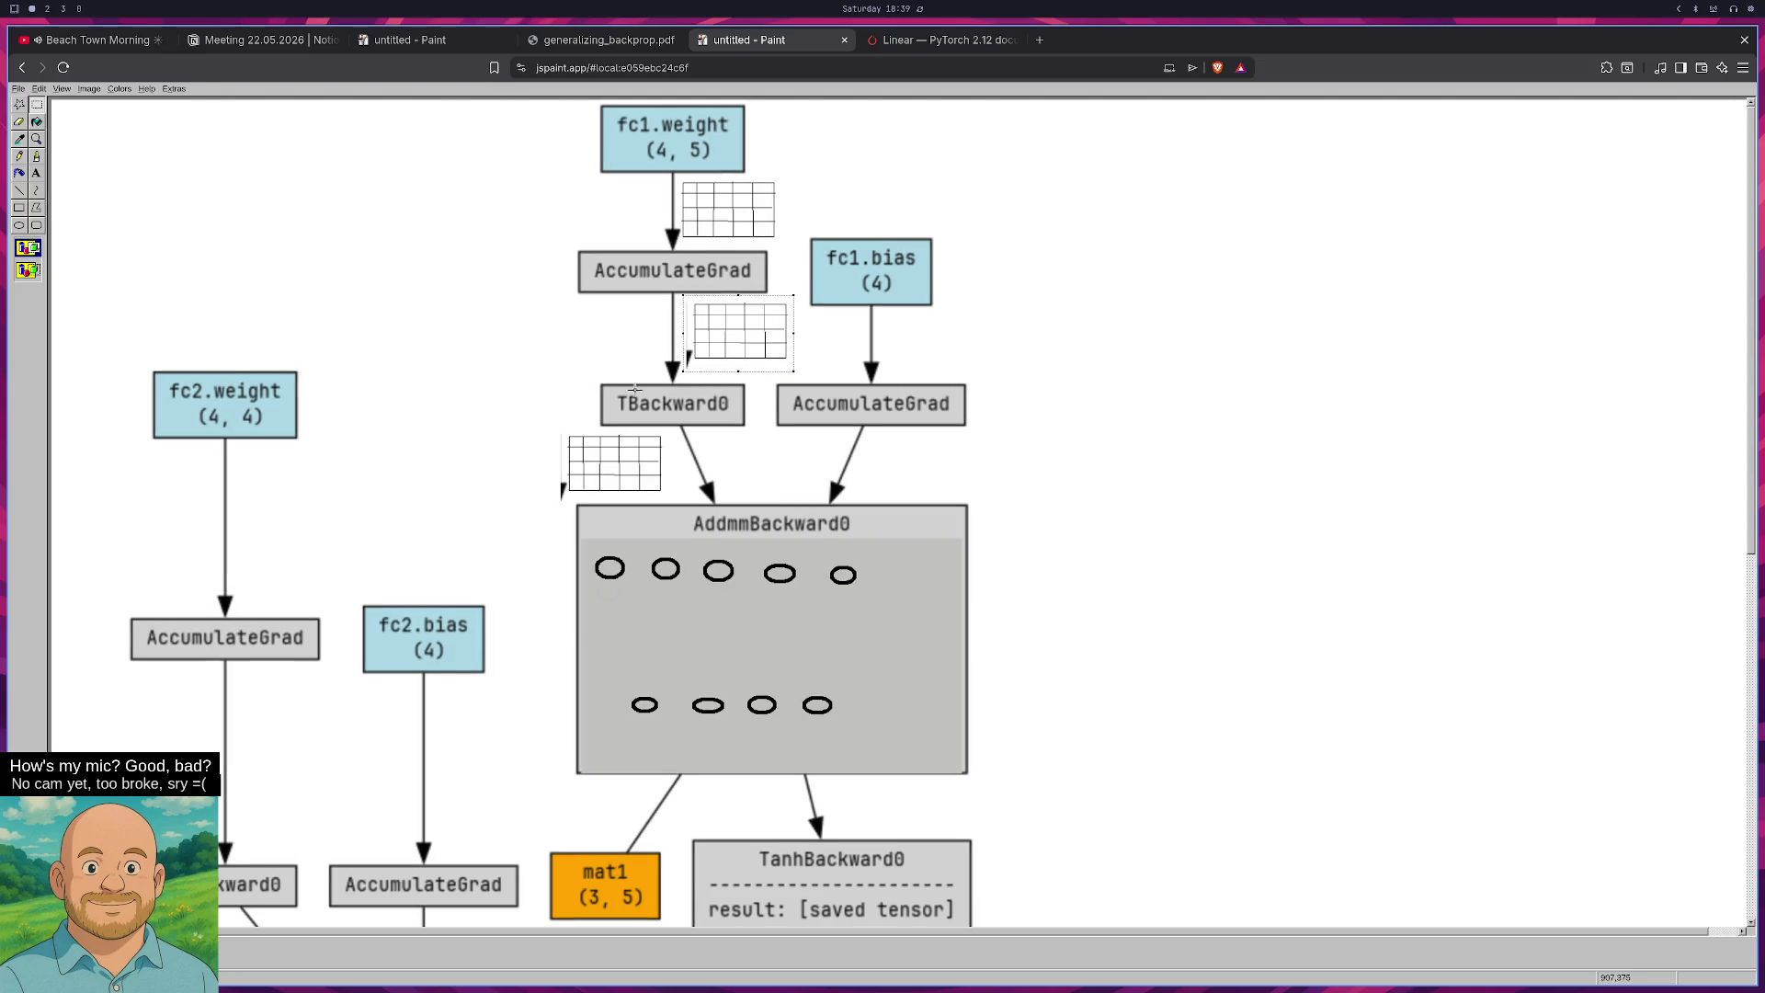
key(Delete)
drag(547, 428, 574, 508)
key(Delete)
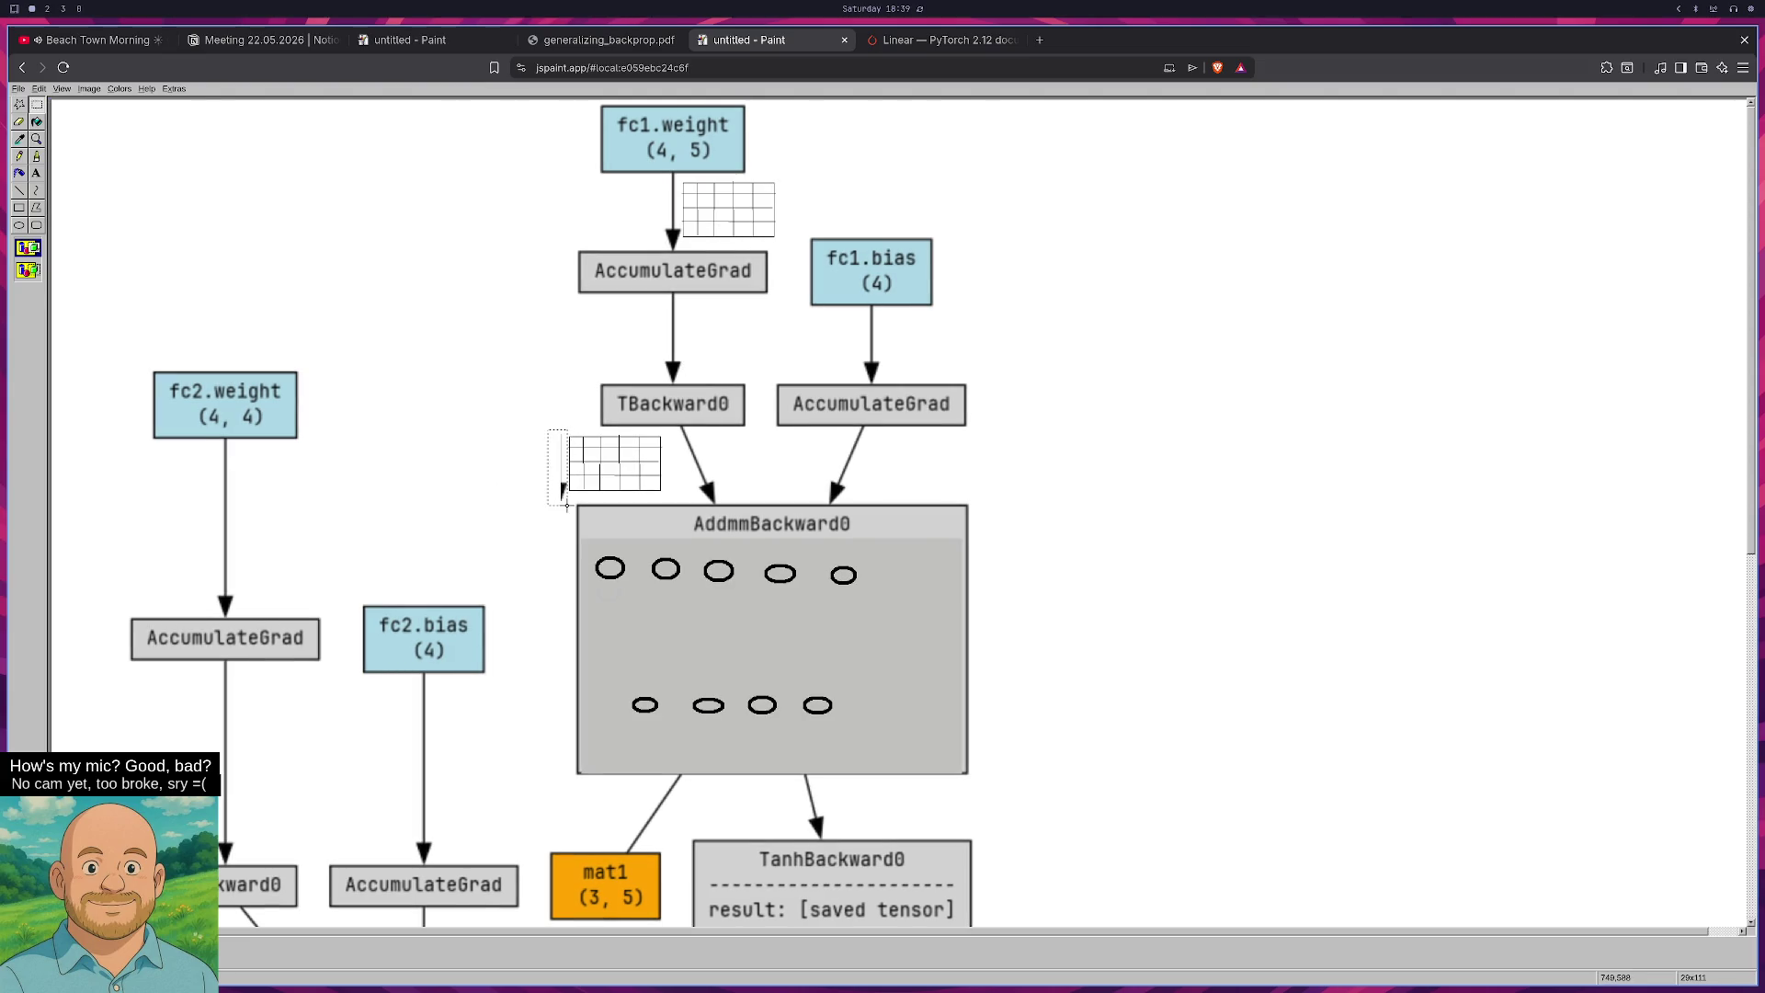
mouse_move(682, 179)
mouse_down()
mouse_move(750, 239)
mouse_move(781, 241)
mouse_up()
click(89, 88)
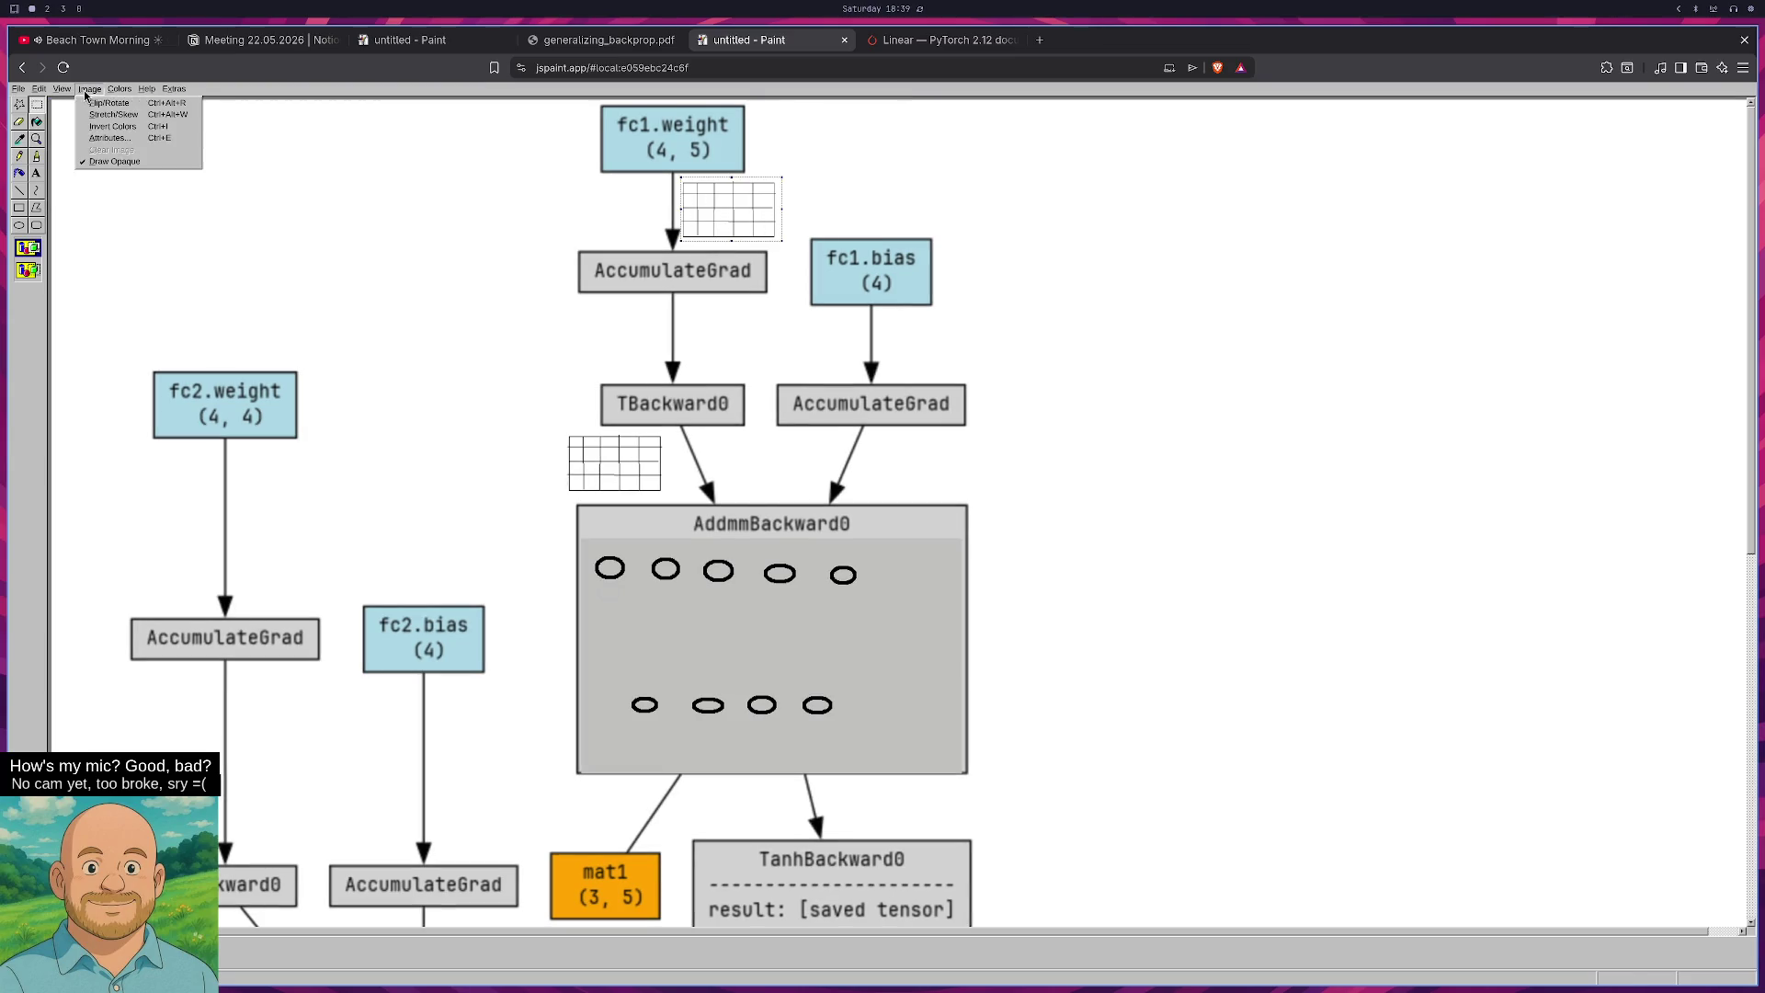
Rotate the fc1.weight grid 90° upright and shift it right of its arrow.
click(110, 103)
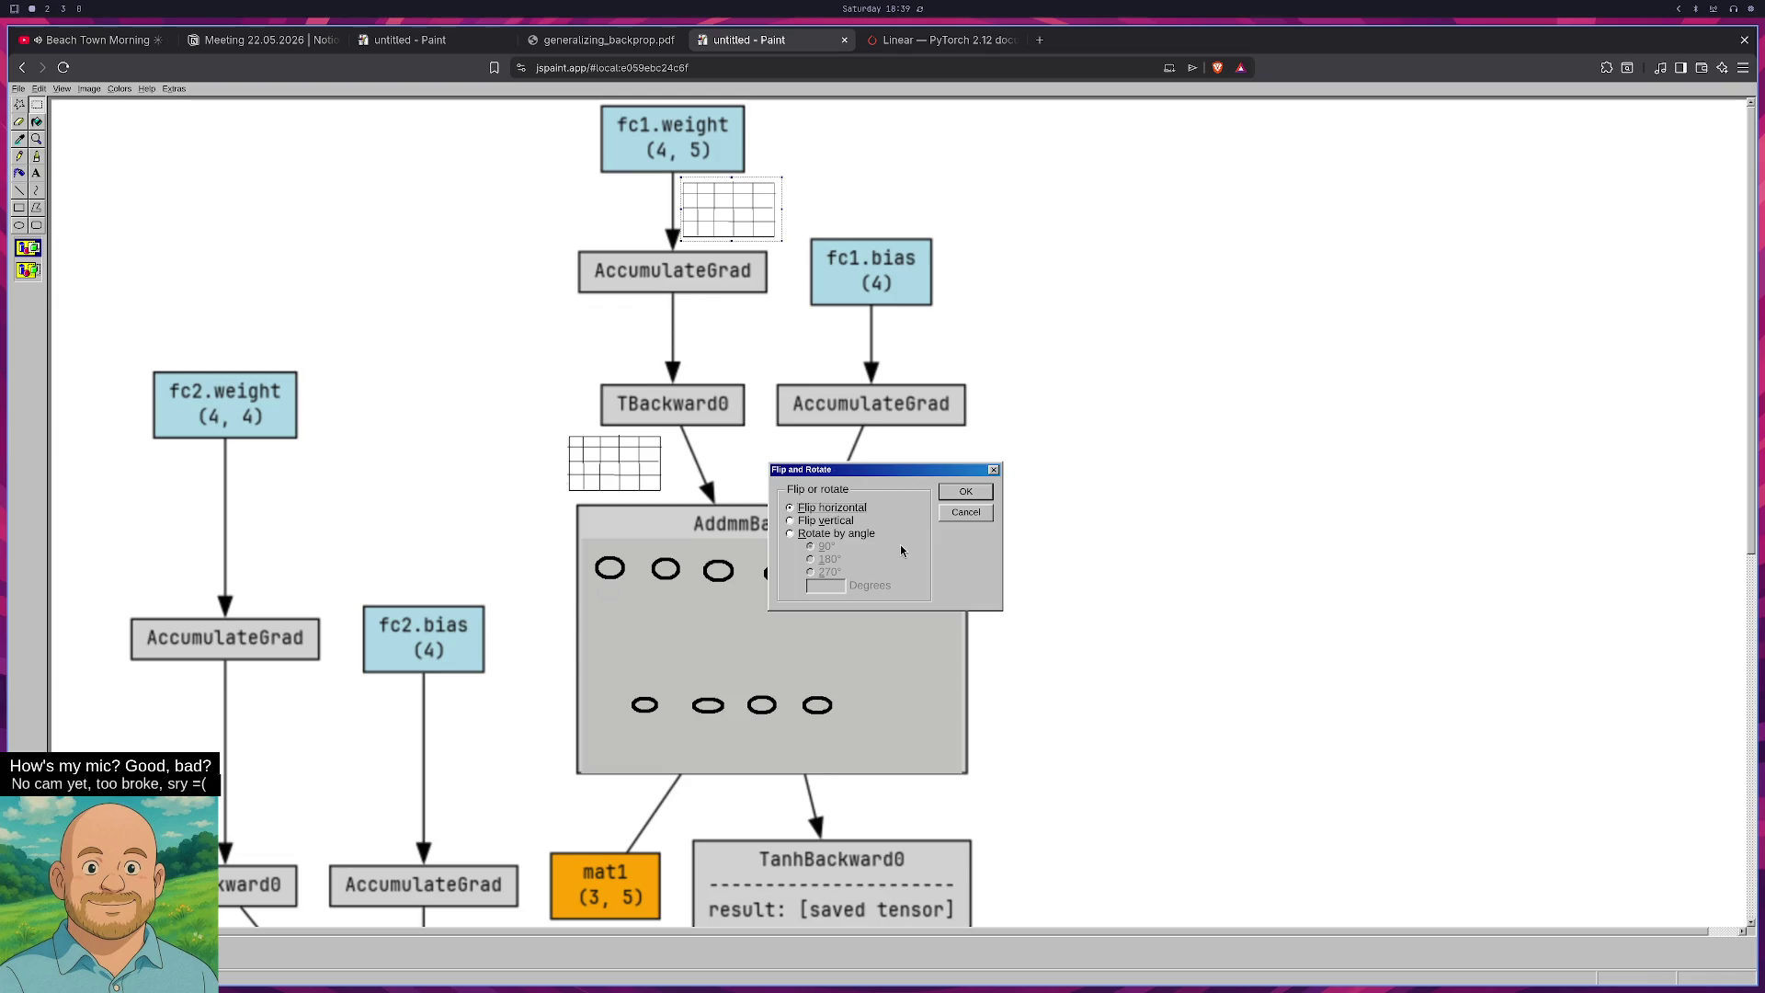
click(832, 533)
click(966, 491)
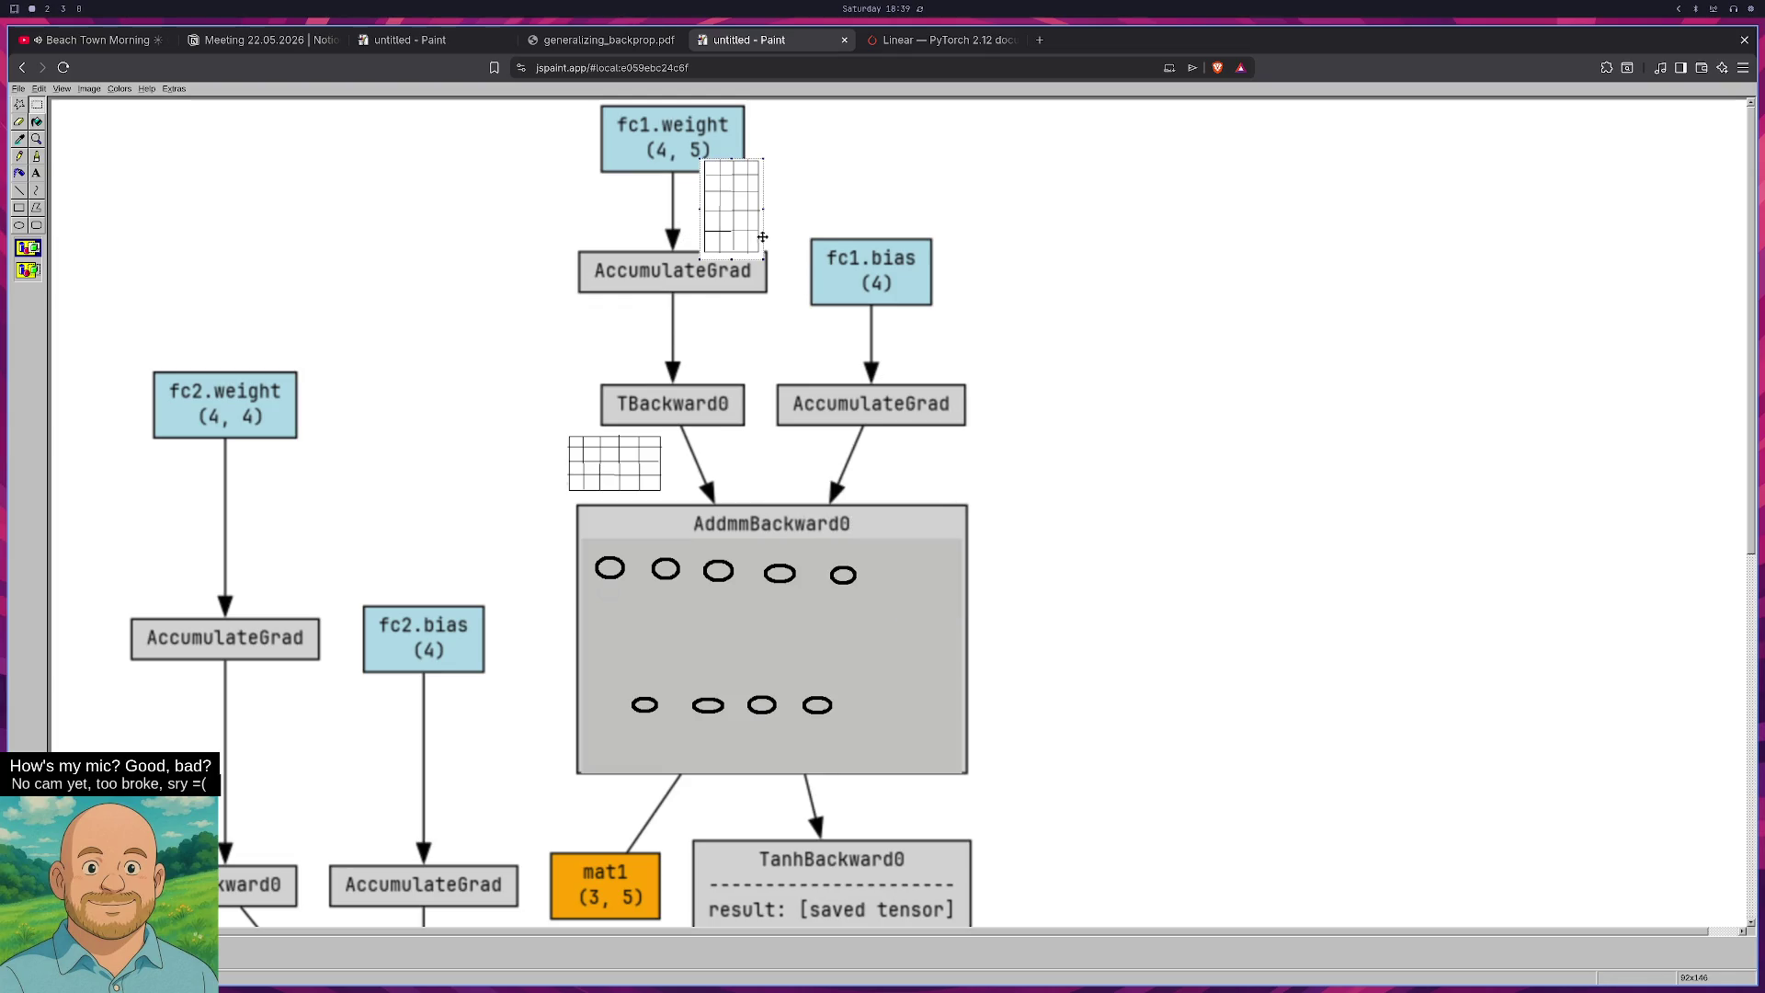
drag(777, 221, 808, 212)
Paste an upright copy of the grid between AccumulateGrad and TBackward0.
key(ctrl+c)
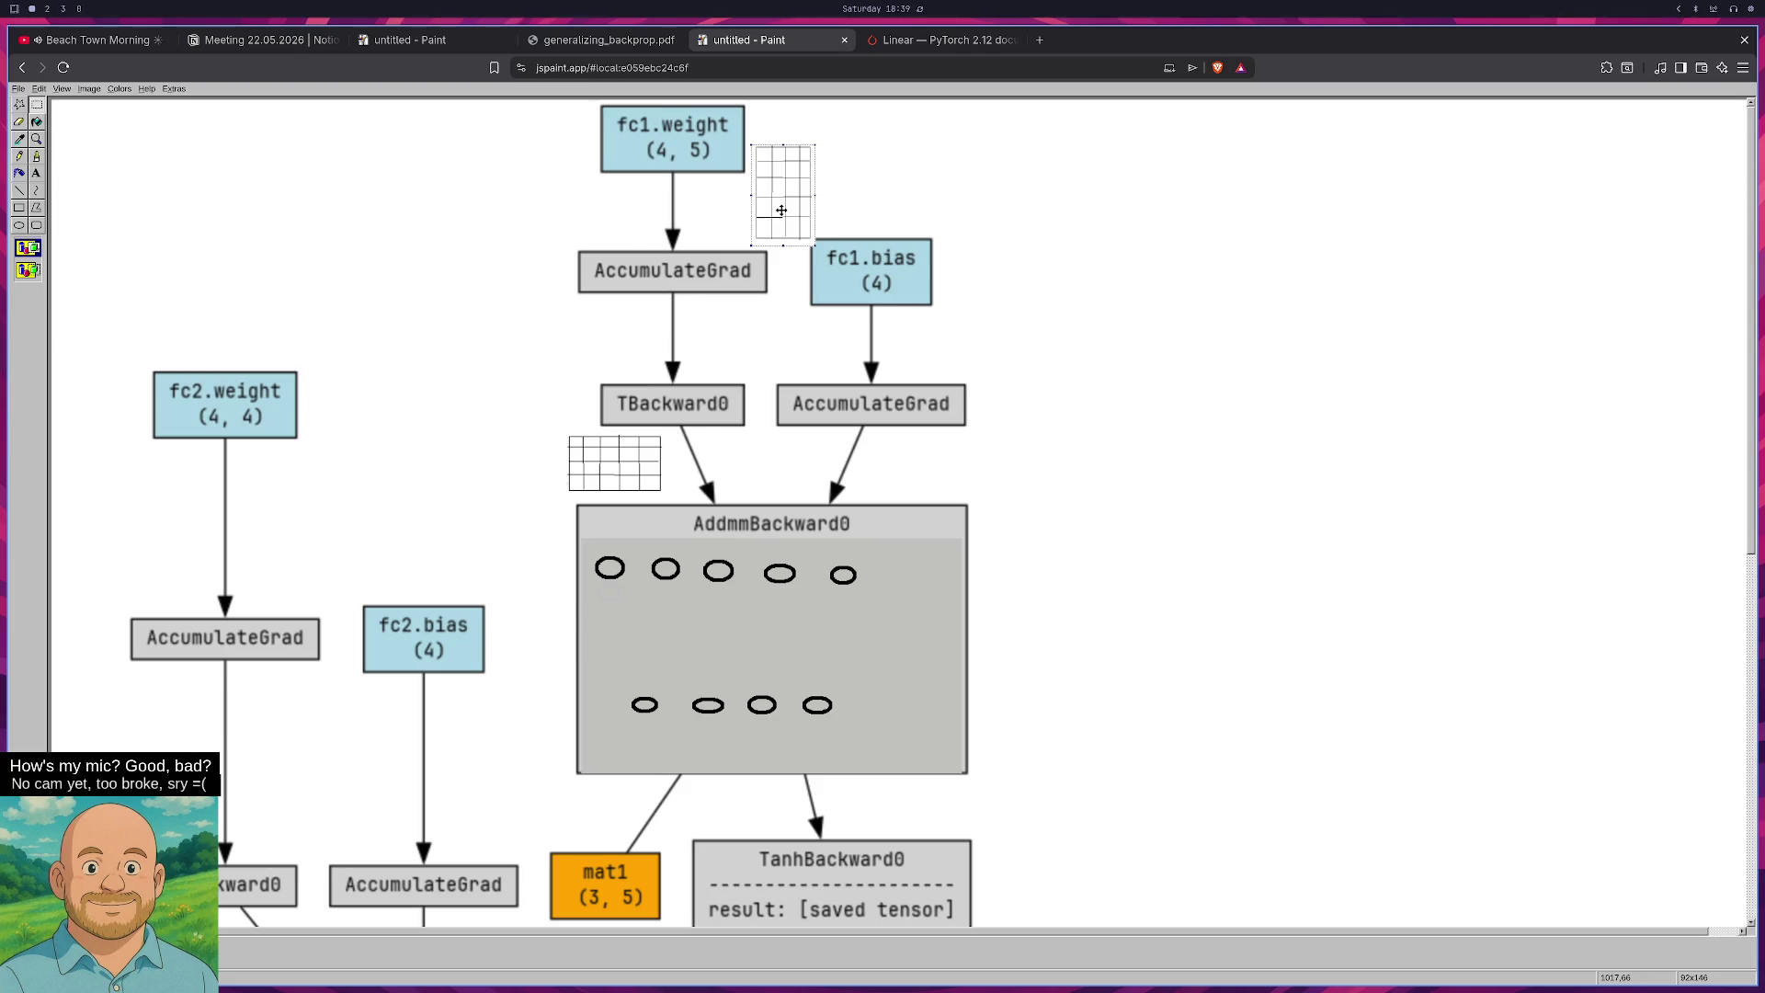
key(ctrl+v)
mouse_move(76, 150)
mouse_down()
mouse_move(746, 356)
mouse_move(725, 331)
mouse_up()
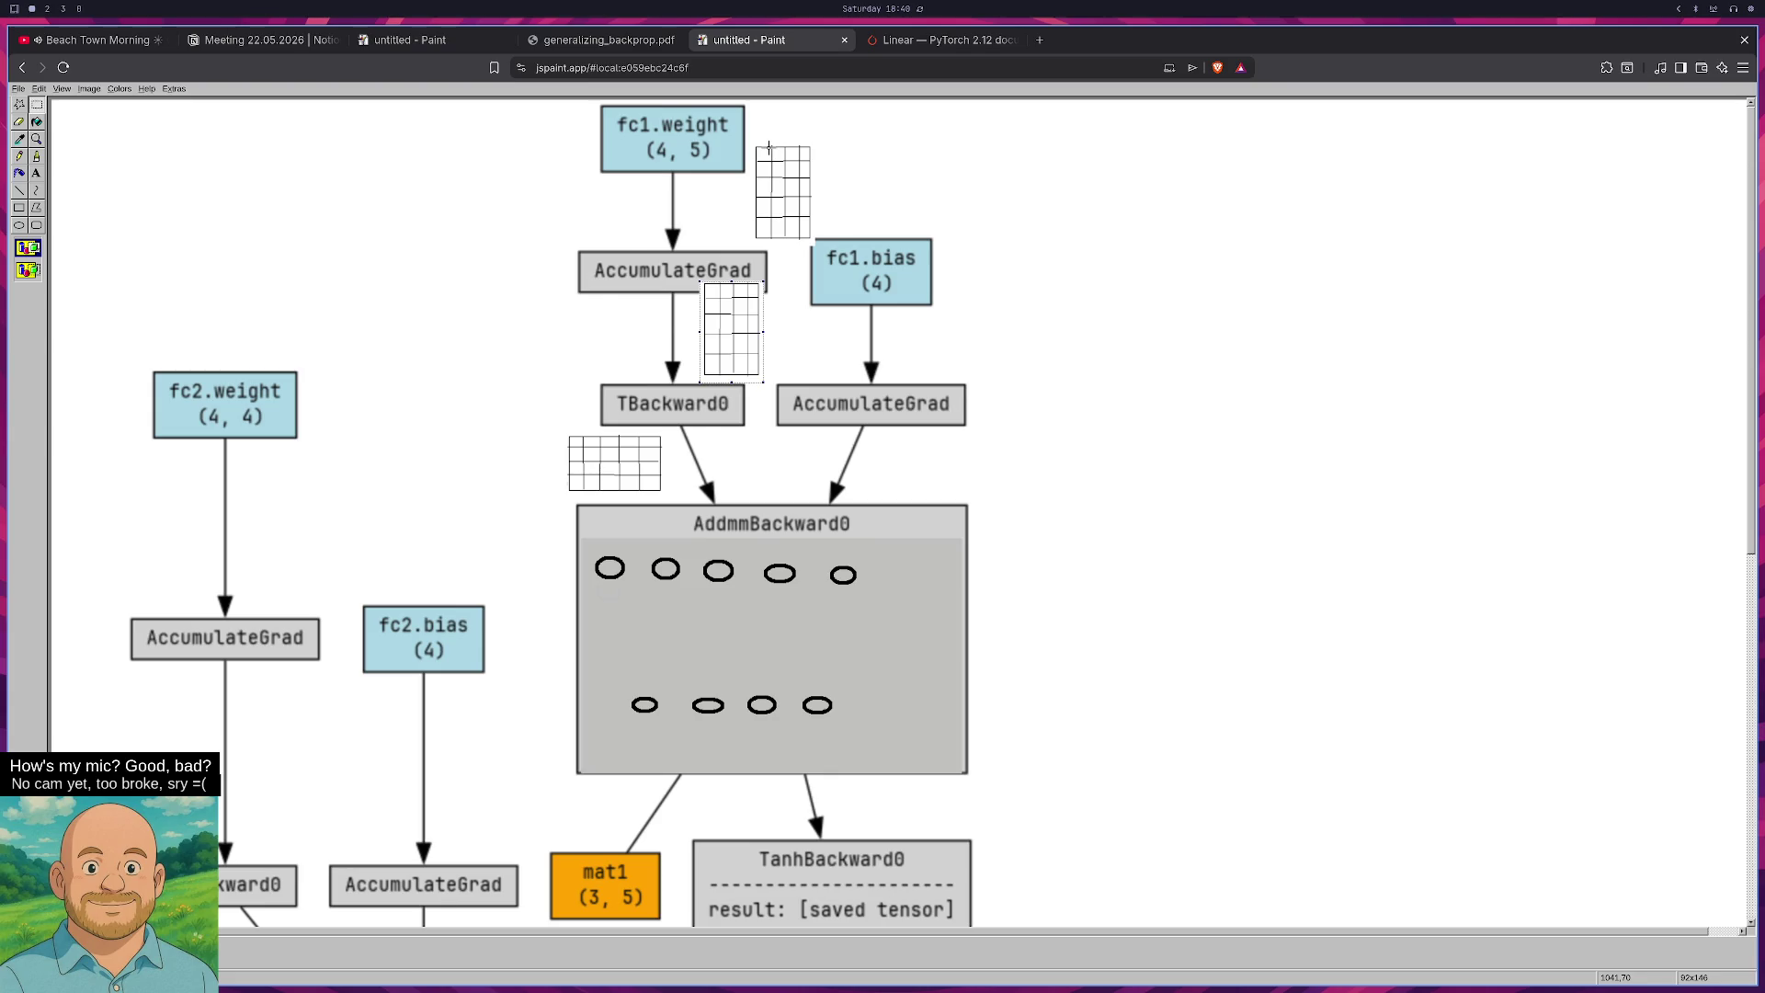
click(37, 136)
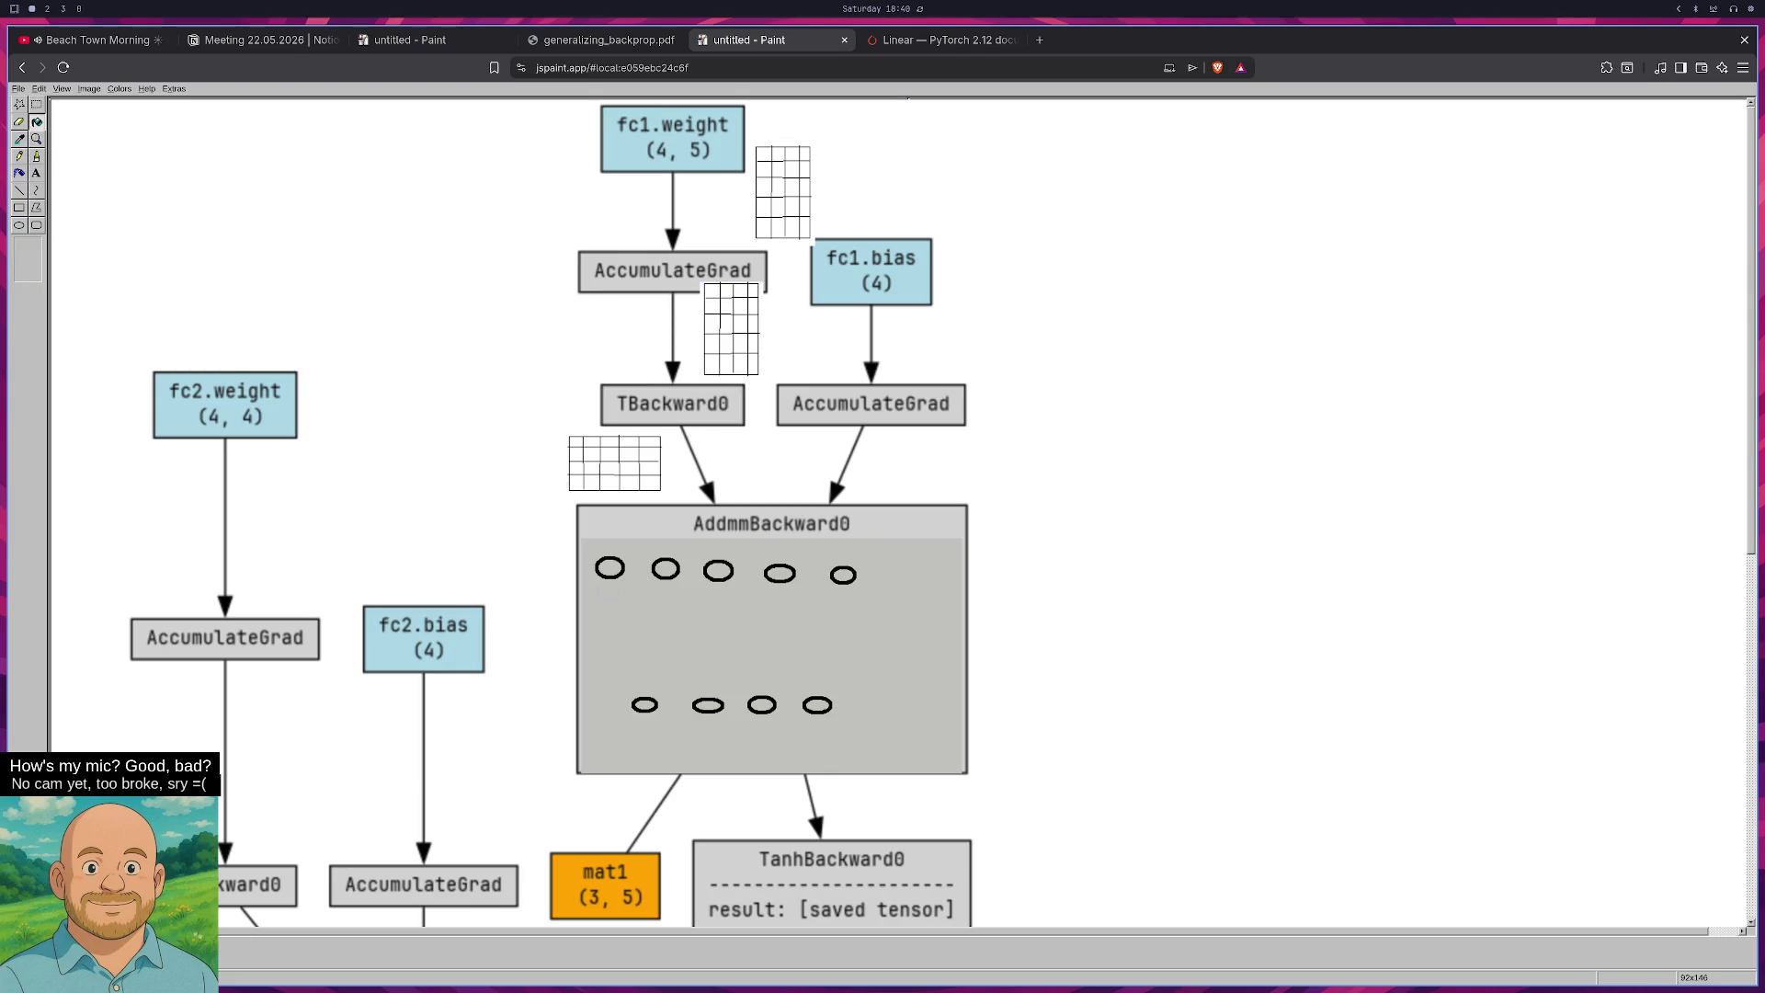
Fill one cell magenta in the fc1.weight grid and in the grid below AccumulateGrad.
click(793, 186)
click(744, 324)
click(19, 190)
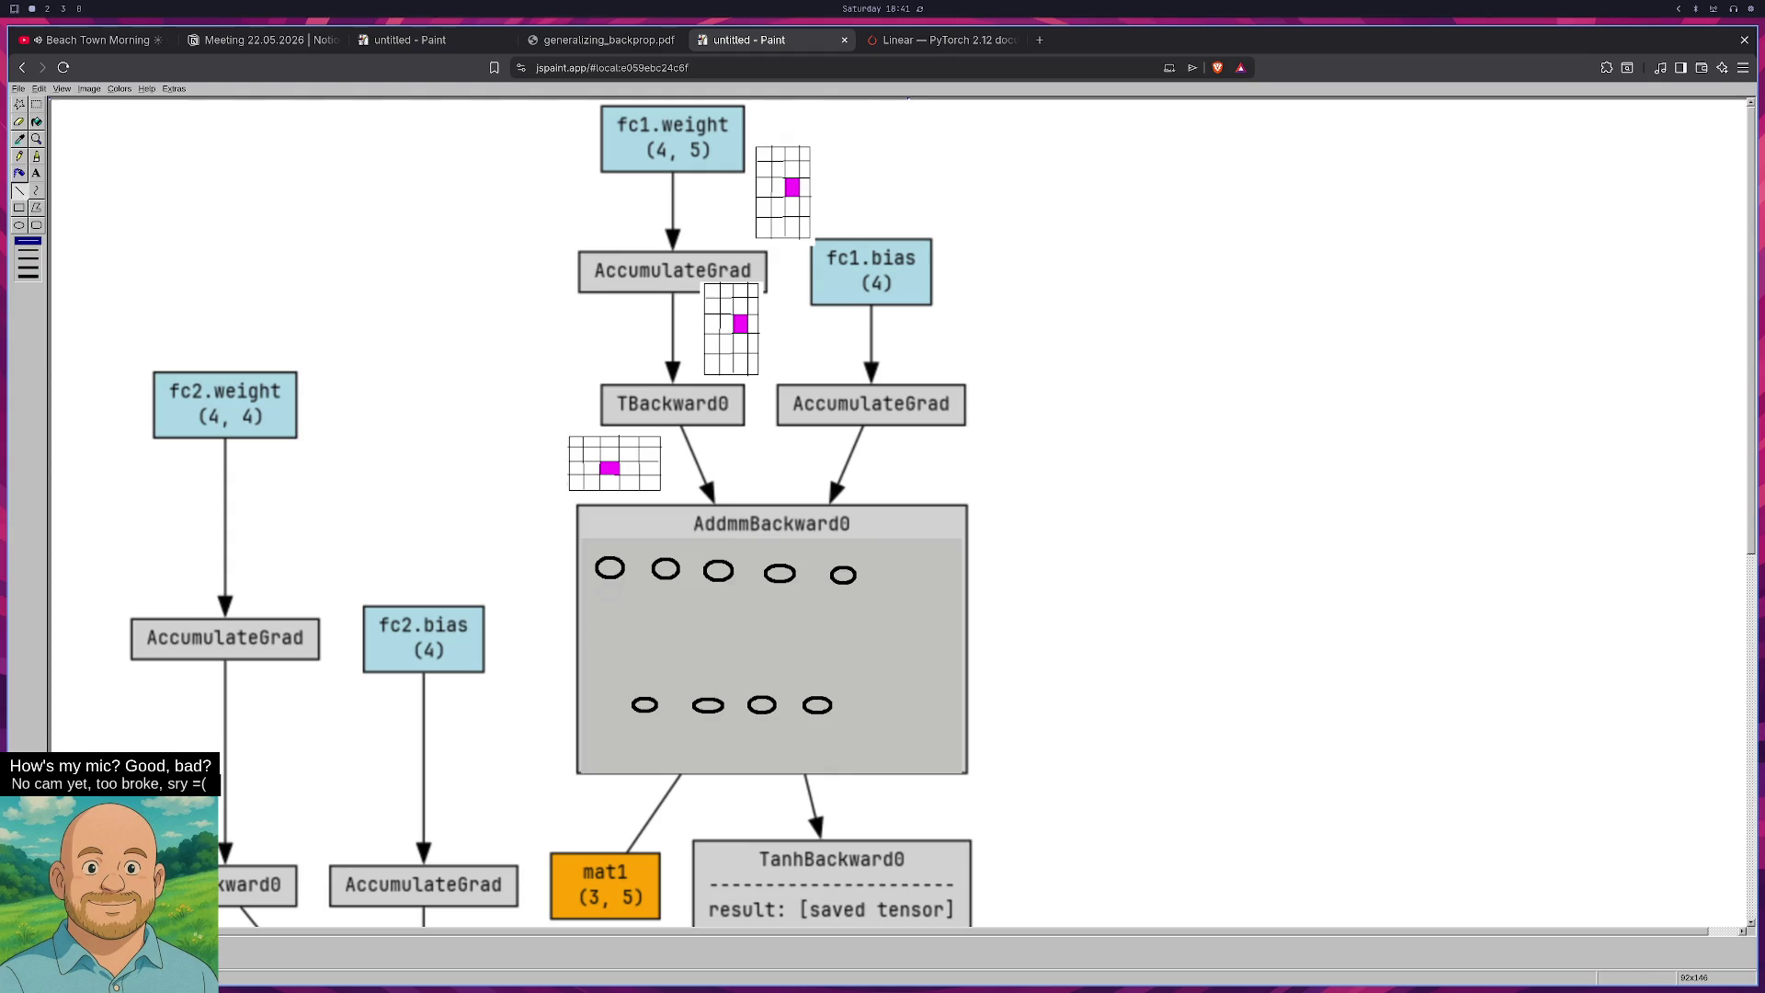
double_click(64, 947)
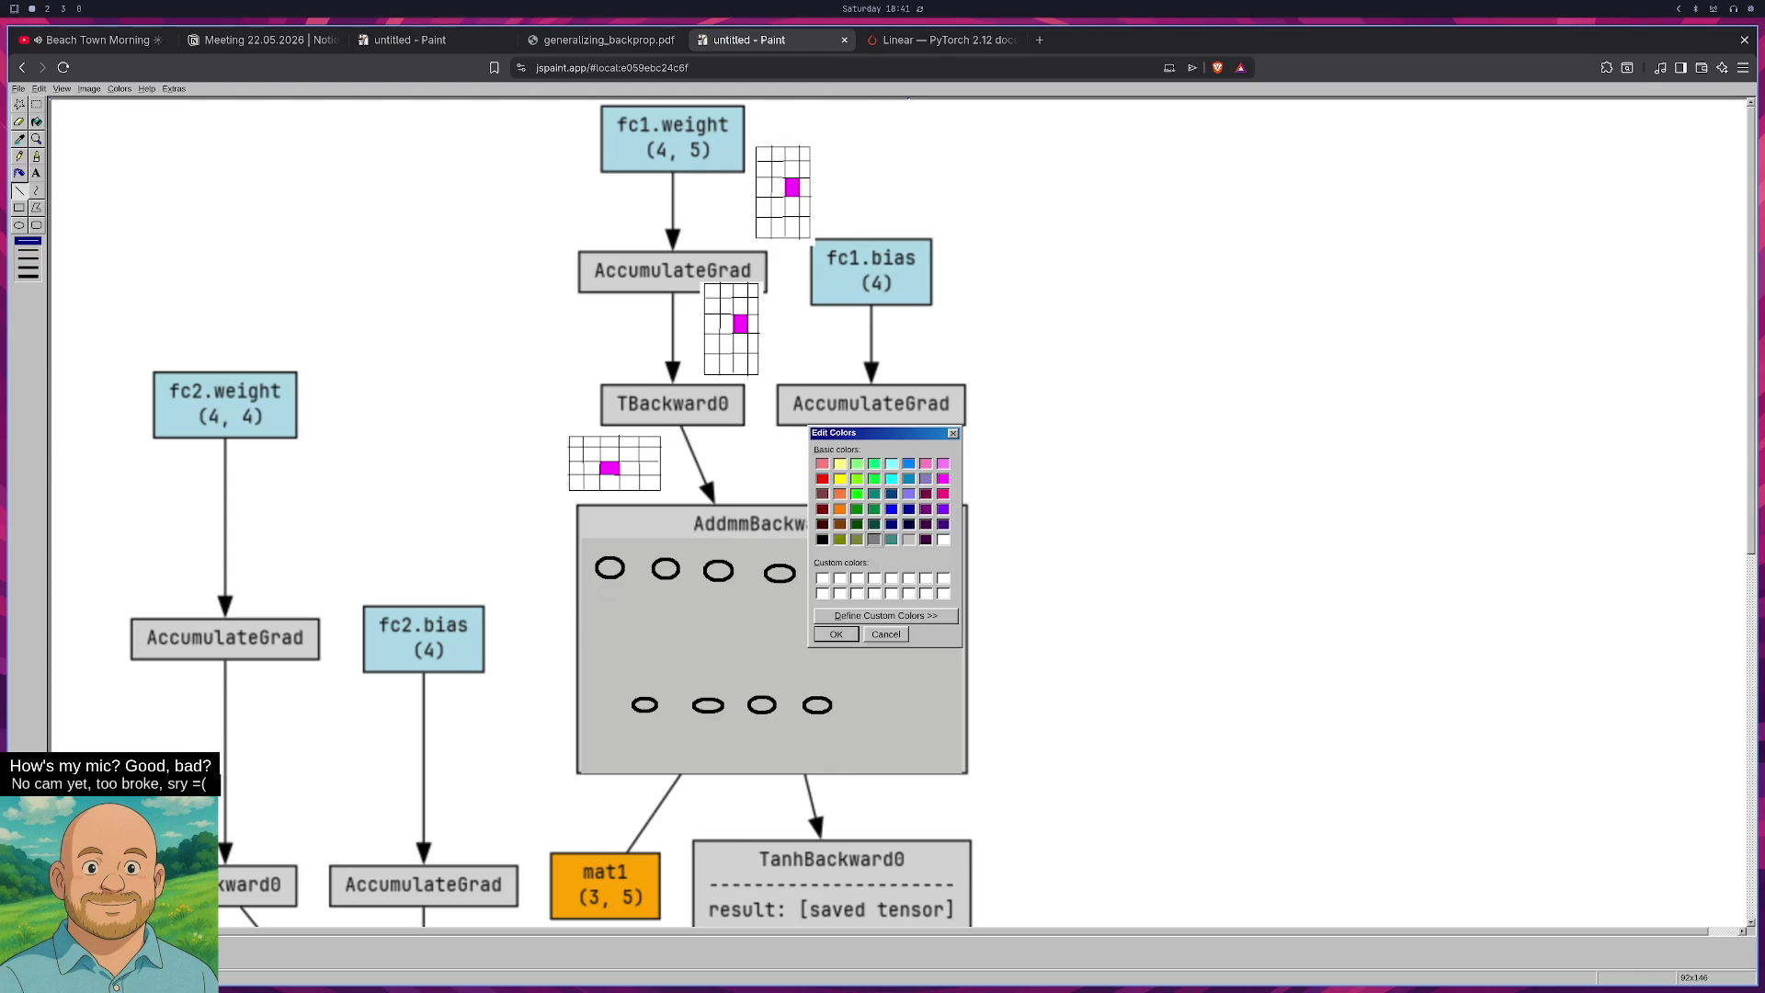
Draw thin lines from AddmmBackward0's first top neuron to the bottom neurons, then close Edit Colors.
mouse_move(622, 574)
mouse_down()
mouse_move(638, 695)
mouse_move(696, 702)
mouse_up()
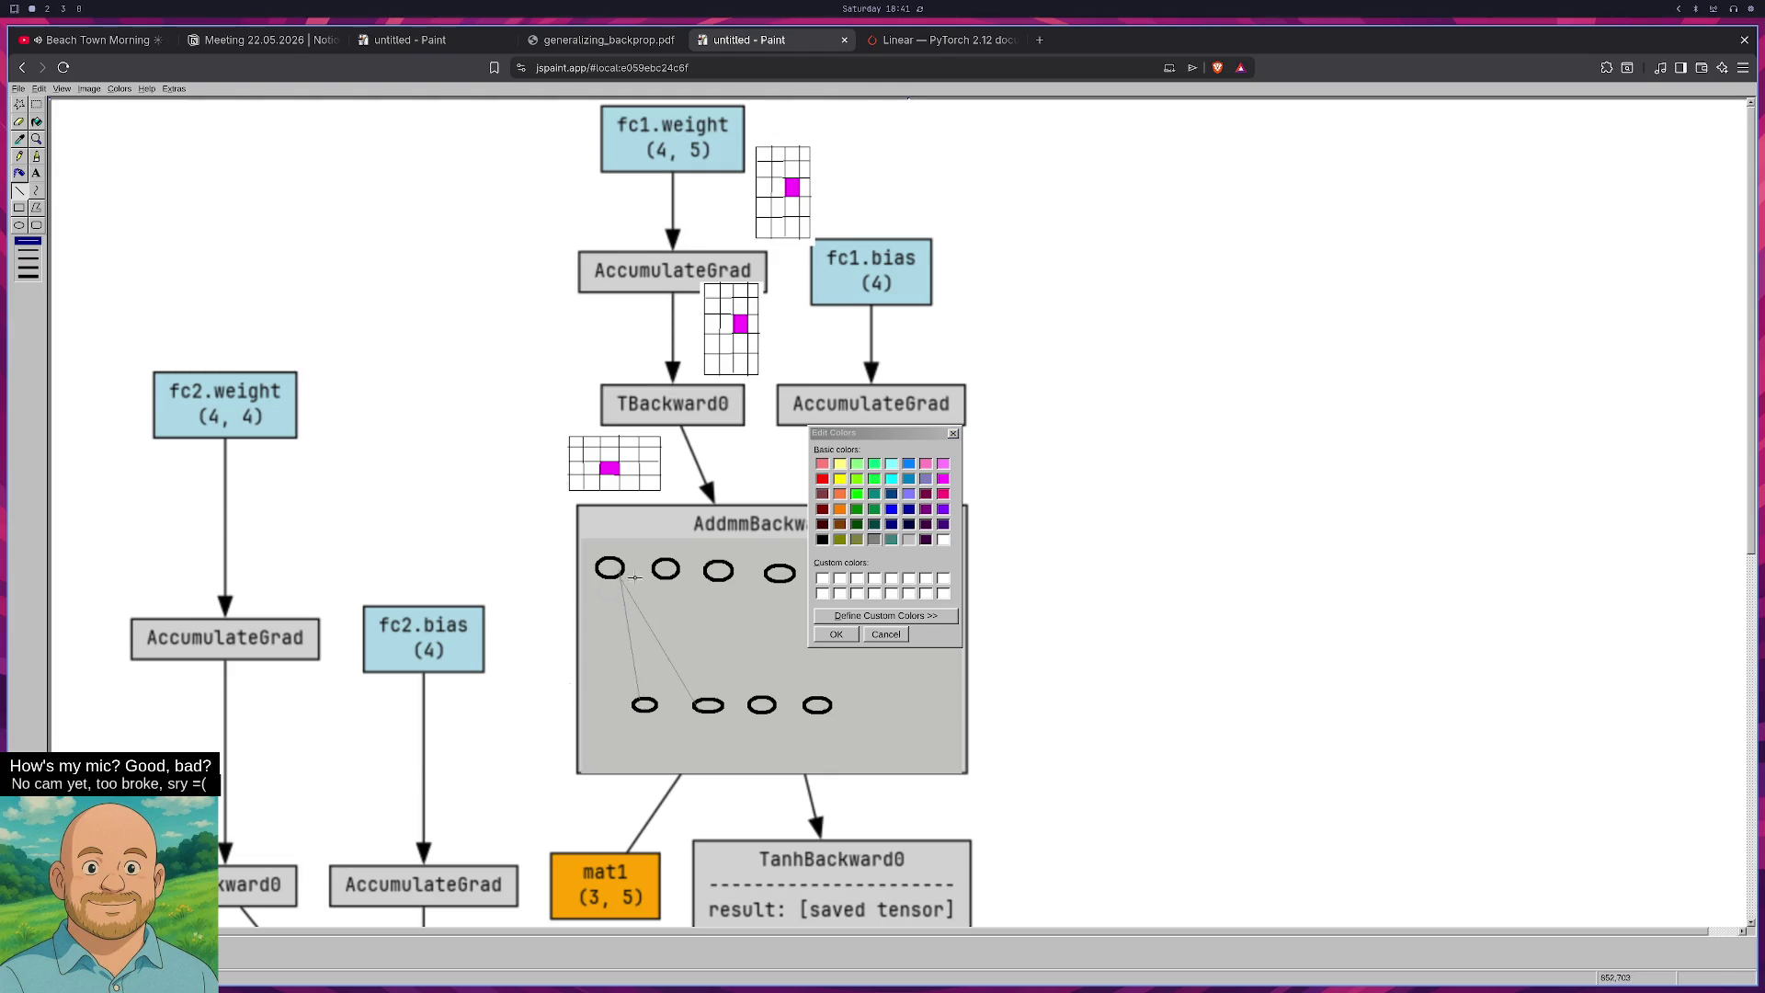
drag(622, 575, 764, 708)
drag(622, 575, 813, 705)
click(952, 434)
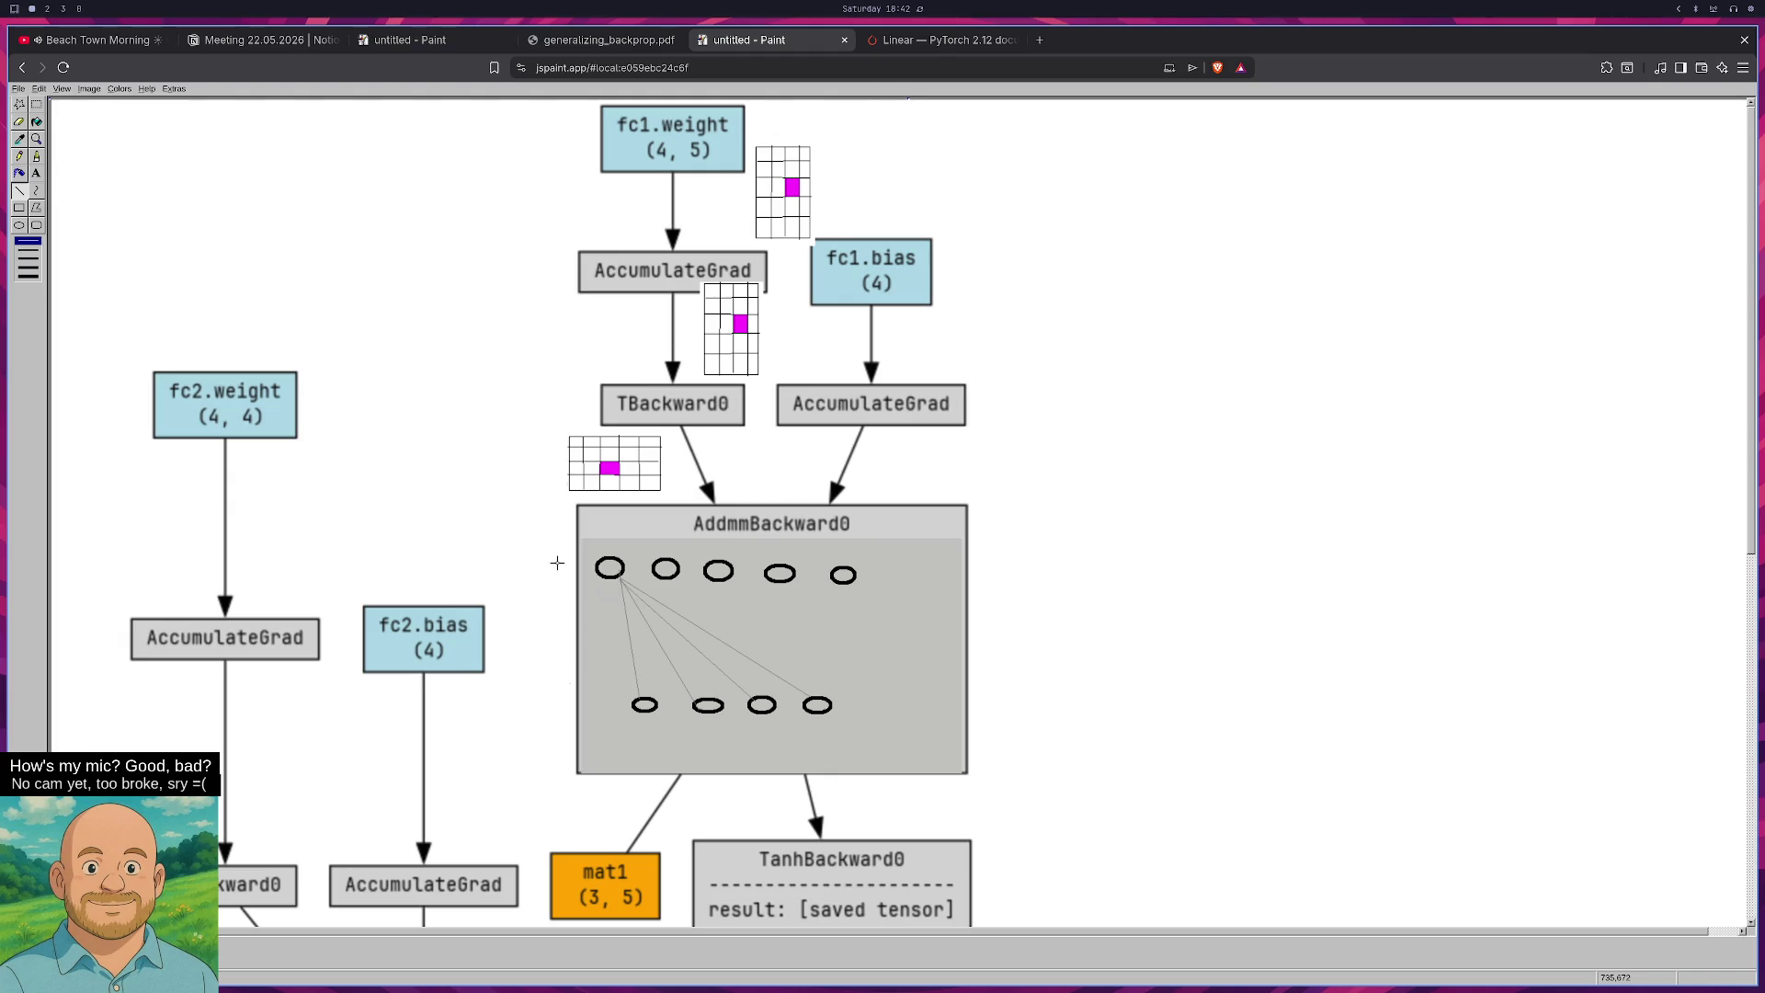
key(ctrl+t)
Cut 'Late Night Coding - ' from the Twitch stream title, save it, and close the tab.
text(dashboard.twitch.tv/u/pascalbuilds/stream-manager)
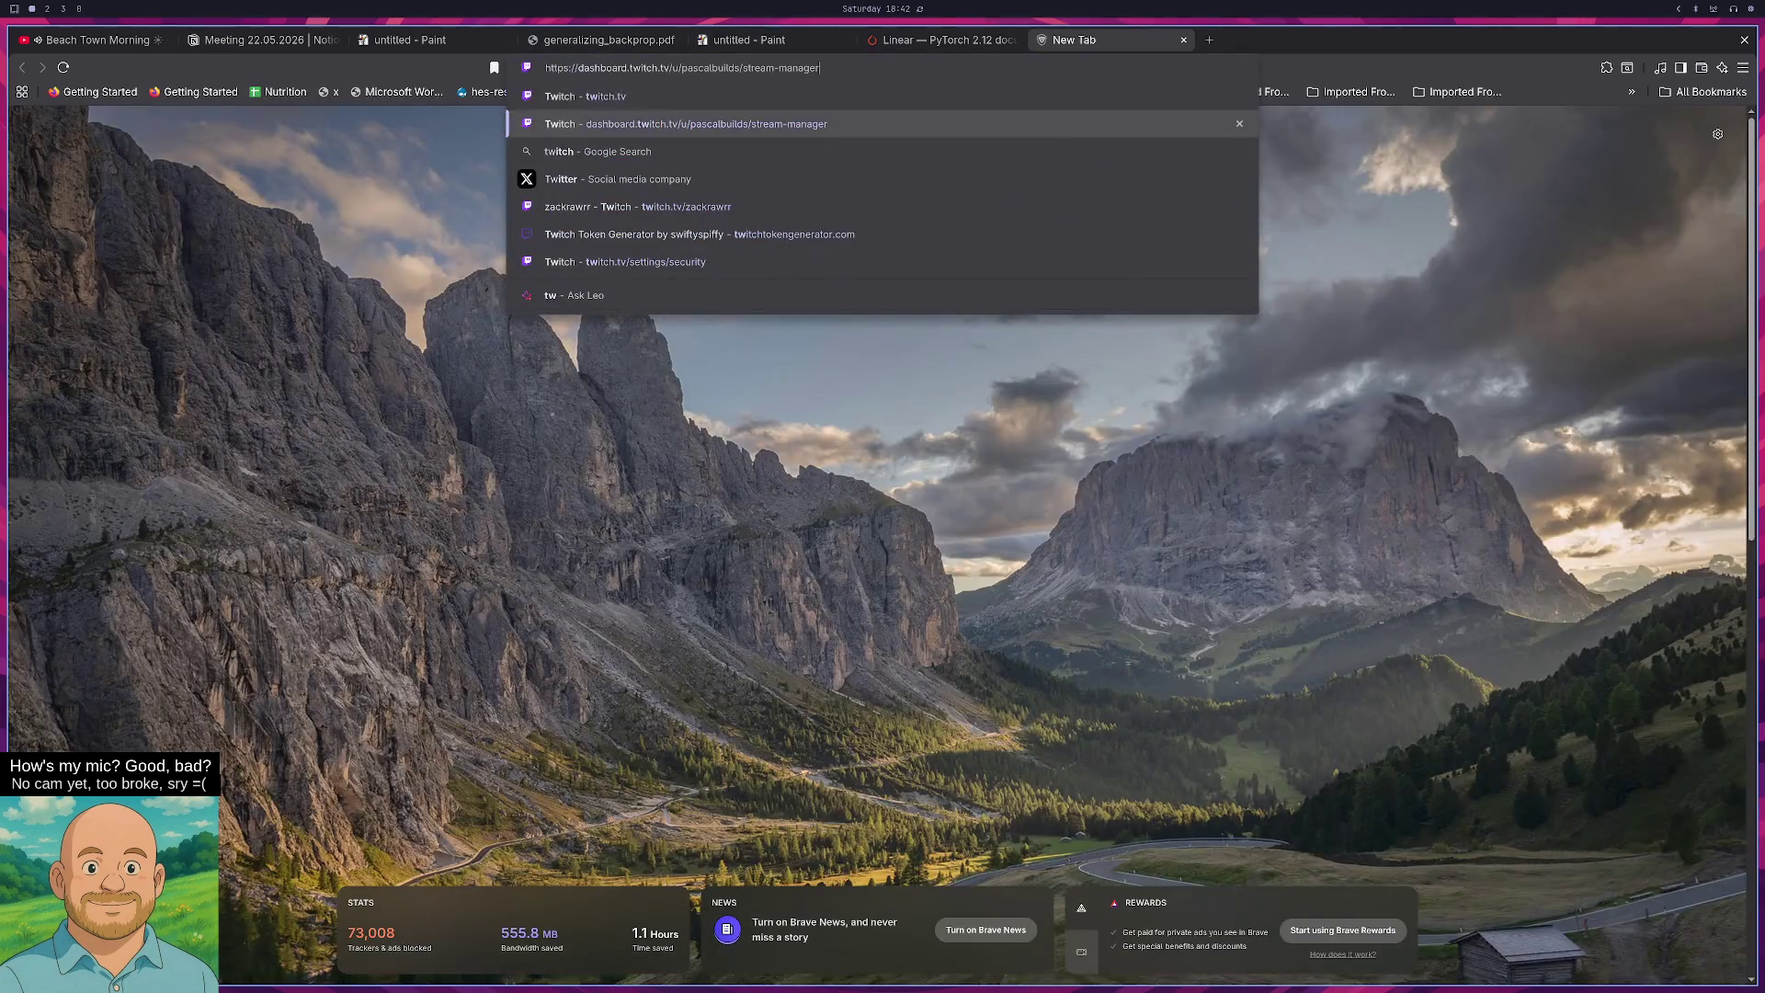
key(Return)
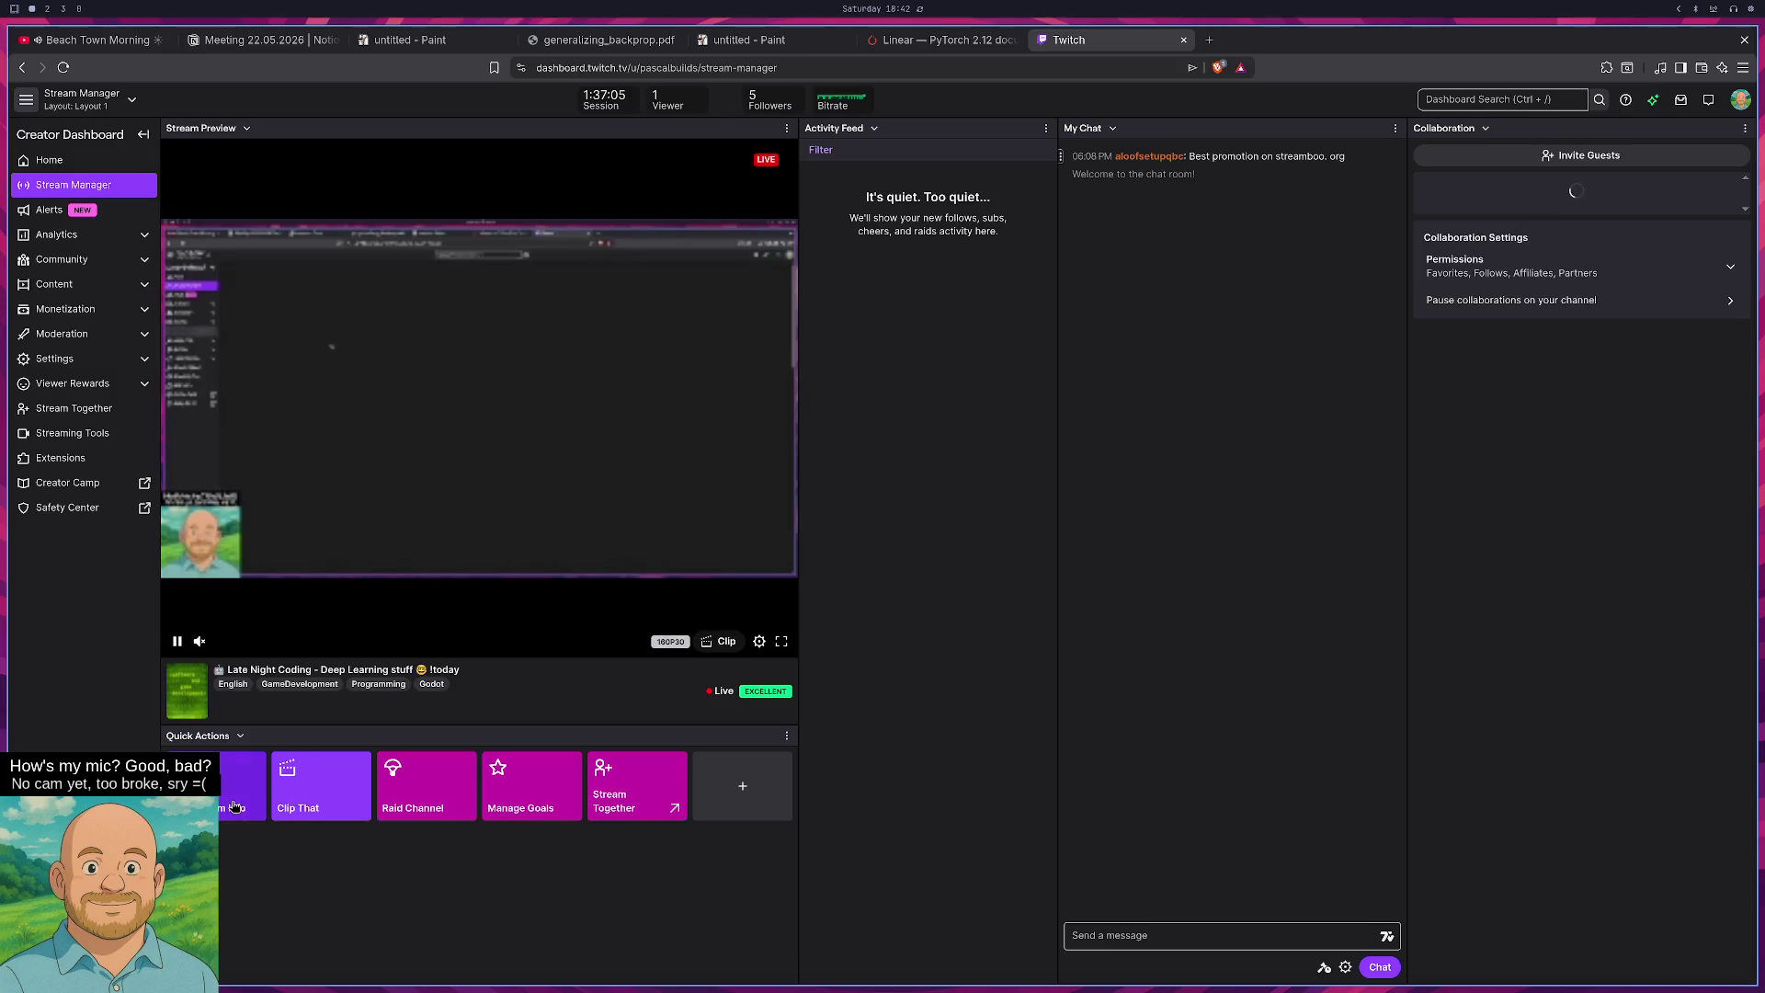
click(231, 808)
drag(937, 175, 844, 175)
key(BackSpace)
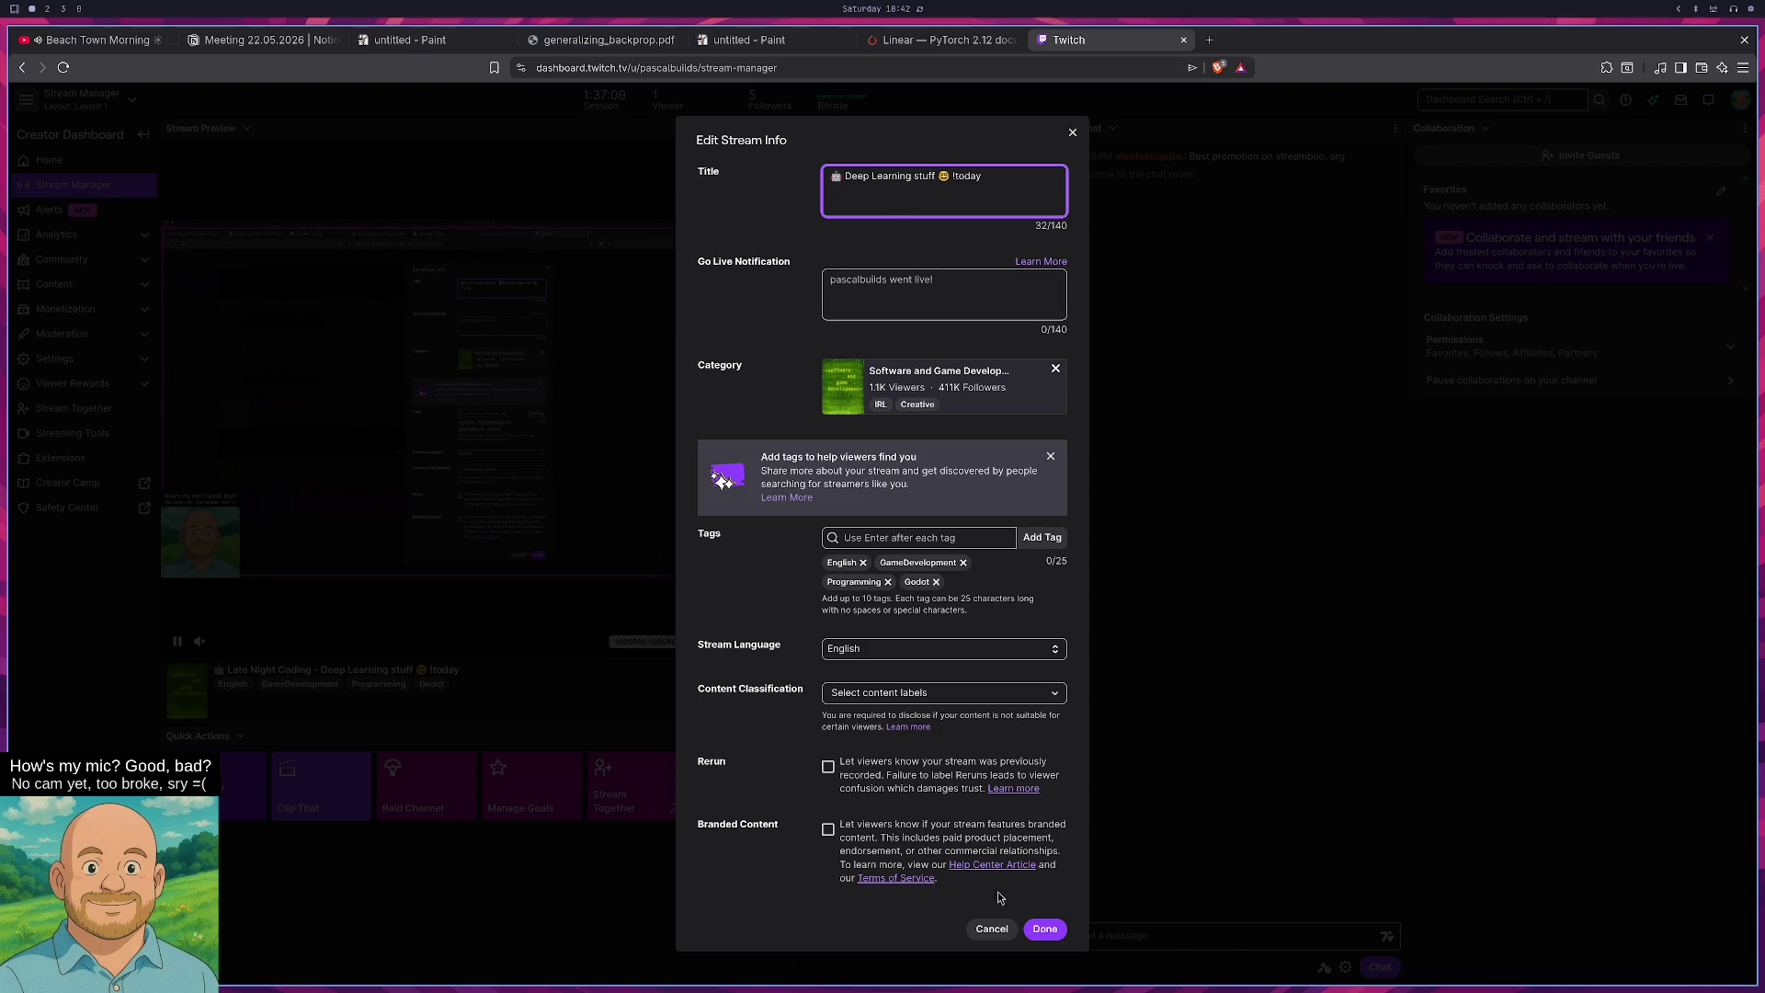
click(1046, 929)
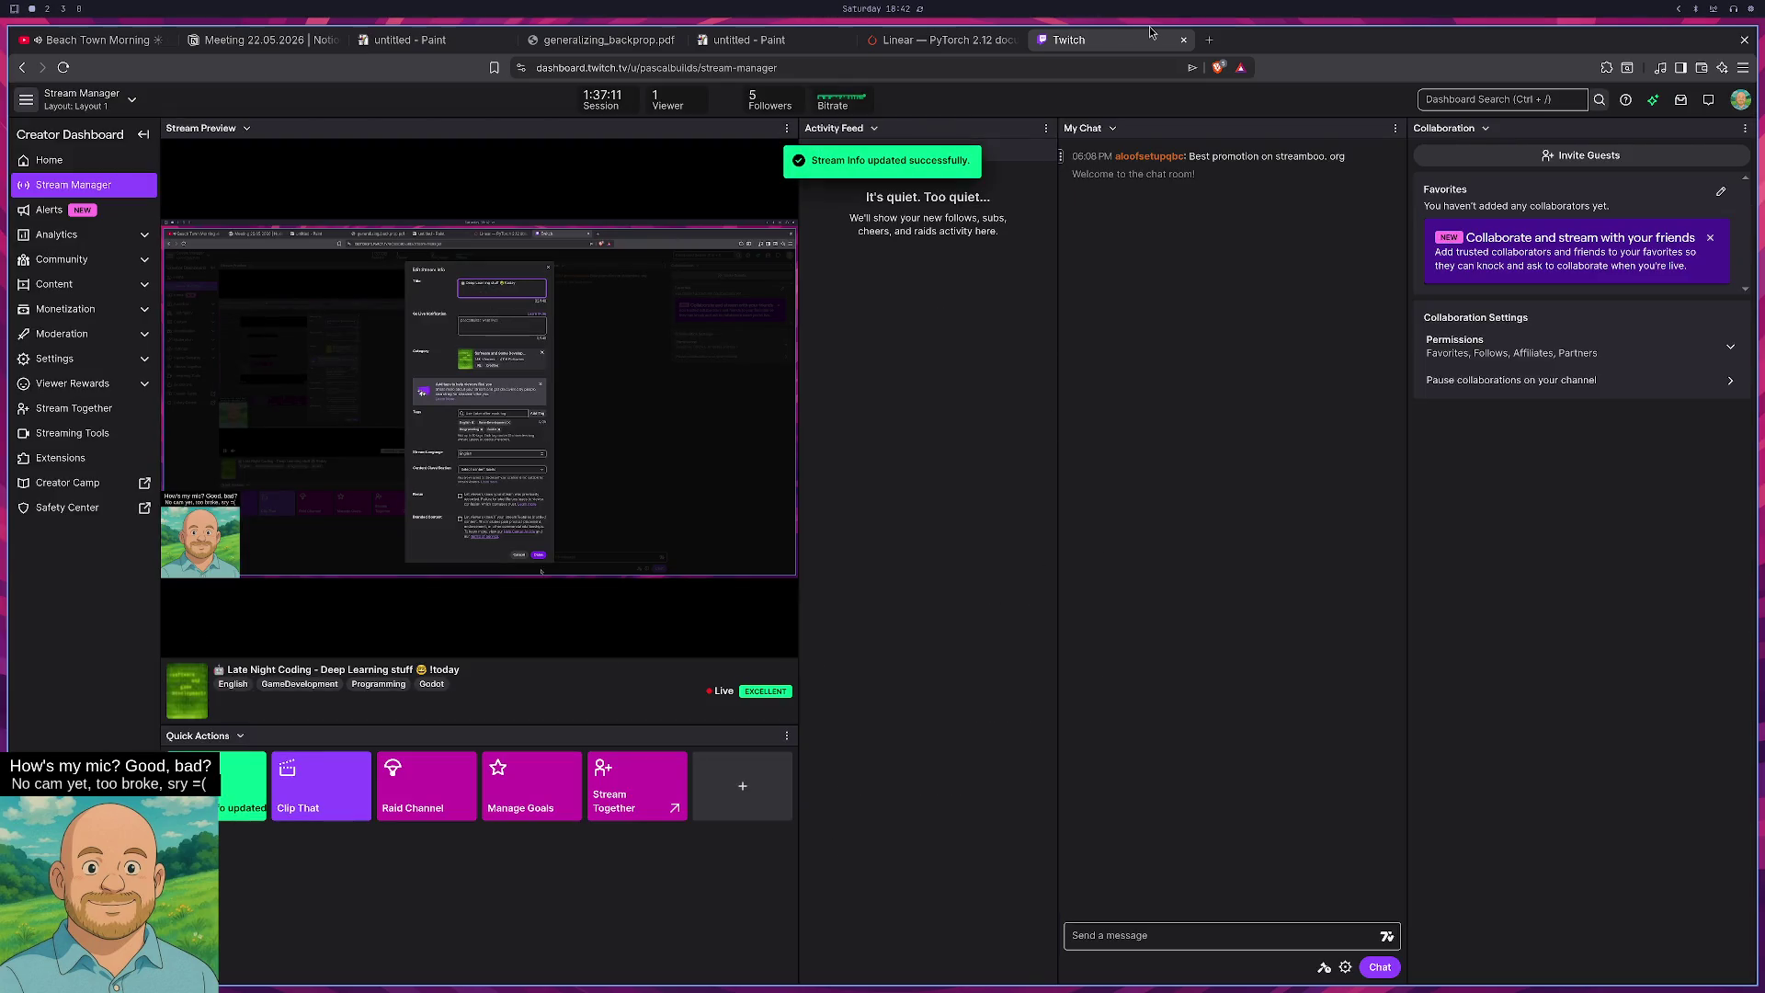
scroll(1179, 41, up, 2)
click(1178, 41)
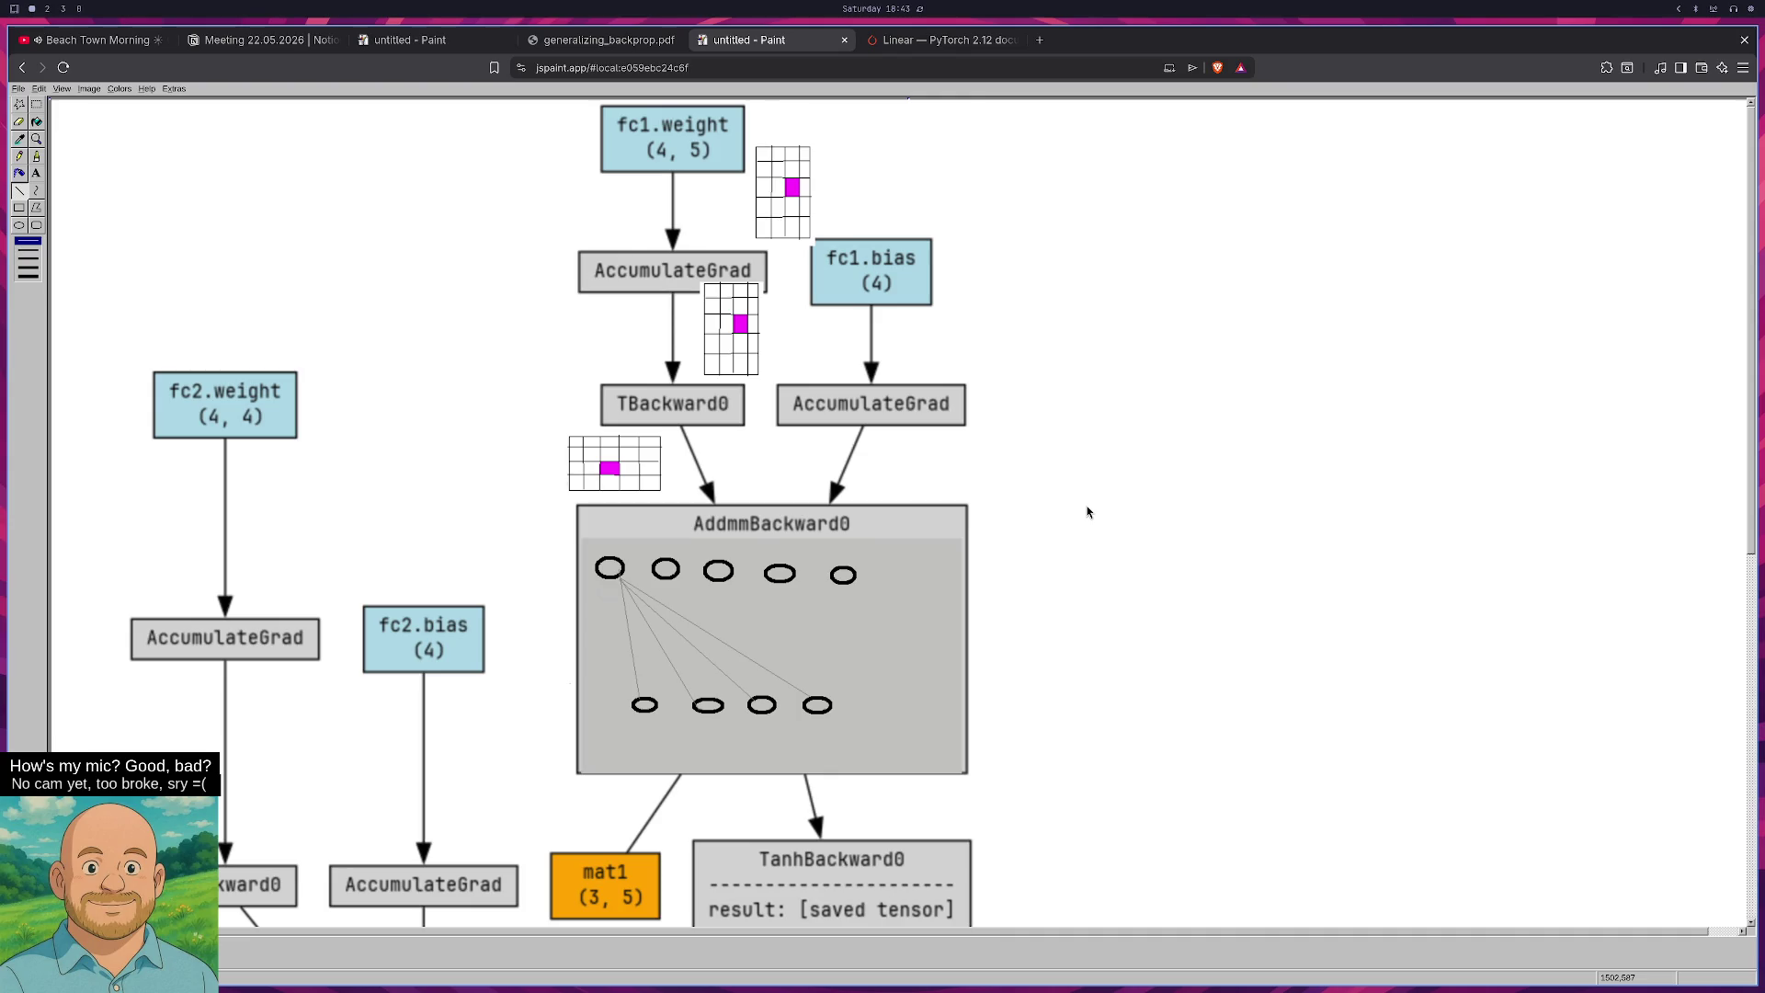
Switch to workspace 2 showing basic_mlp.py and the simple_mlp.png graph.
key(super+2)
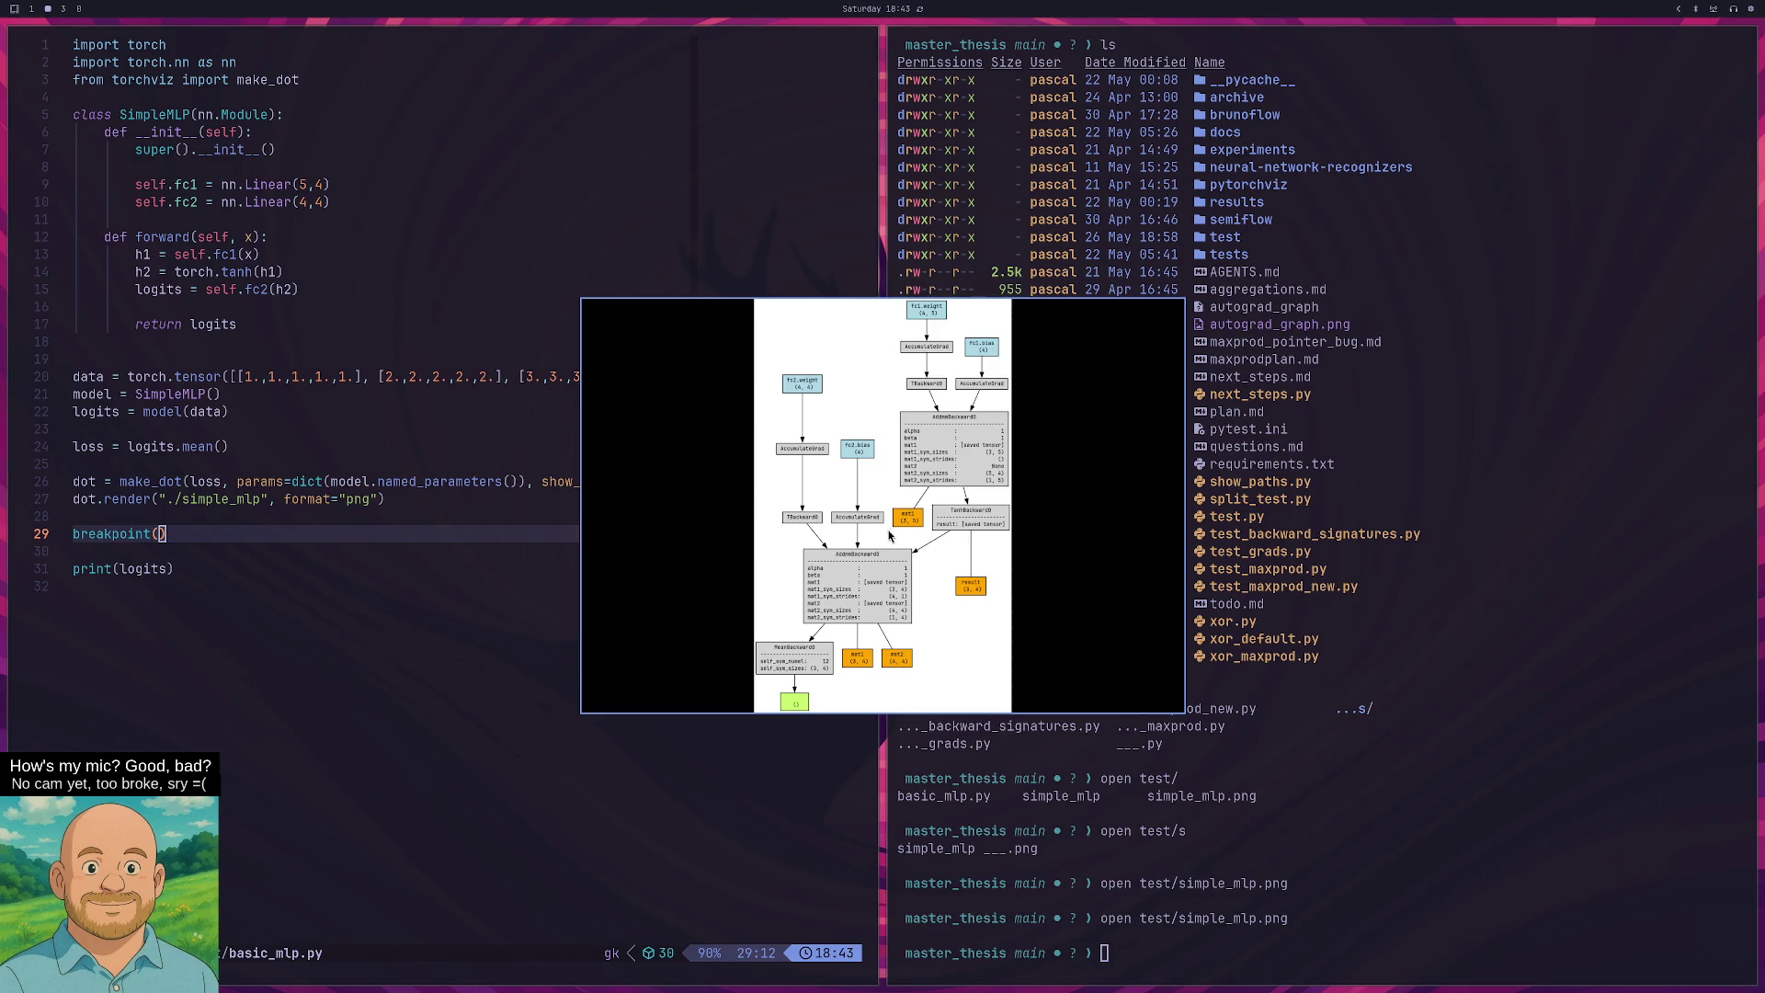
Check the maxprod notes on workspace 3, view the graph image enlarged, then return to workspace 1.
key(super+3)
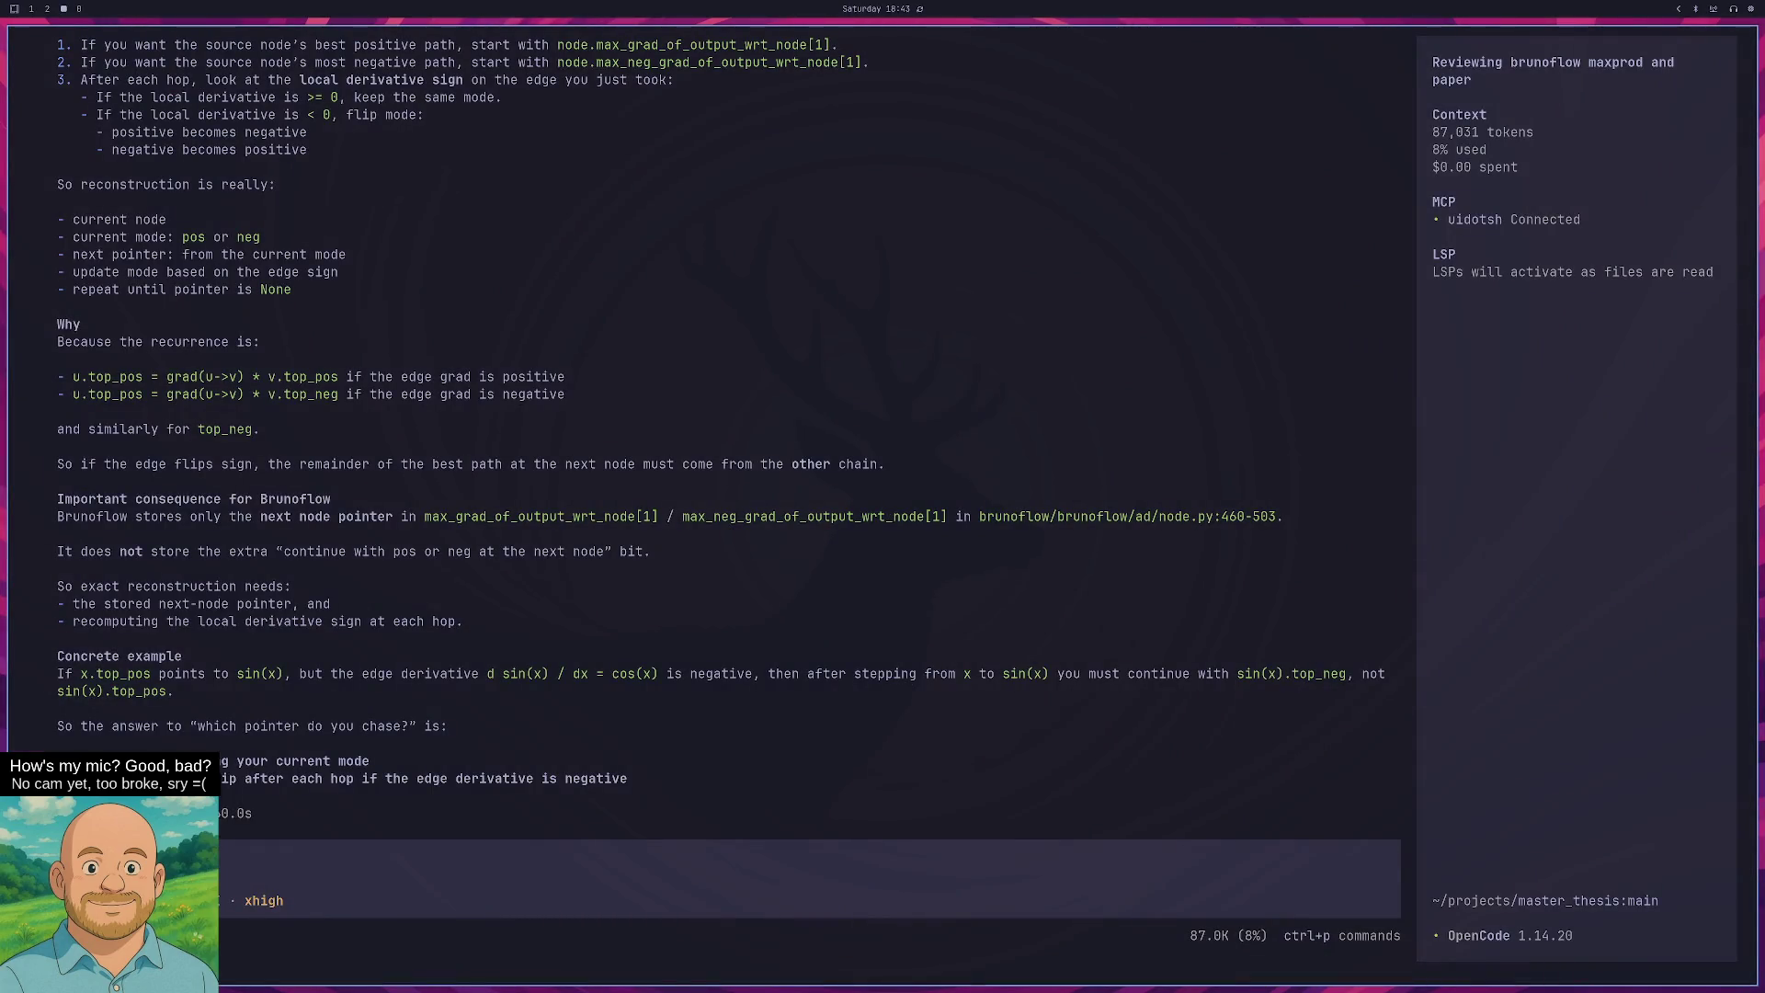
key(super+2)
key(f)
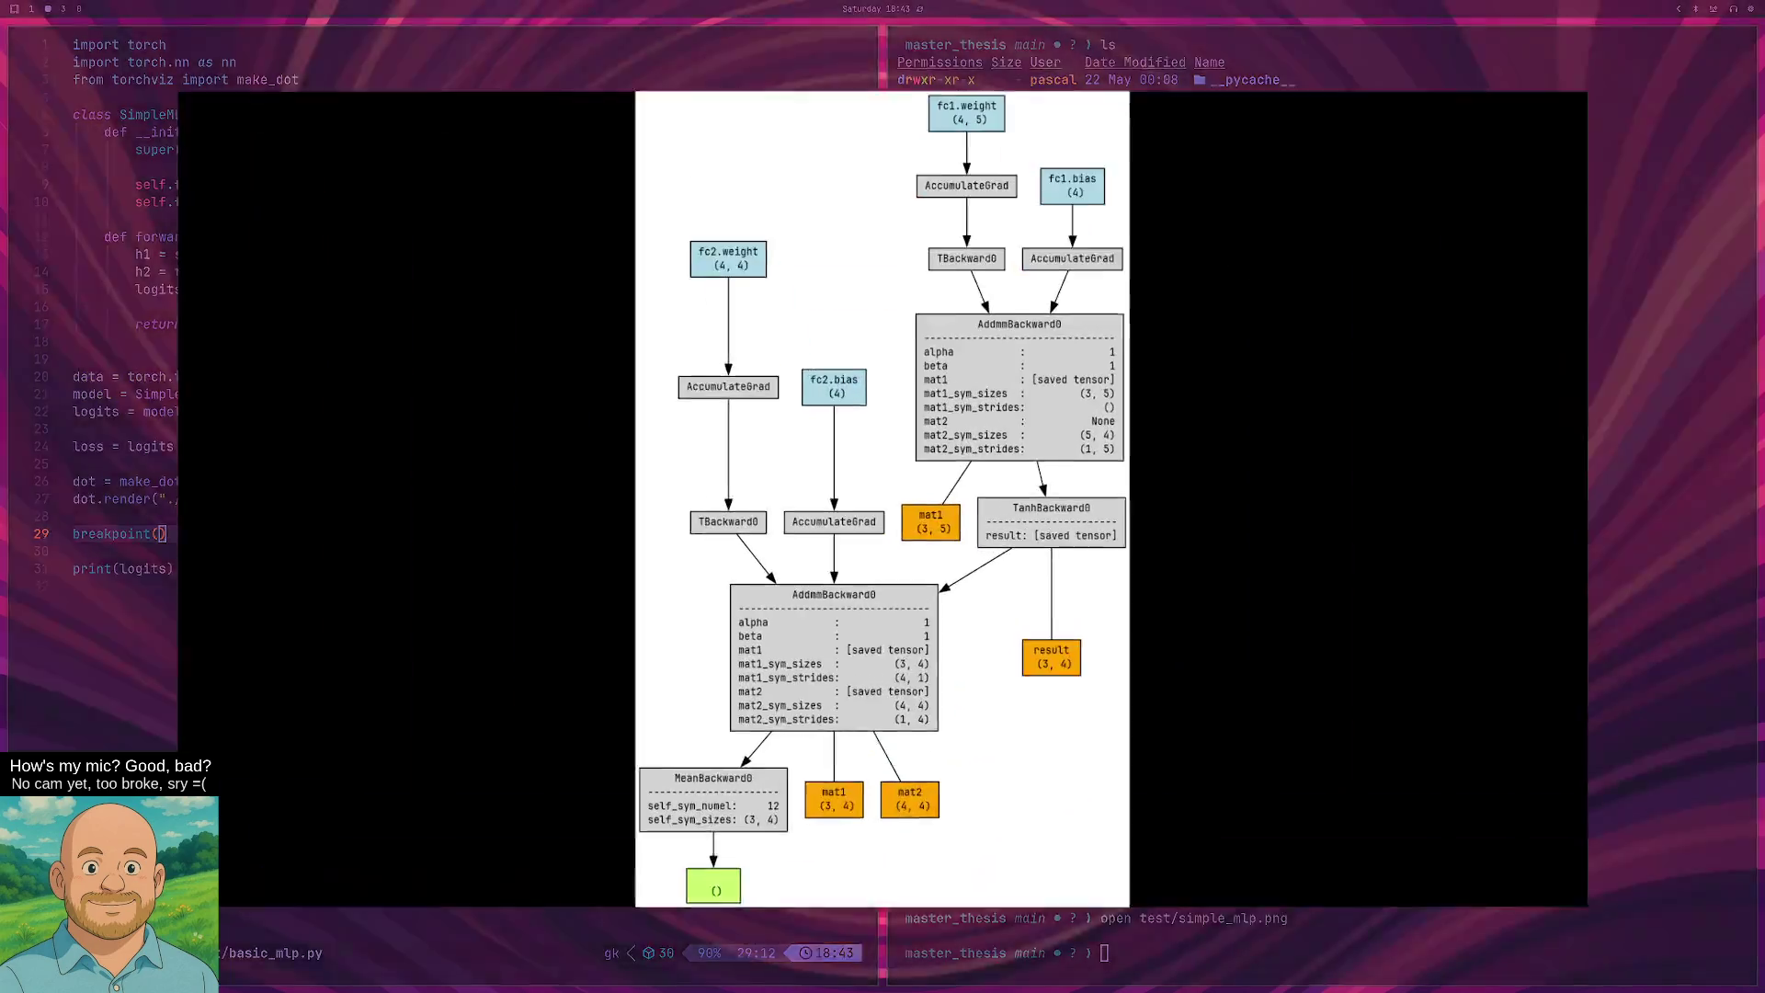
key(q)
key(super+1)
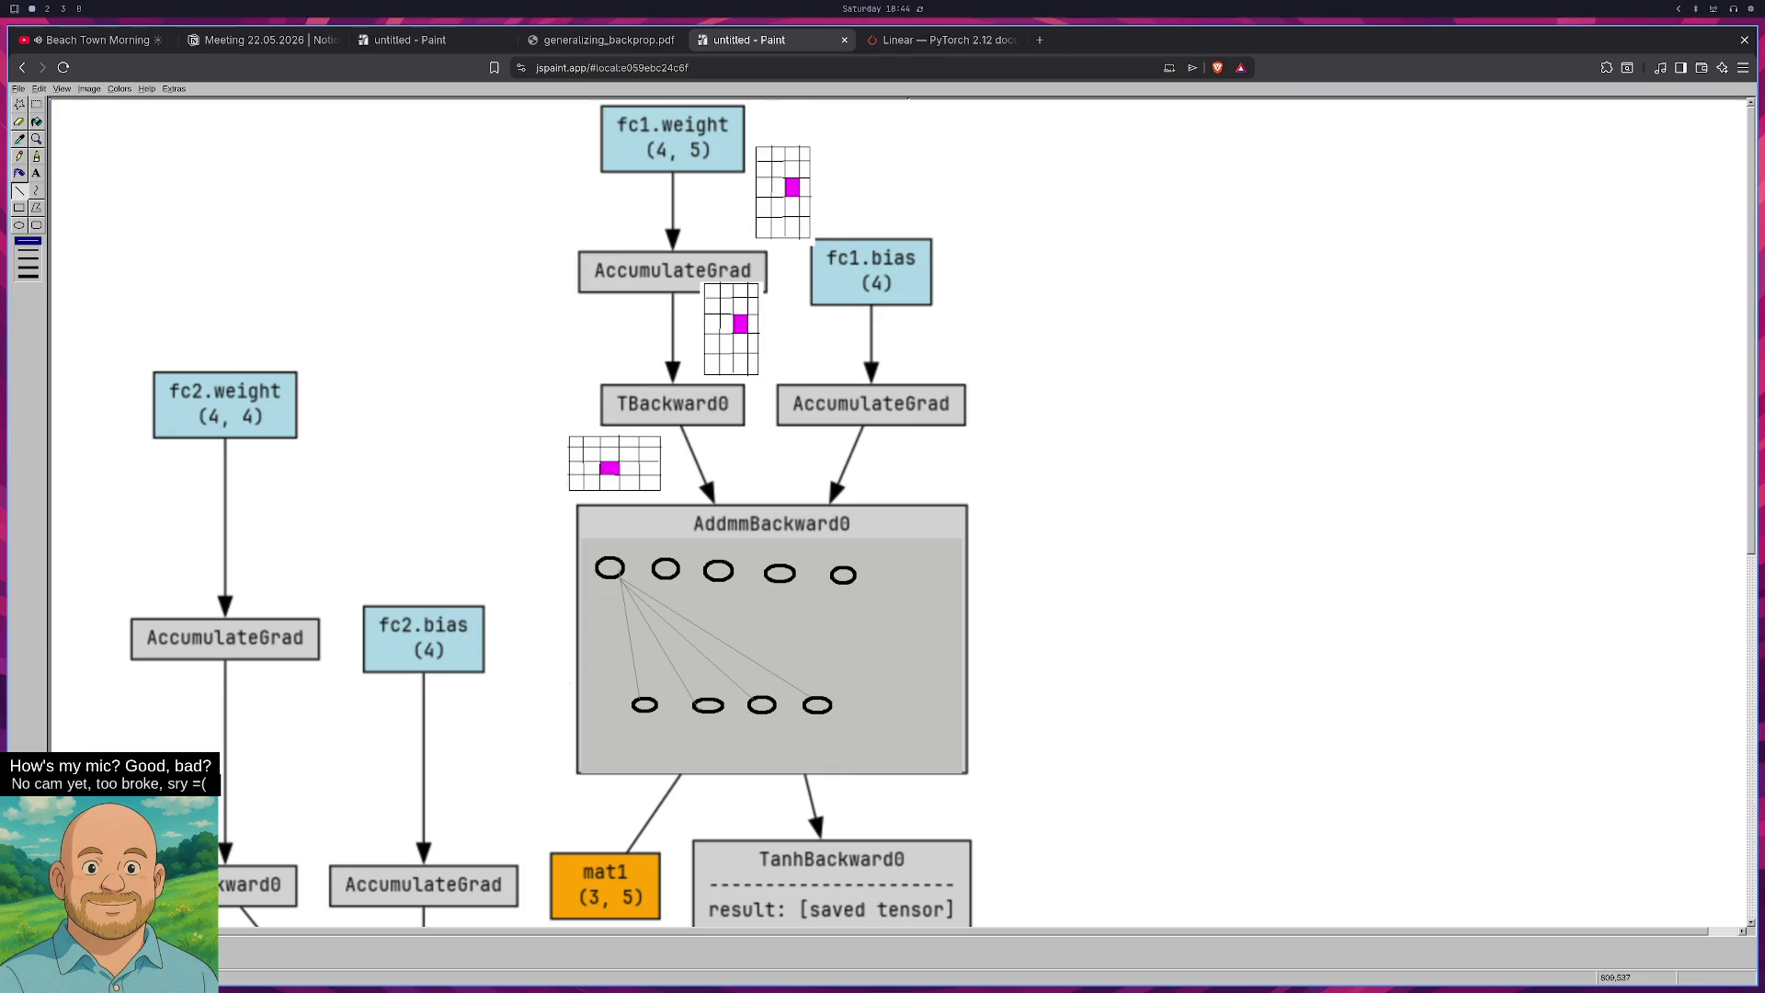
On the maxprod notes canvas, add 'of tensors (neural granularity)' below note 2.
key(super+2)
key(super+1)
key(ctrl+3)
scroll(287, 282, up, 3)
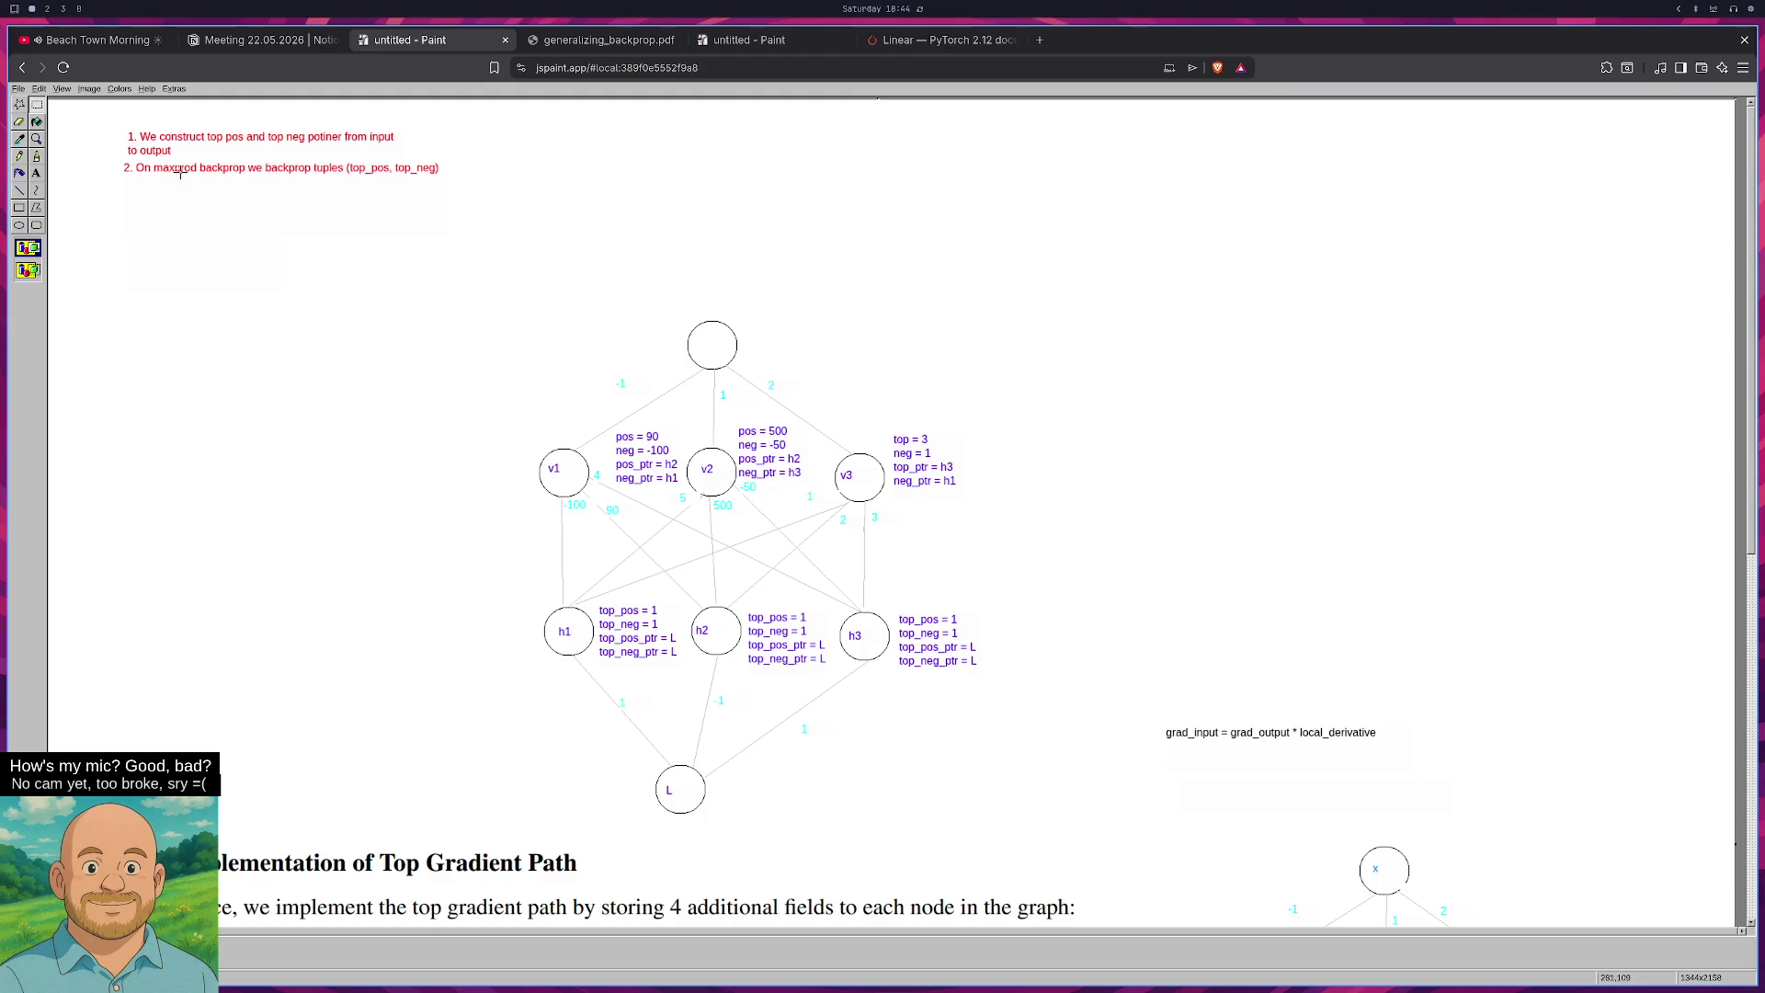
click(36, 174)
drag(125, 176, 303, 197)
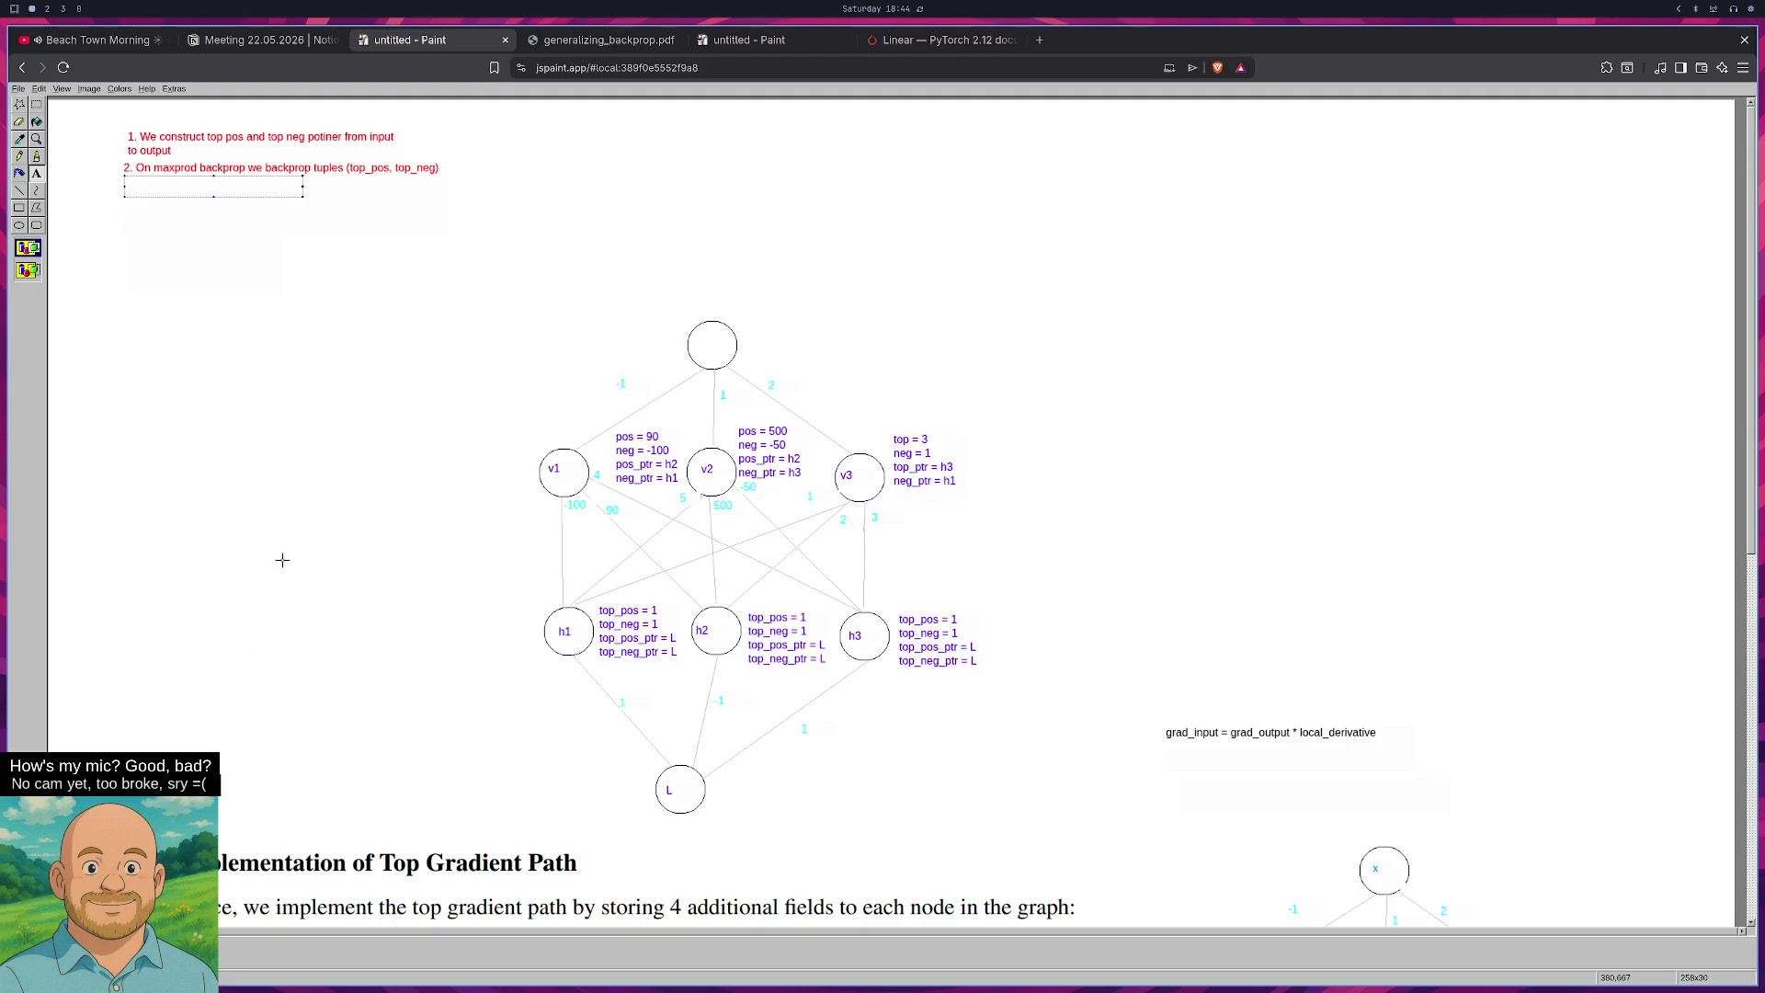
text(of tens)
text(ors)
text( *)
text(eur)
text(al)
text(granularity))
click(188, 417)
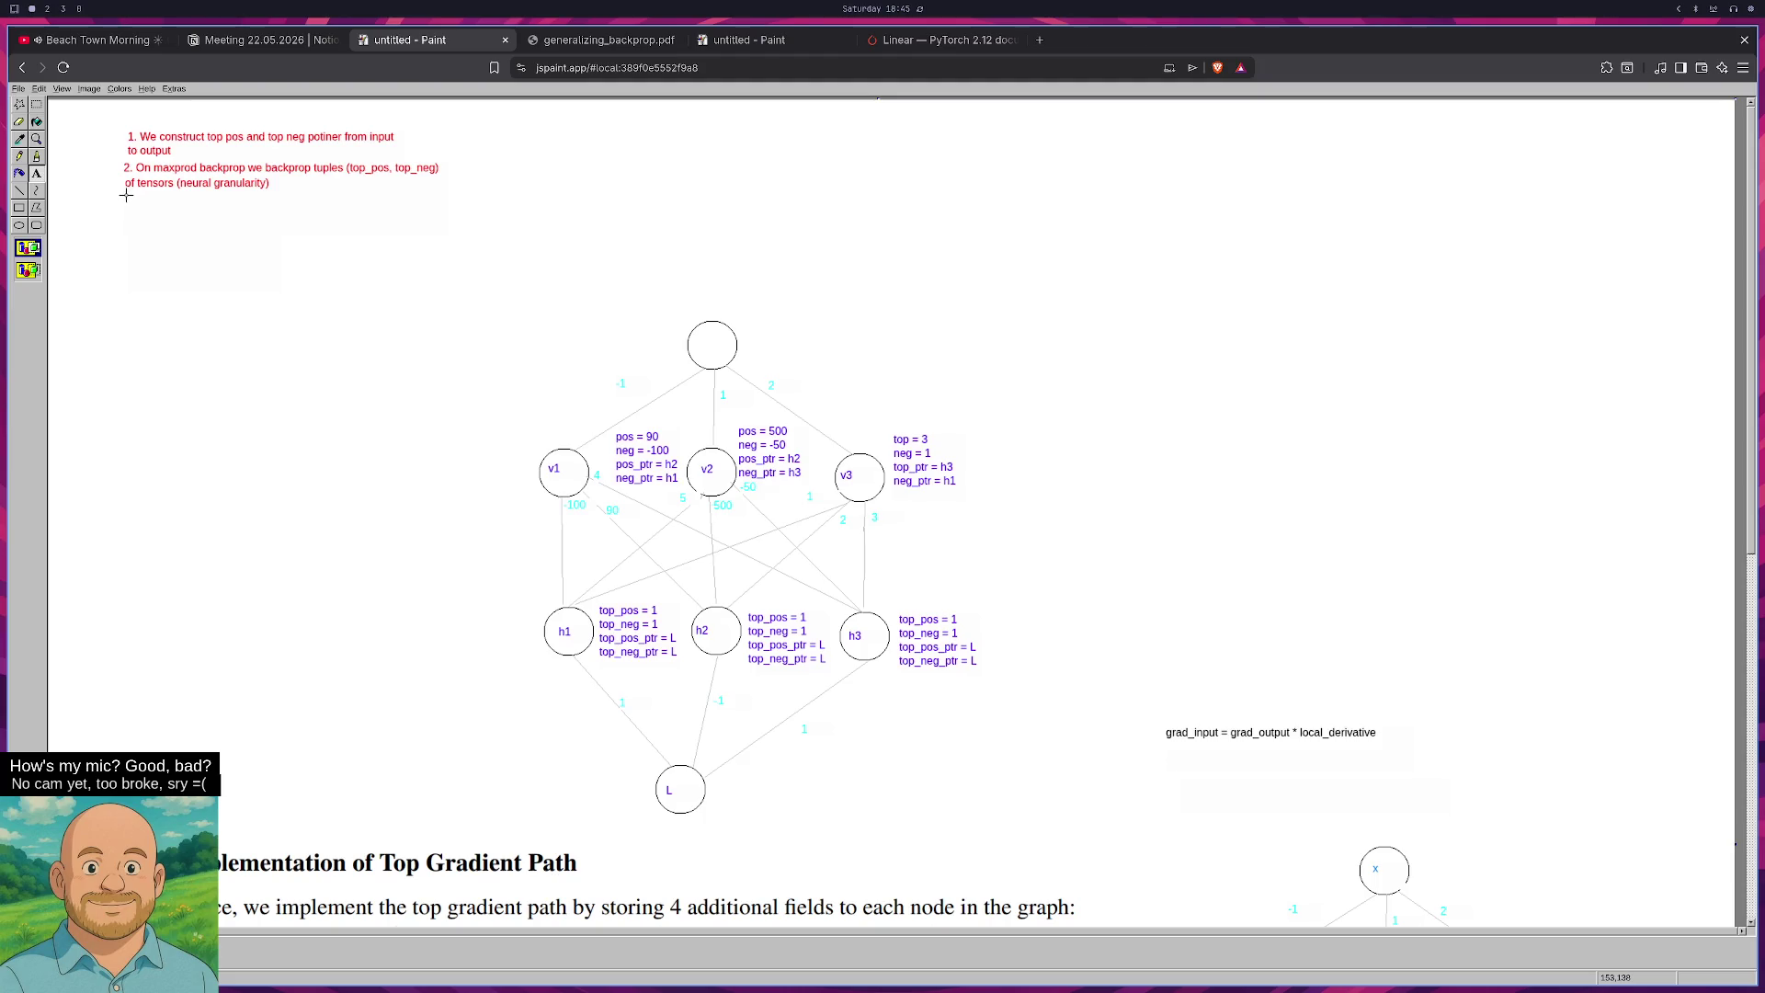
Start new text boxes below the notes for another note.
click(126, 195)
drag(126, 195, 160, 212)
click(134, 230)
key(super+2)
Reopen the simple_mlp graph image from the terminal to compare with the script, then close it.
click(461, 609)
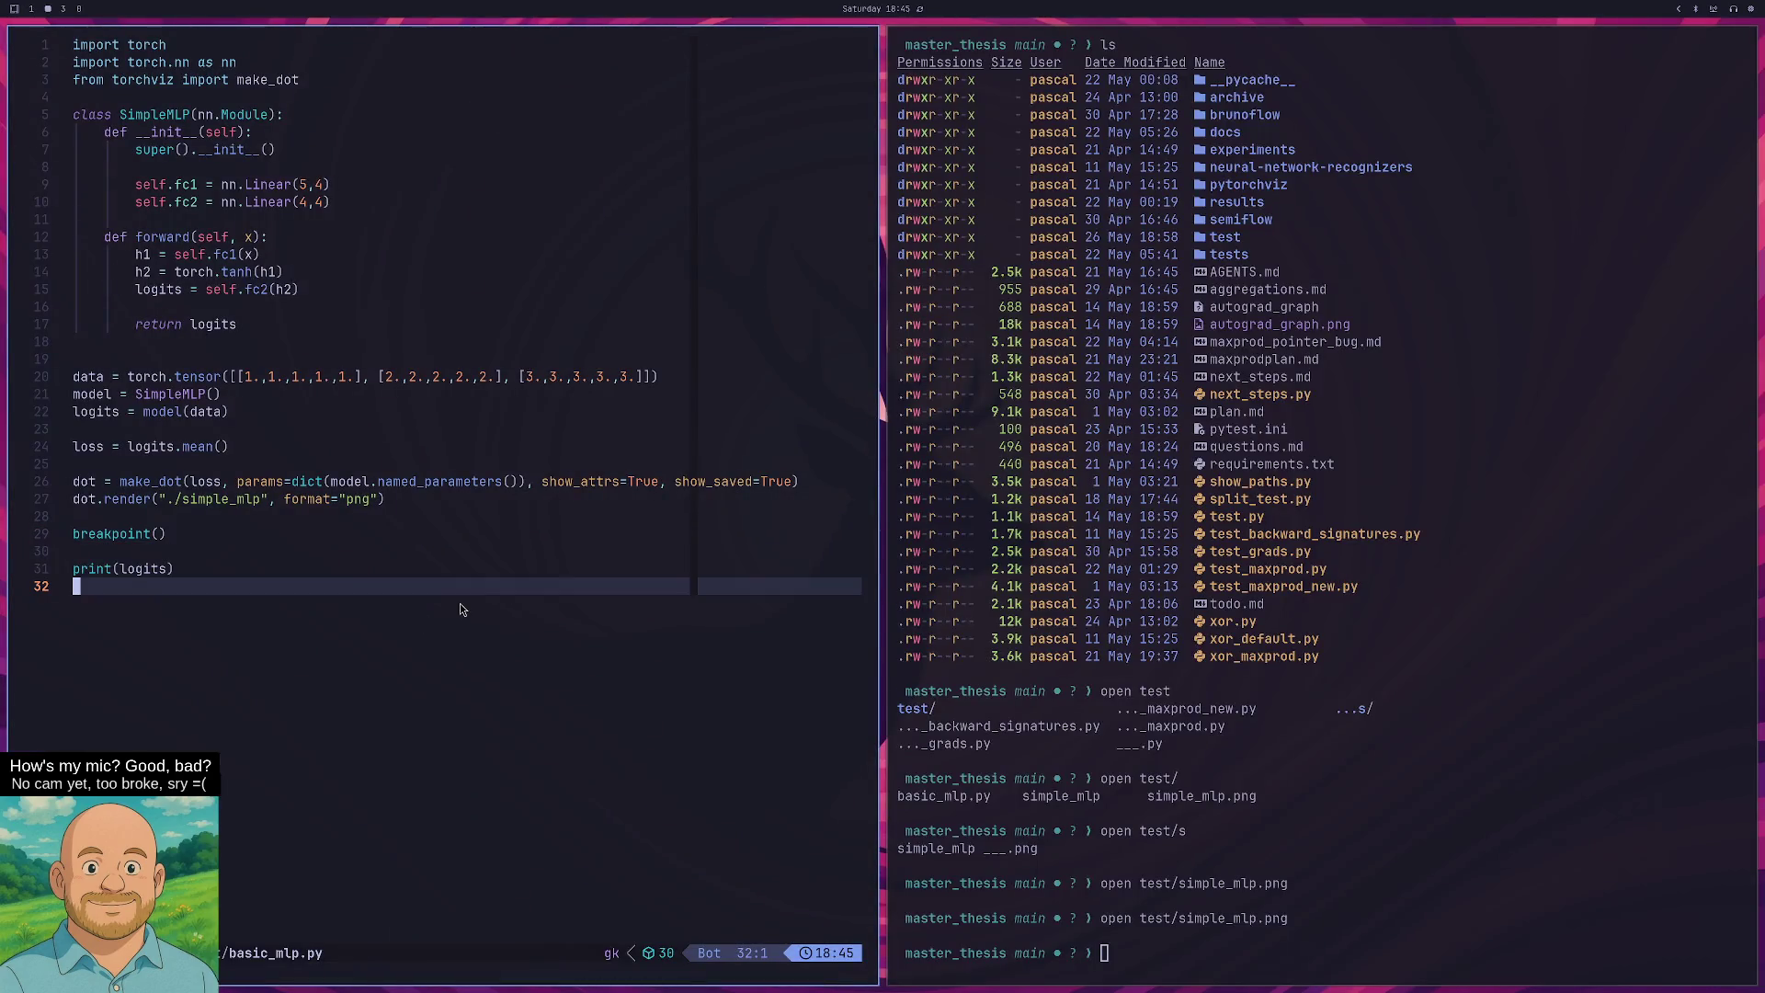
click(479, 490)
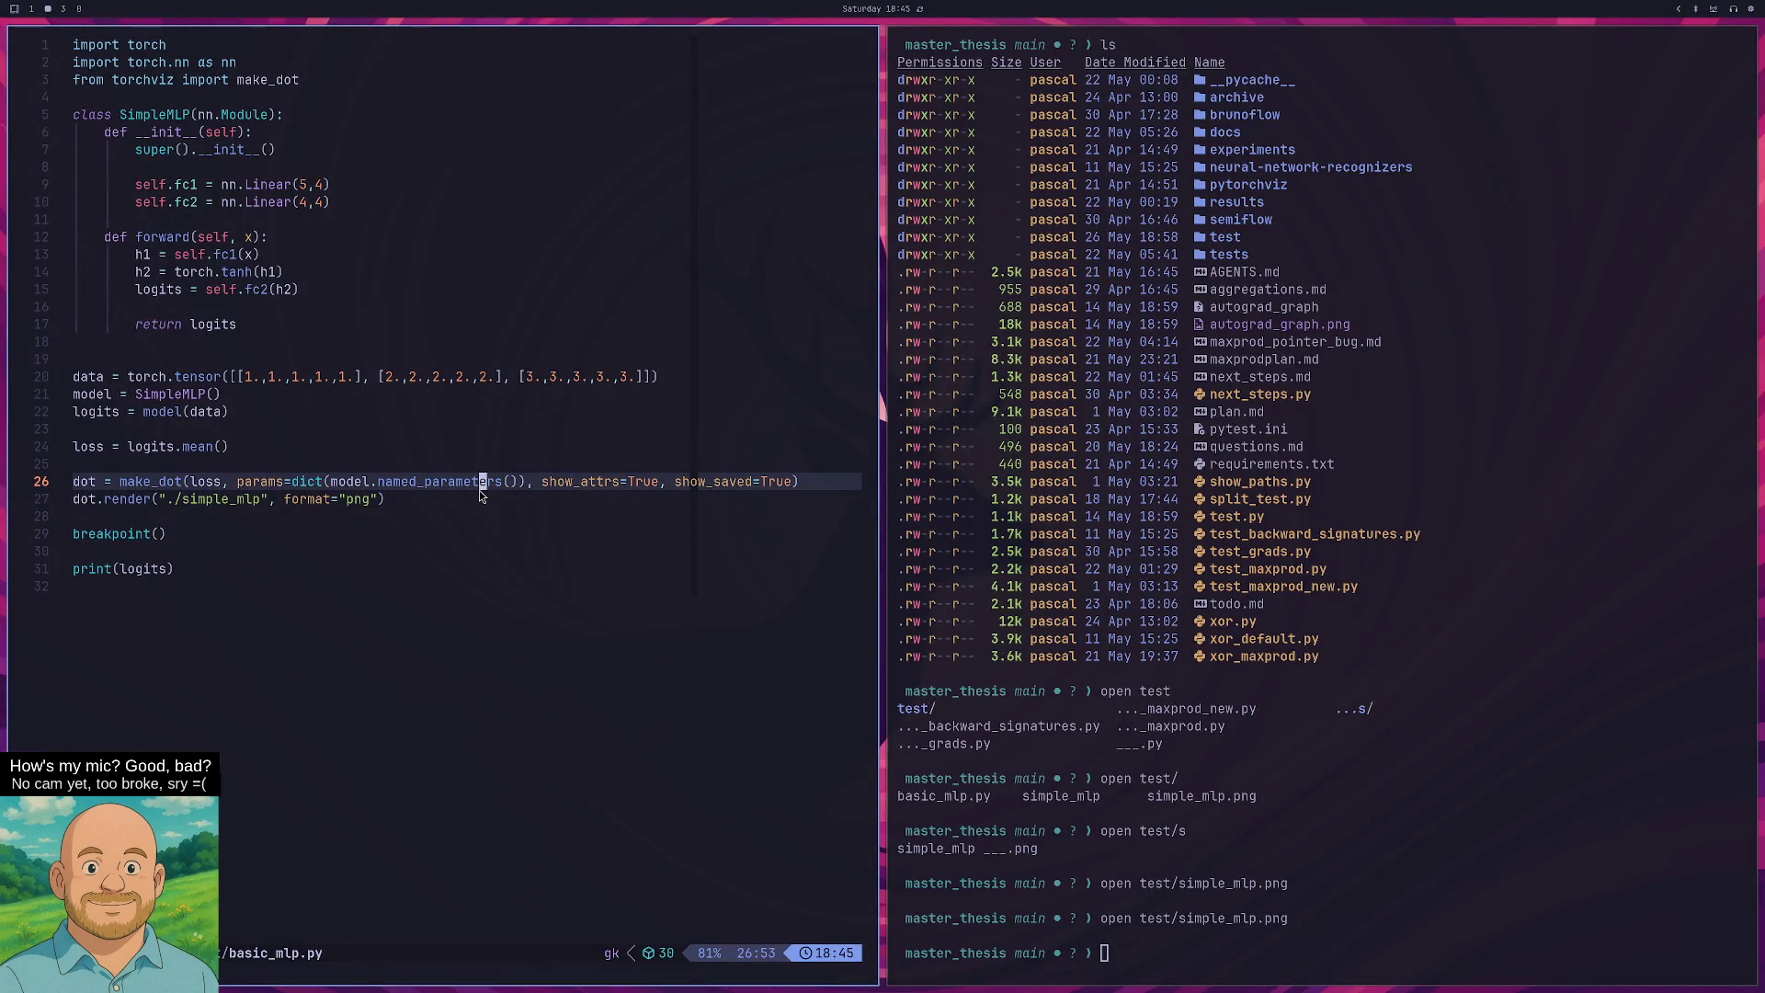
key(super+l)
key(Up)
key(Return)
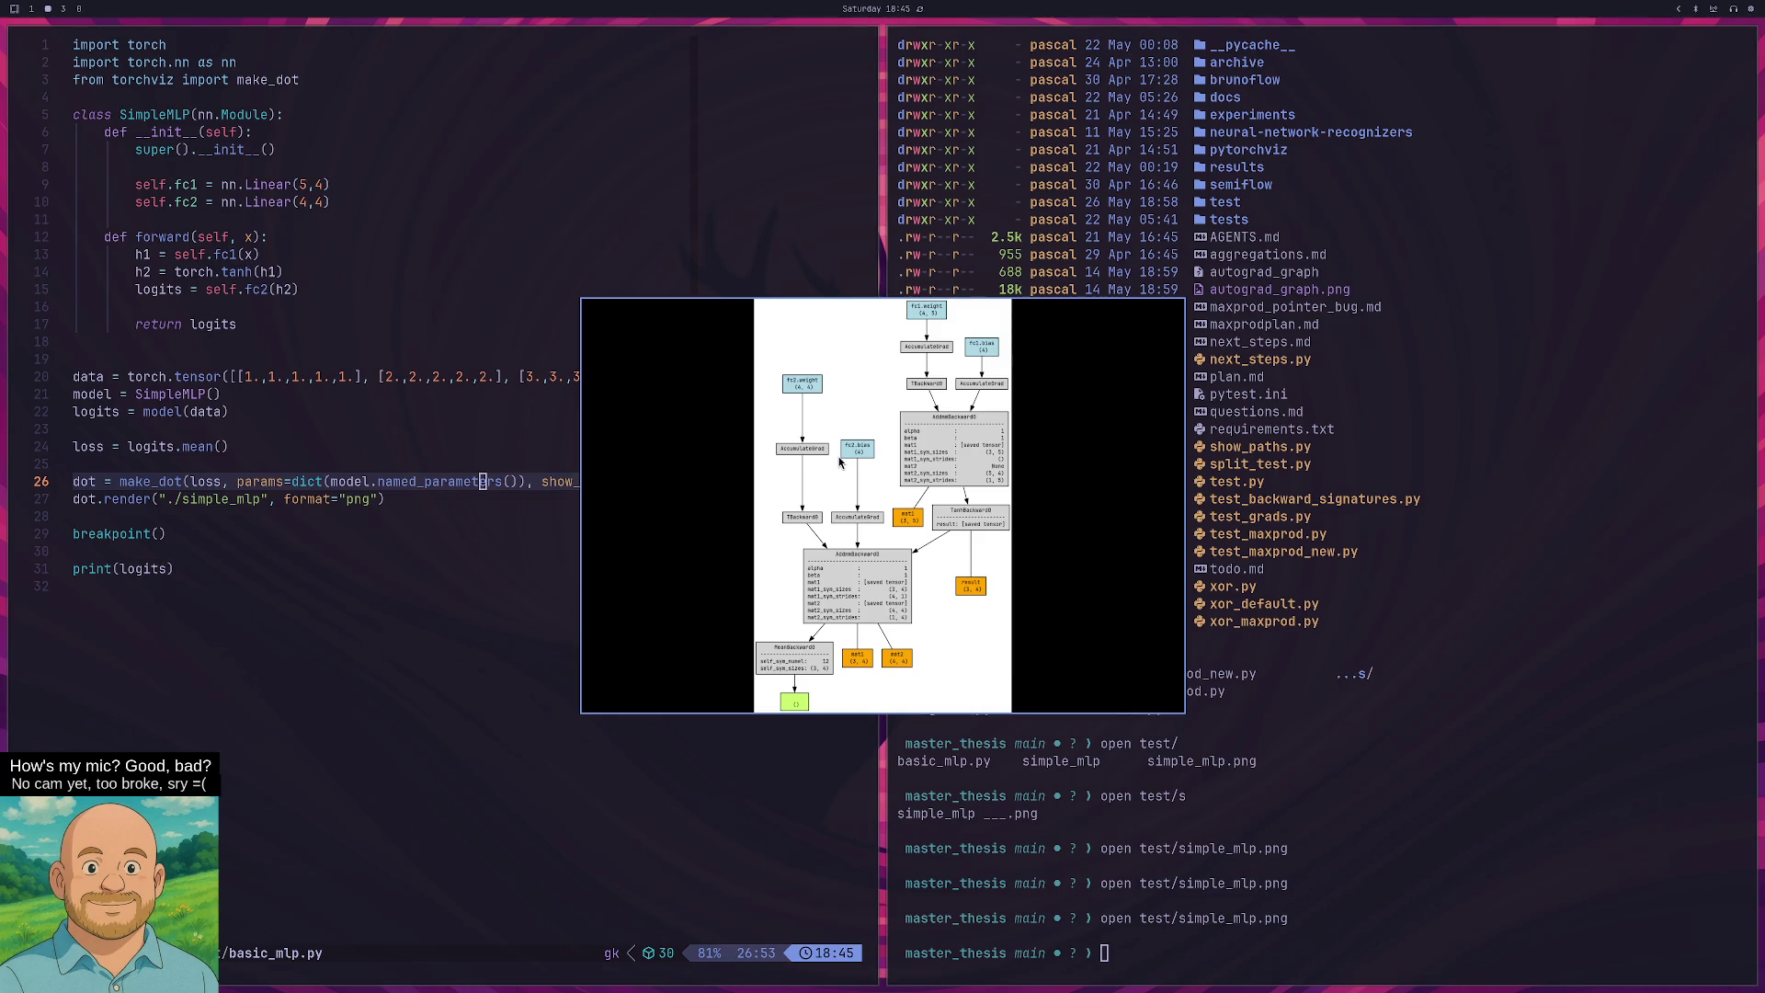
key(q)
Run 'open results/test_maxprod_xor.png' using tab completion and show the image full screen.
click(575, 414)
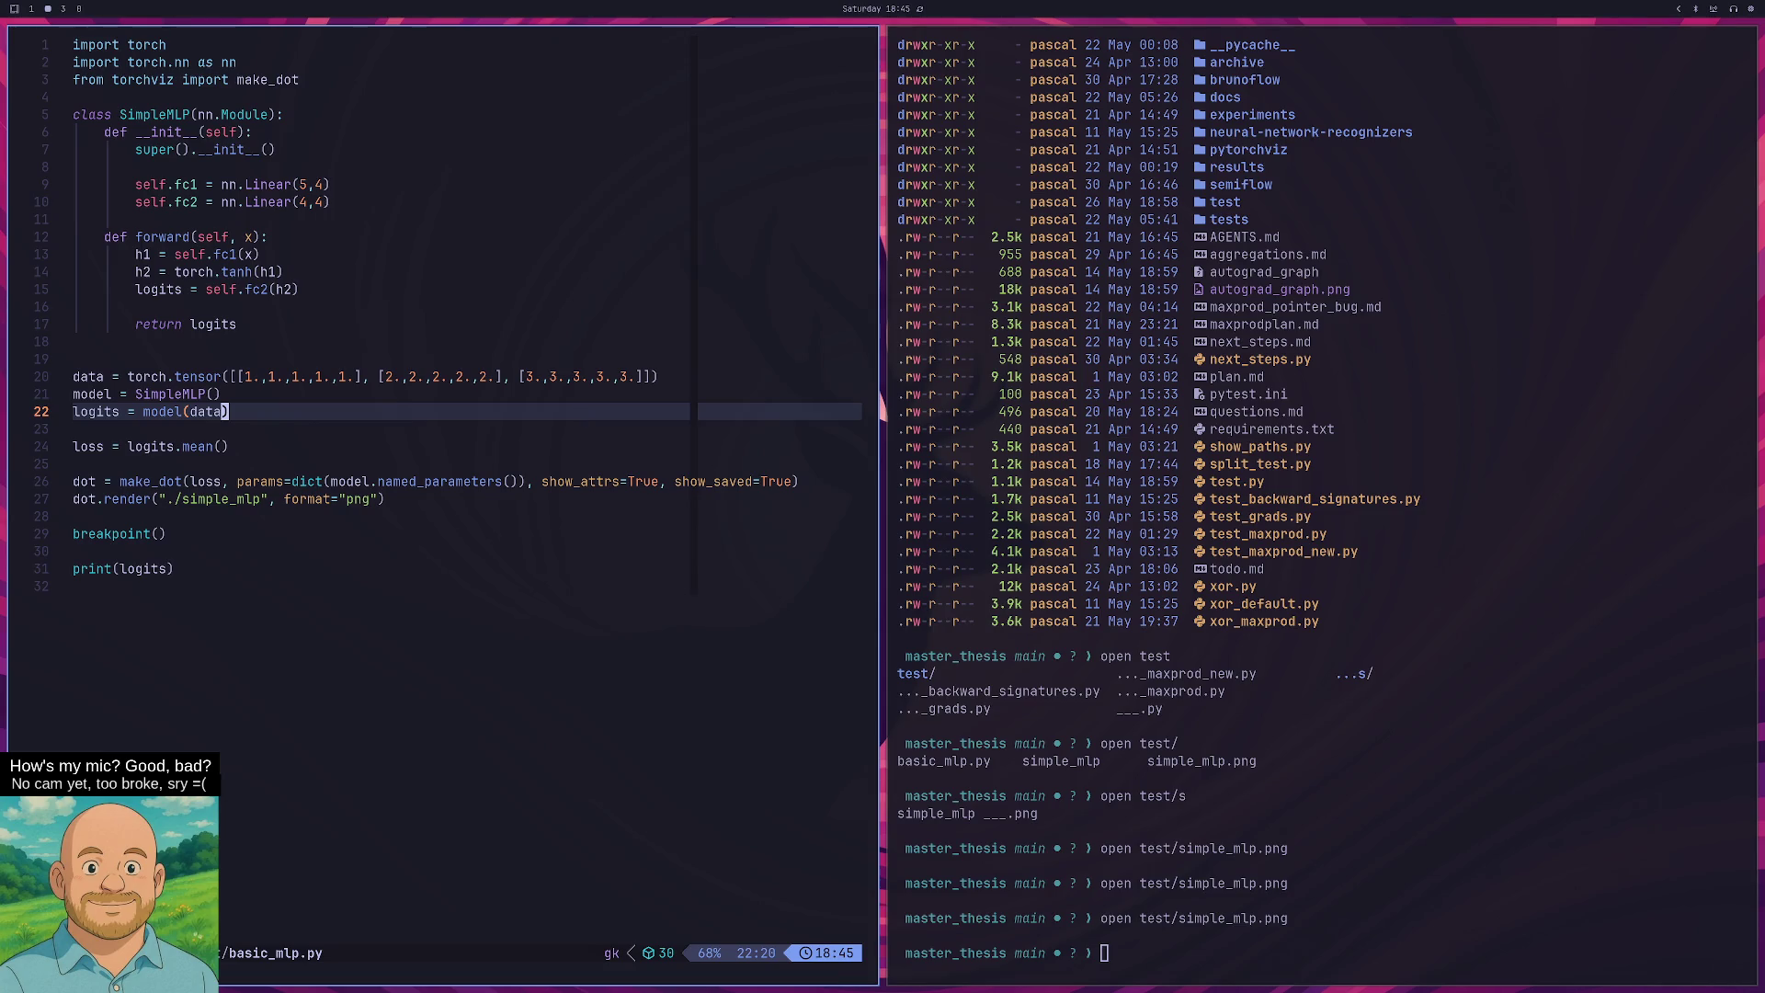
key(super+l)
text(open results/)
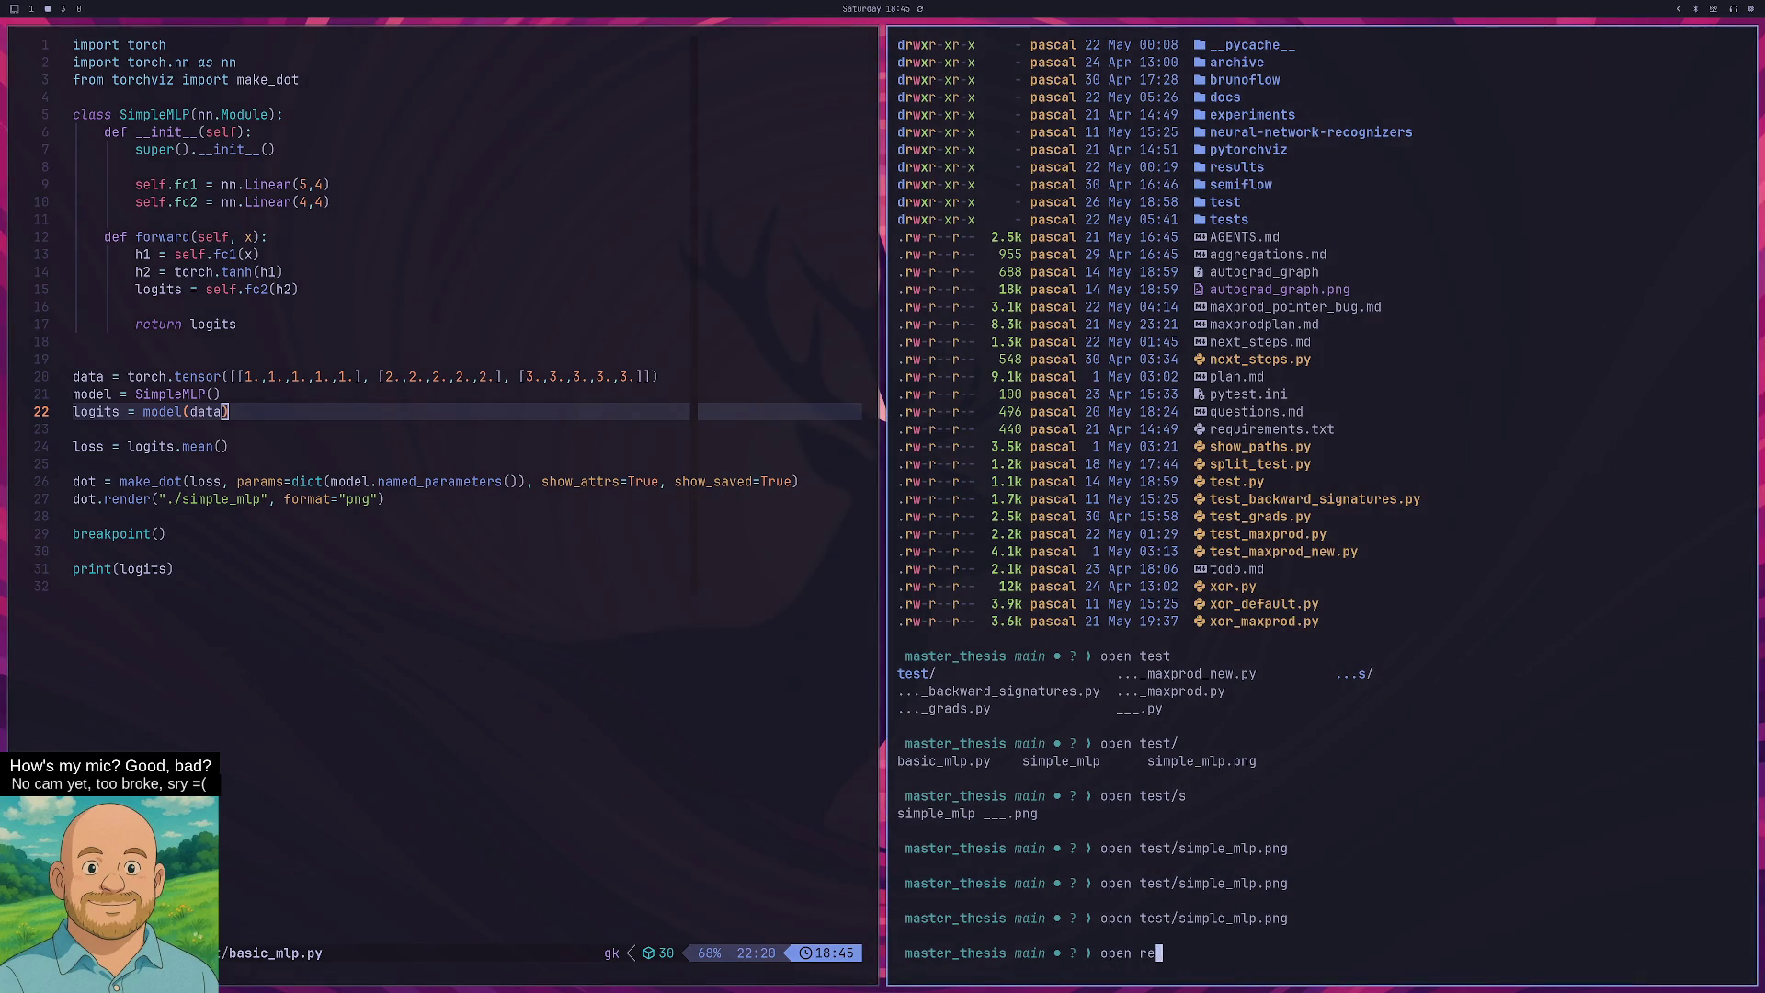
key(Tab)
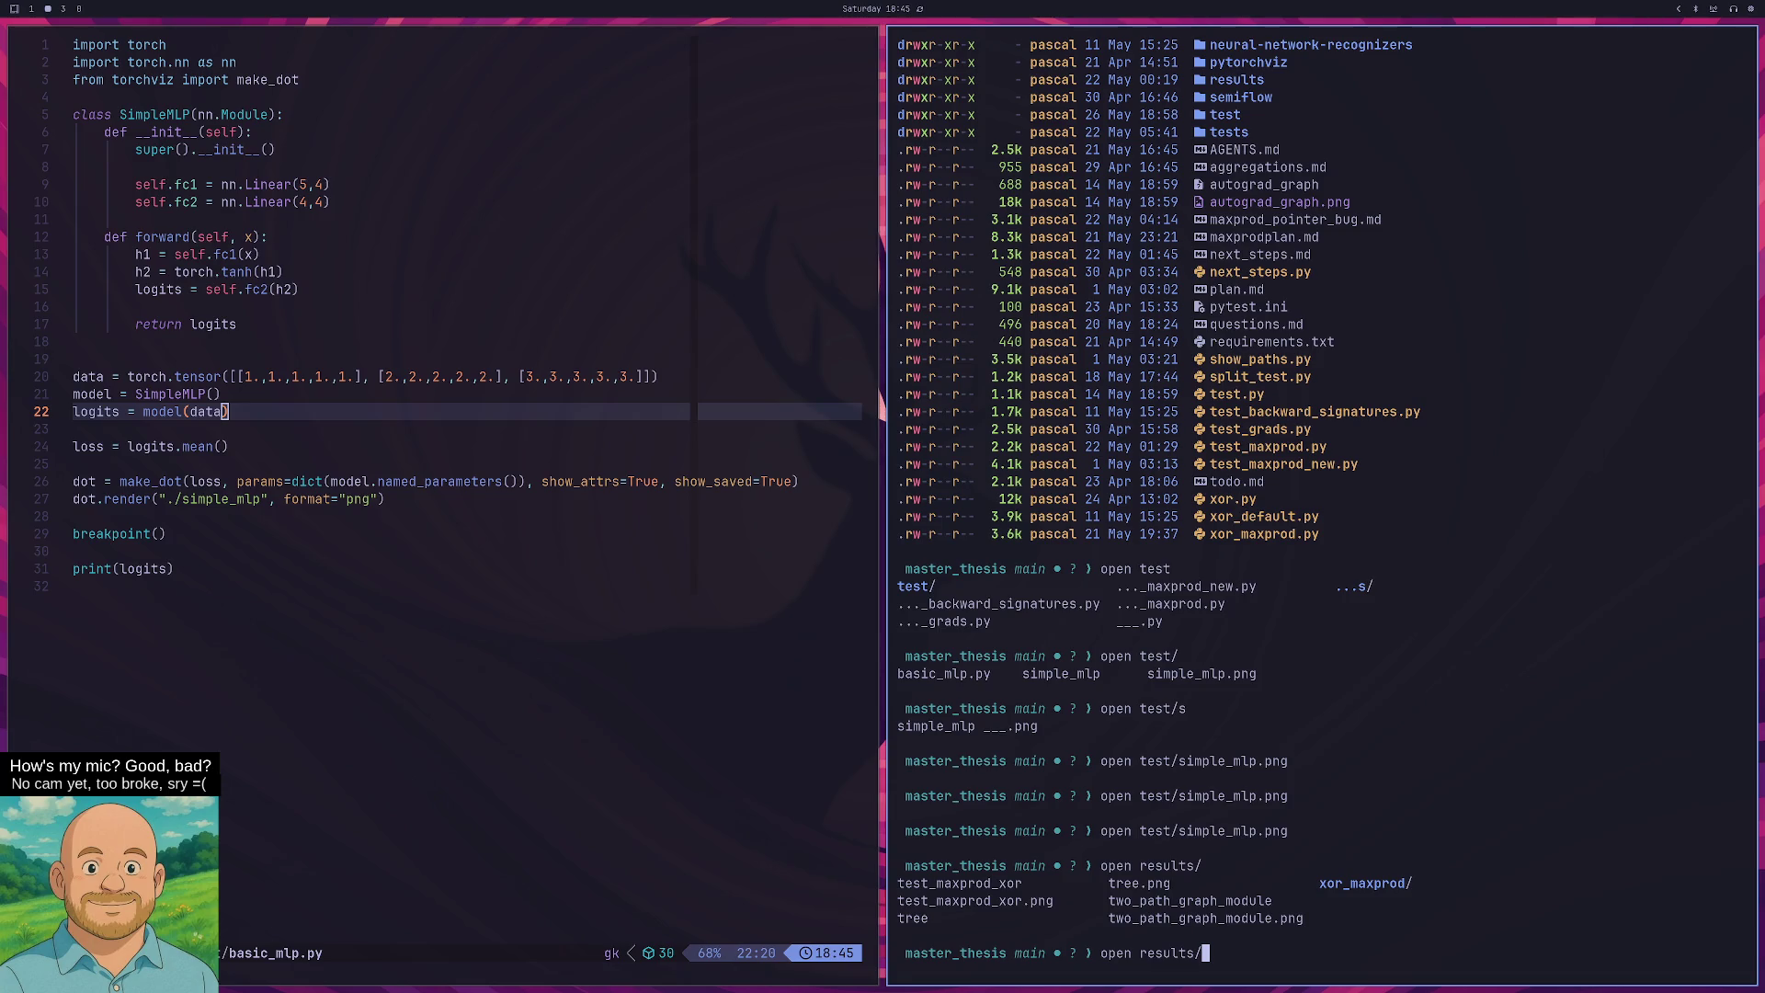
text(te)
key(Tab)
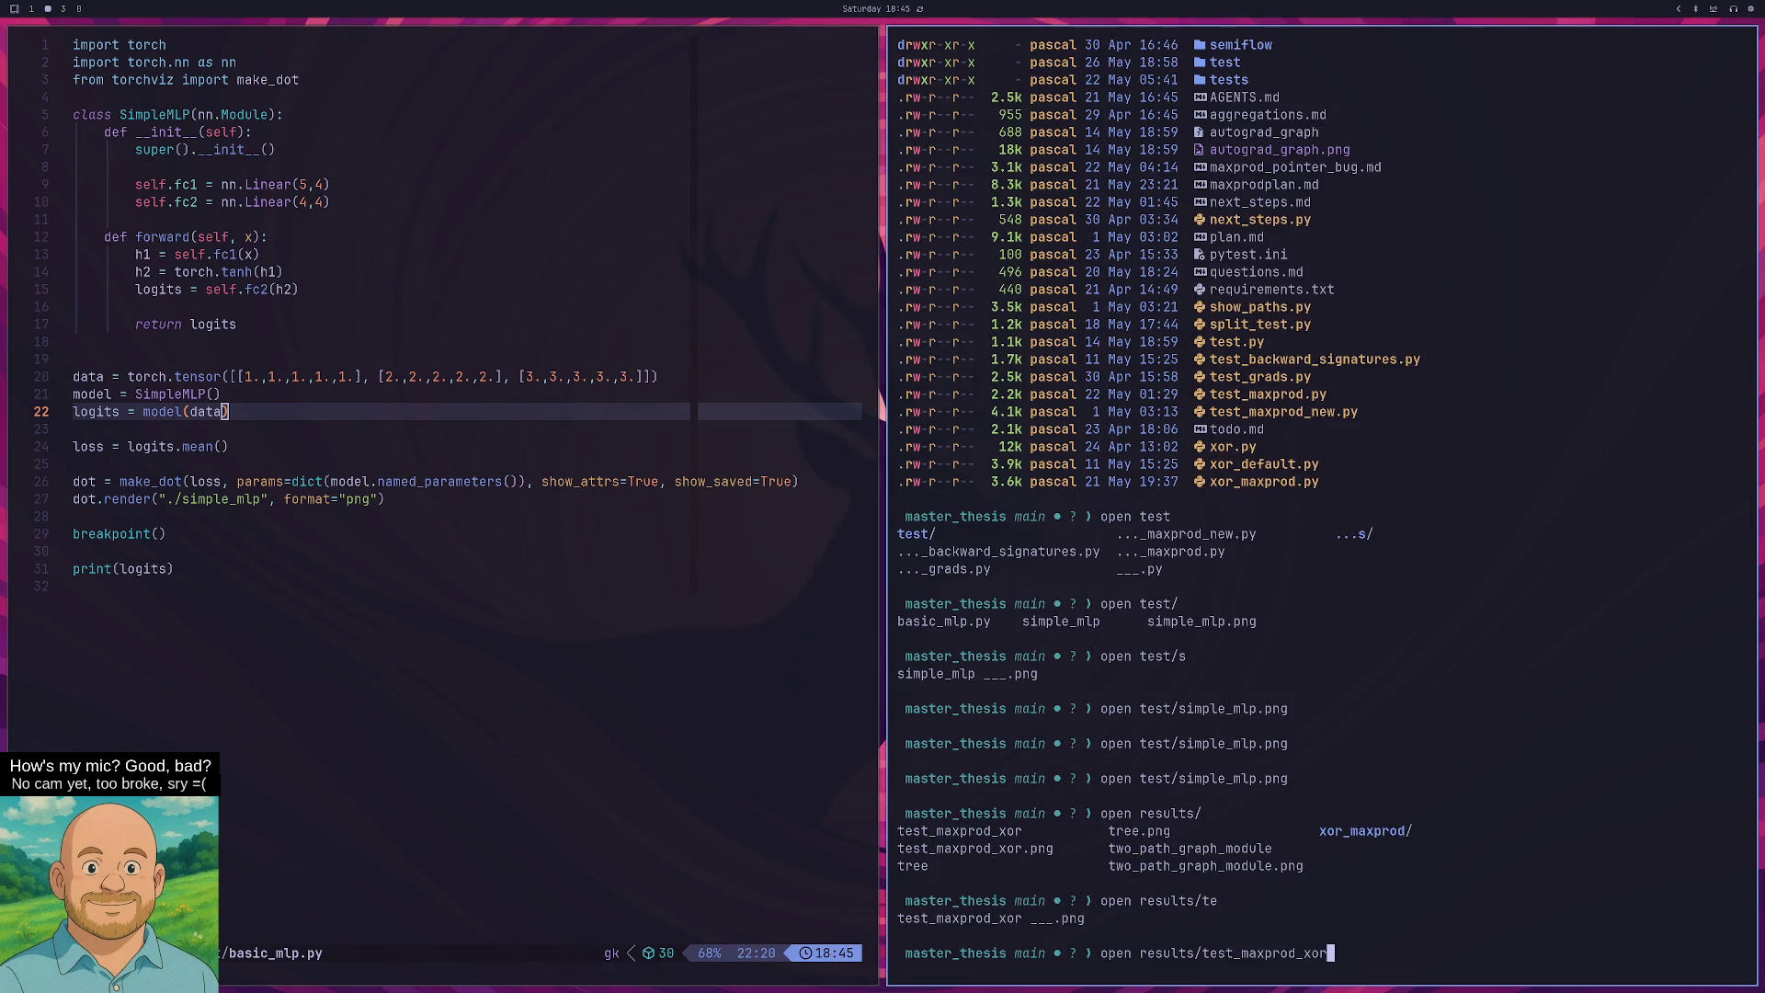
key(Tab)
key(Return)
key(f)
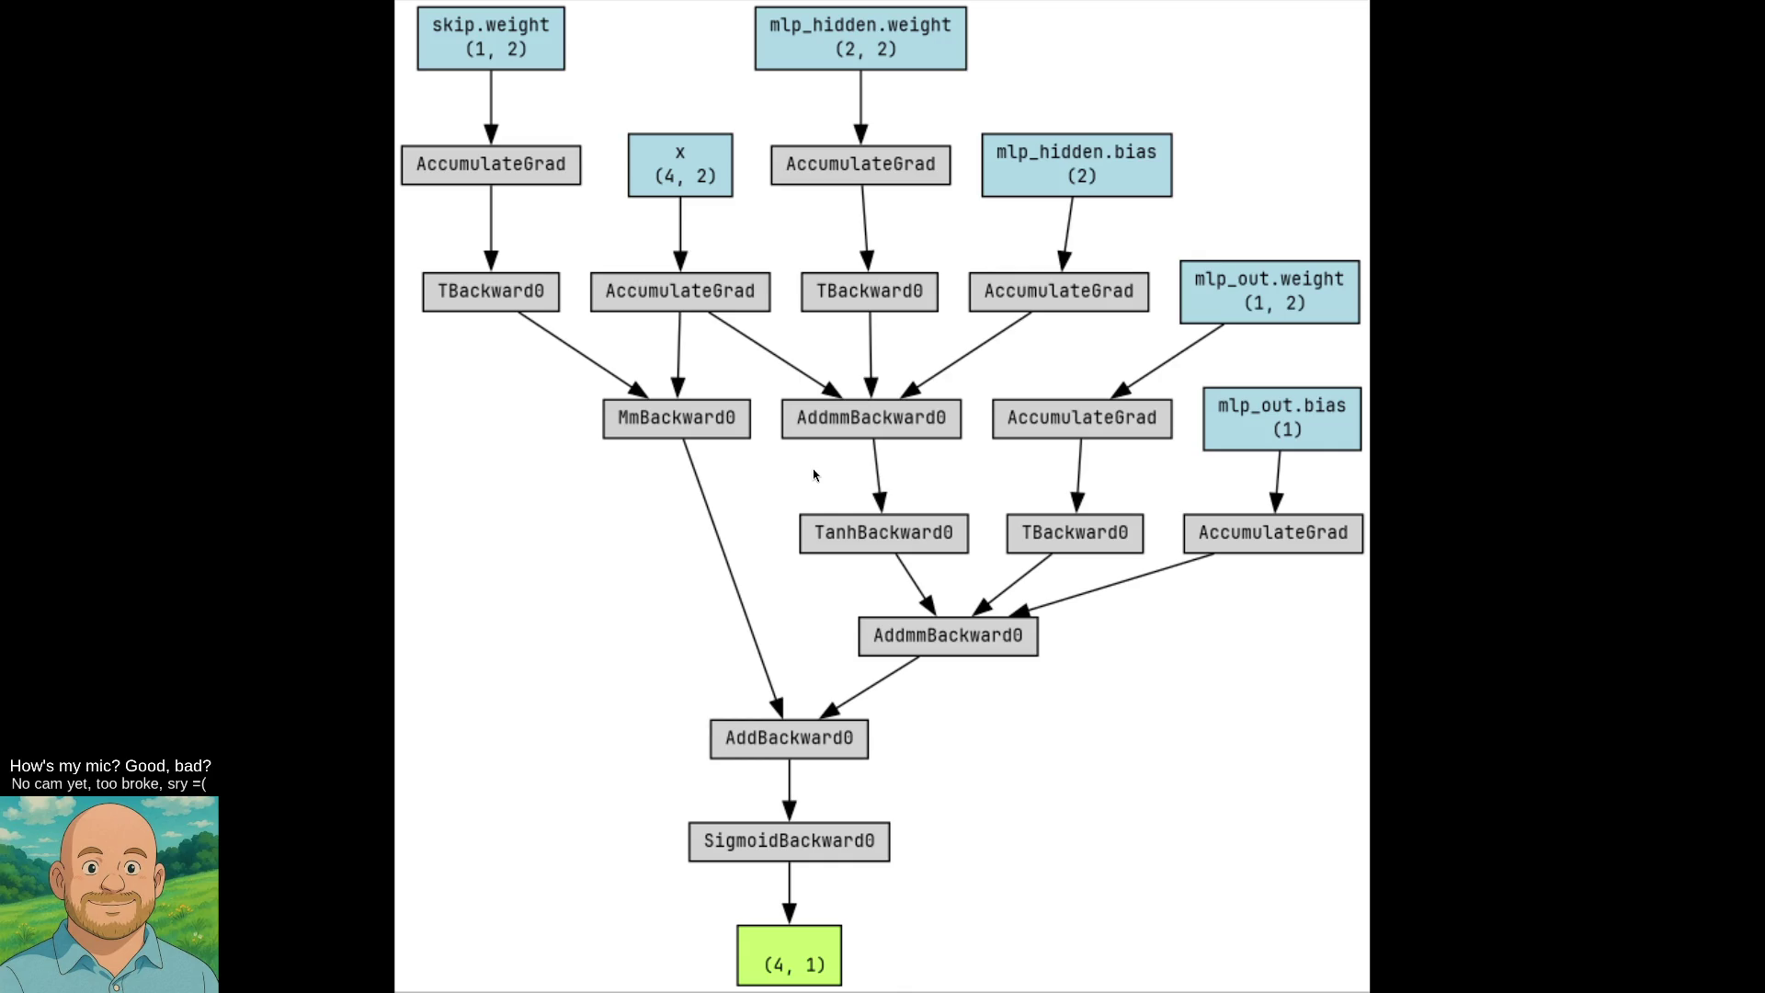
Close the autograd graph image and put focus back on basic_mlp.py in Neovim.
key(q)
click(323, 185)
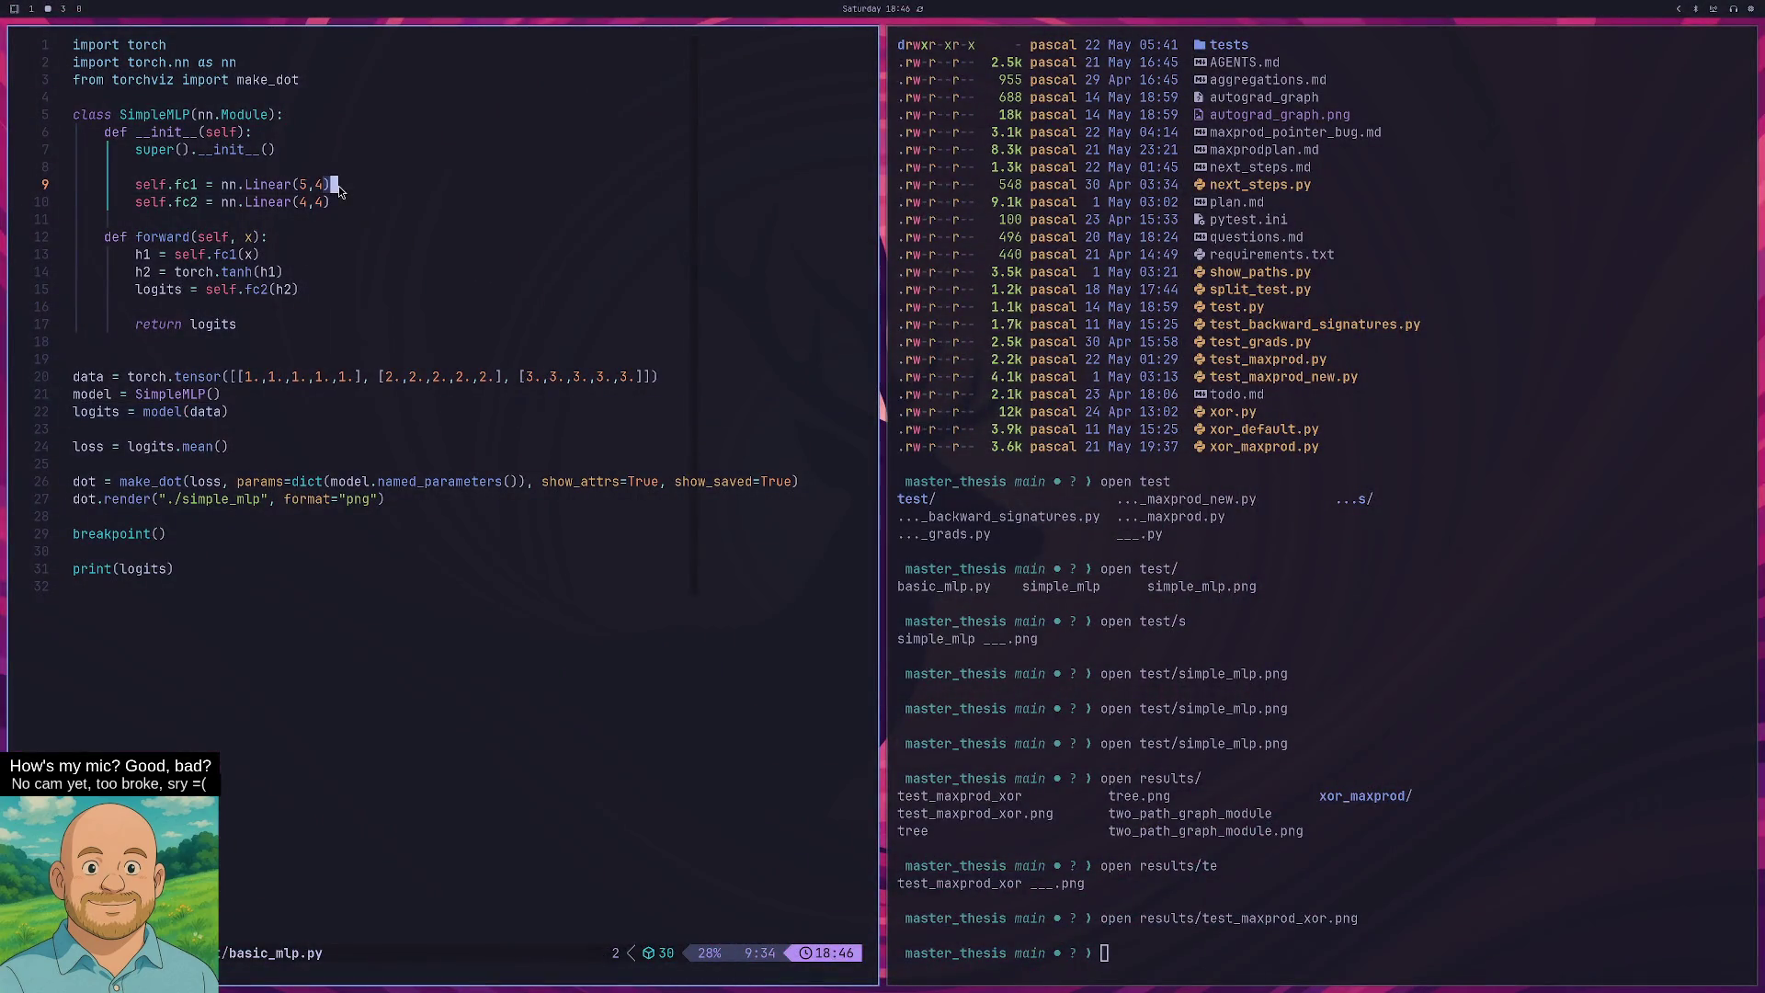
Move to the fc2 layer line, undoing an accidental paste over it.
key(h)
key(h)
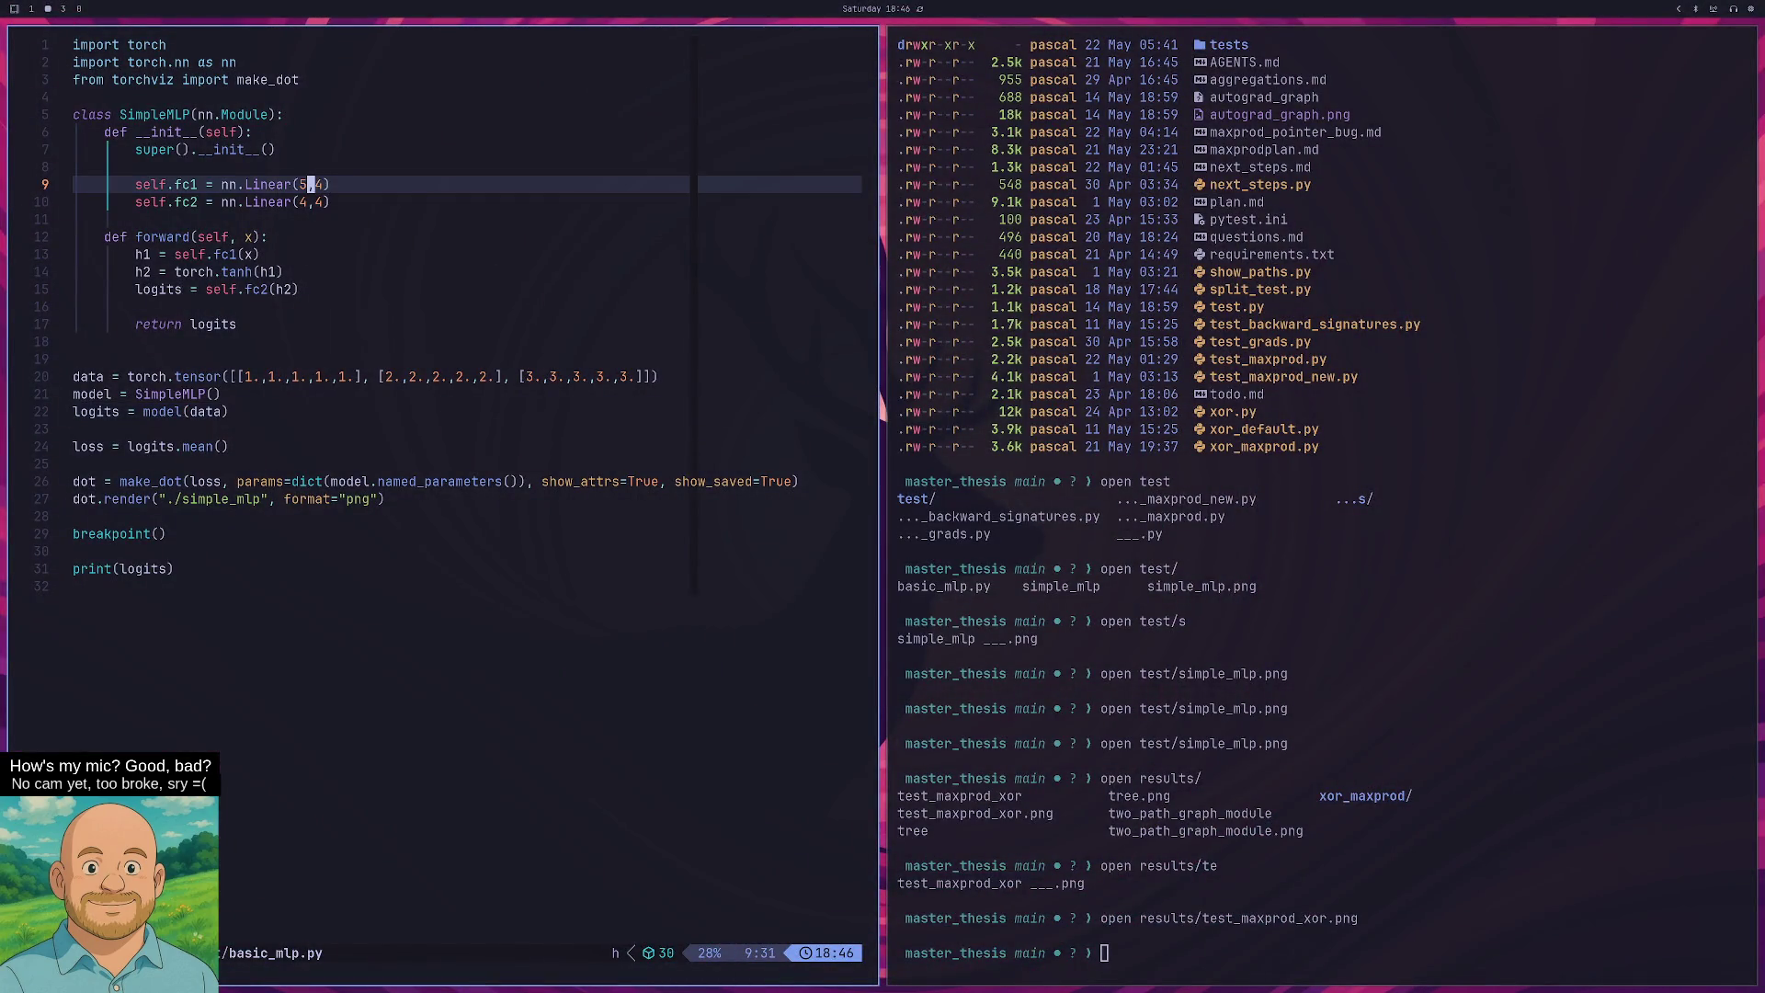
key(j)
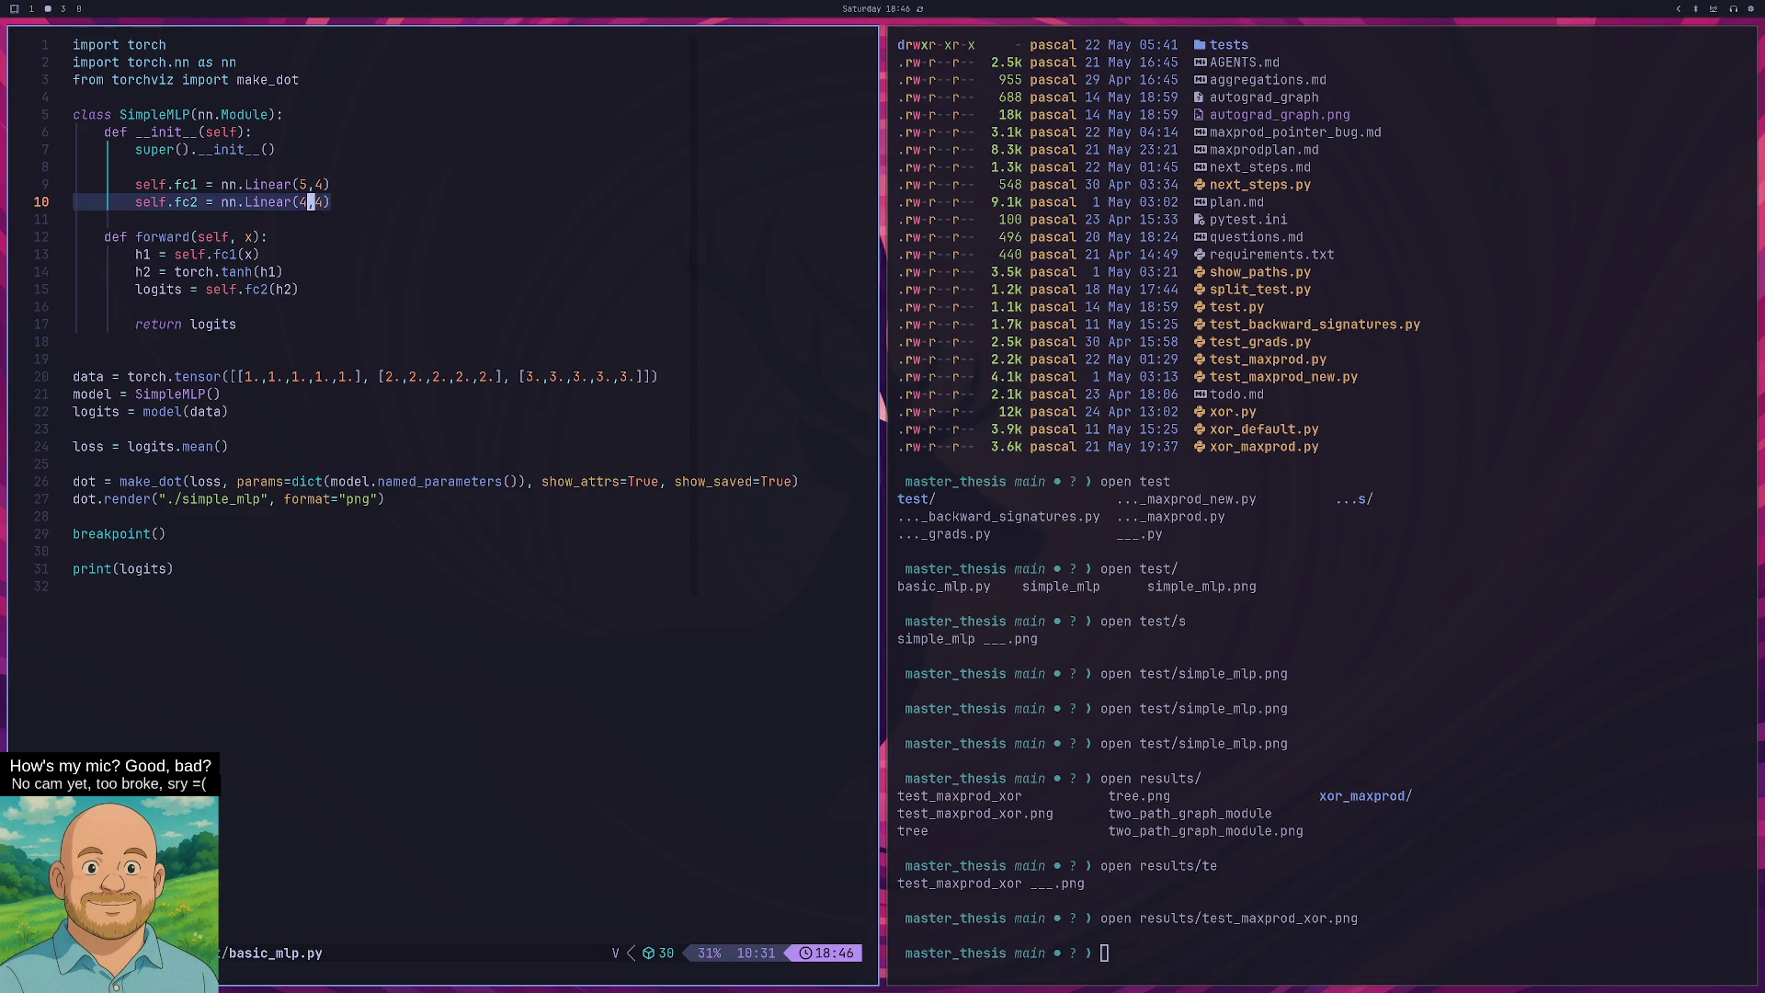
key(Escape)
key(shift+v)
key(p)
key(u)
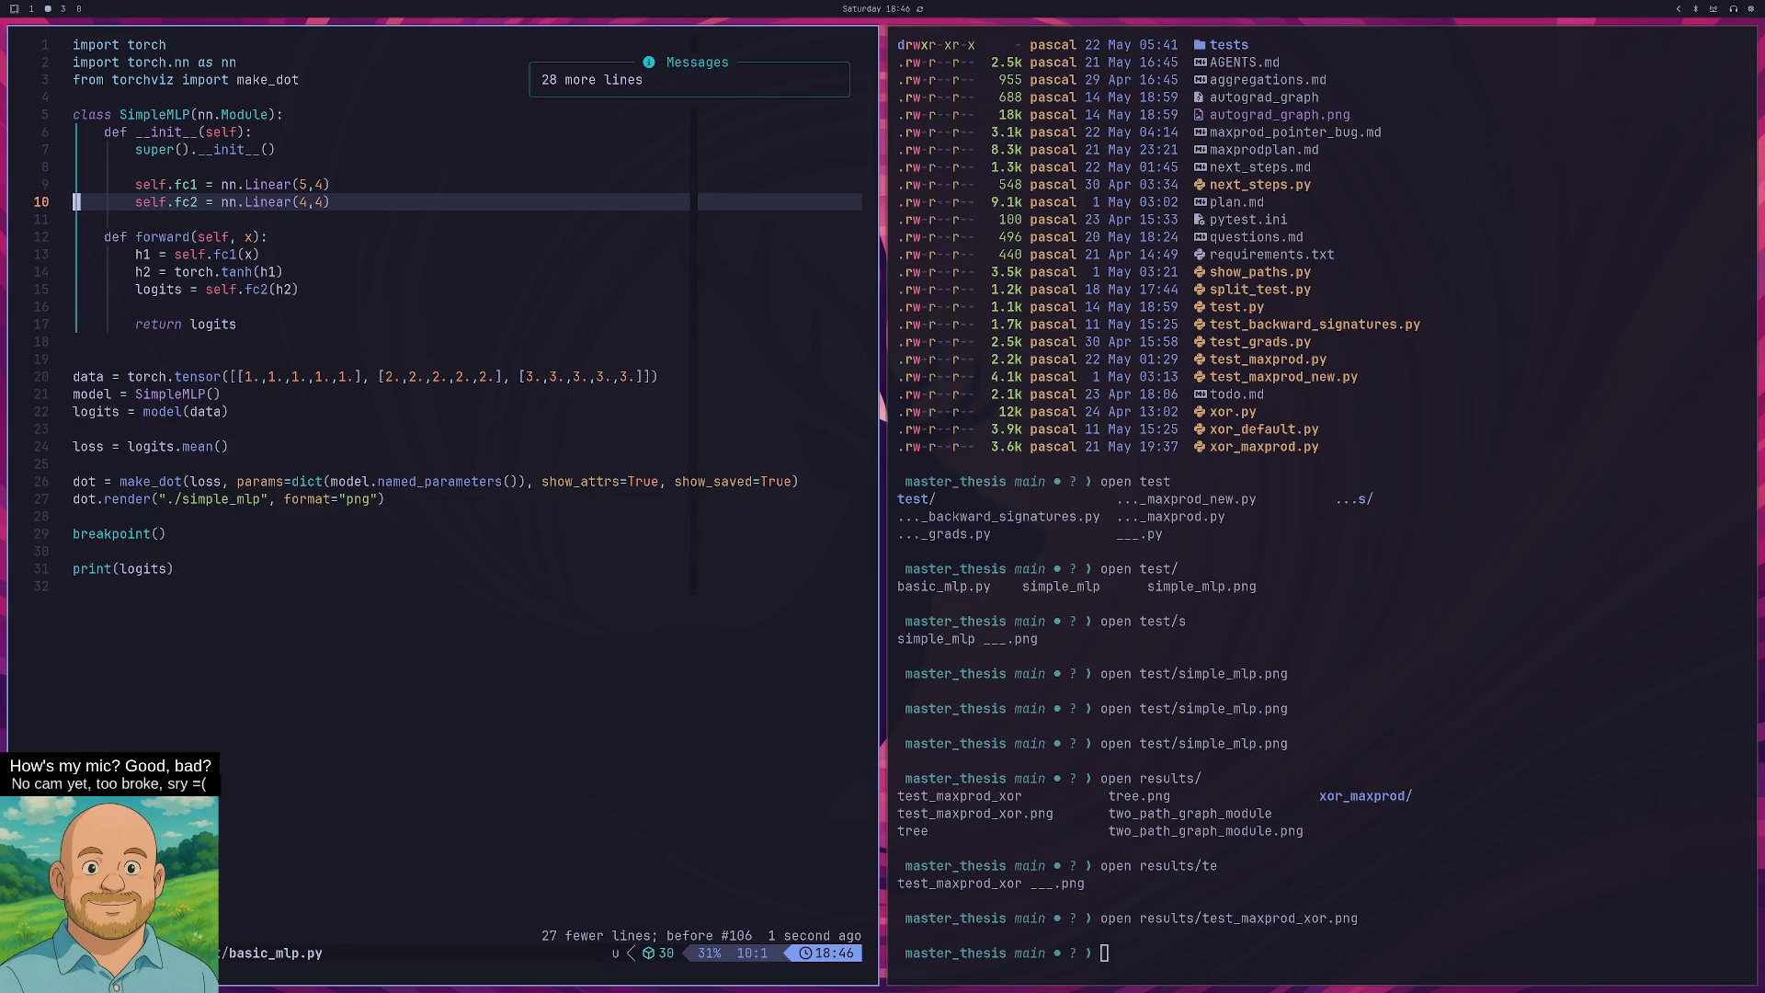
Duplicate the fc2 line and rename the copy to self.fc3 = nn.Linear(4,4).
key(shift+v)
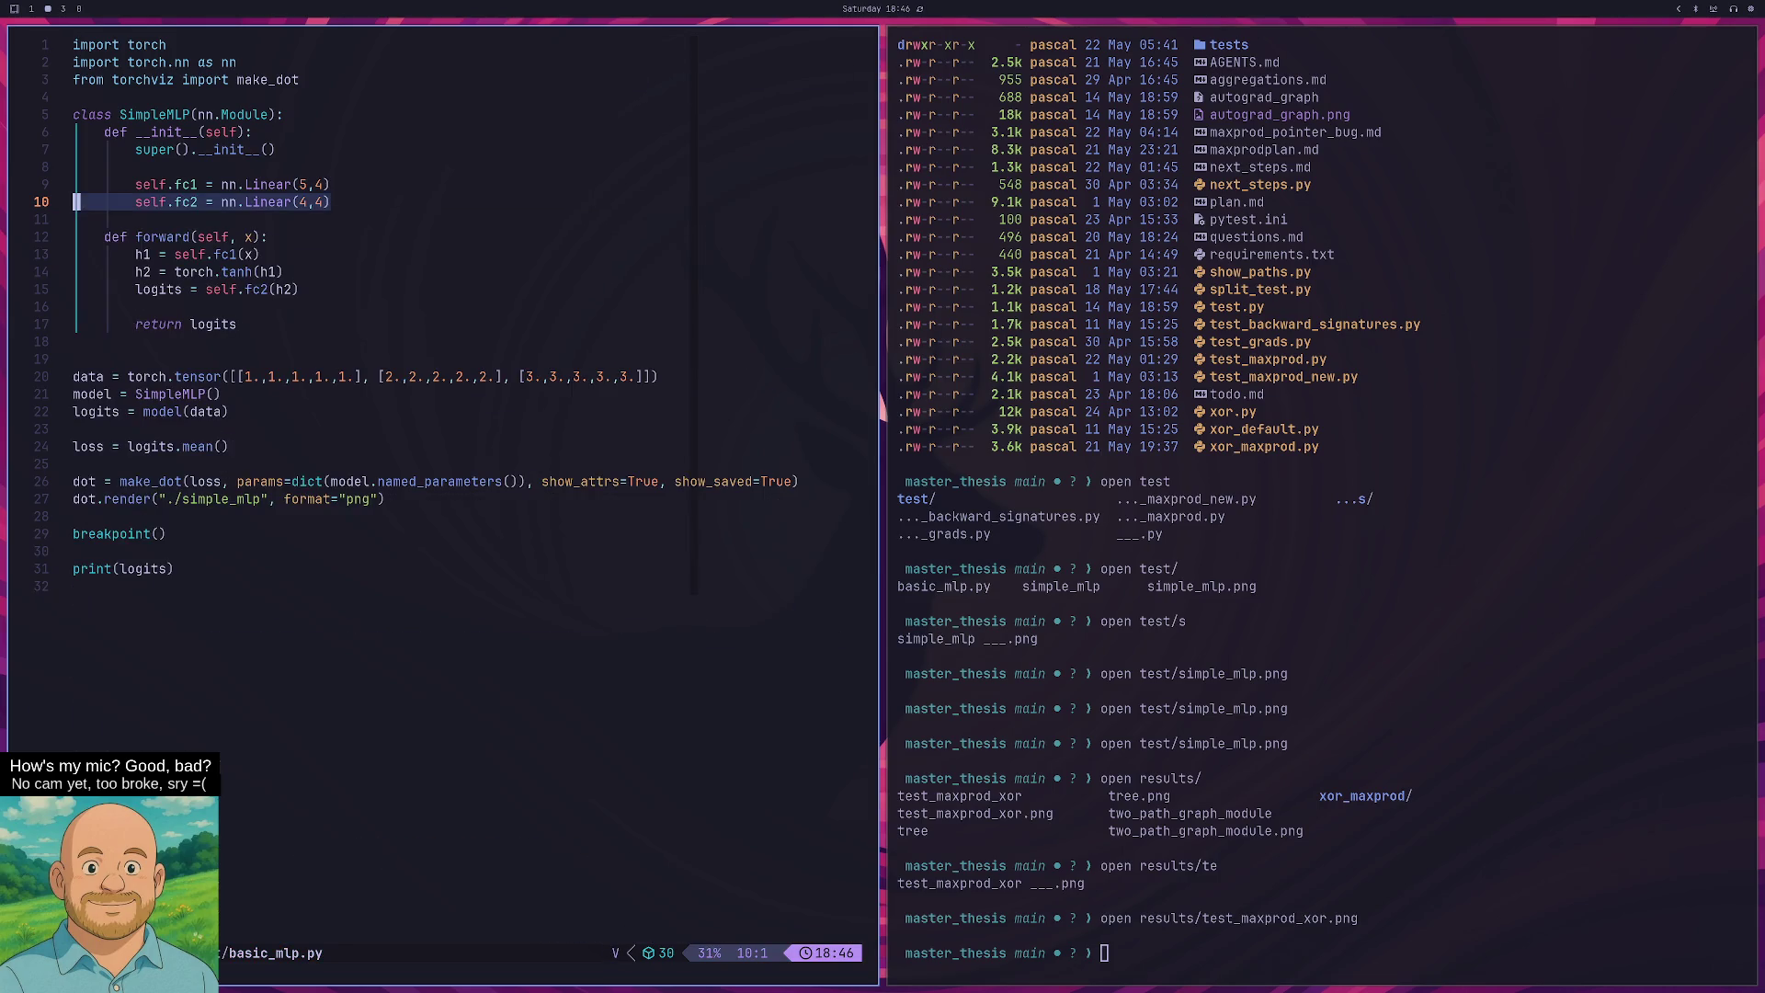
key(y)
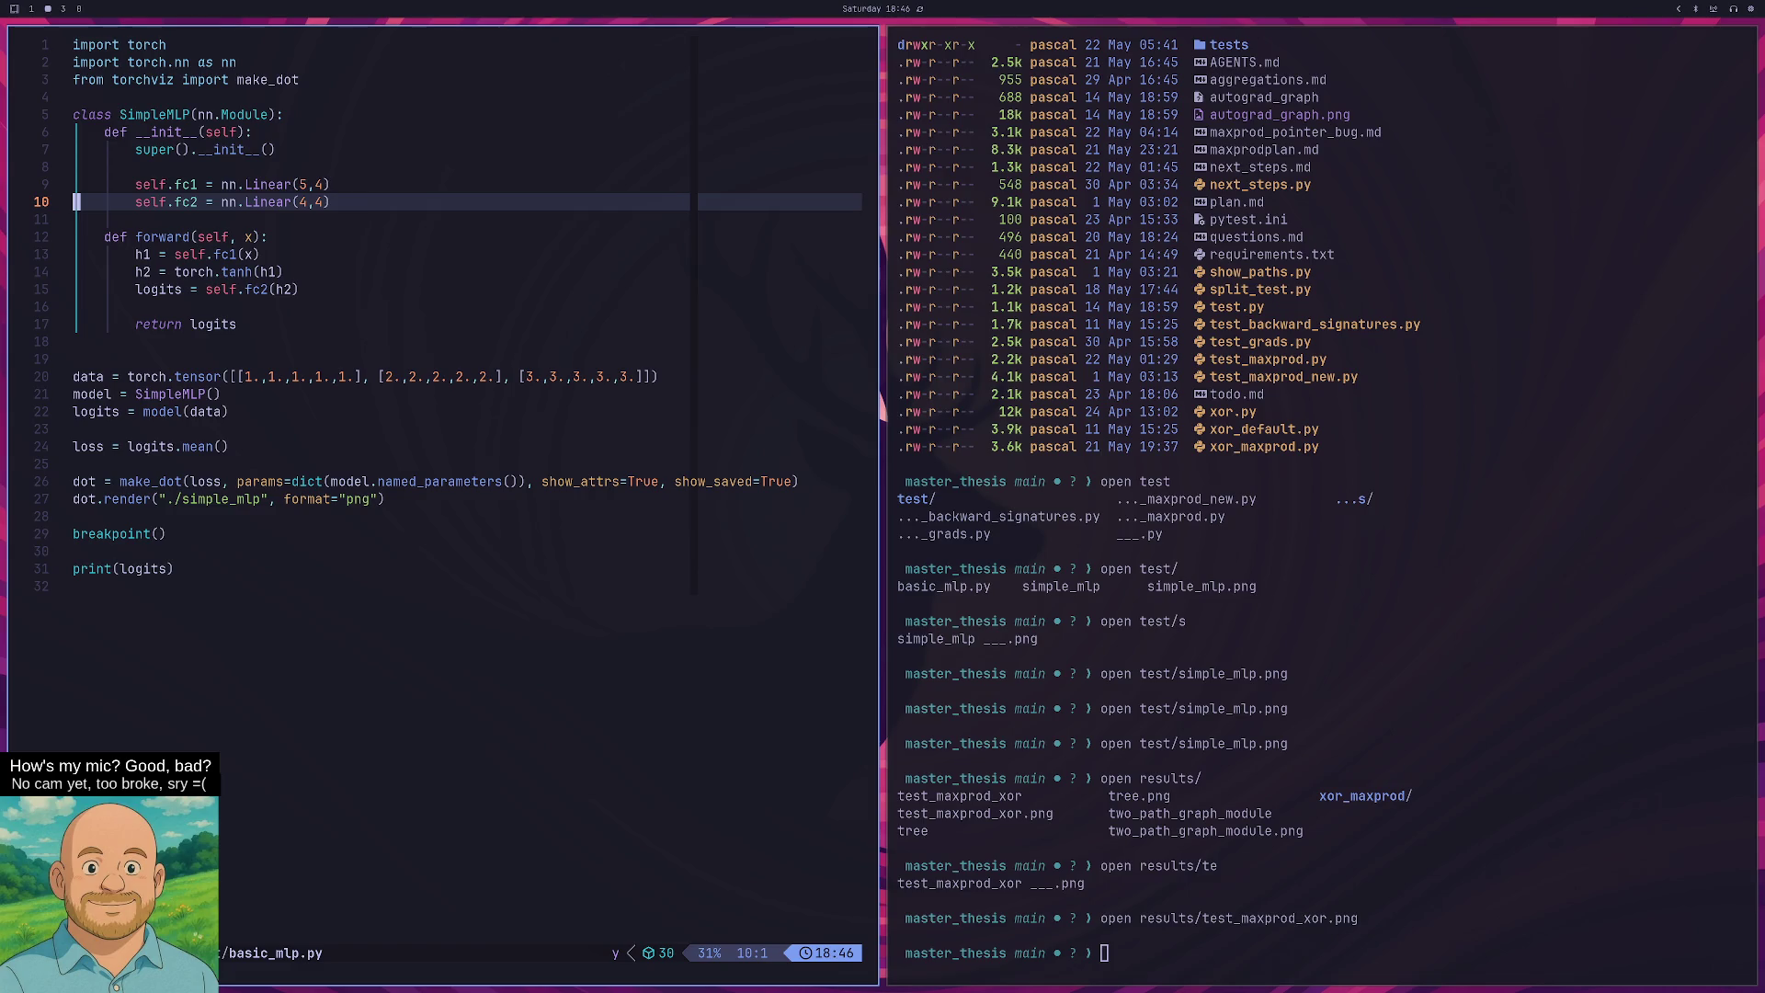
key(p)
key(w)
key(w)
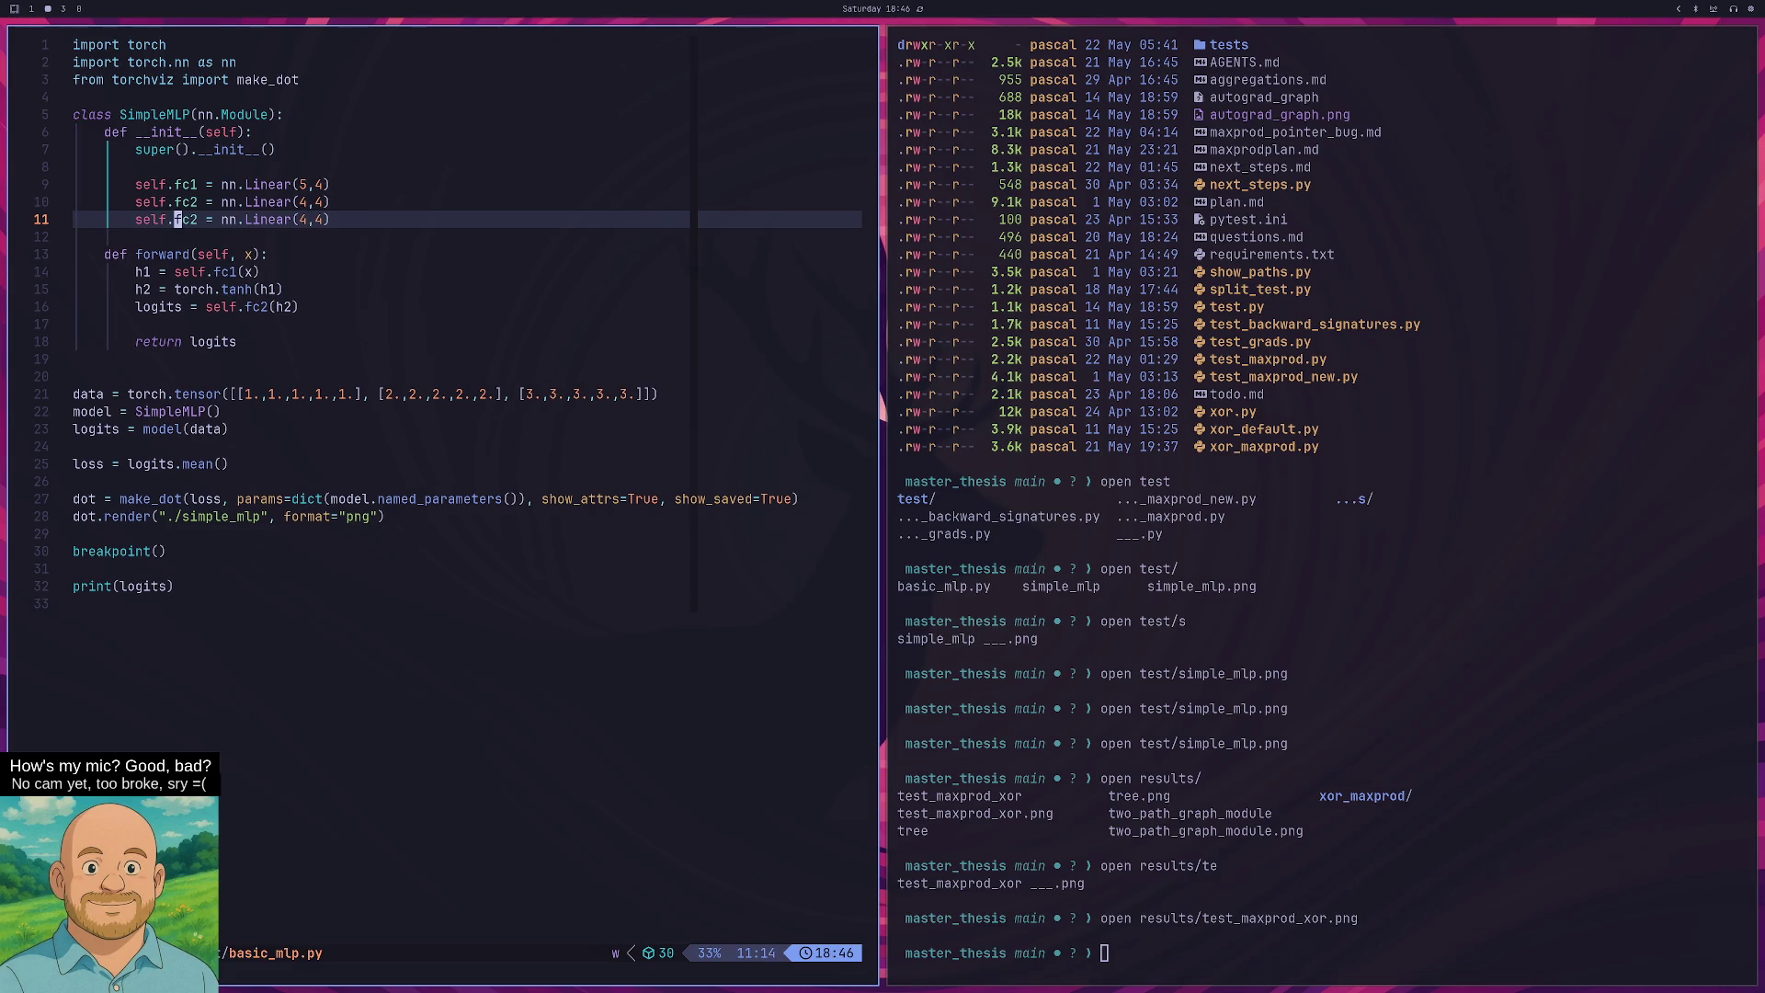
key(e)
key(r)
key(3)
key(A)
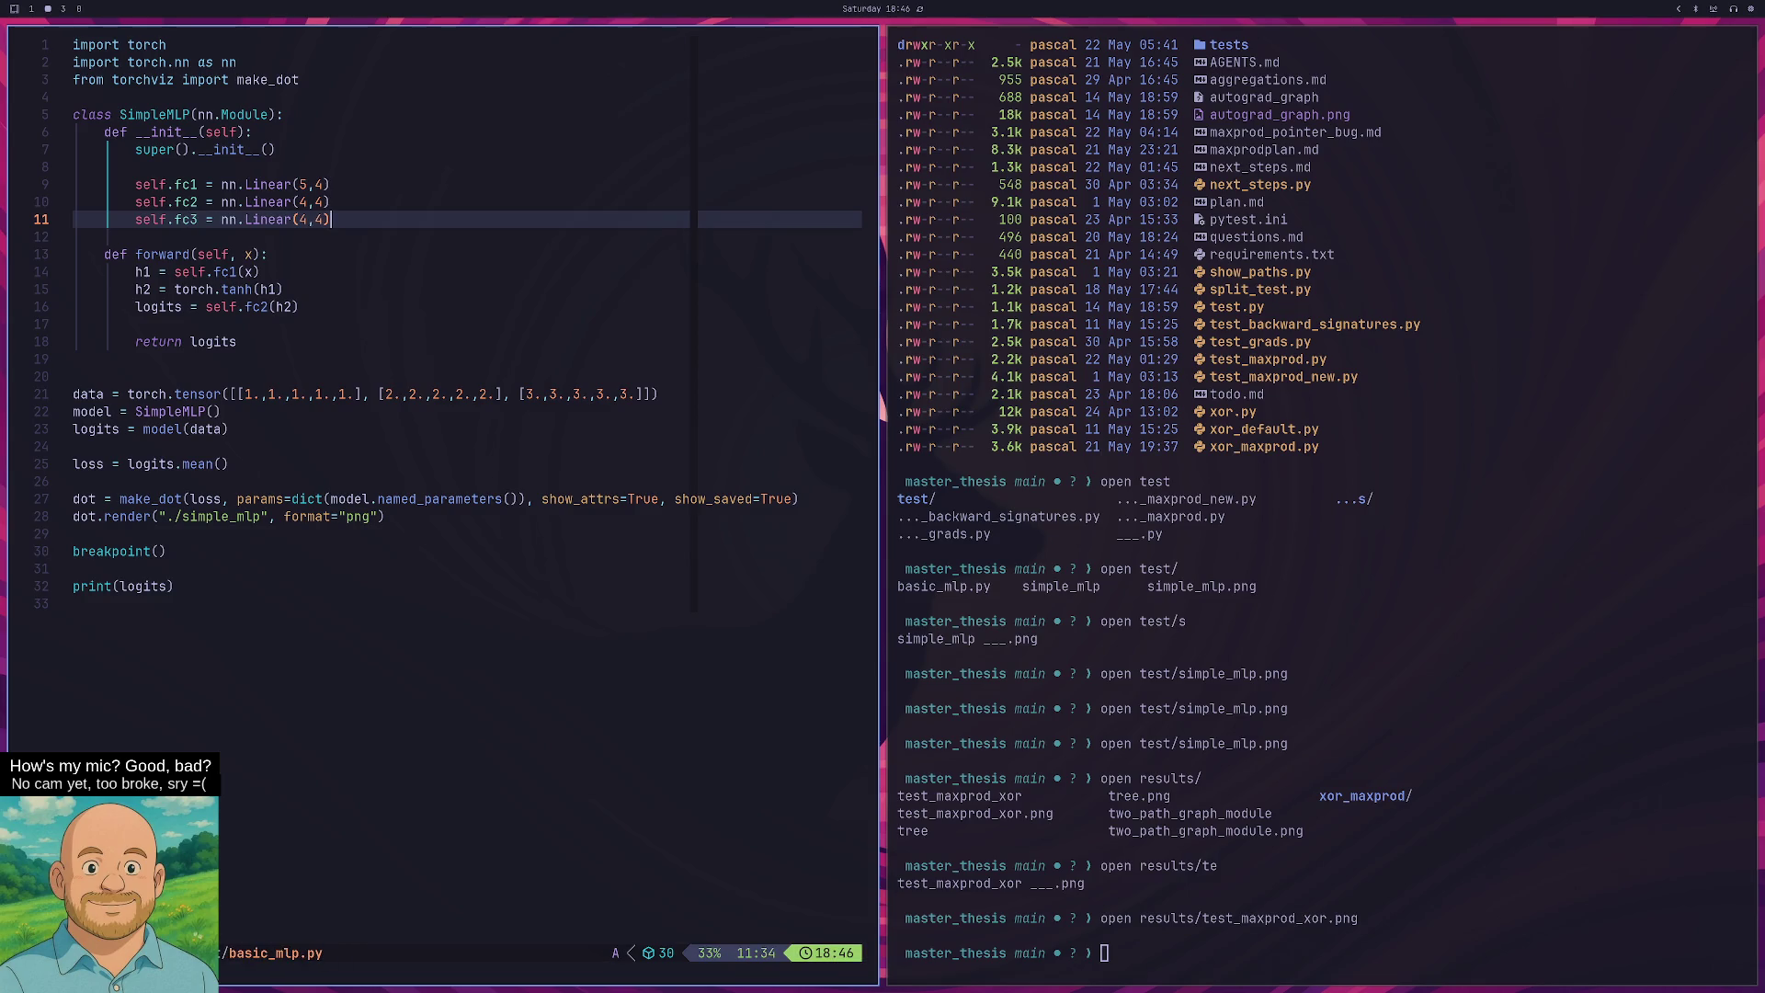
key(Escape)
key(j)
key(j)
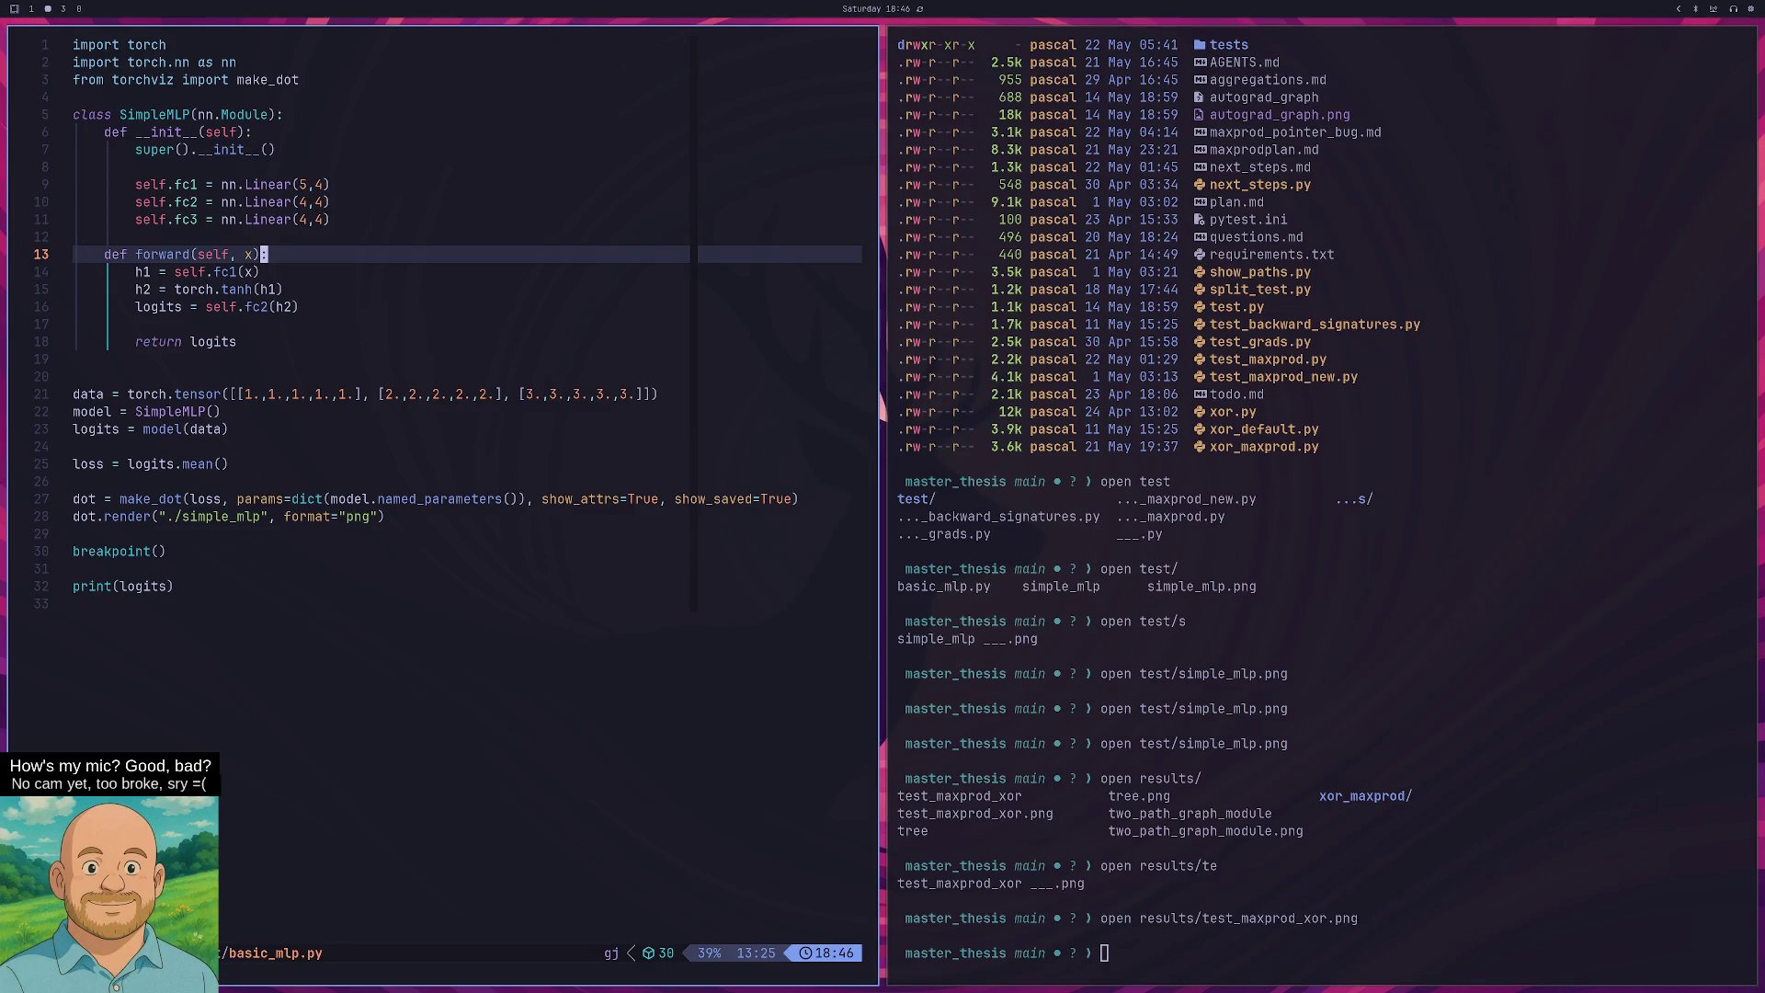
Add h3 = self.fc2(h2) and h4 = self.tanh(h1) below the h2 line in forward.
key(j)
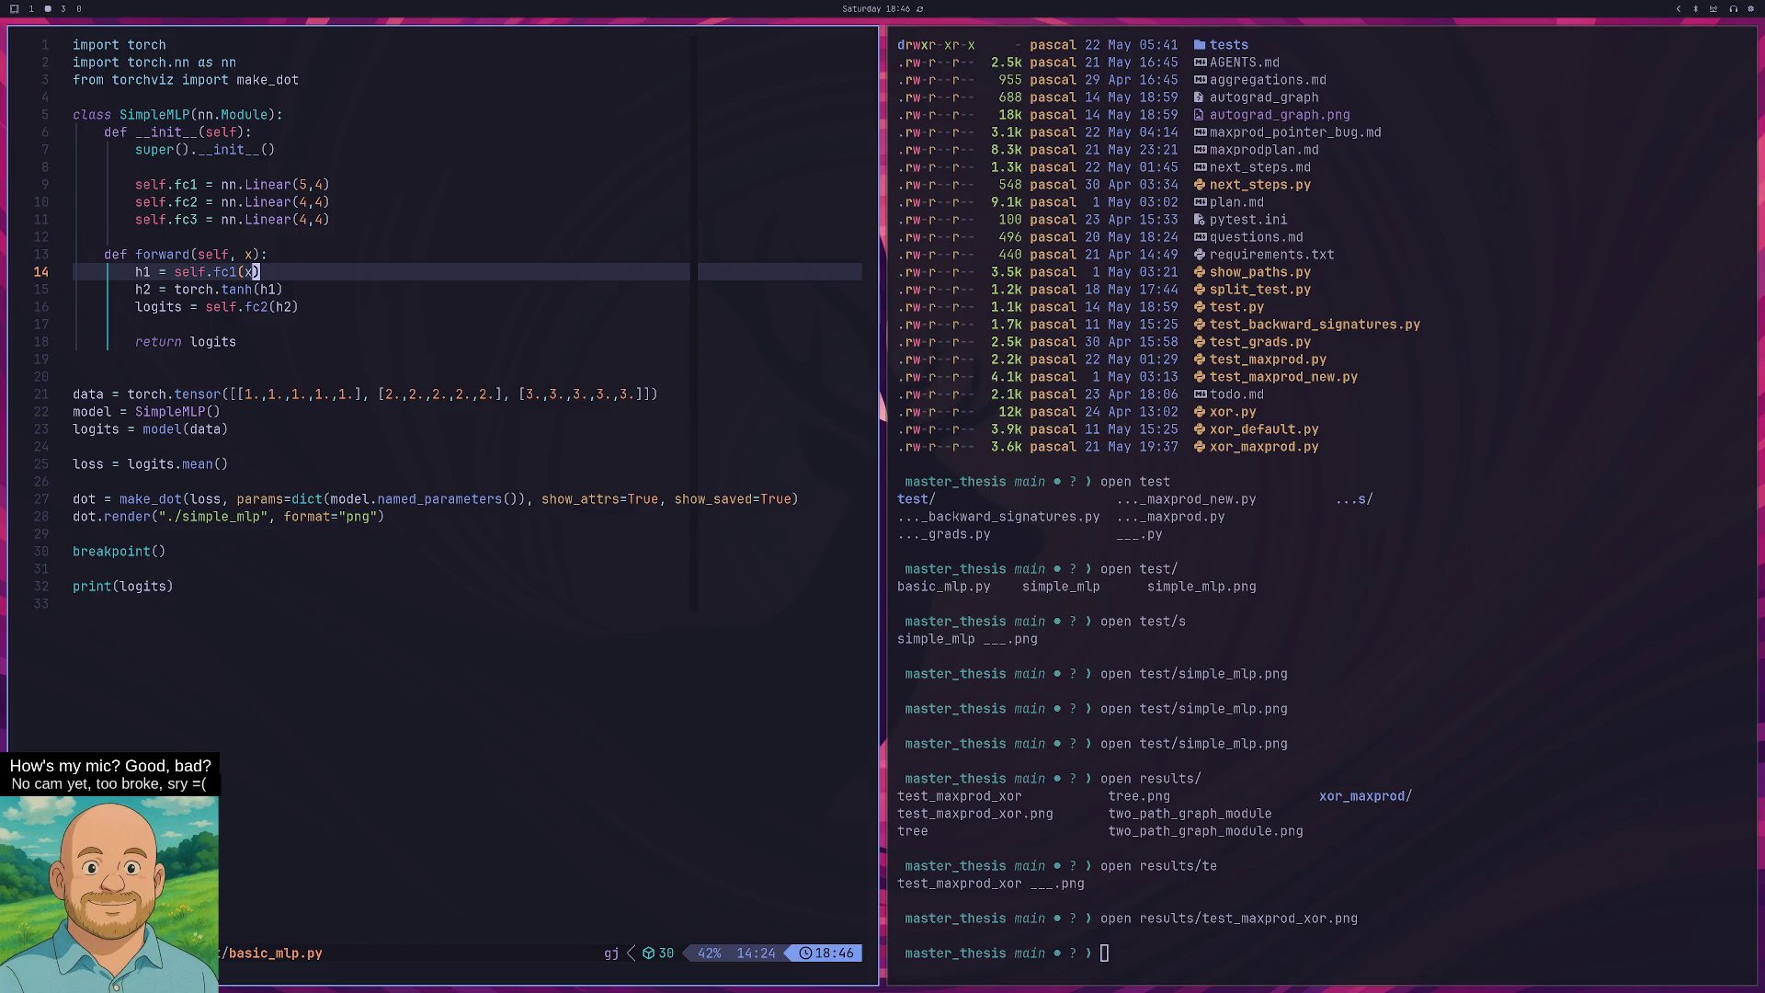
key(j)
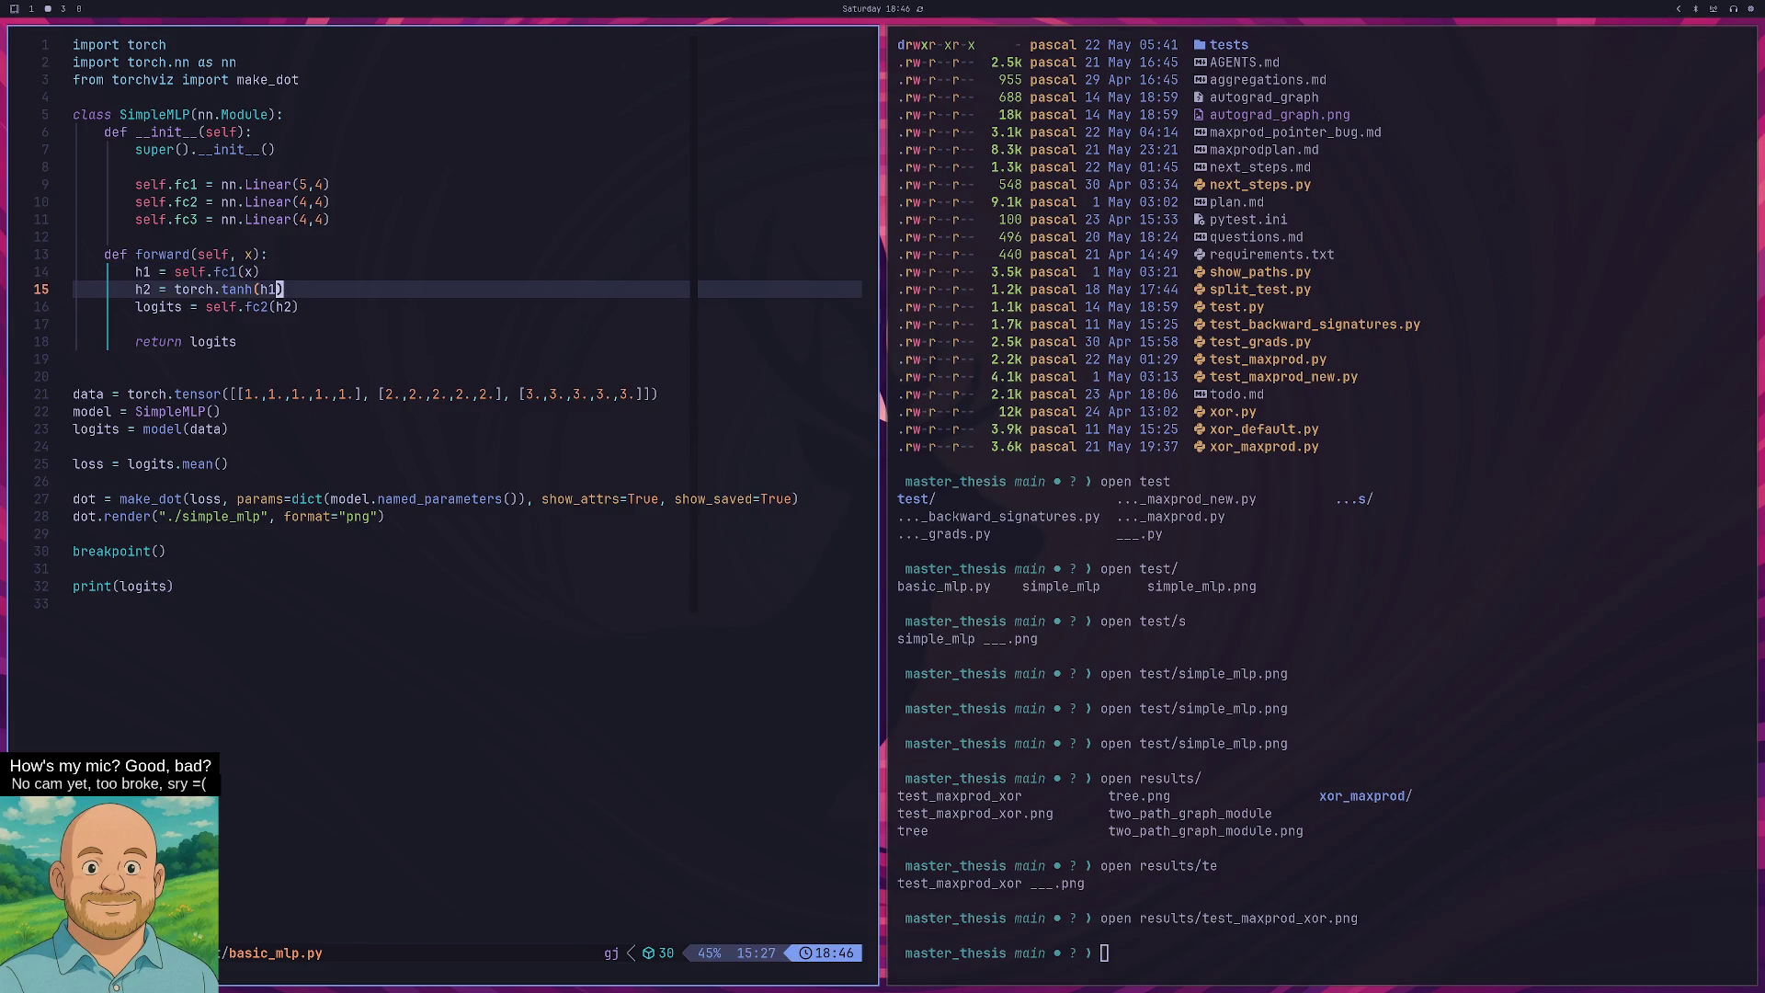
text(o)
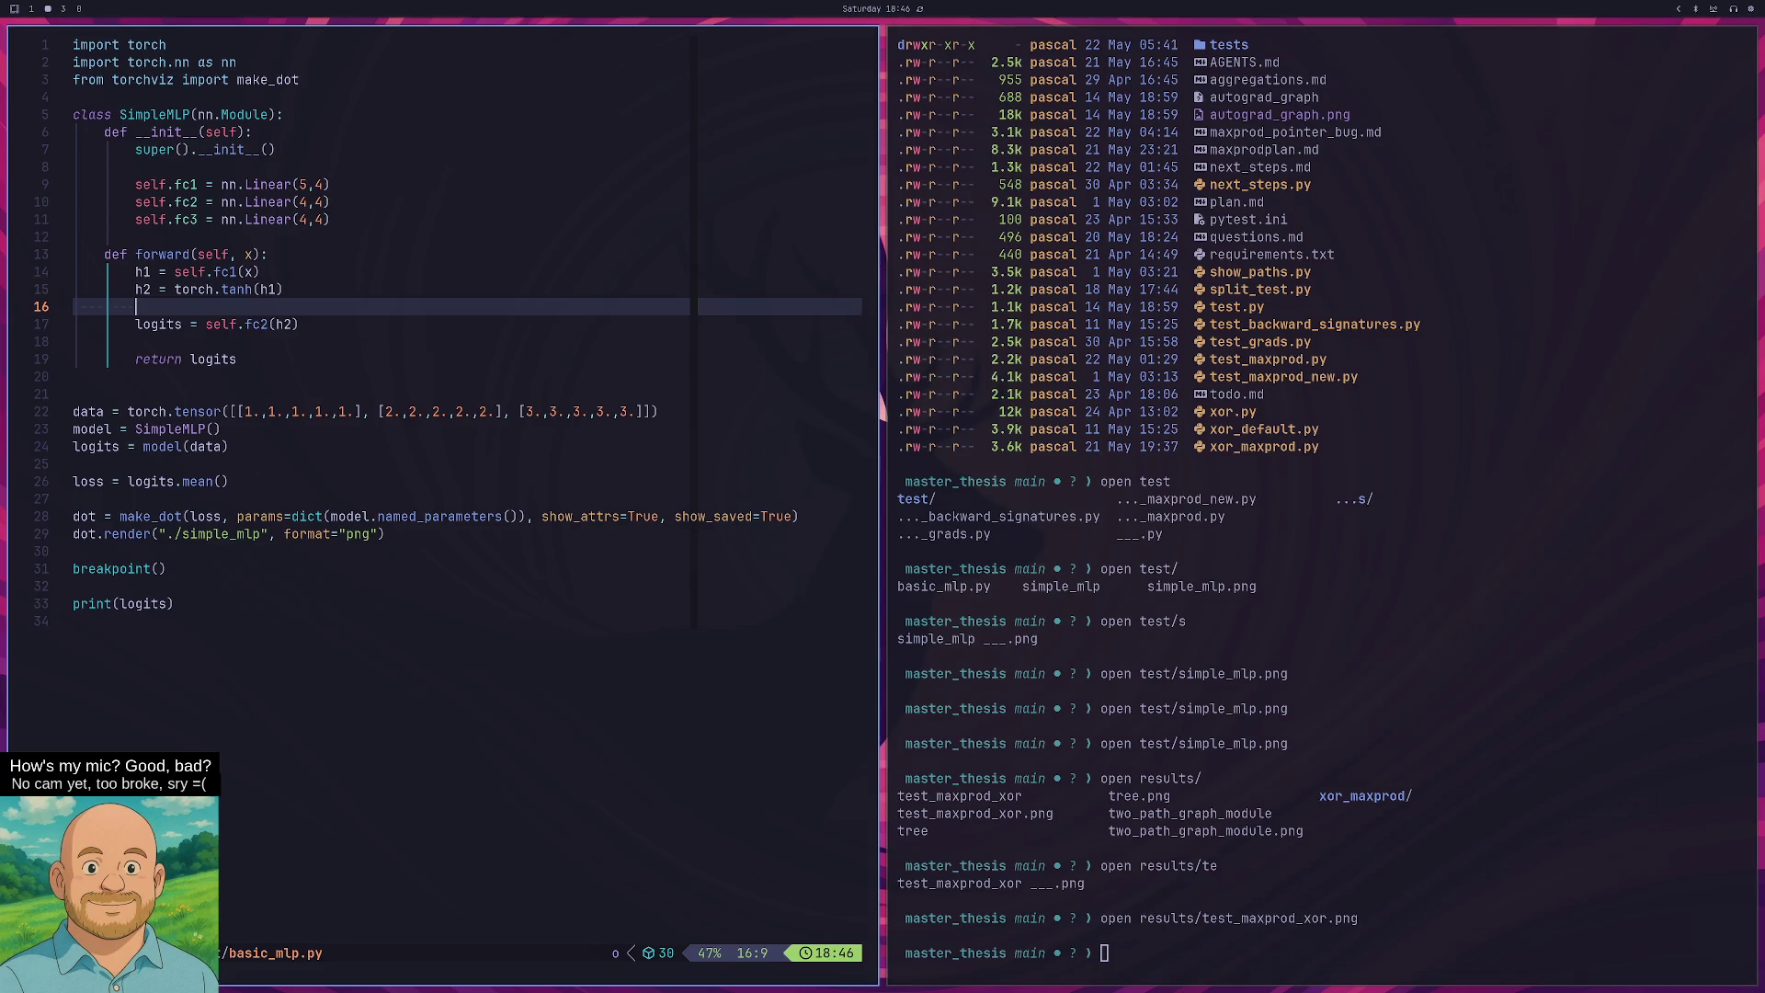
text(h3 =)
text(self)
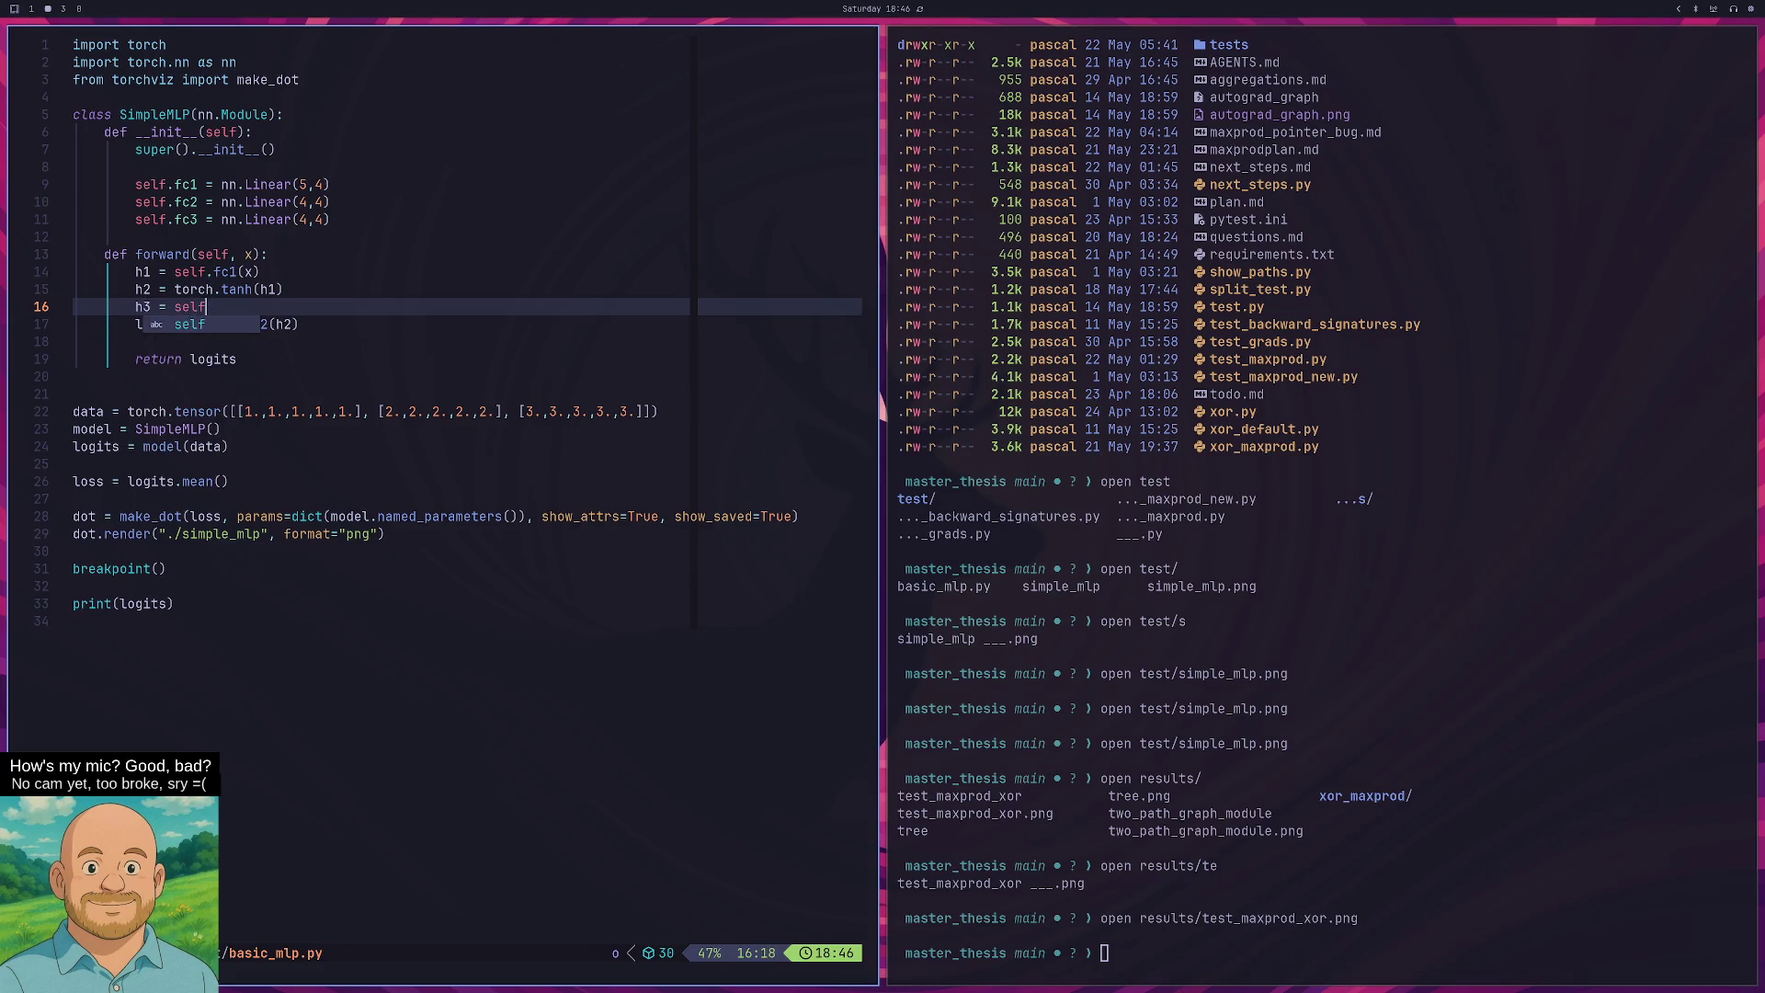
text(.fc2)
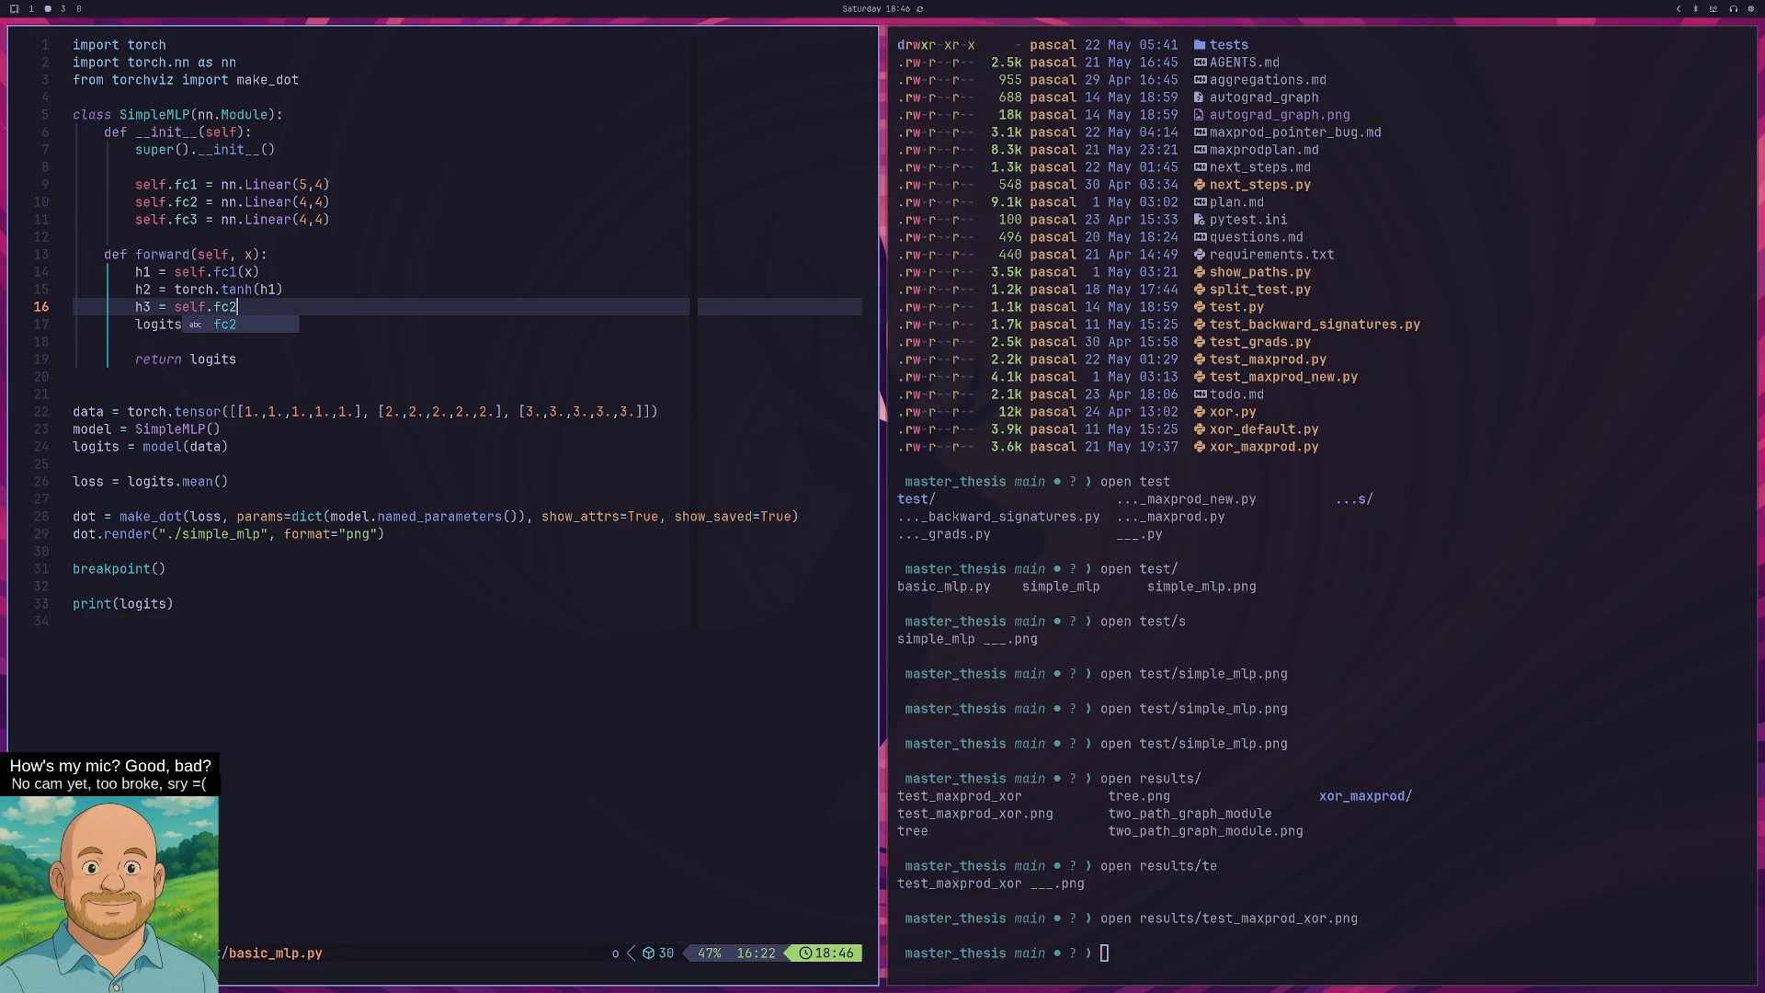
key(Escape)
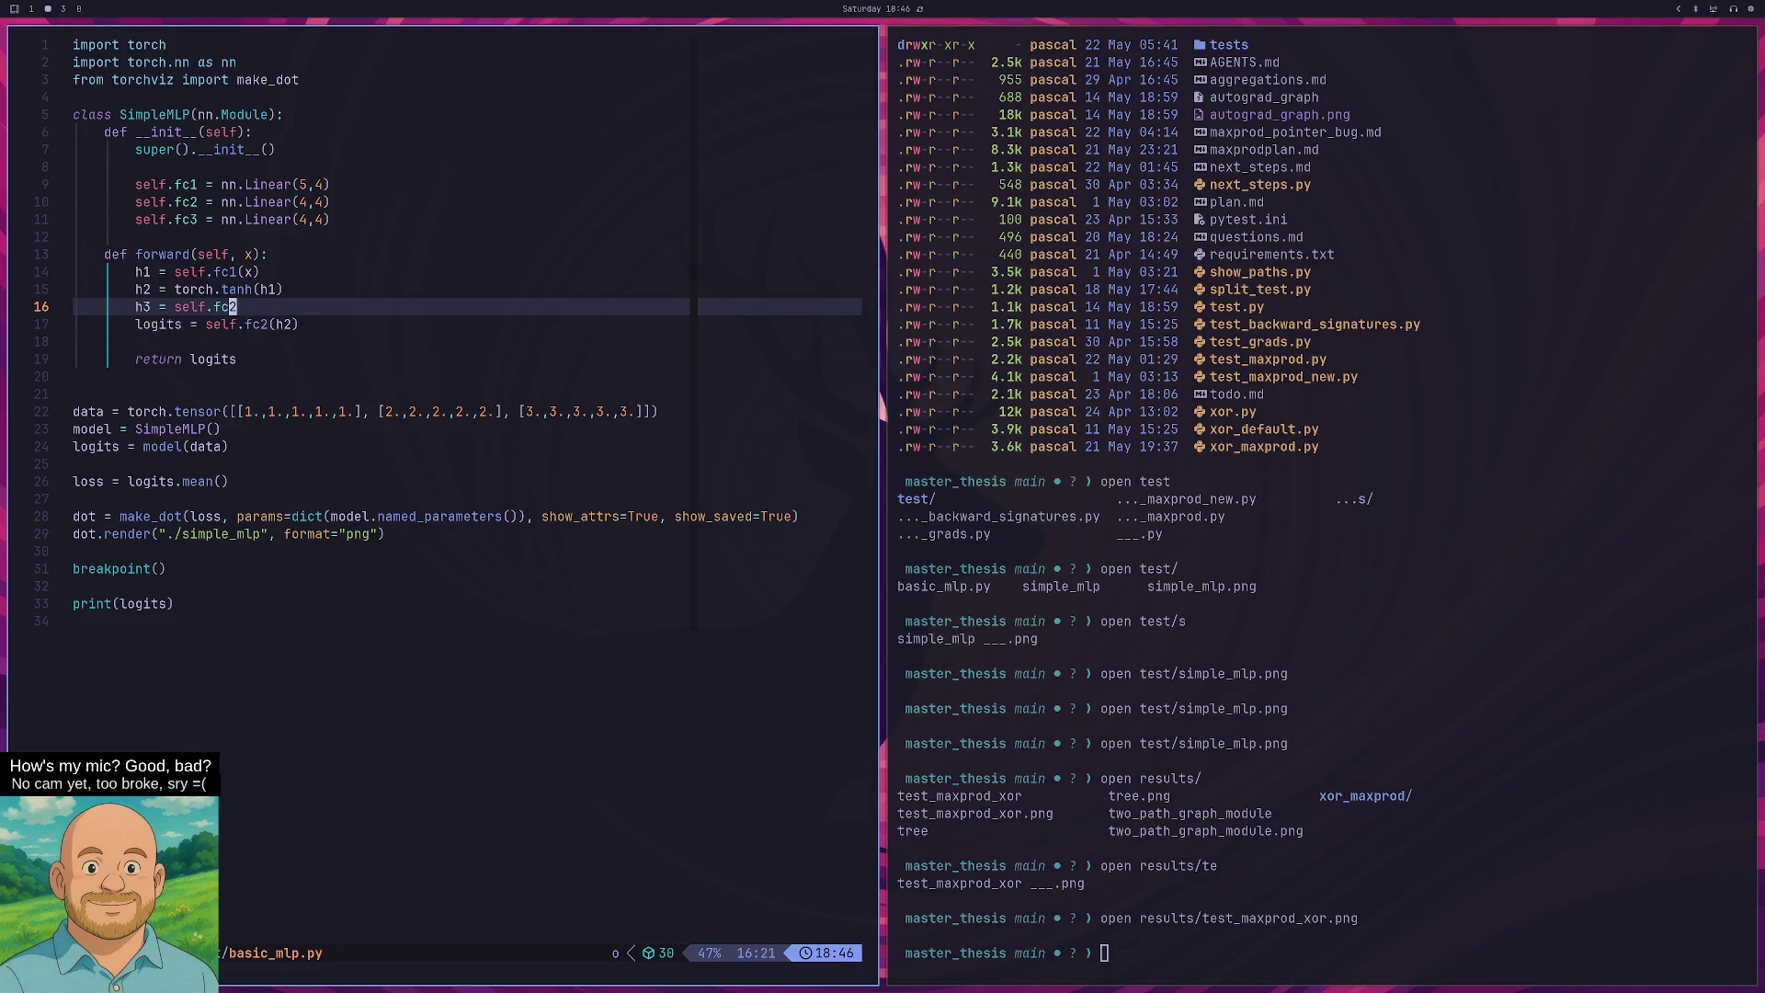
text(a()
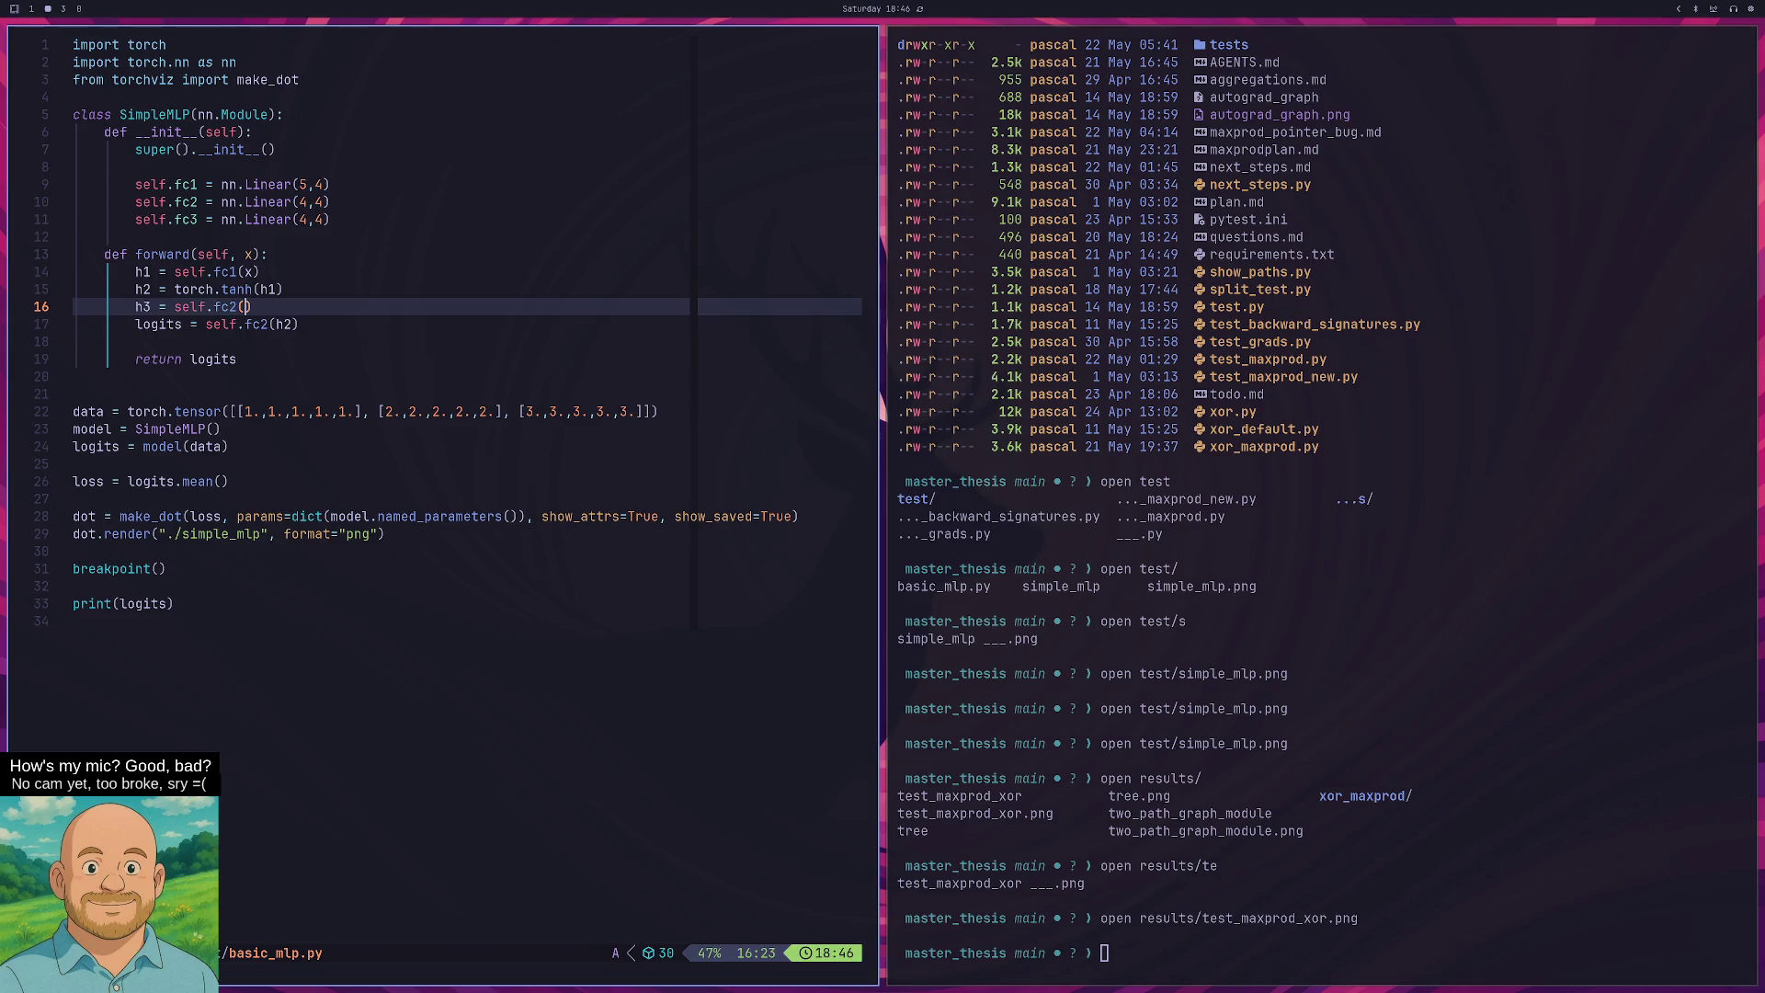
text(h2)
key(Return)
text(h4 )
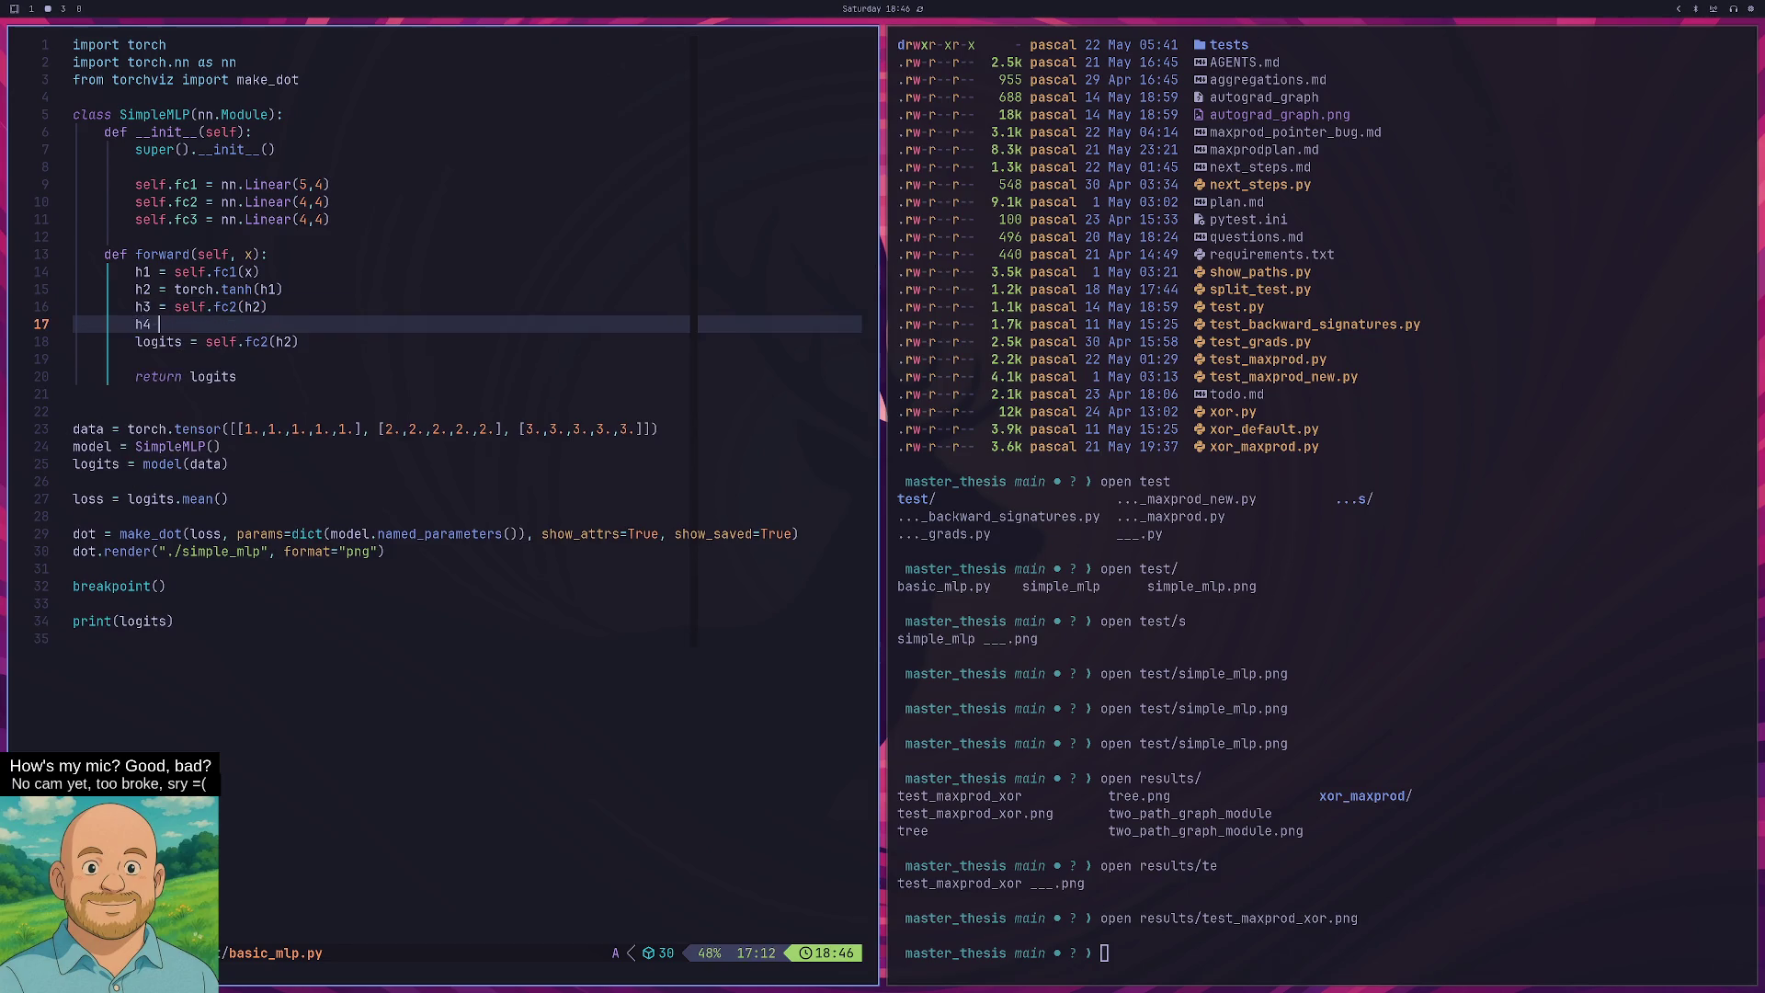
text(= self.t)
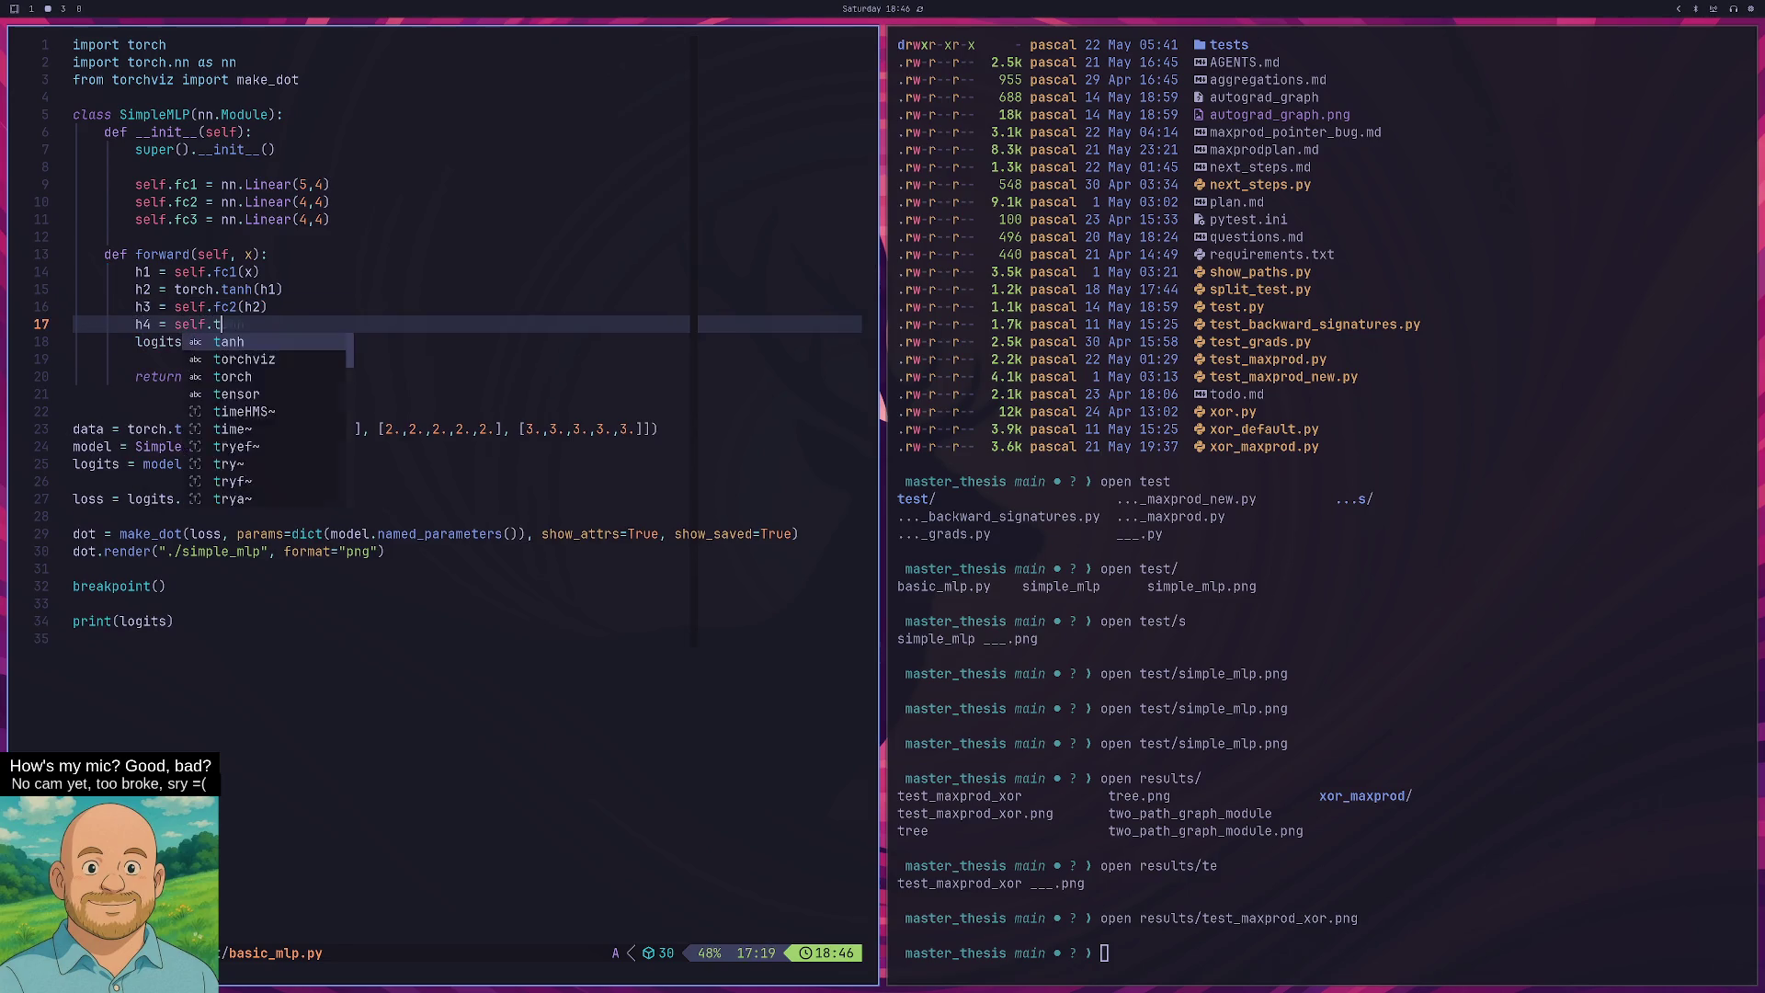
text(anh(h1)
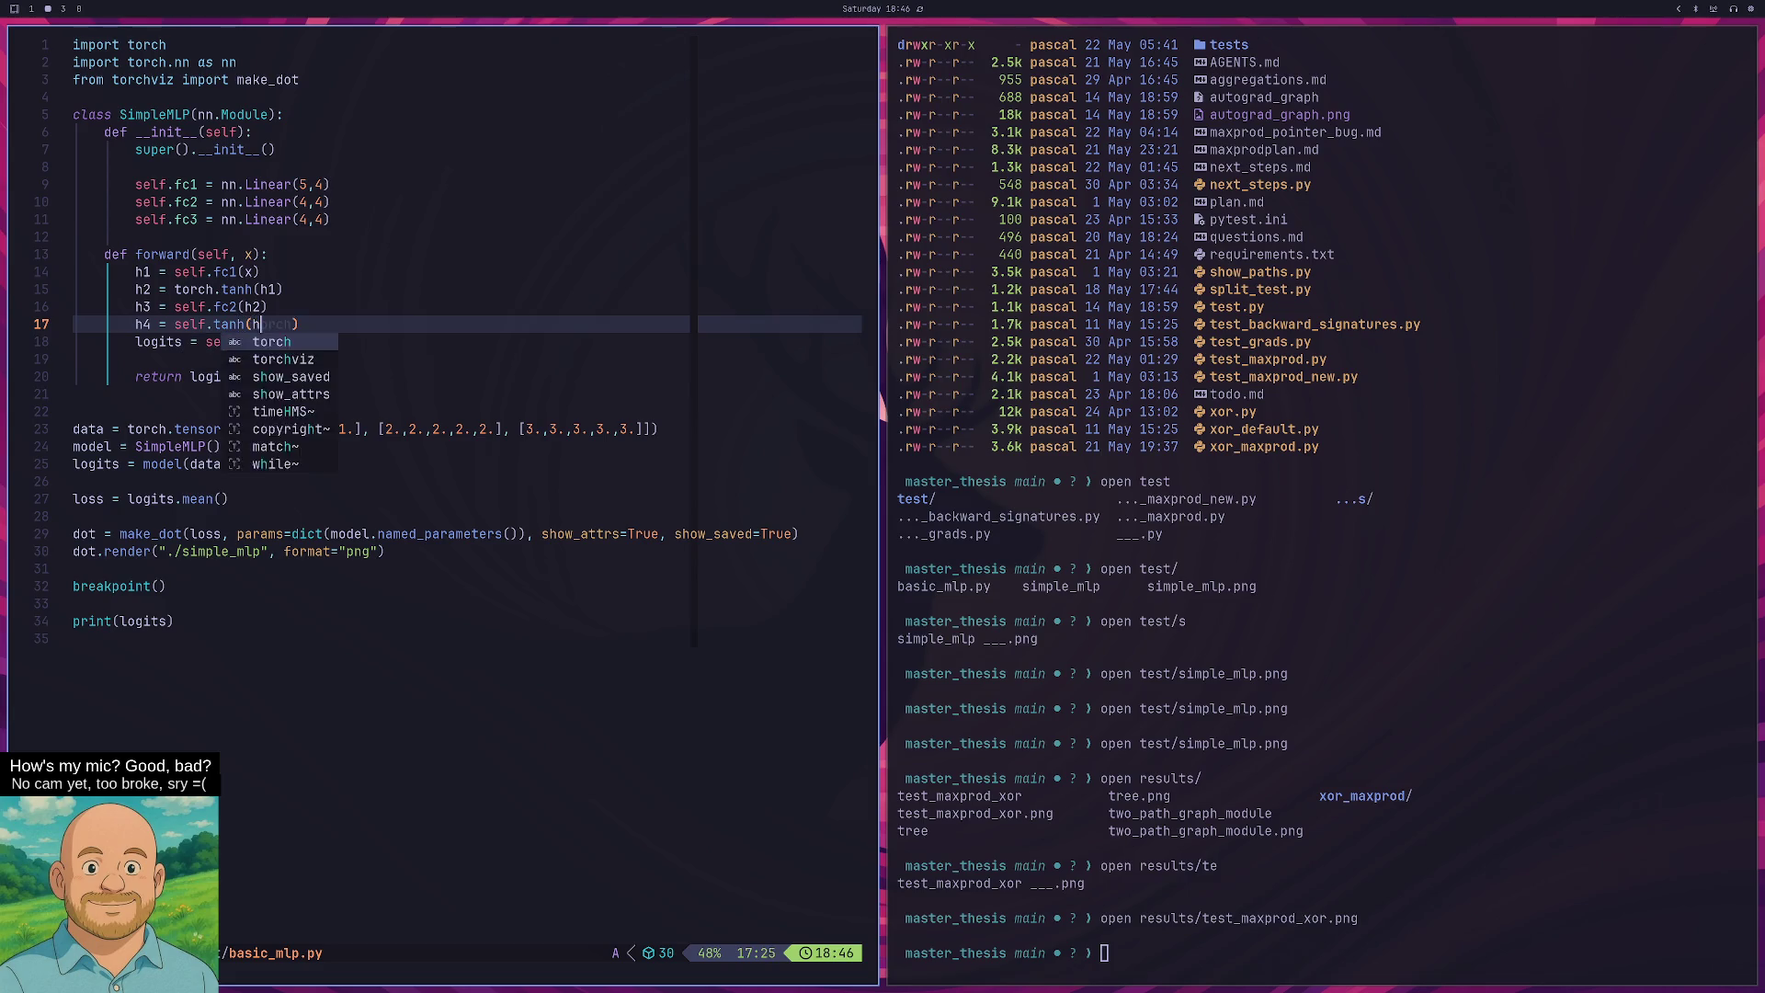
text())
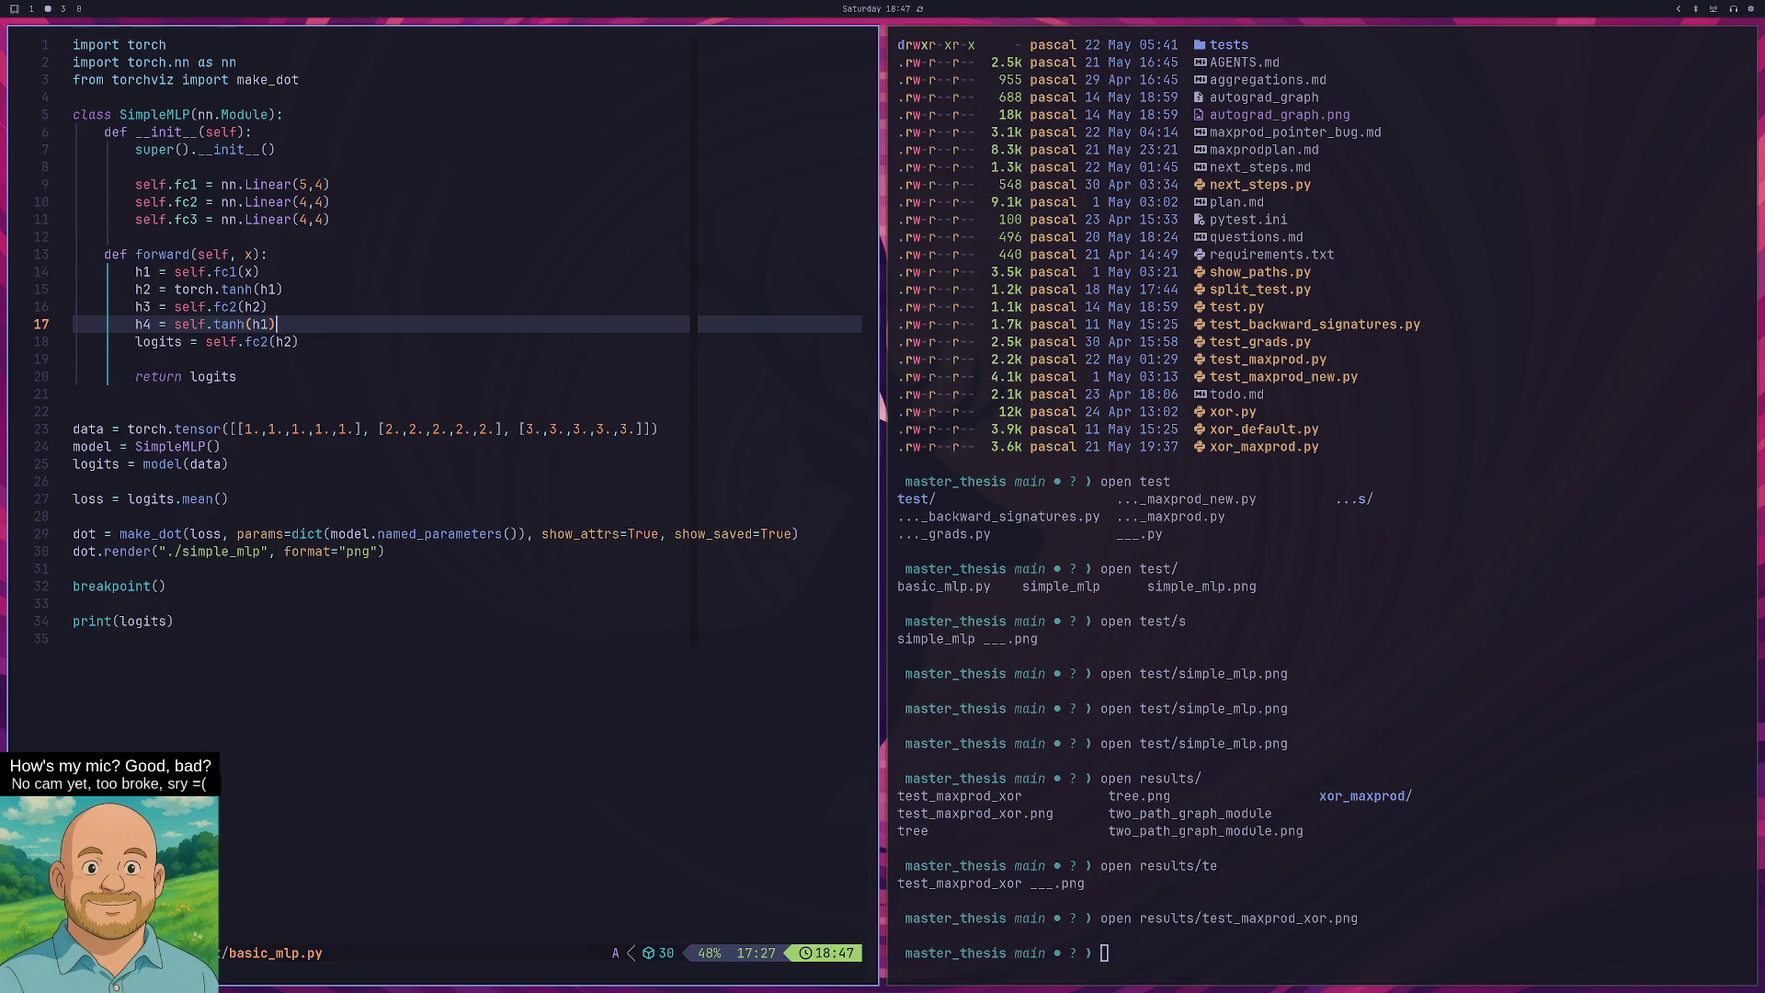
key(Escape)
Change the logits line's argument from h2 to h4 and save basic_mlp.py.
key(g)
key(j)
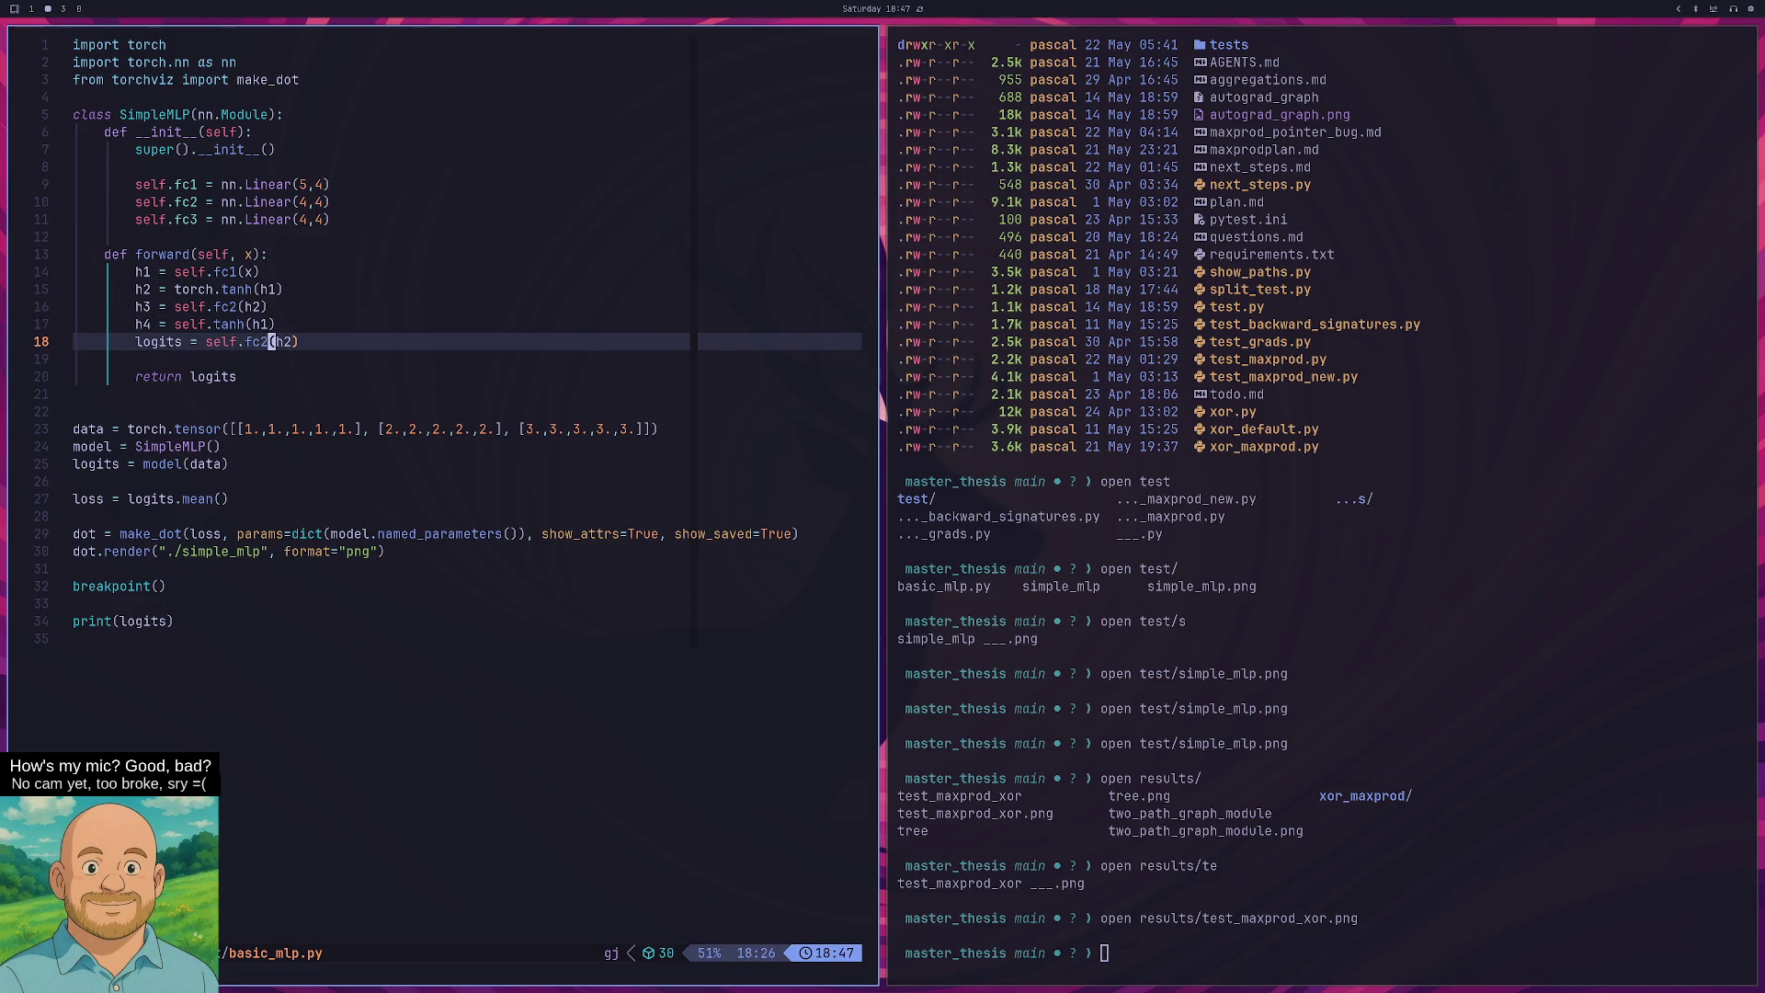
key(l)
key(l)
text(cl4)
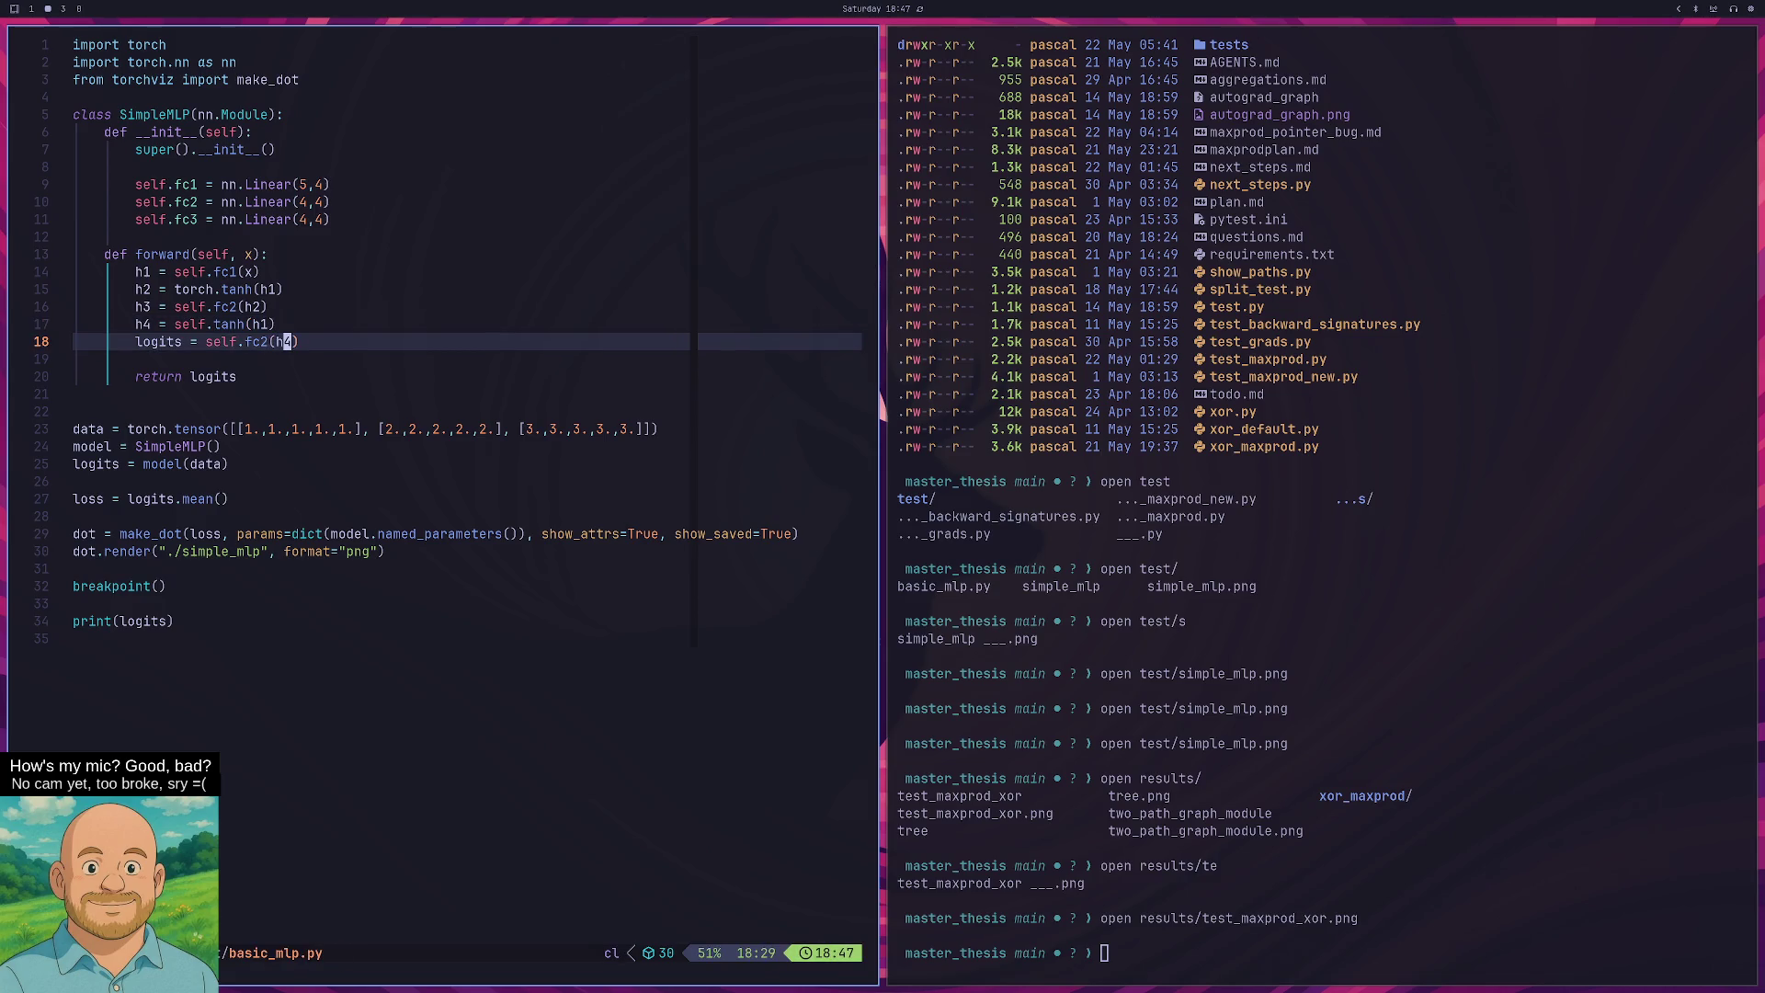
key(Escape)
text(:w)
key(Return)
In the terminal, close the graph viewer and activate the virtual environment from history.
key(super+Right)
key(Up)
key(Return)
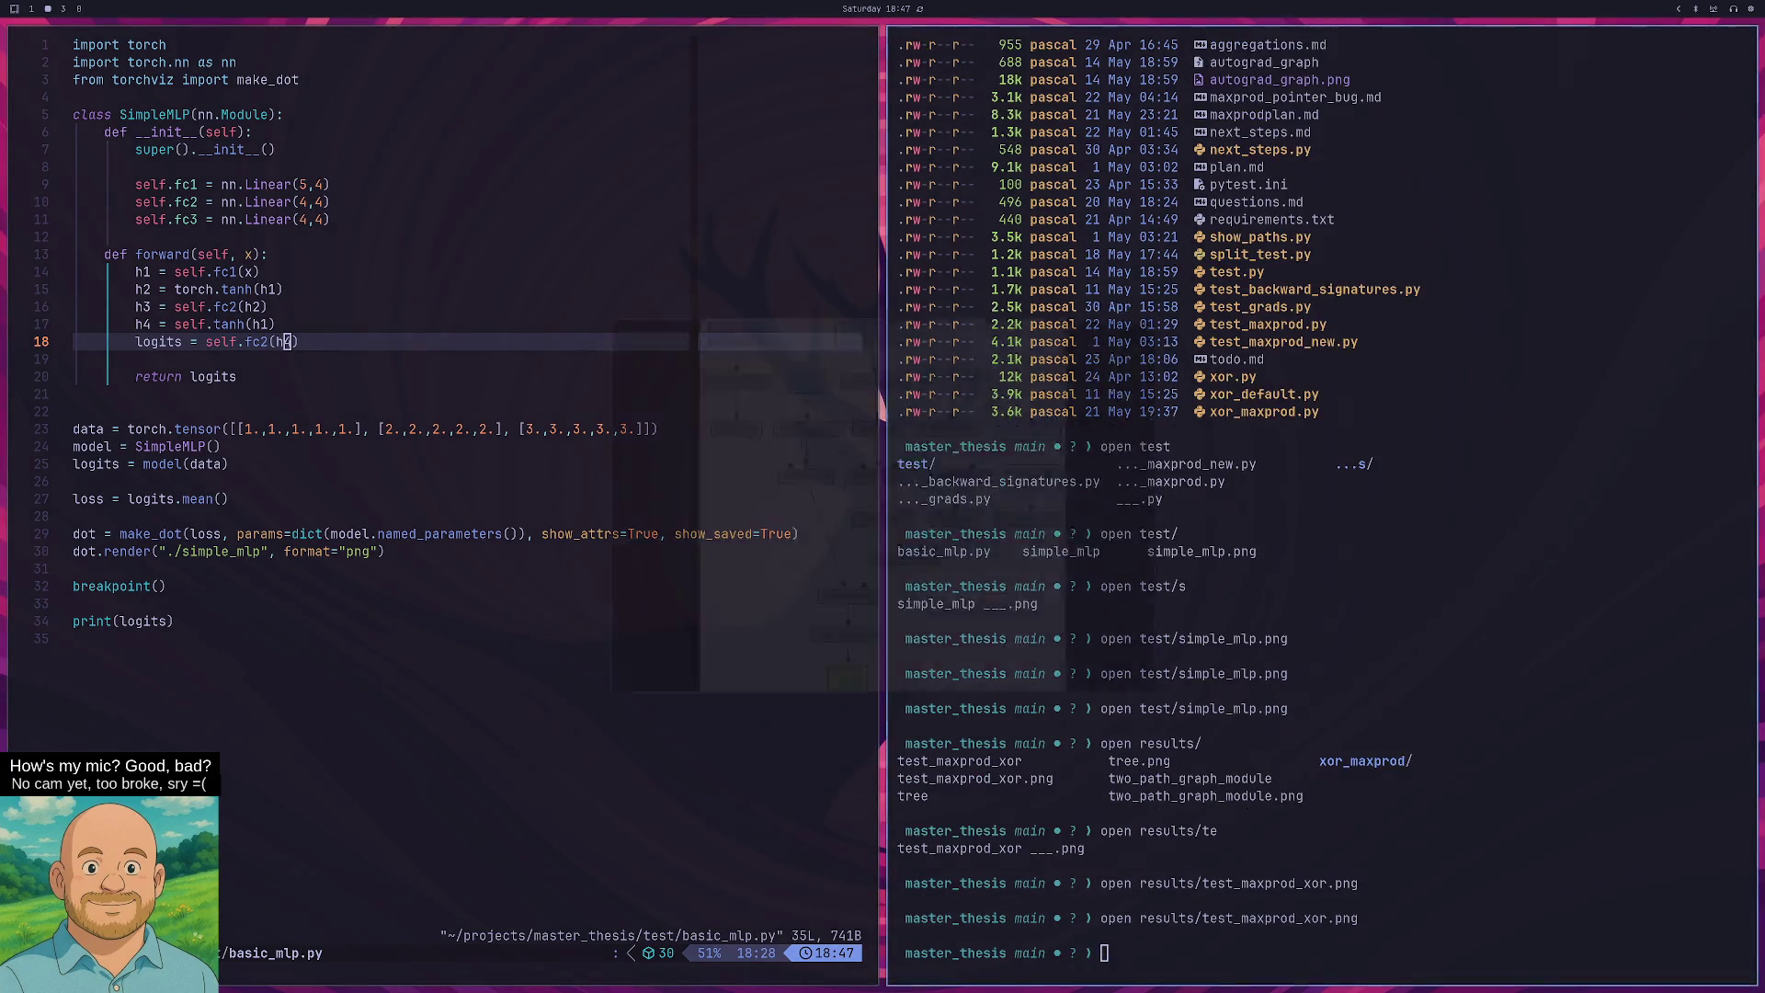
key(q)
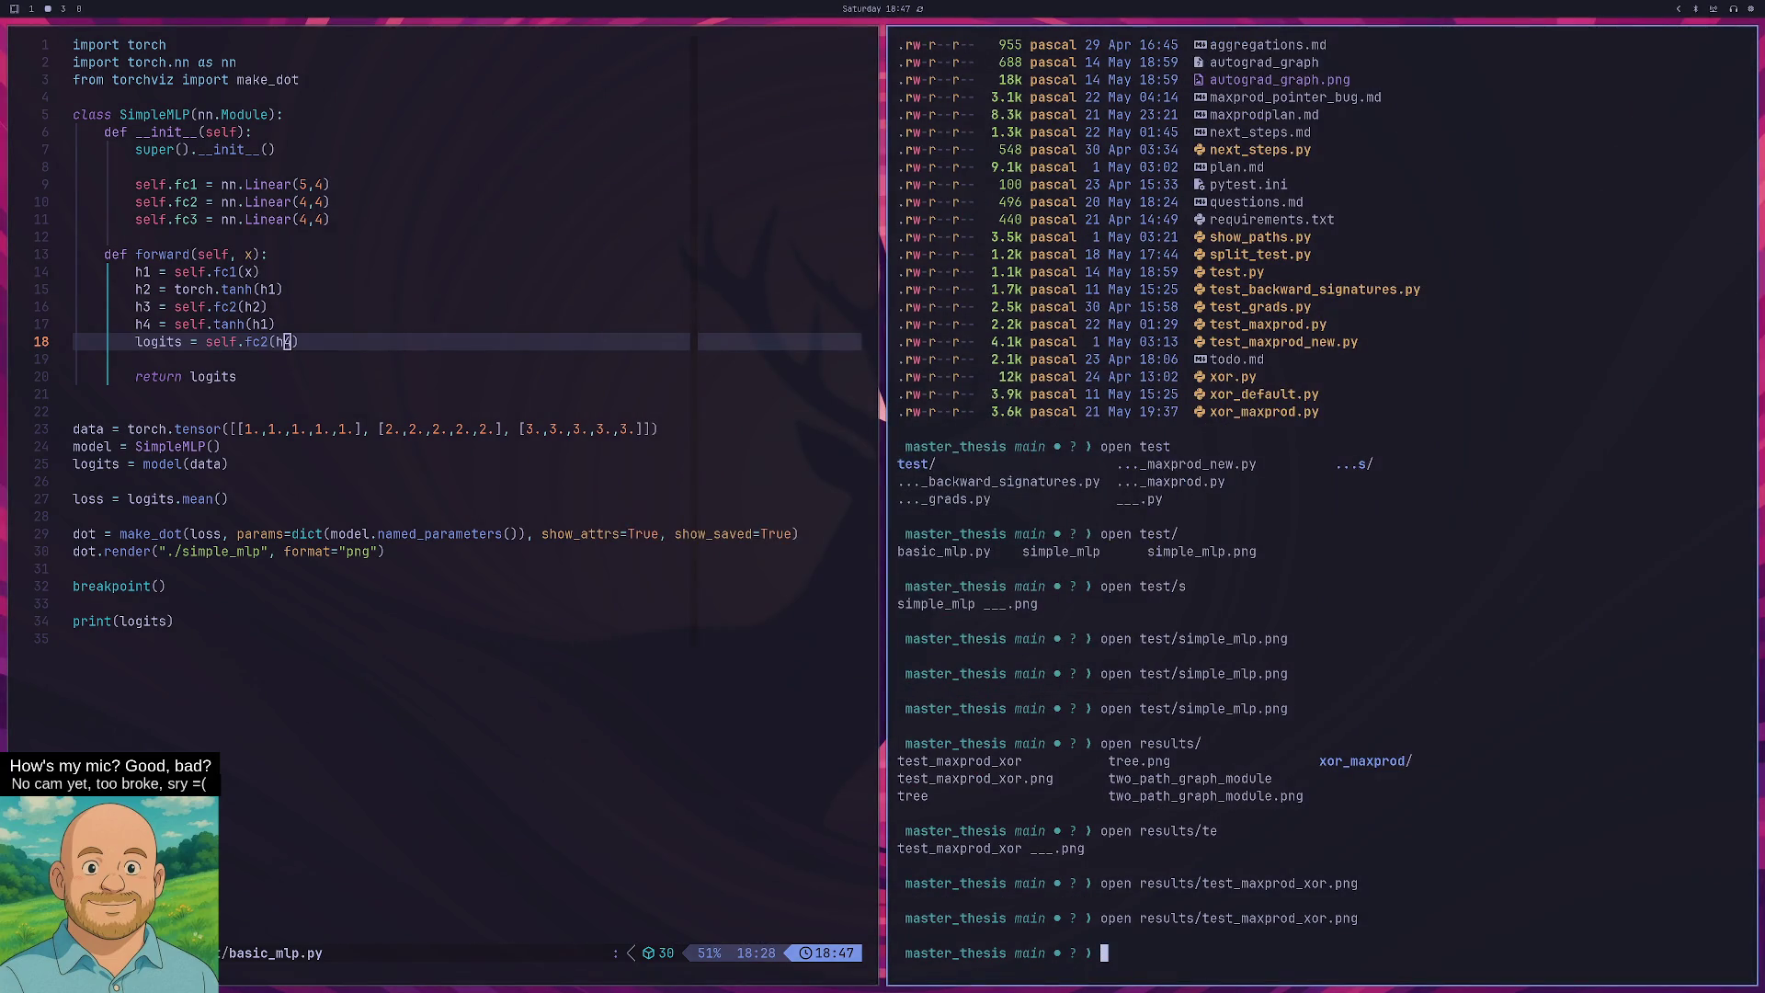
click(1325, 953)
text(s)
key(ctrl+r)
text(ssour)
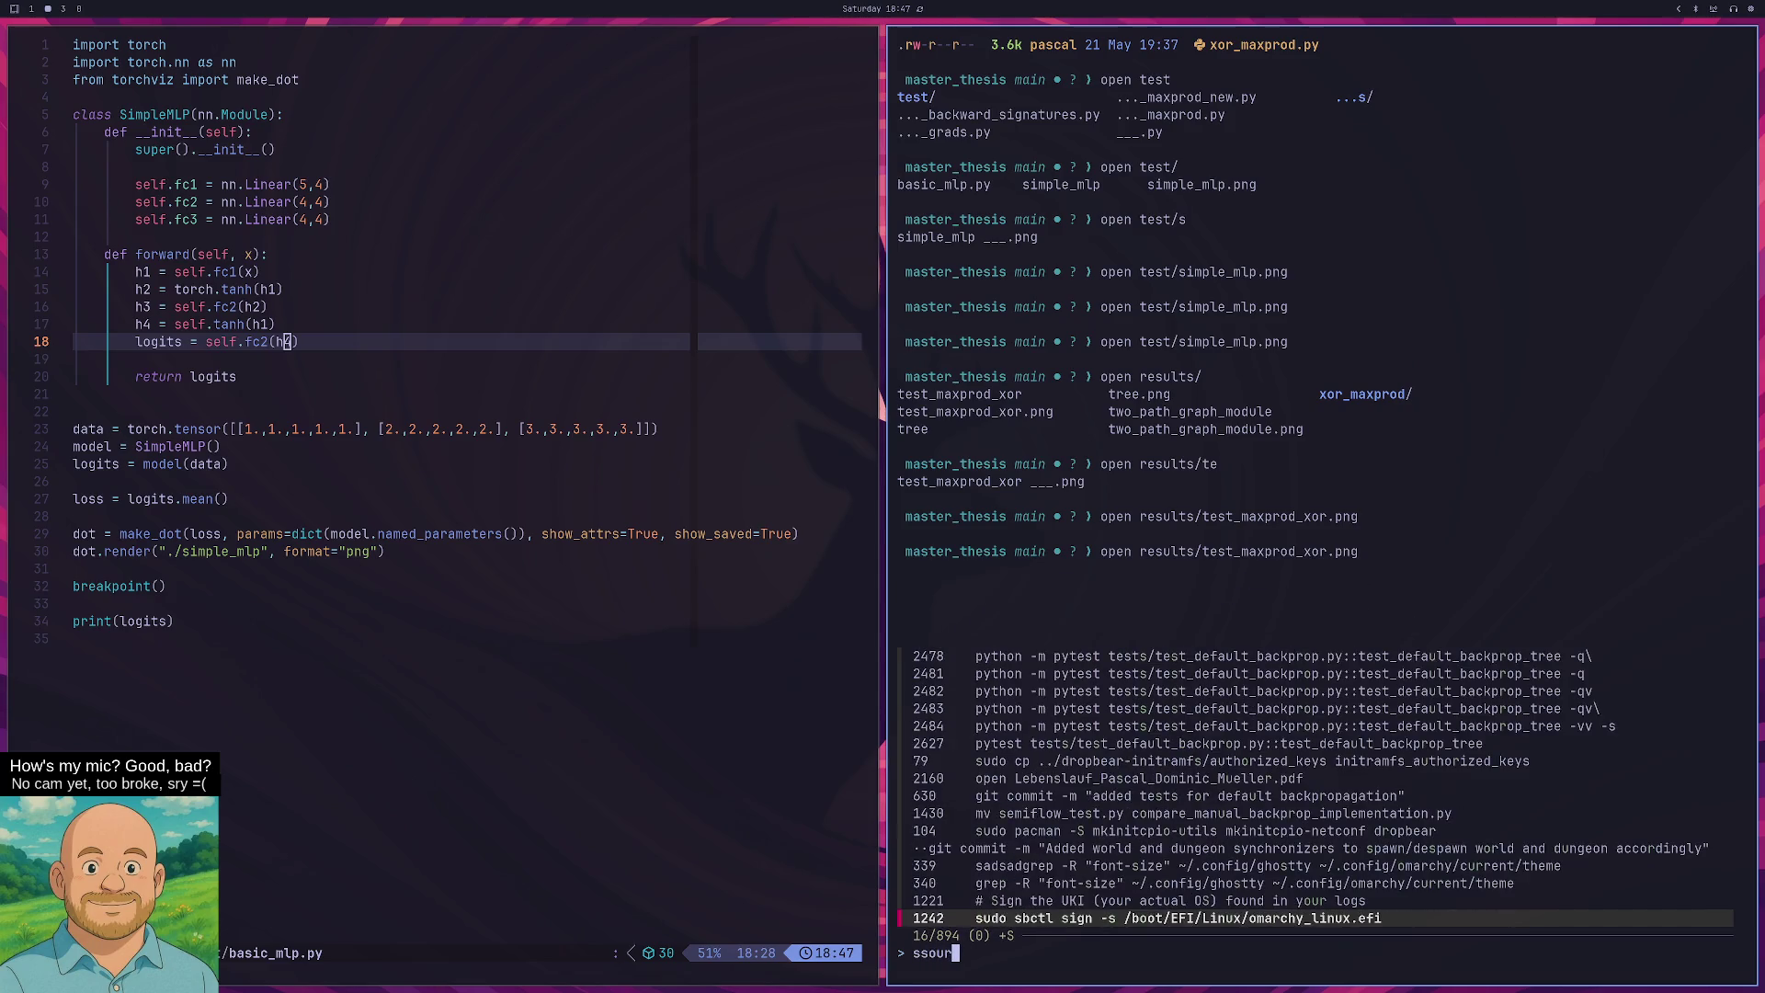
key(BackSpace)
text(r)
key(BackSpace)
key(BackSpace)
key(BackSpace)
text(sour)
key(Return)
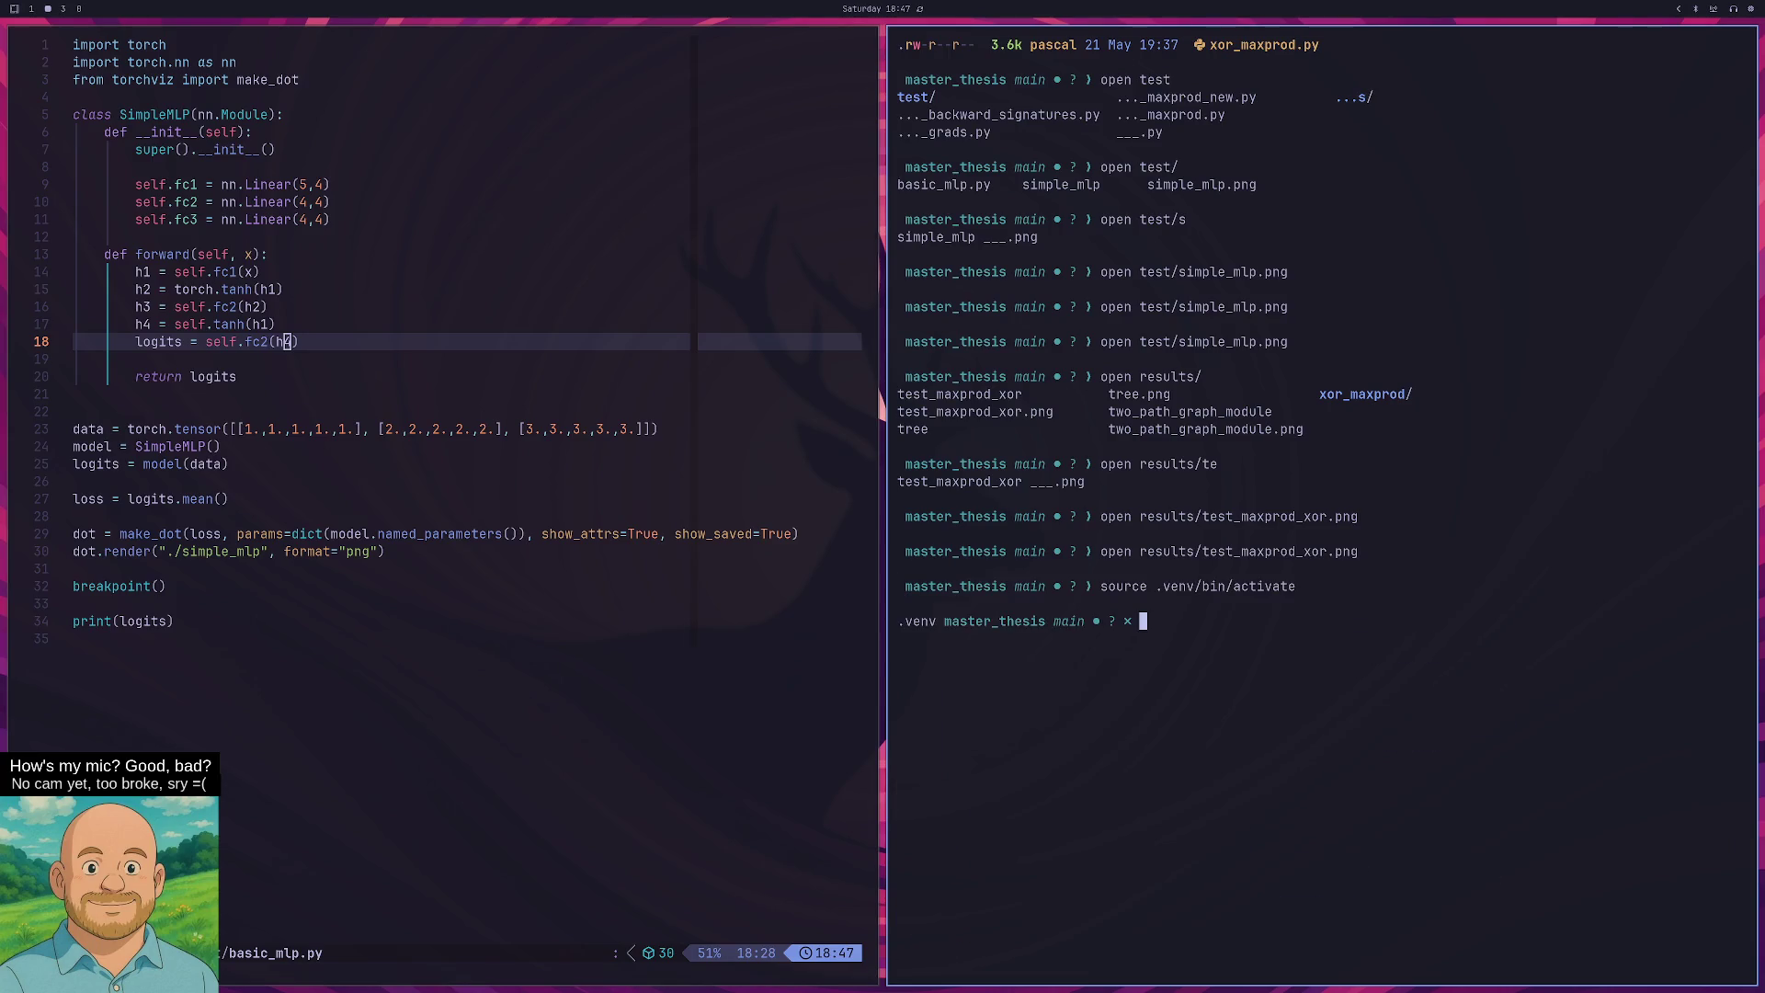
Run python test/basic_mlp.py, which fails with a missing tanh AttributeError.
text(python )
text(test)
key(Tab)
text(/b)
key(Tab)
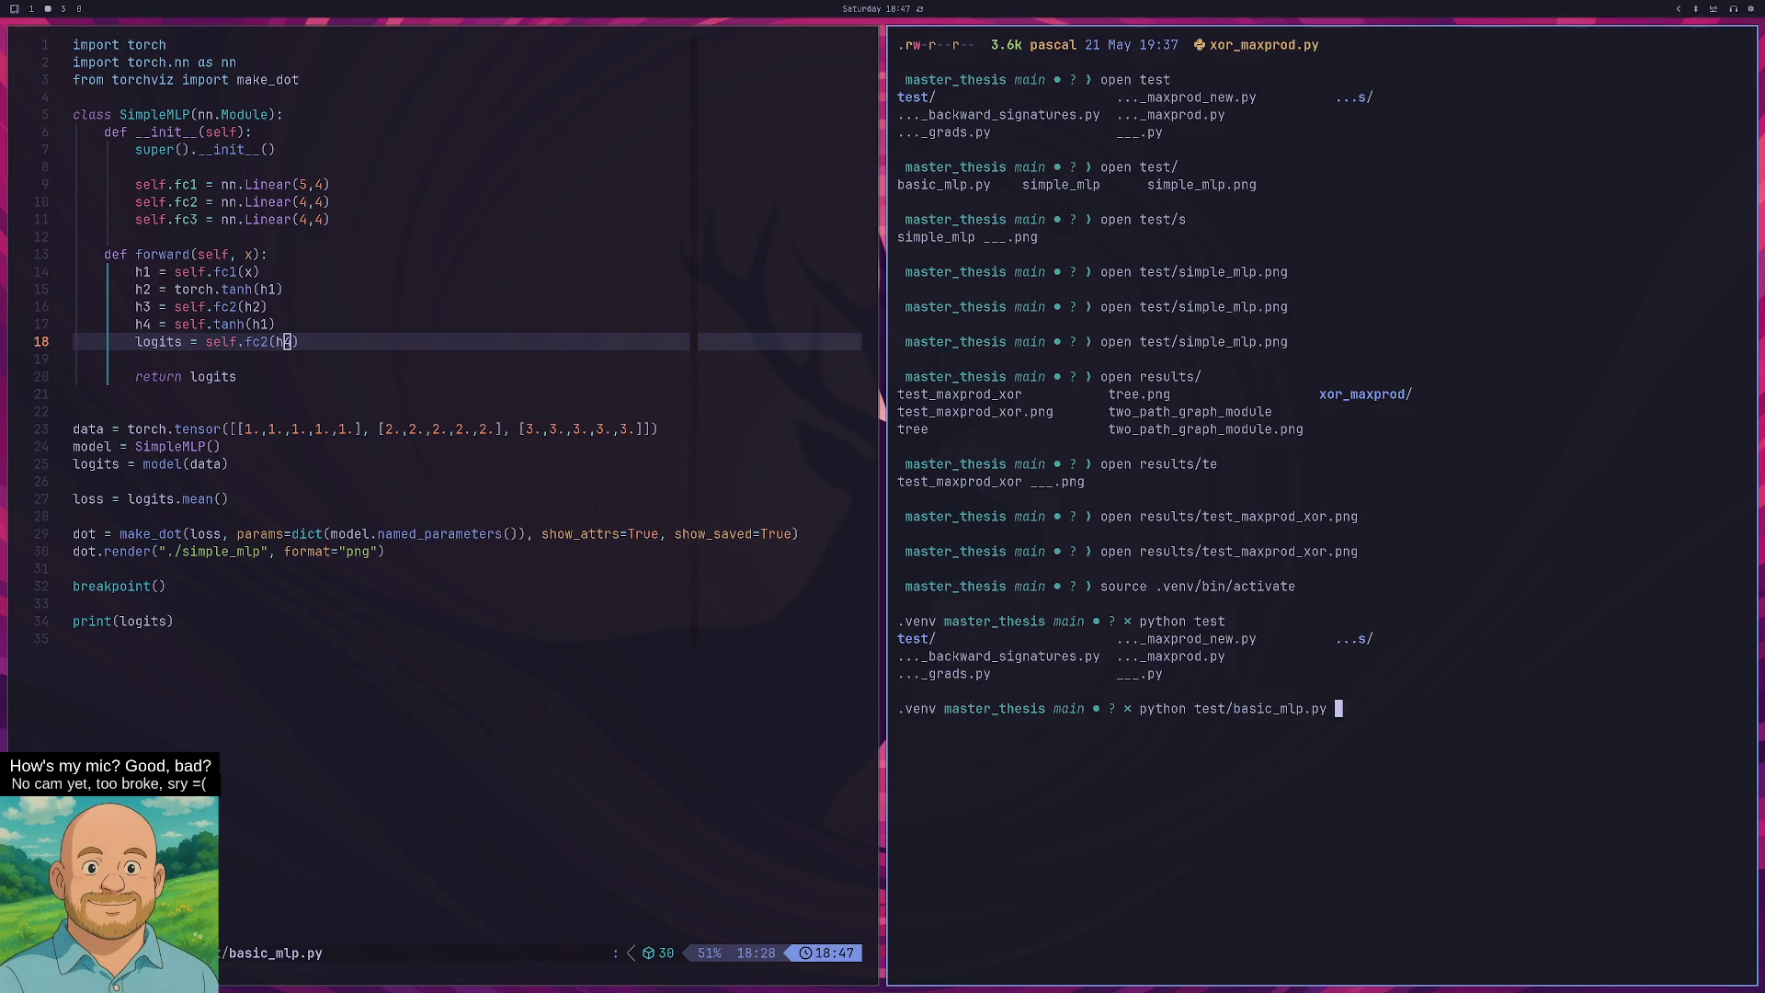
key(Return)
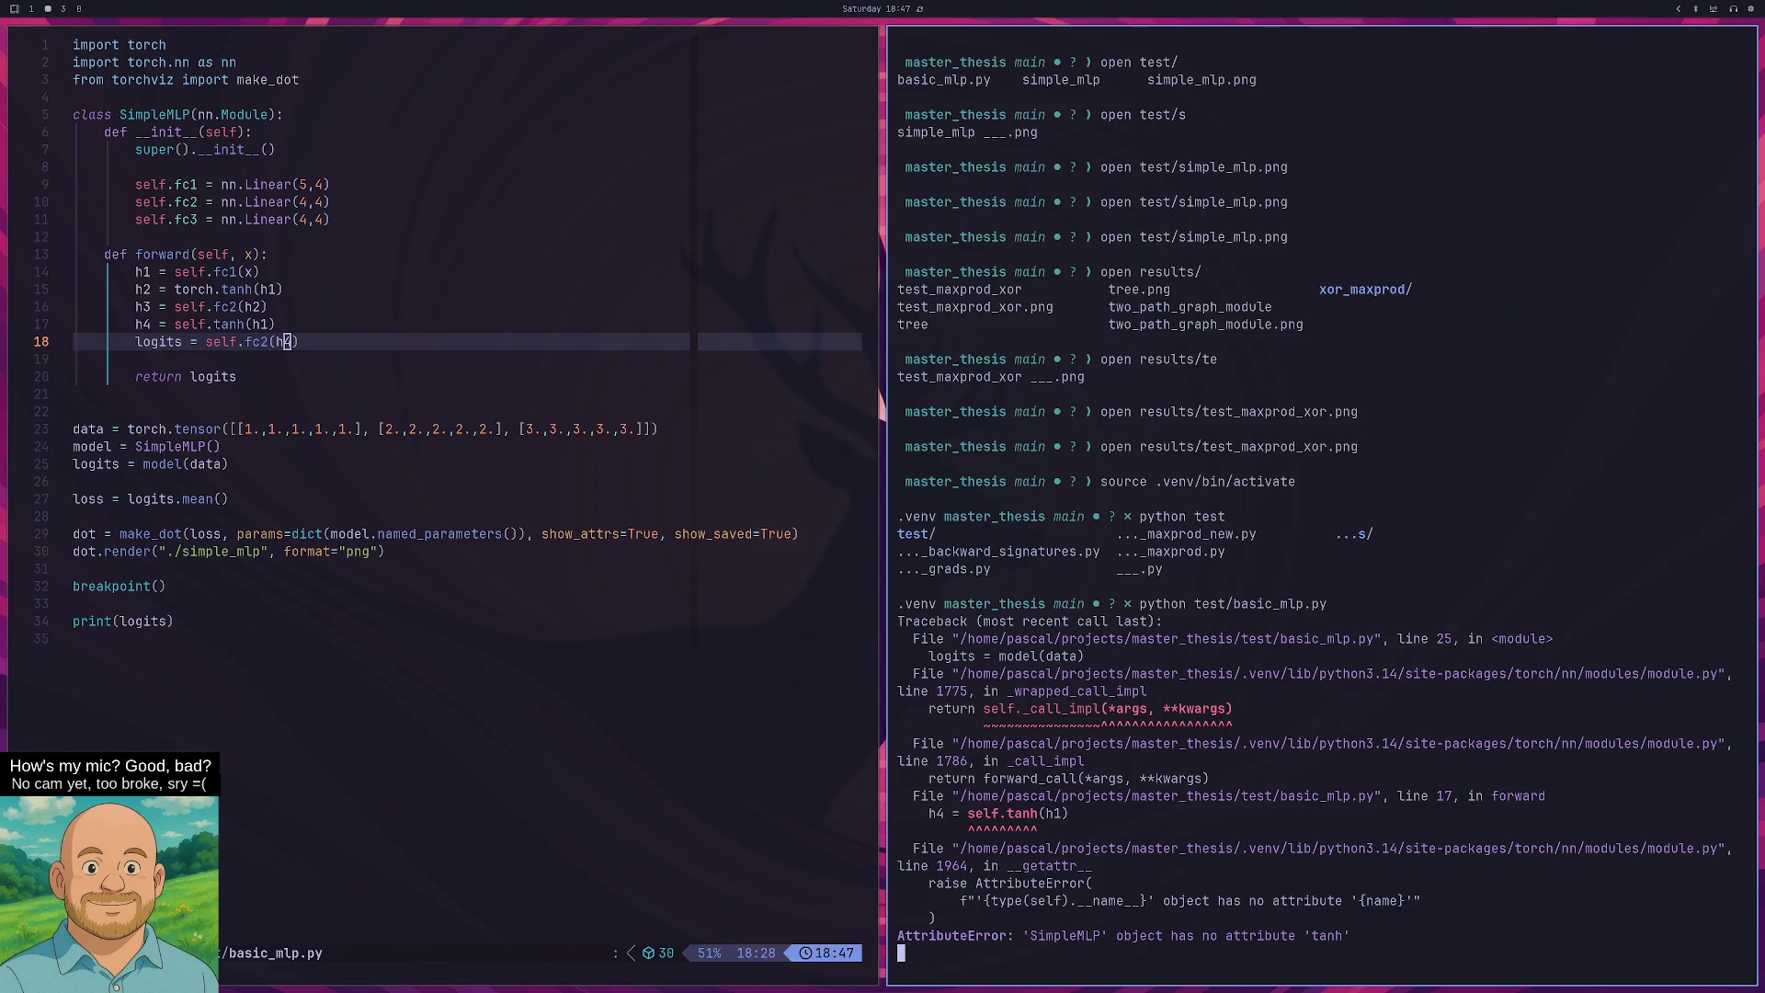
key(super+h)
Change self.tanh to torch.tanh on line 17 and save basic_mlp.py.
key(k)
key(b)
key(b)
key(b)
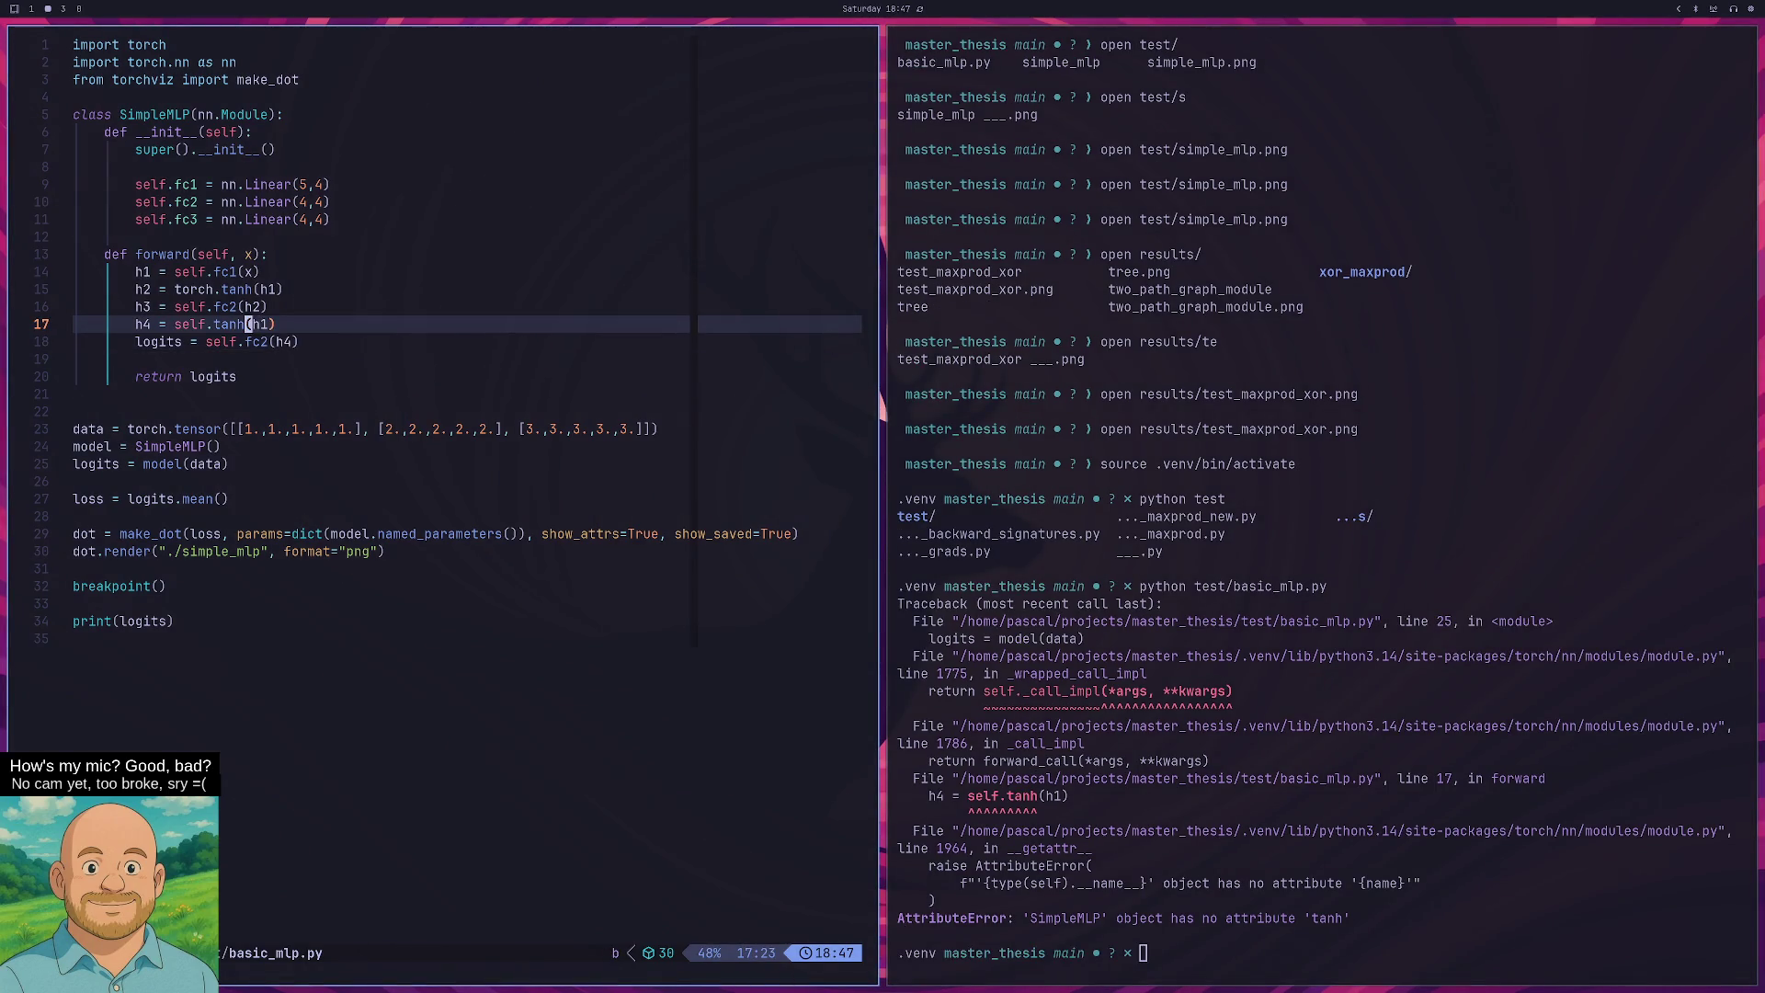
text(cb)
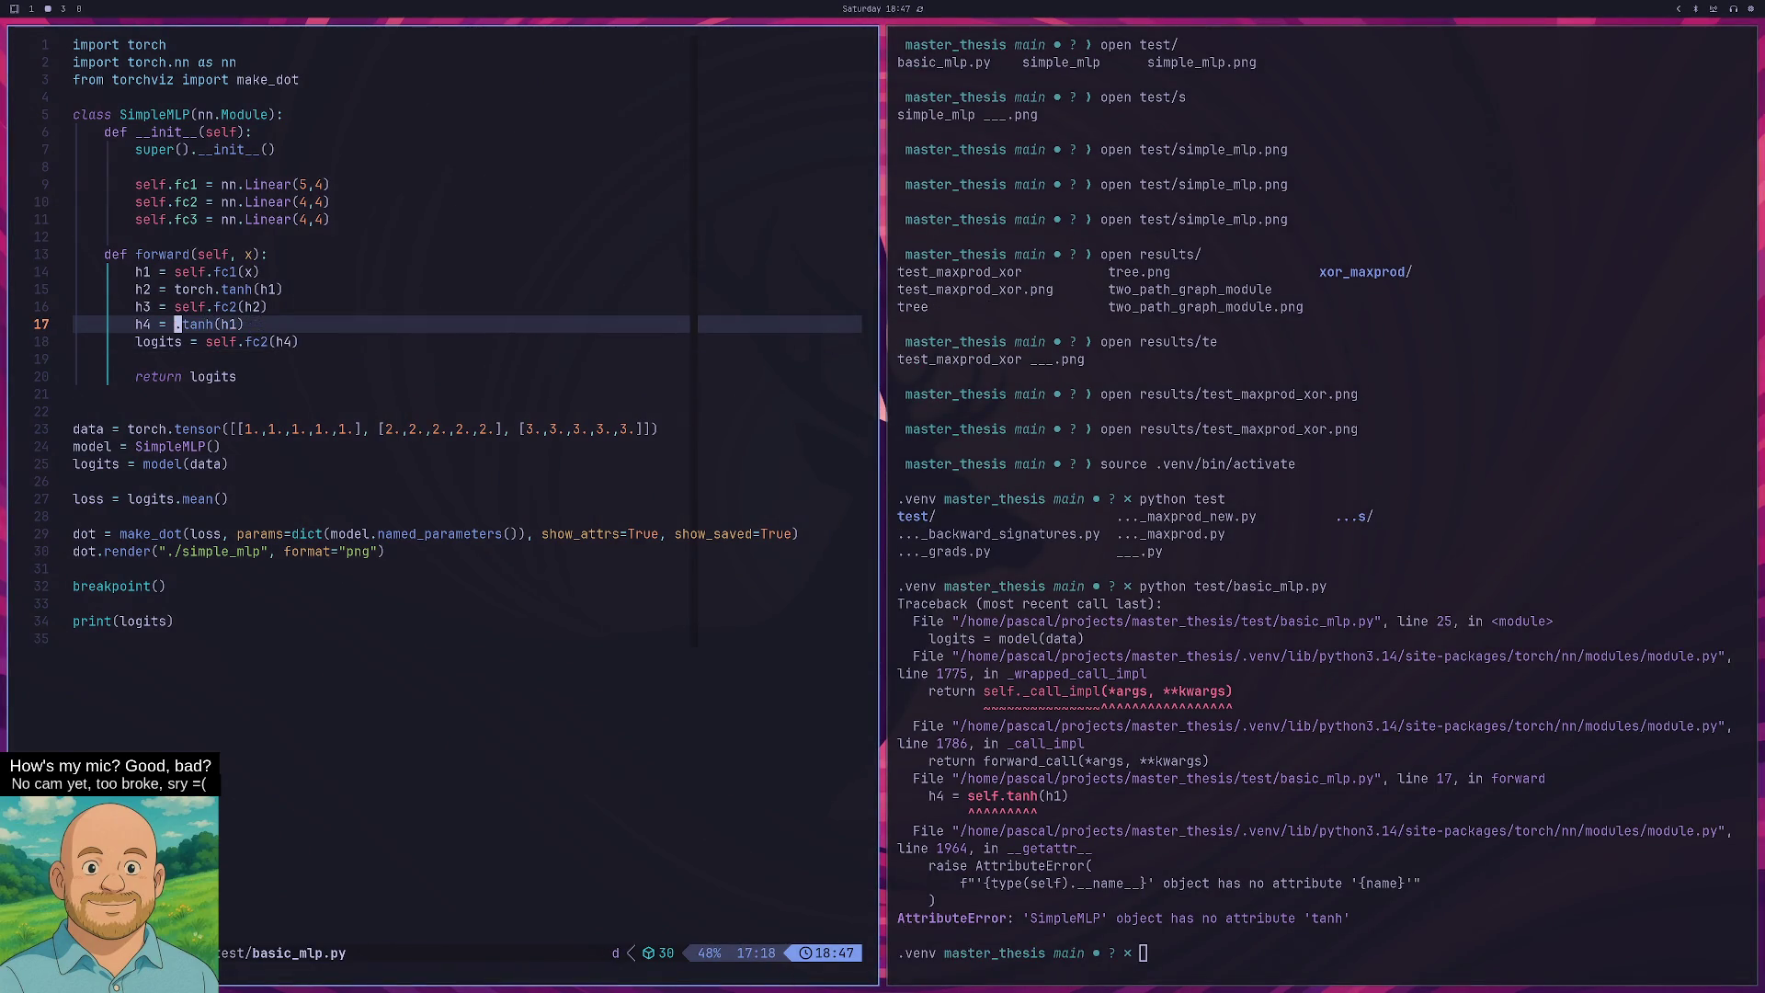
text(torch)
key(Escape)
key(colon)
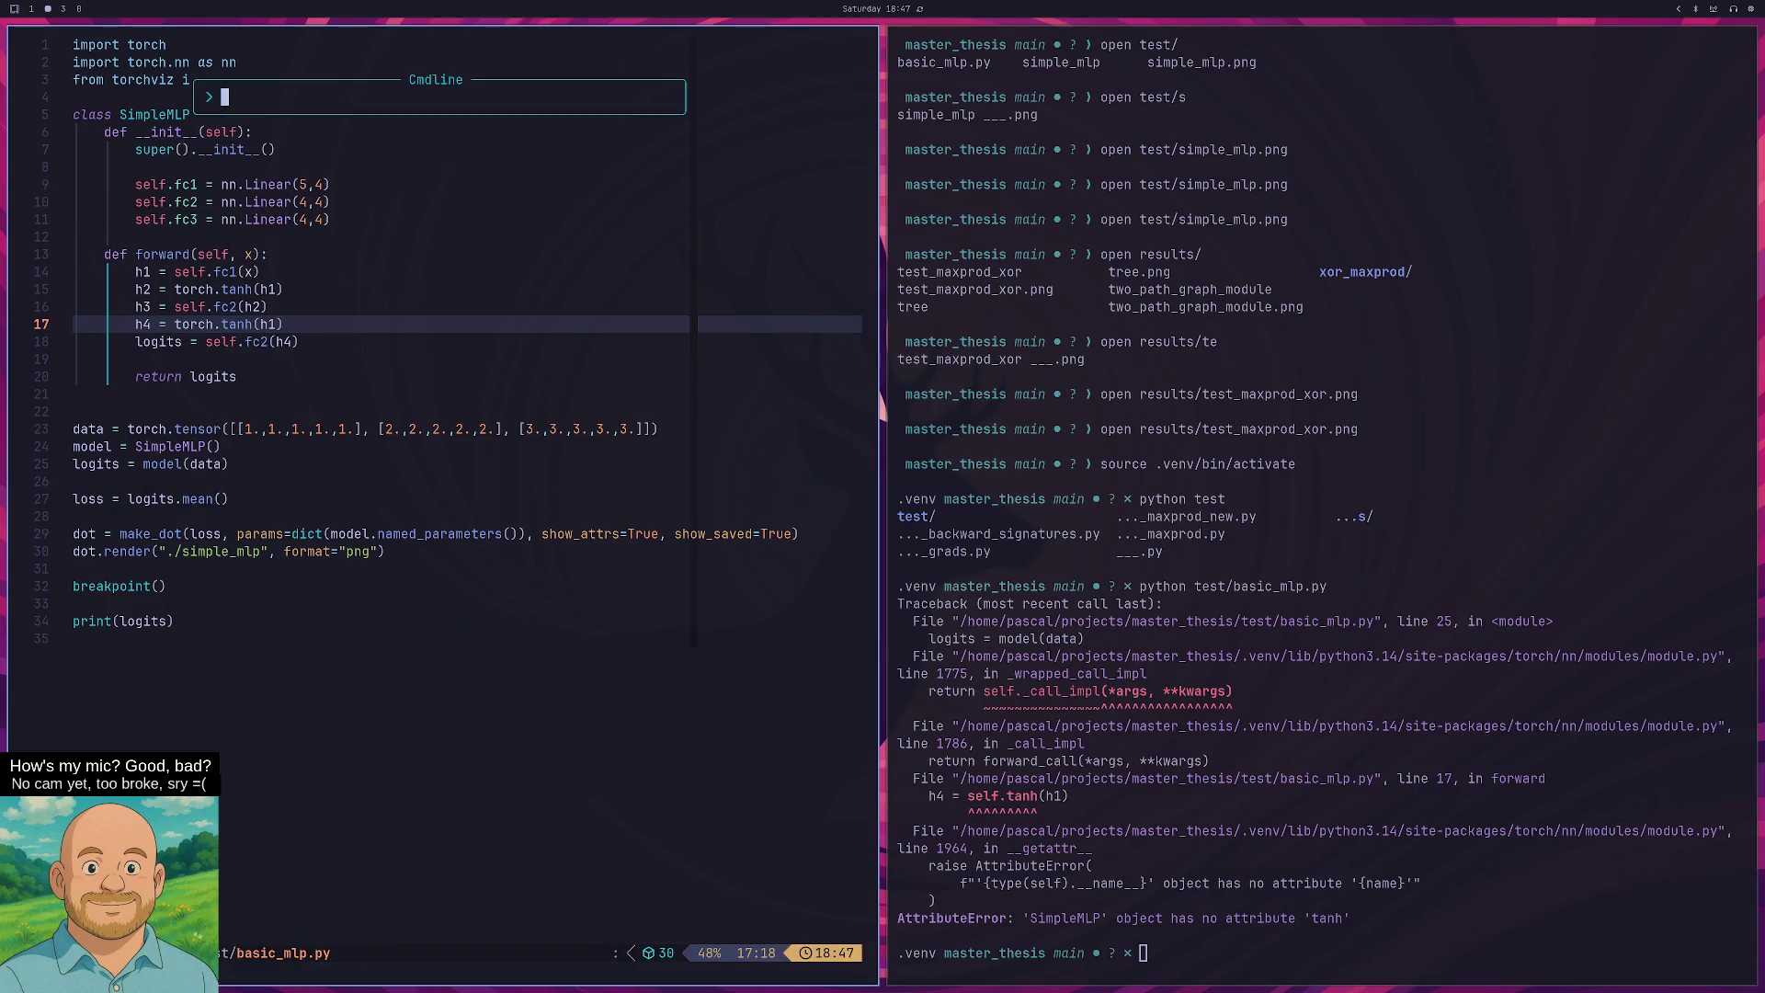
text(w)
key(Return)
Rerun the script, continue past the Pdb breakpoint, and open test/simple_mlp.png.
key(super+Right)
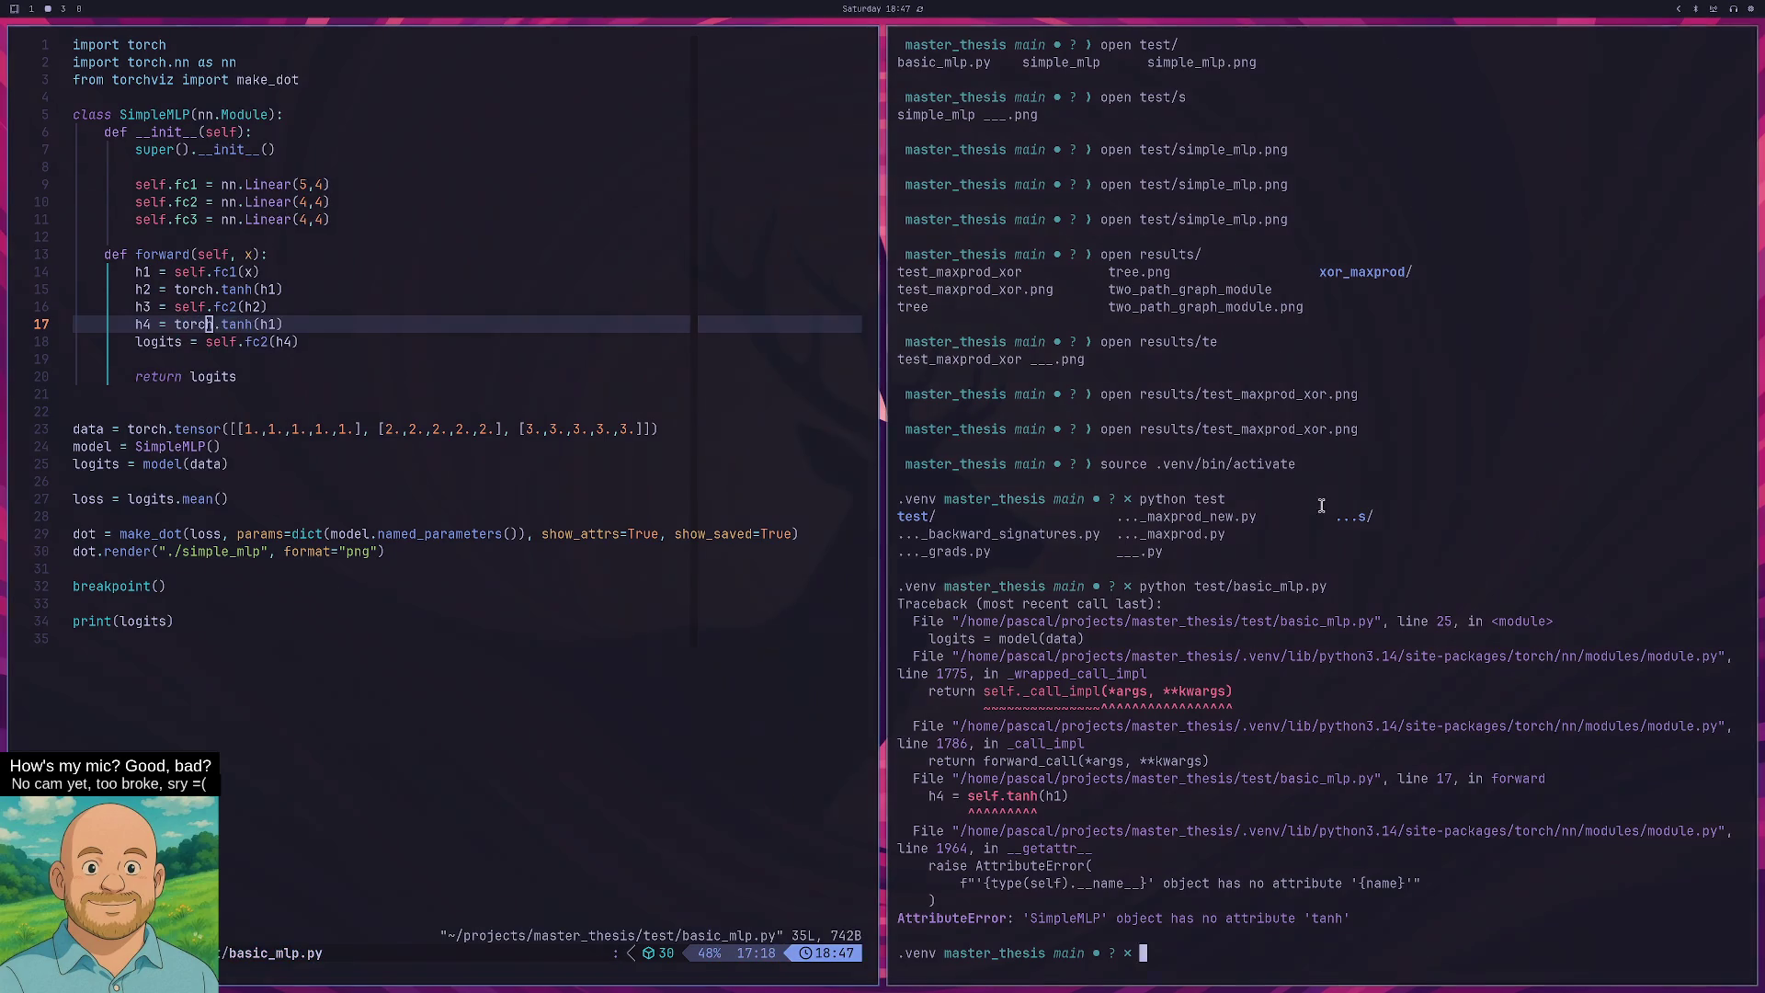
key(Up)
key(Return)
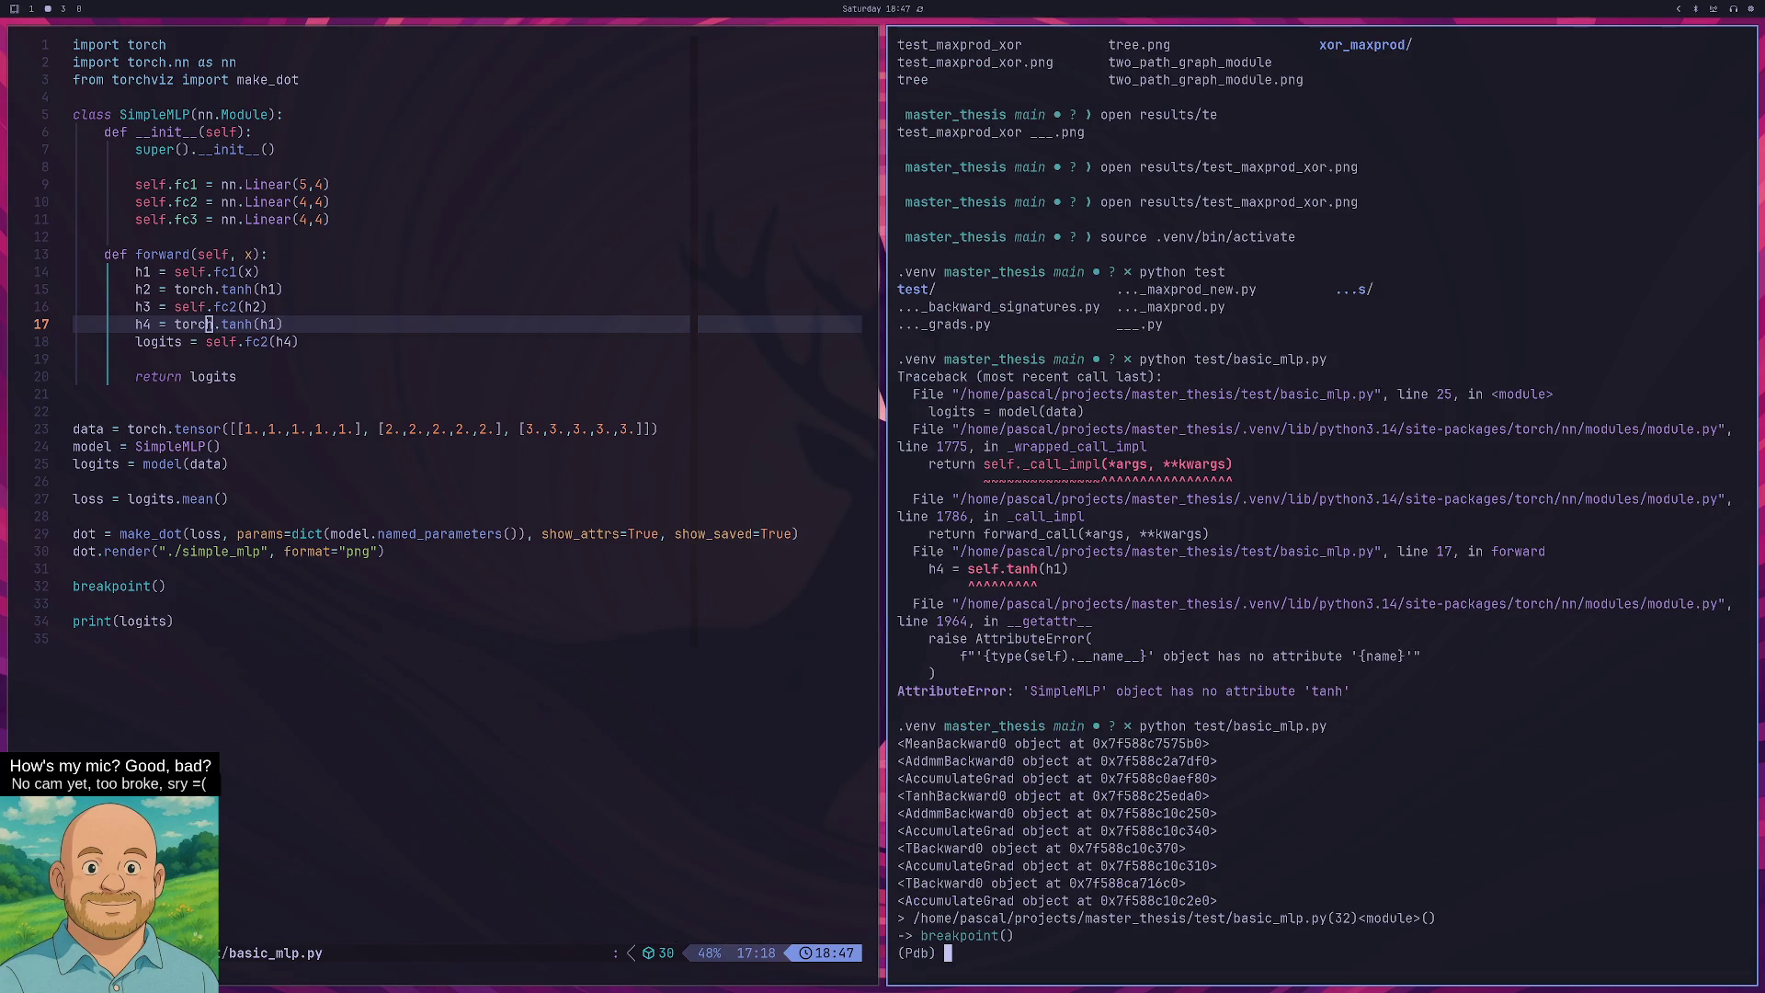
text(c)
key(Return)
text(open test/simple_mlp.png)
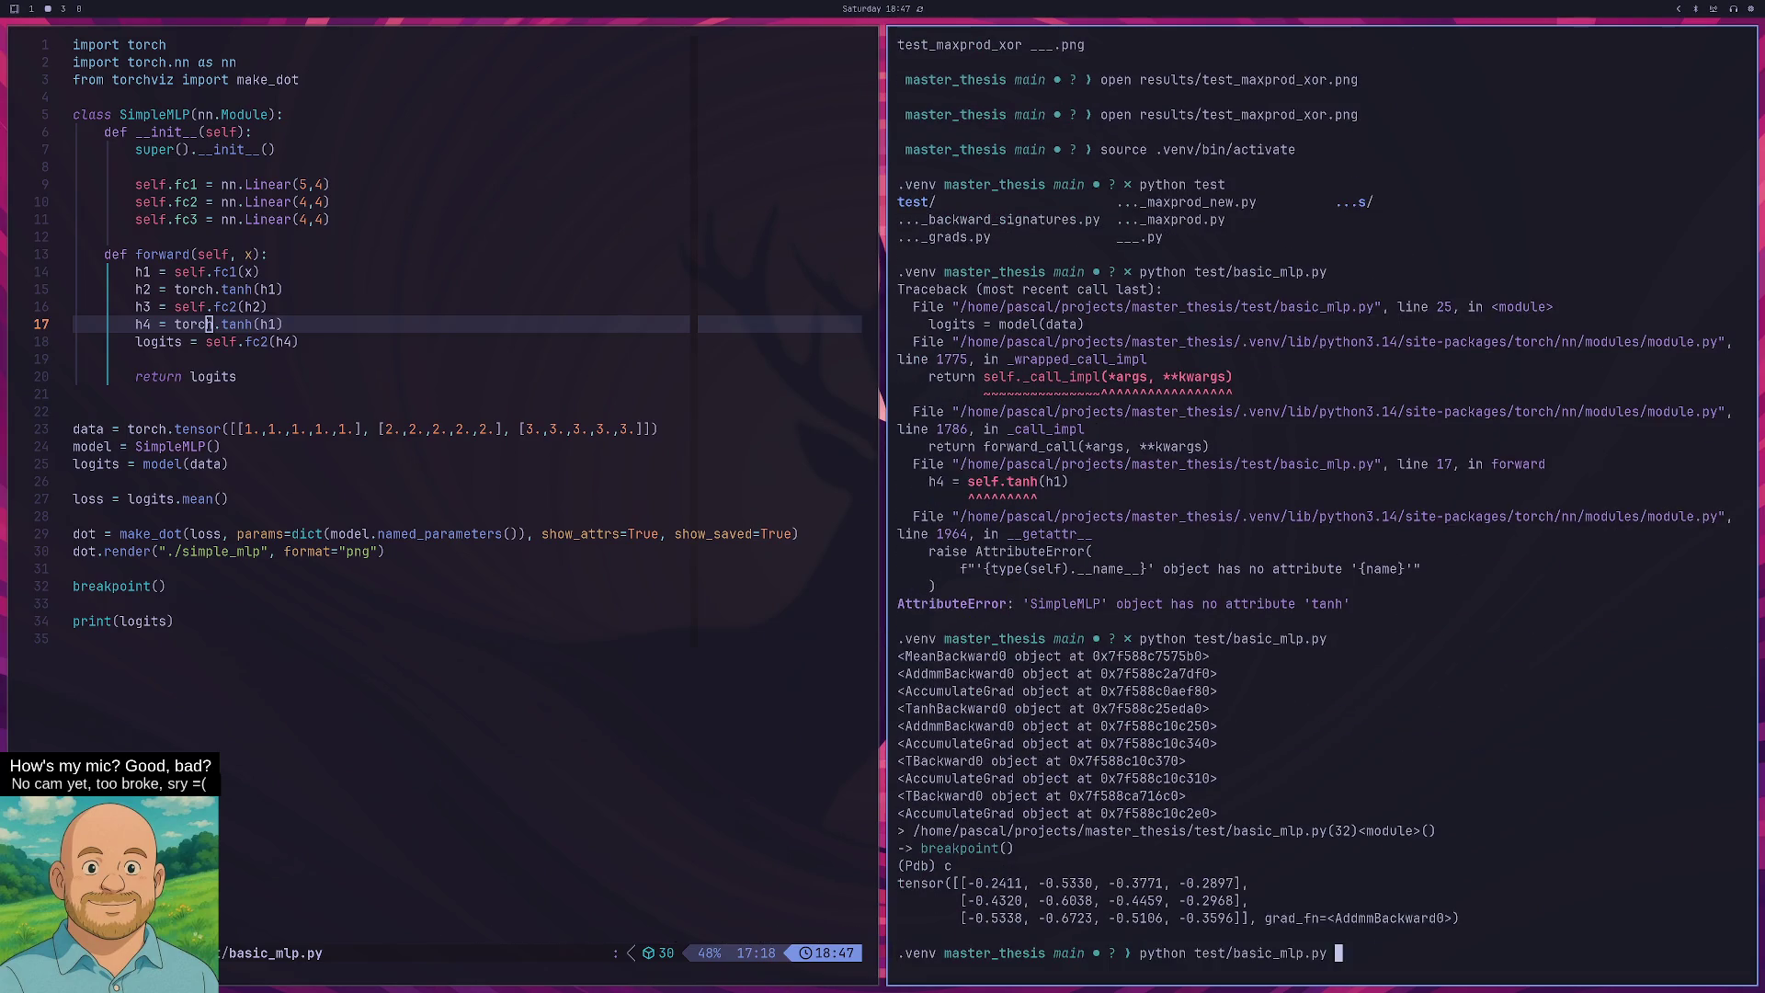
key(Return)
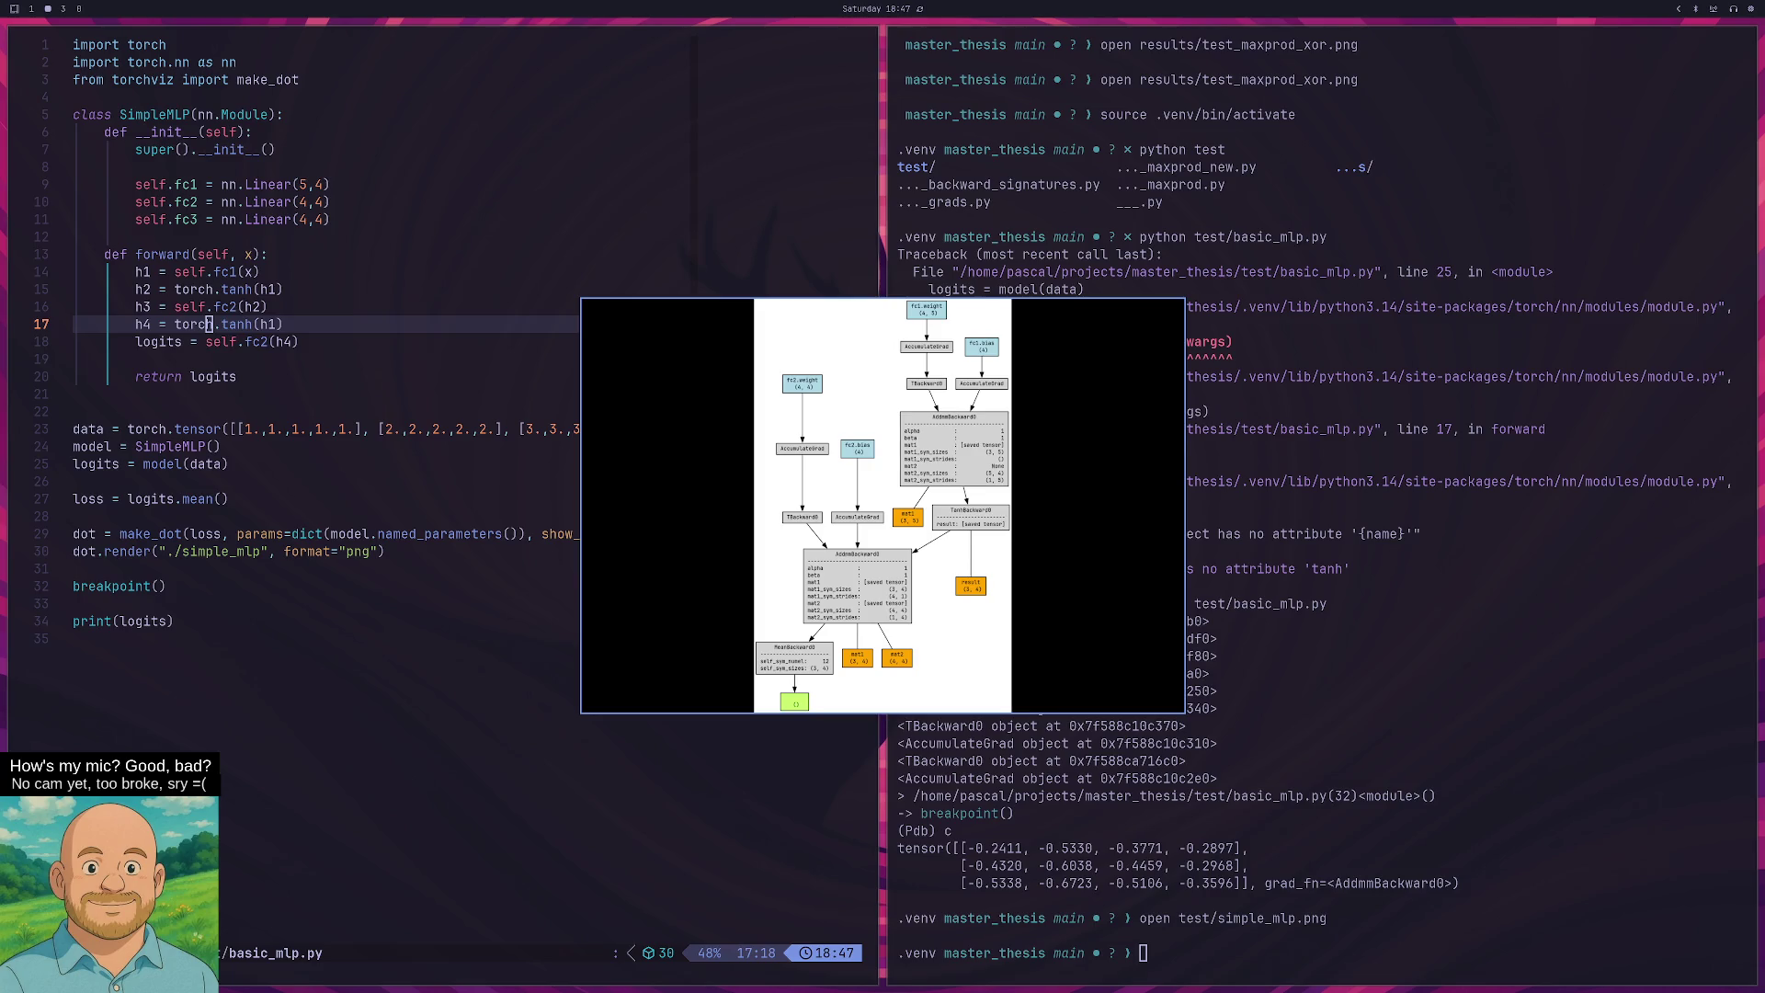
Close the test graph and open the project-root simple_mlp.png with tab completion.
key(q)
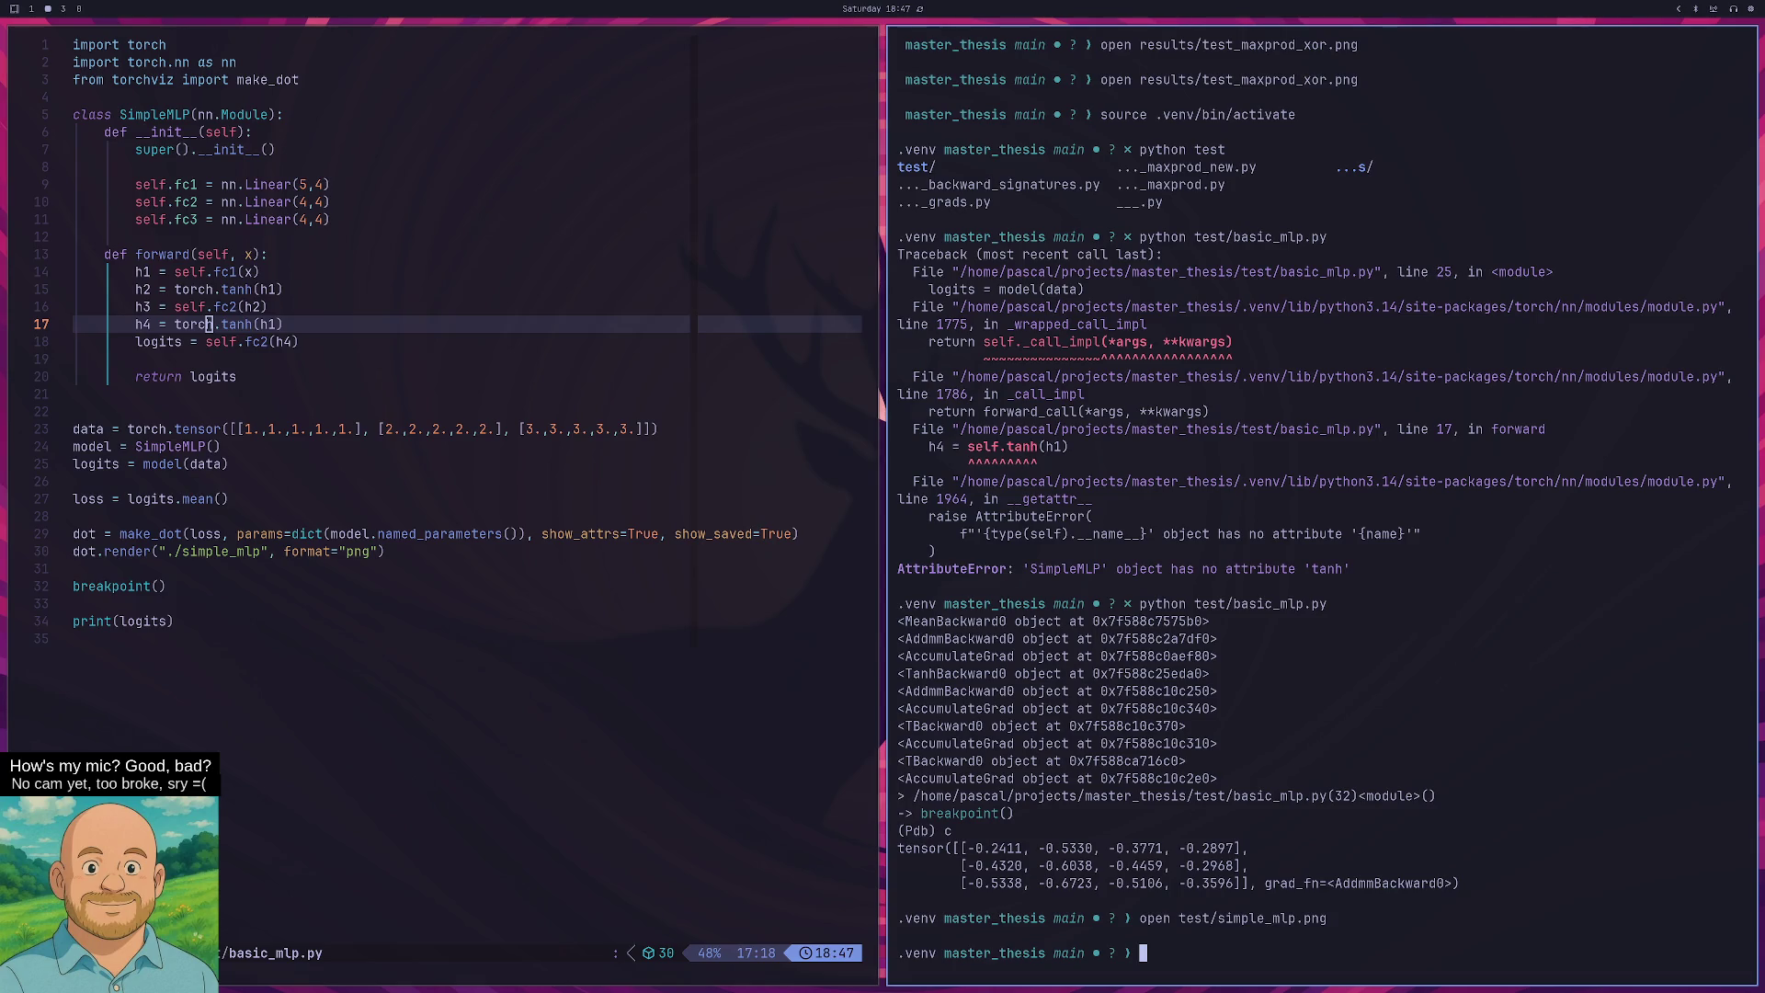
text(open s)
key(Tab)
text(i)
key(Tab)
text(.png)
key(Return)
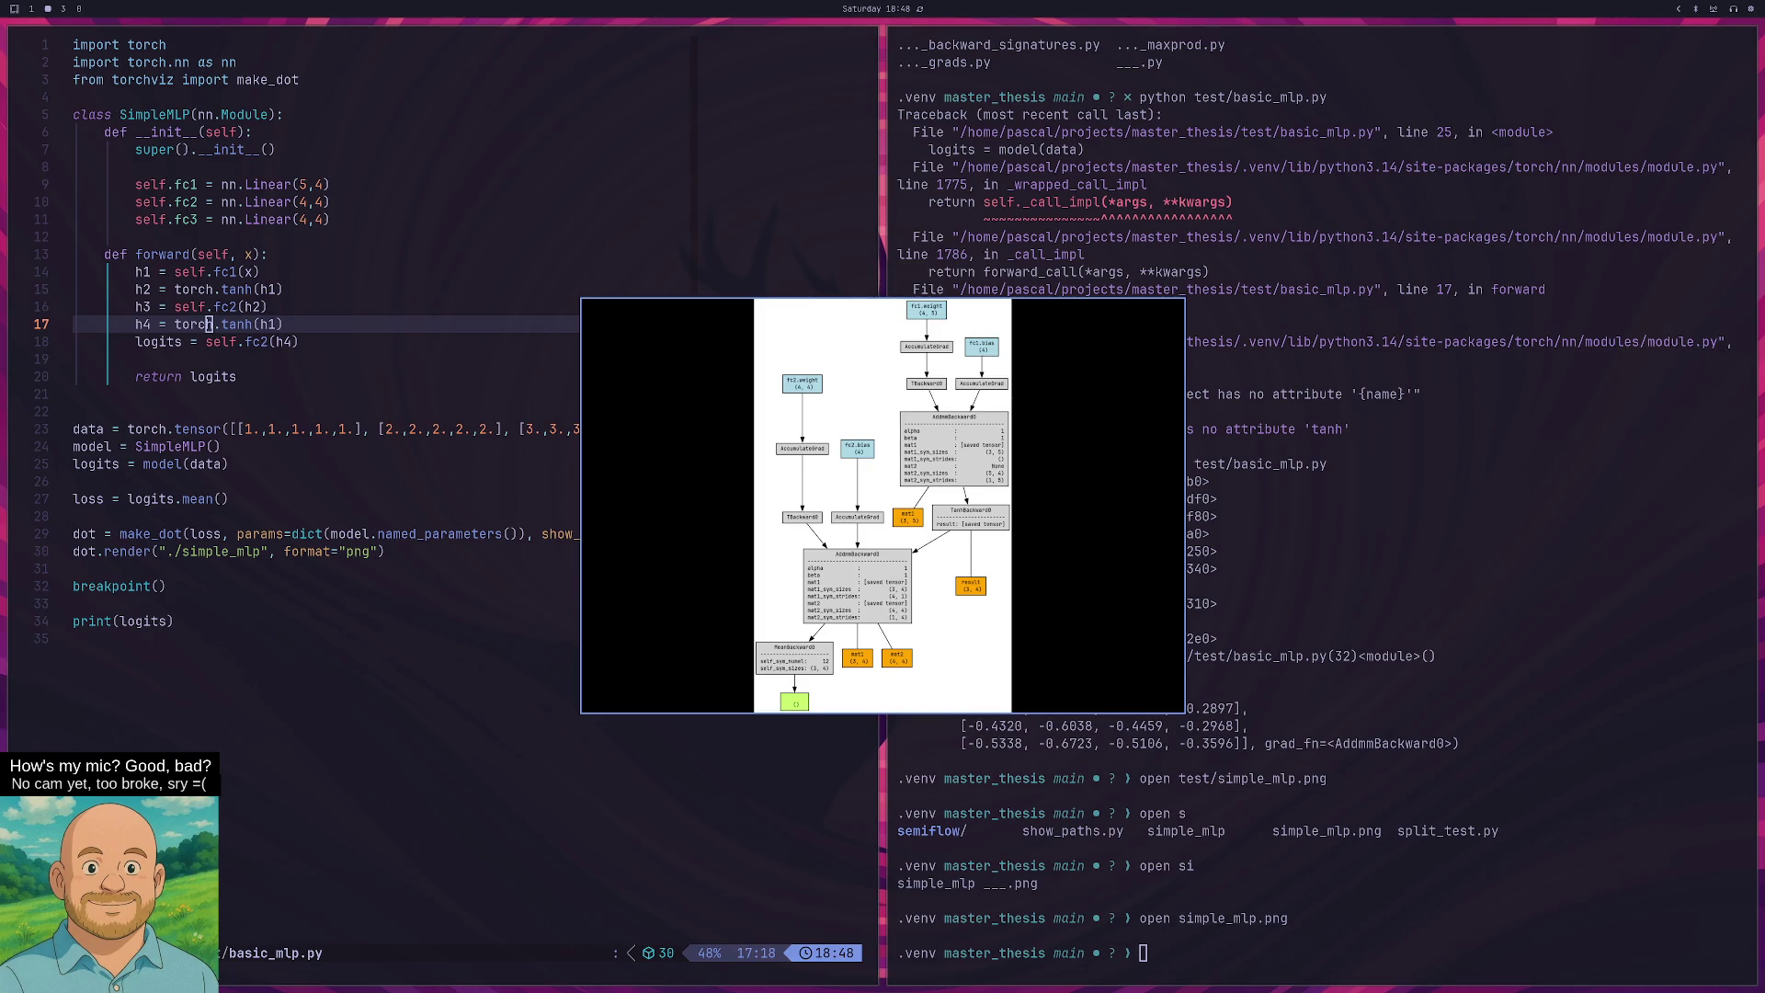
Change fc2 to fc3 on the logits line 18 and save.
key(q)
key(j)
key(w)
key(w)
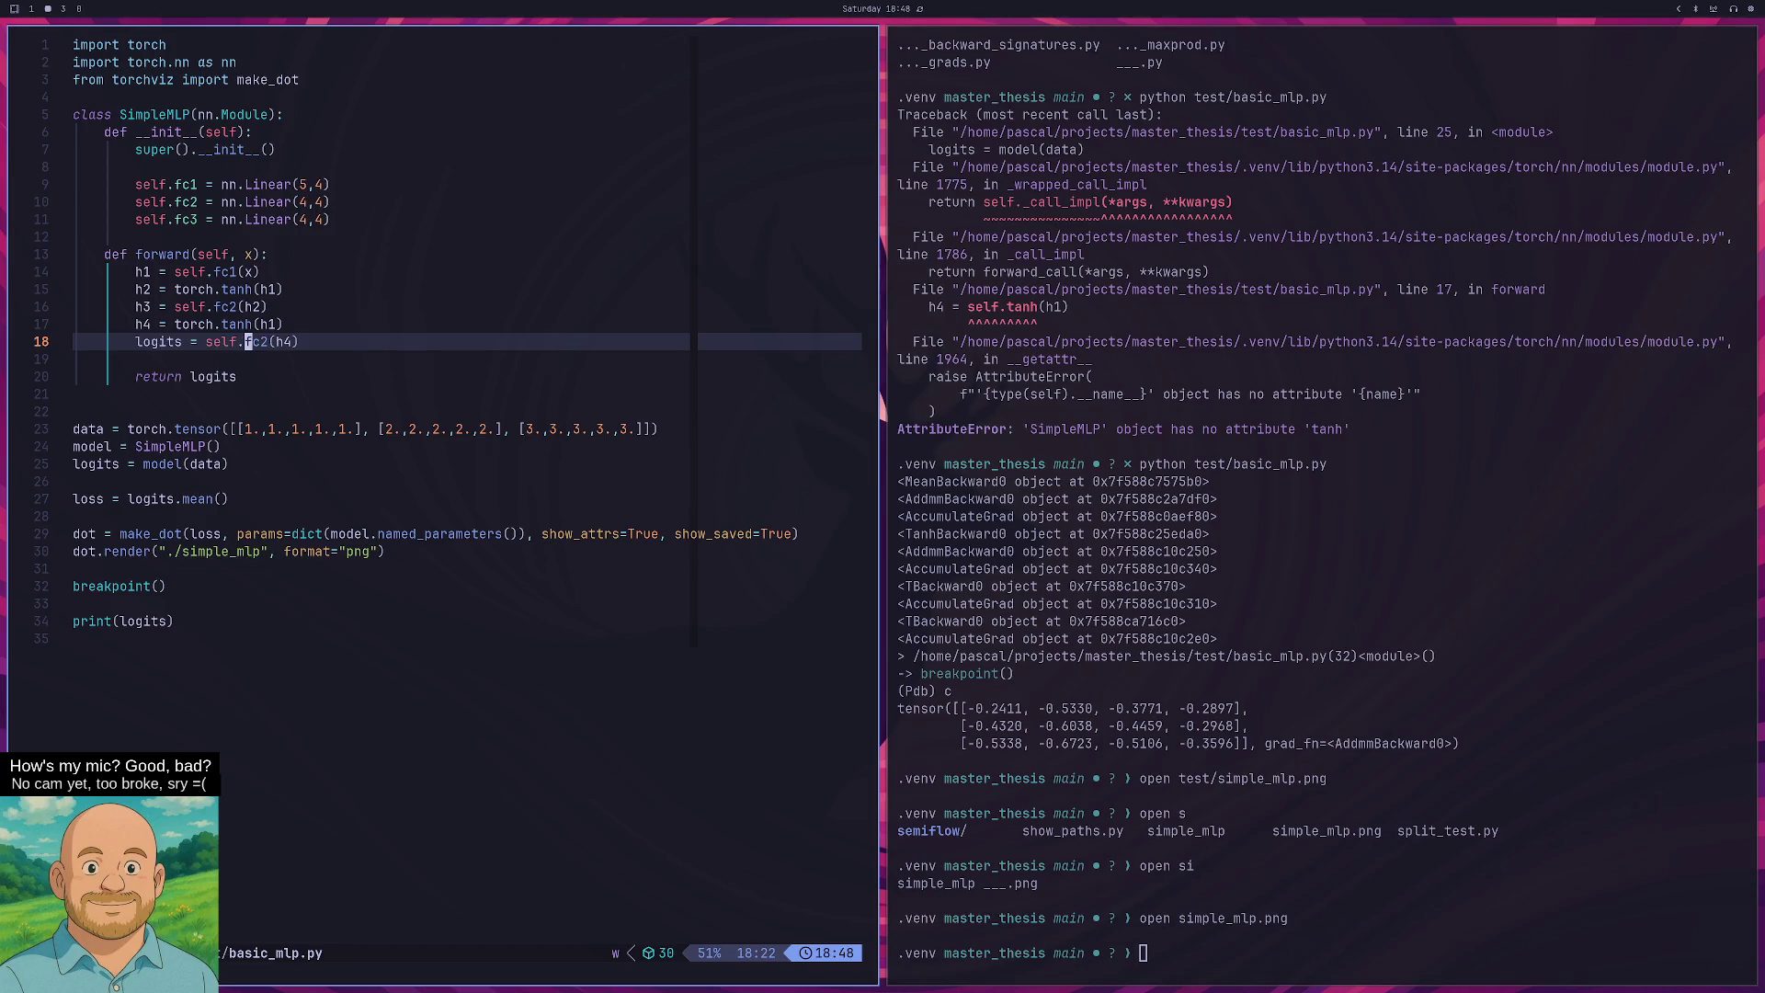
key(l)
key(l)
text(cl3)
key(Escape)
text(:w)
key(Return)
Run python test/basic_mlp.py, continue past Pdb, and open the regenerated simple_mlp.png.
key(super+l)
text(python test/basic_mlp.py)
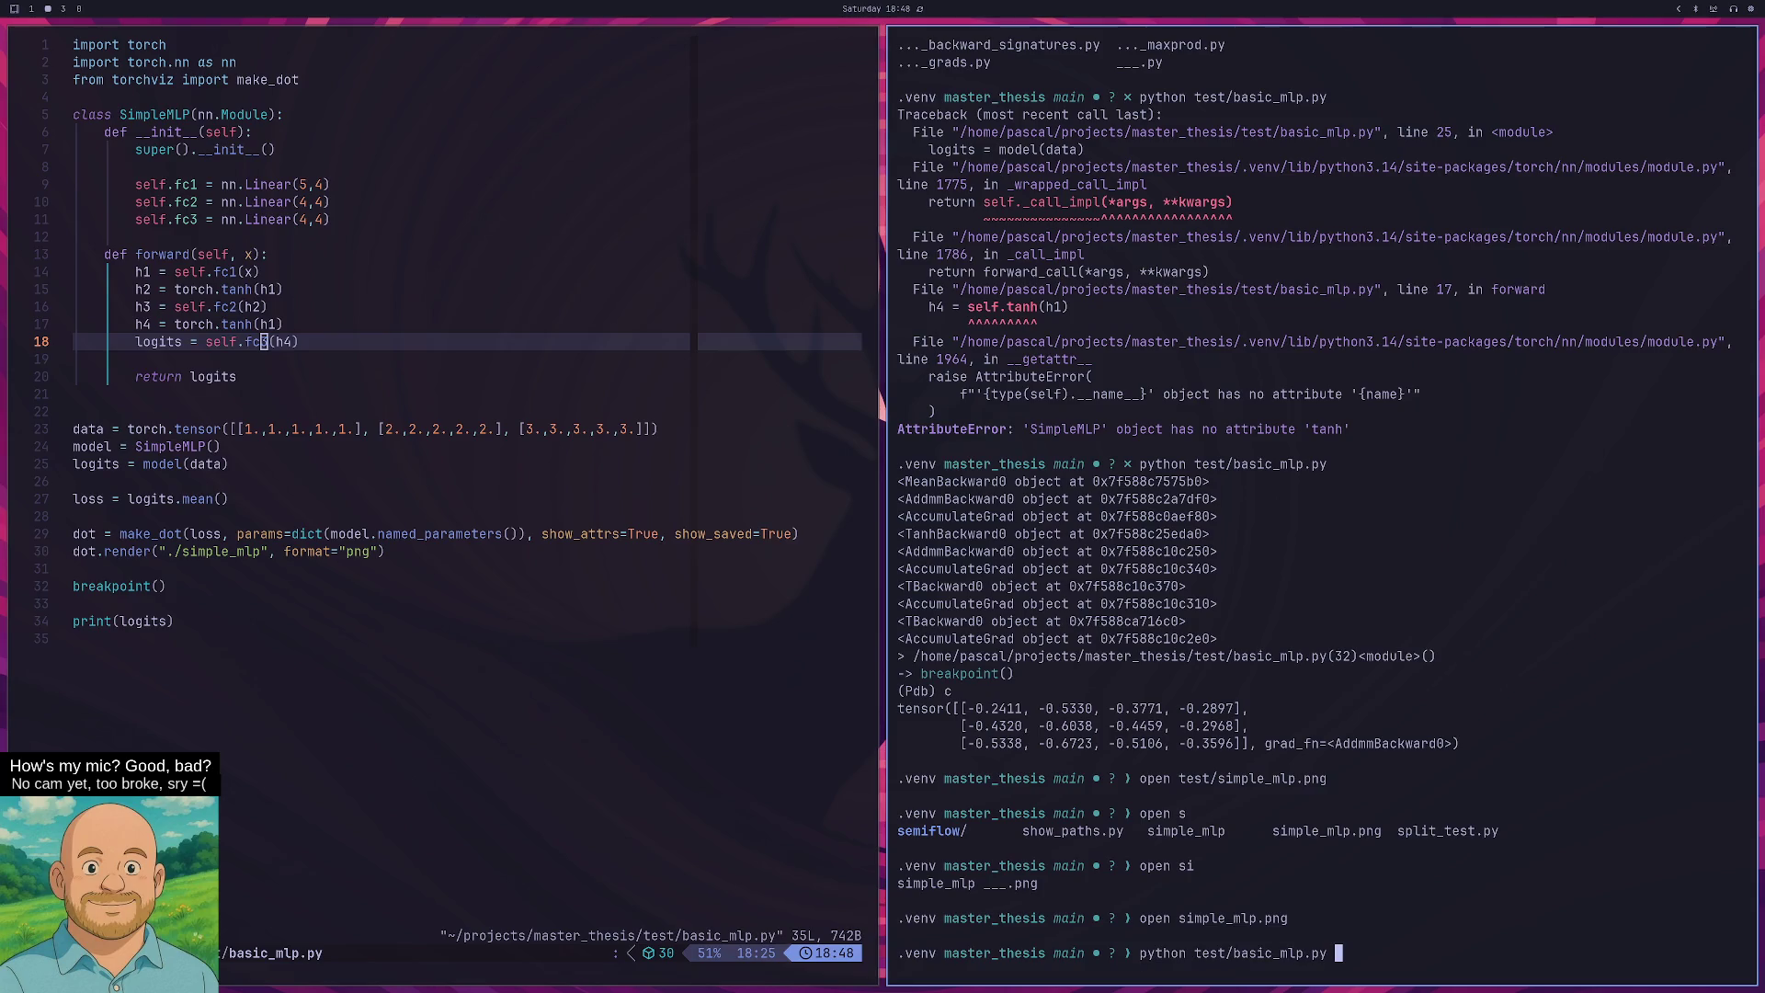
key(Return)
text(c)
key(Return)
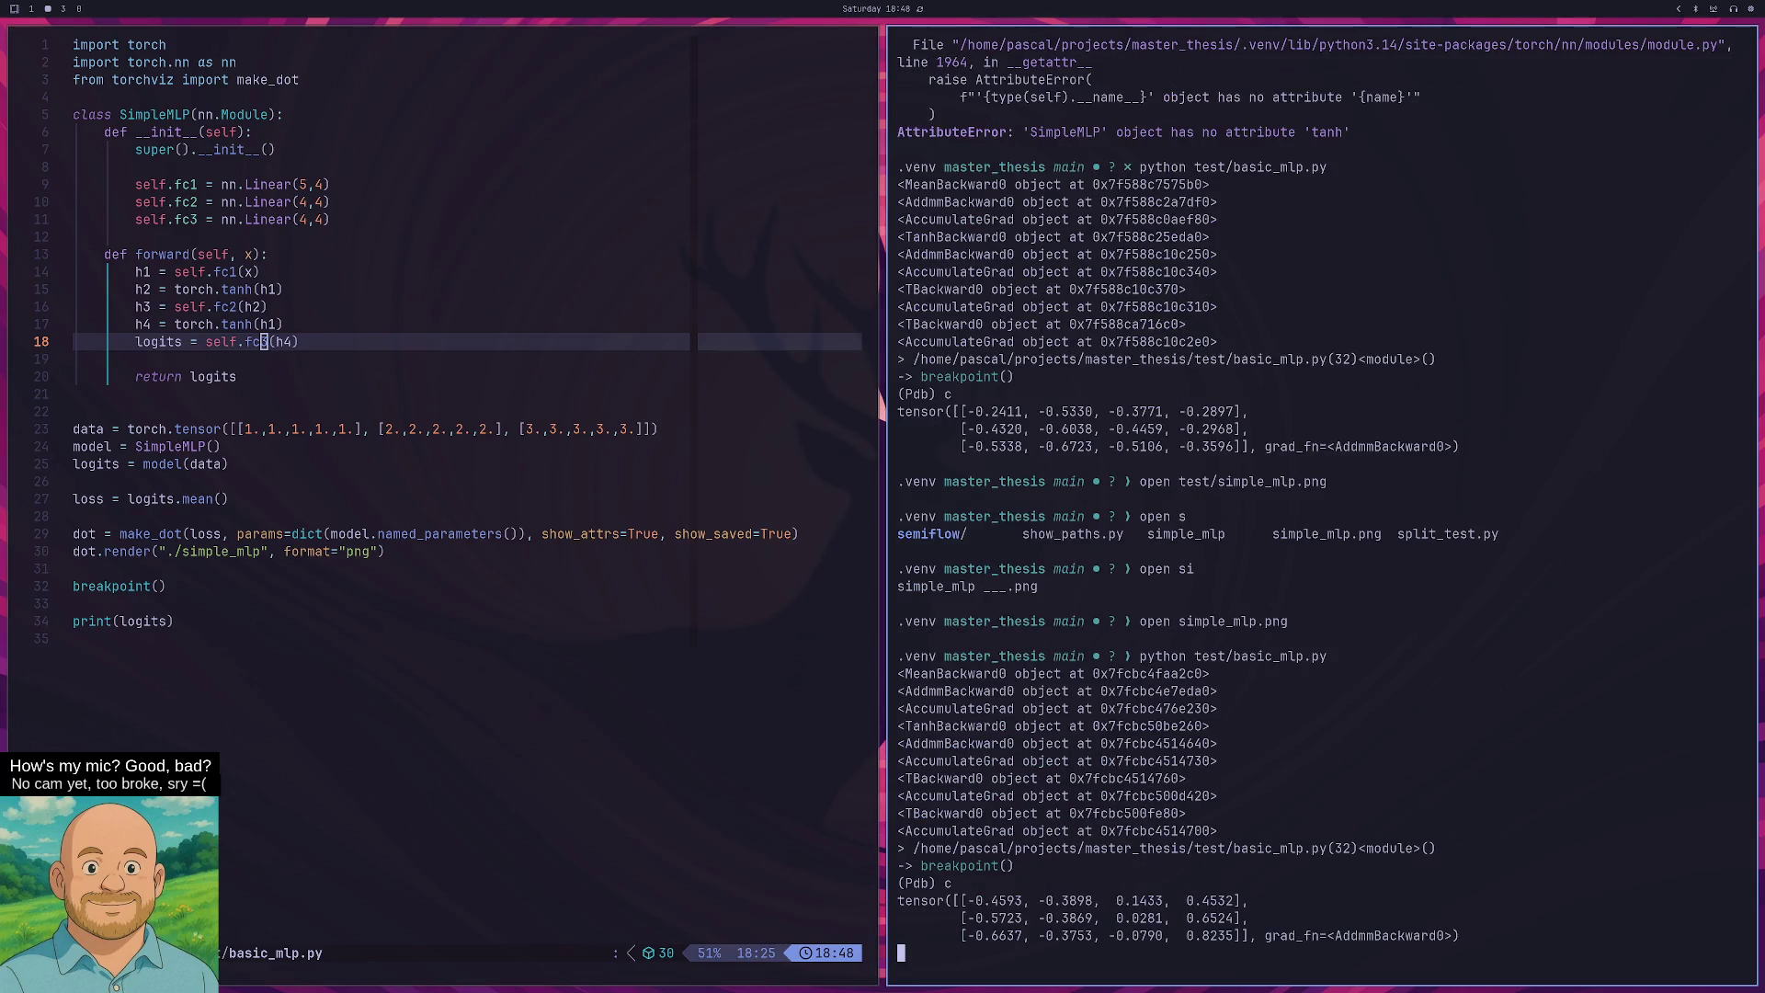
key(Up)
key(Up)
key(Return)
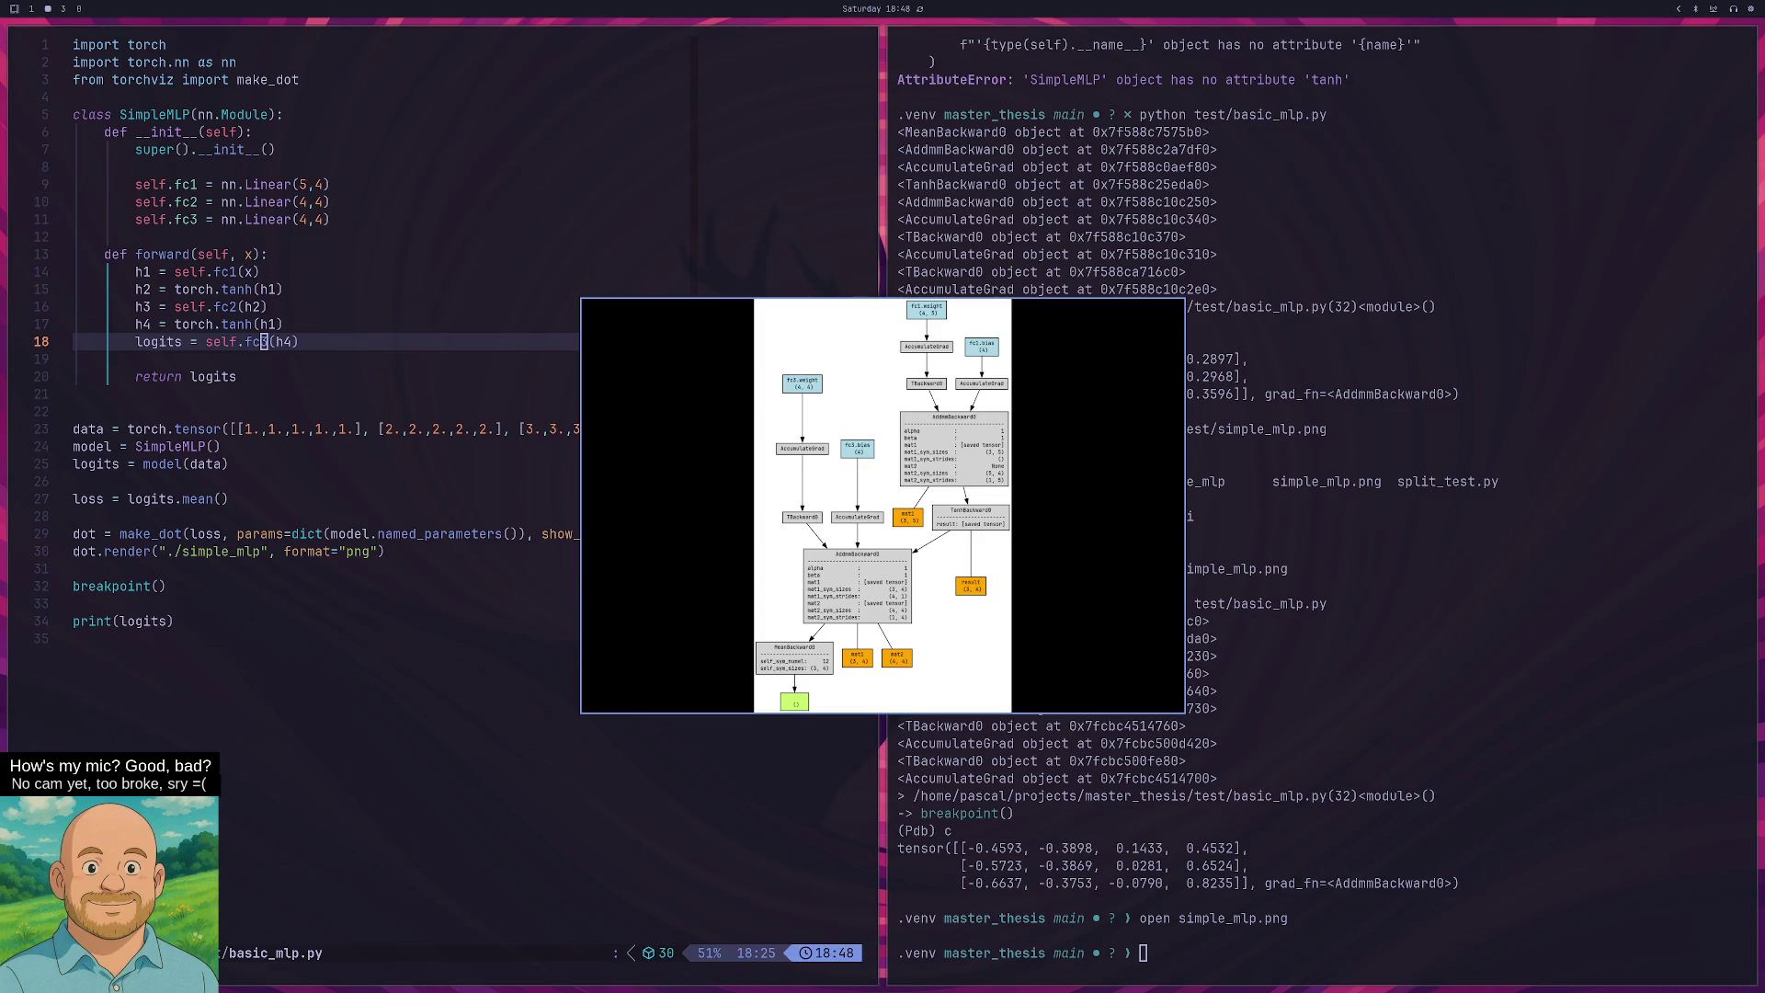
Change line 17 to h4 = torch.tanh(h3) and save basic_mlp.py.
key(q)
key(super+h)
key(k)
key(k)
key(k)
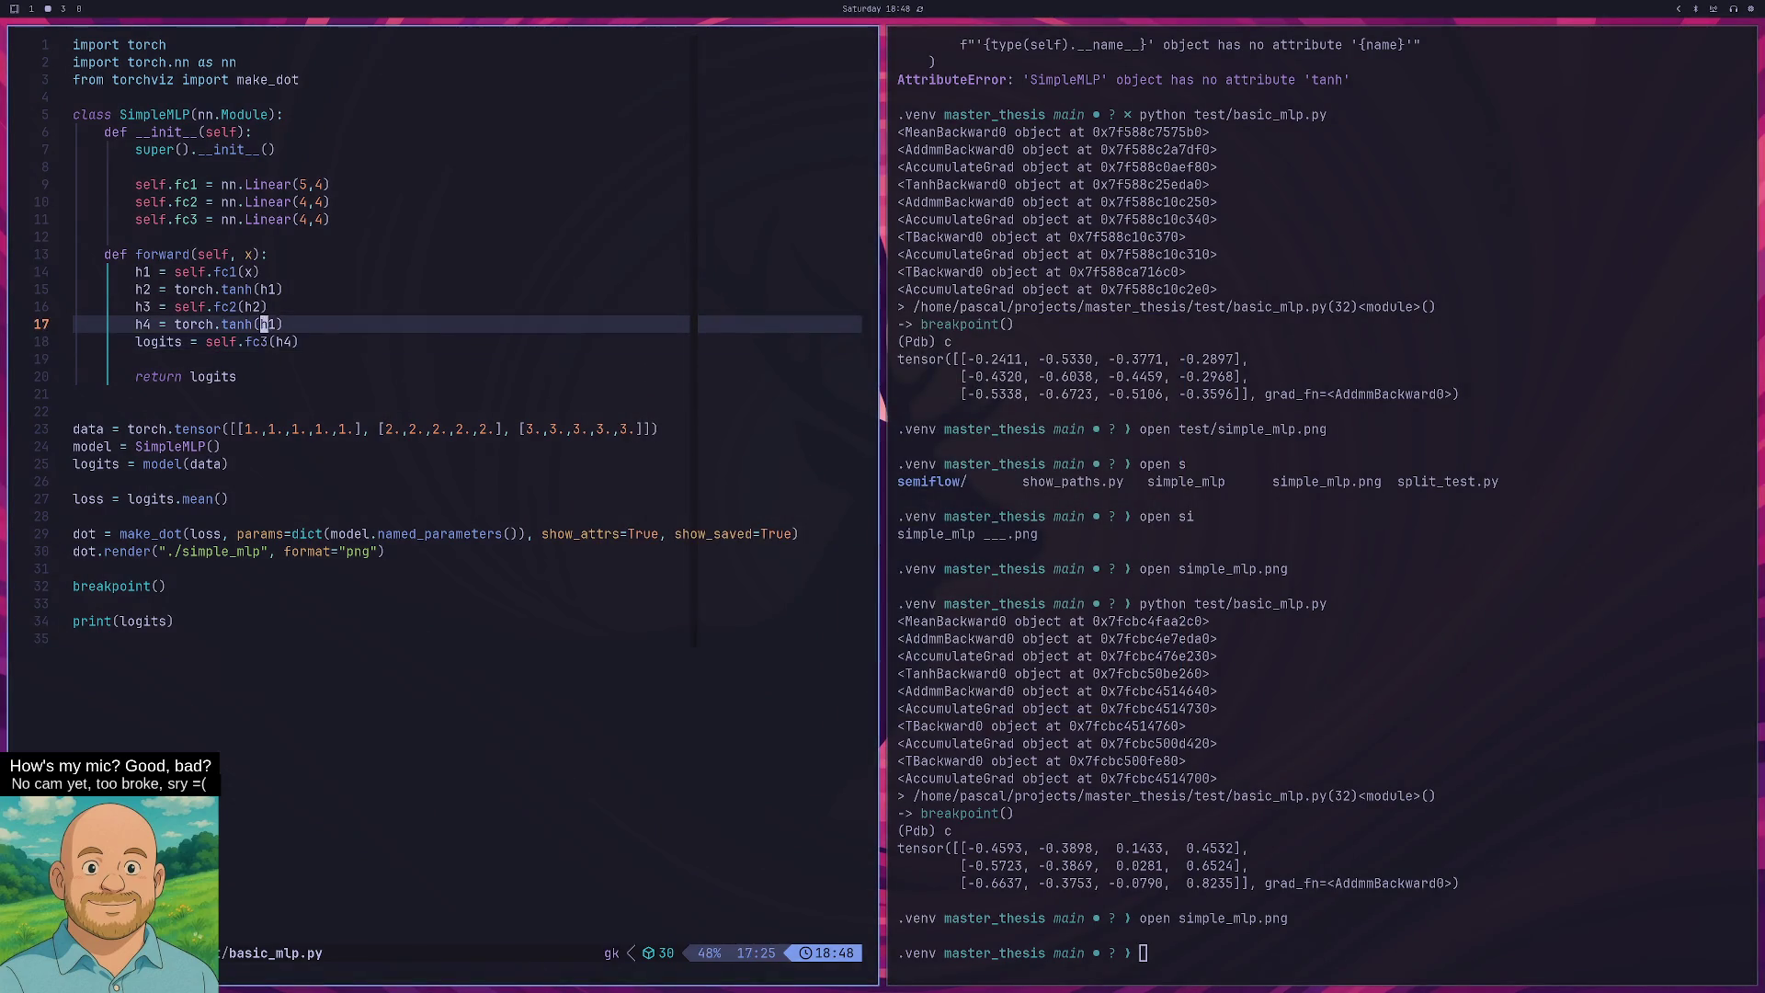
key(k)
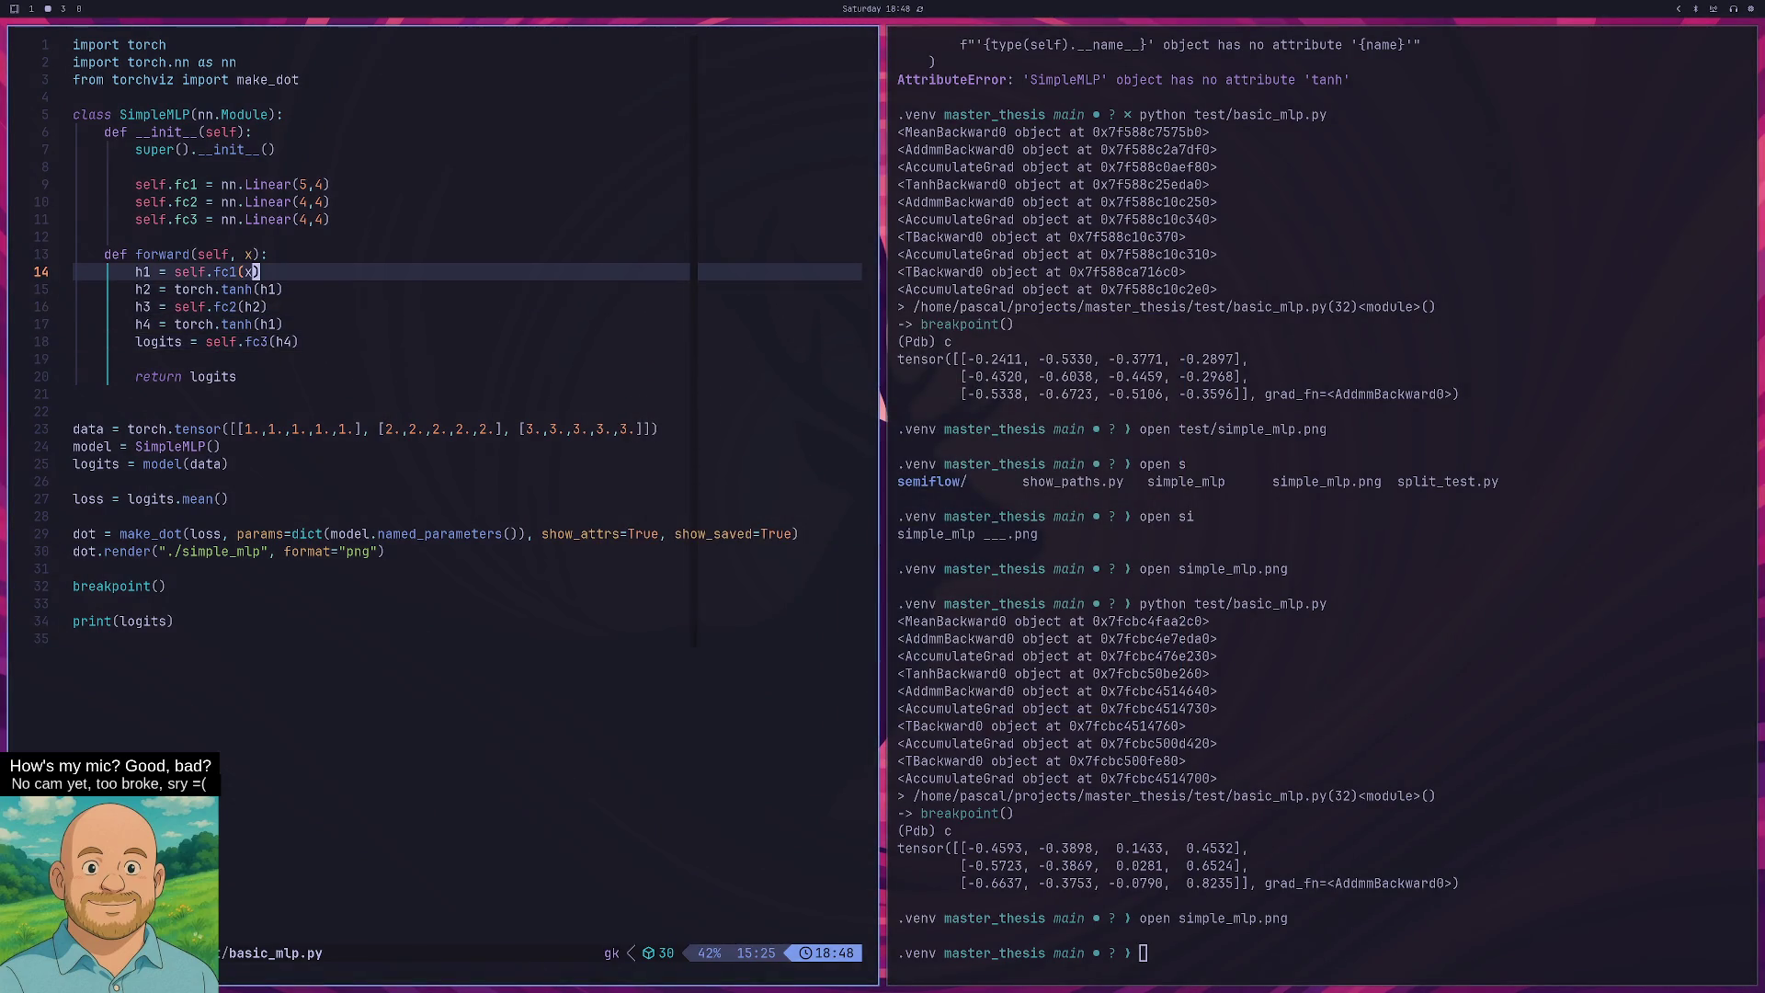
key(j)
key(j)
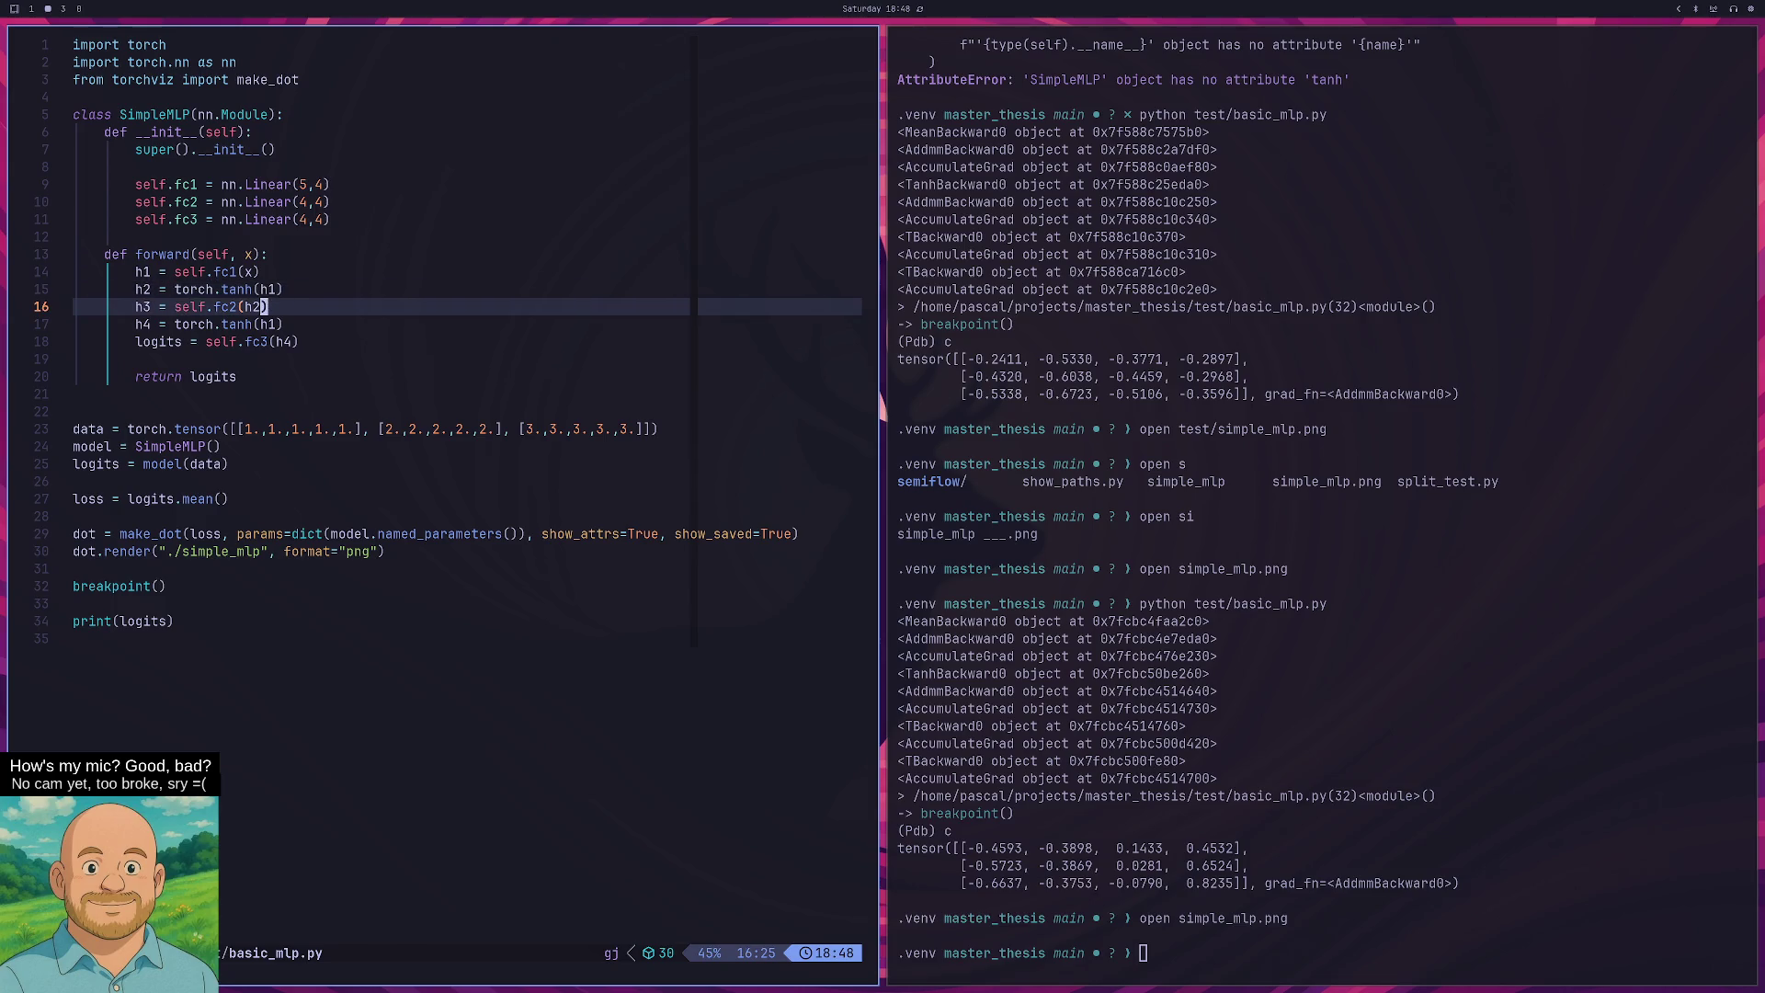
key(h)
key(j)
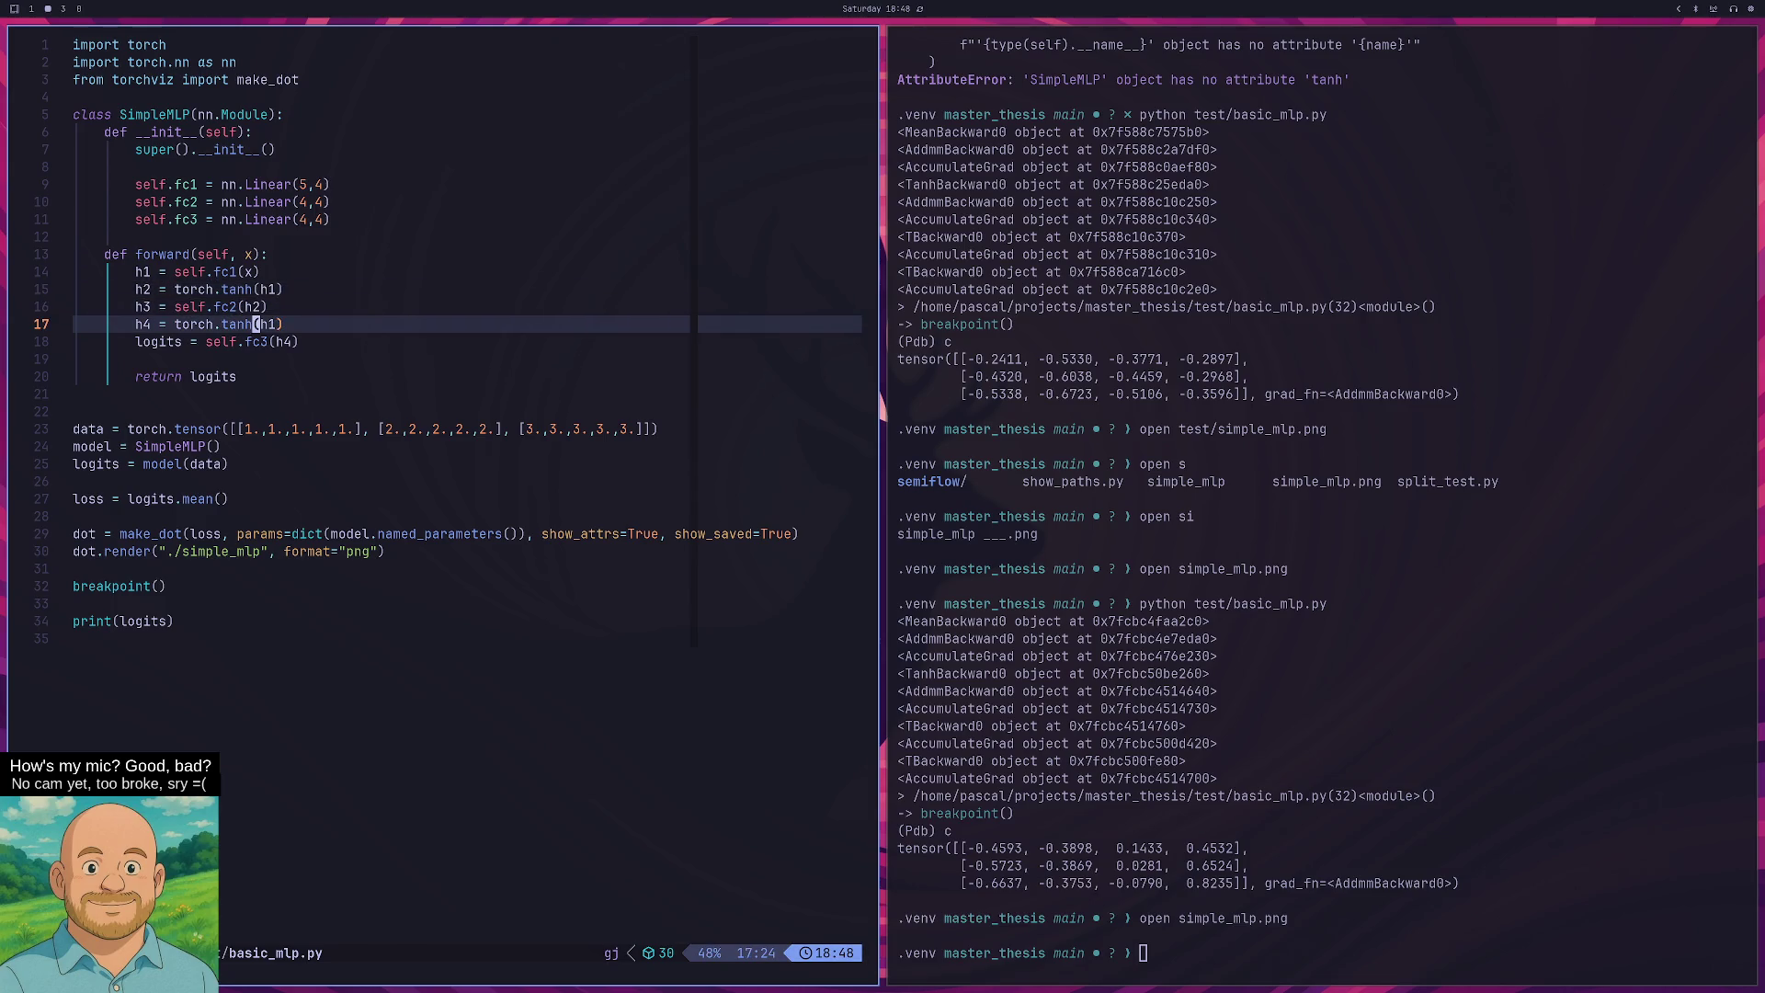
text(wcwh)
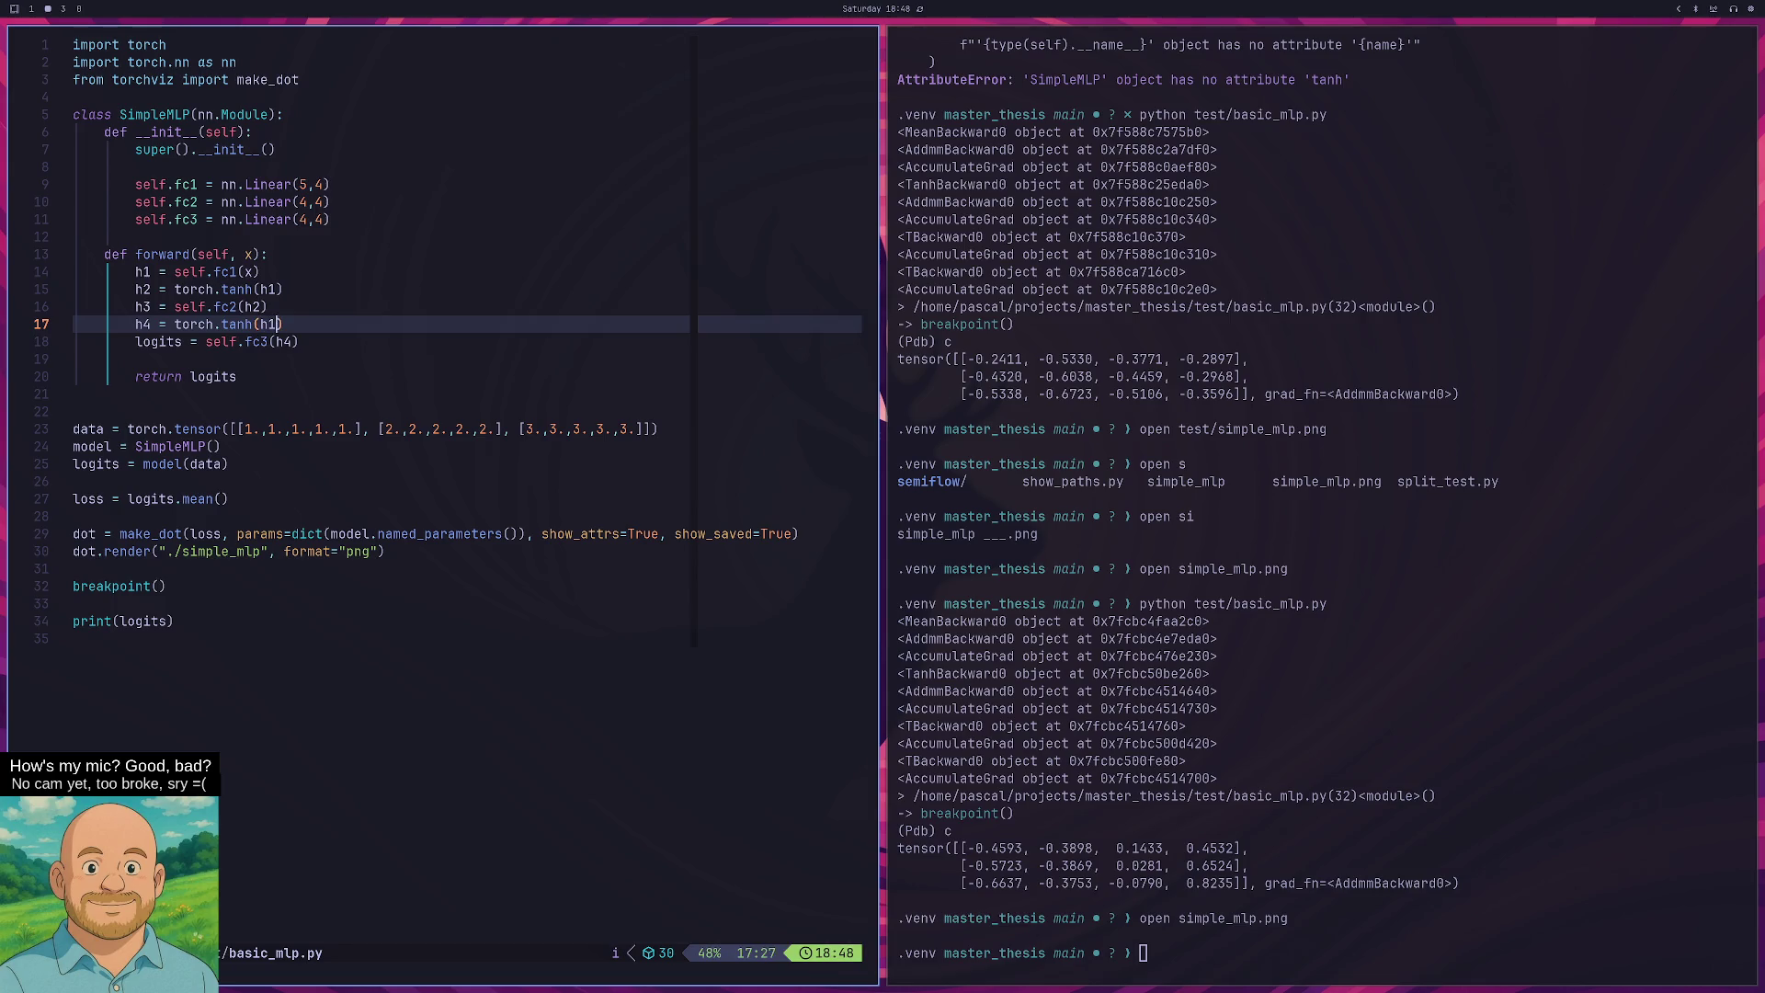
text(3)
key(Escape)
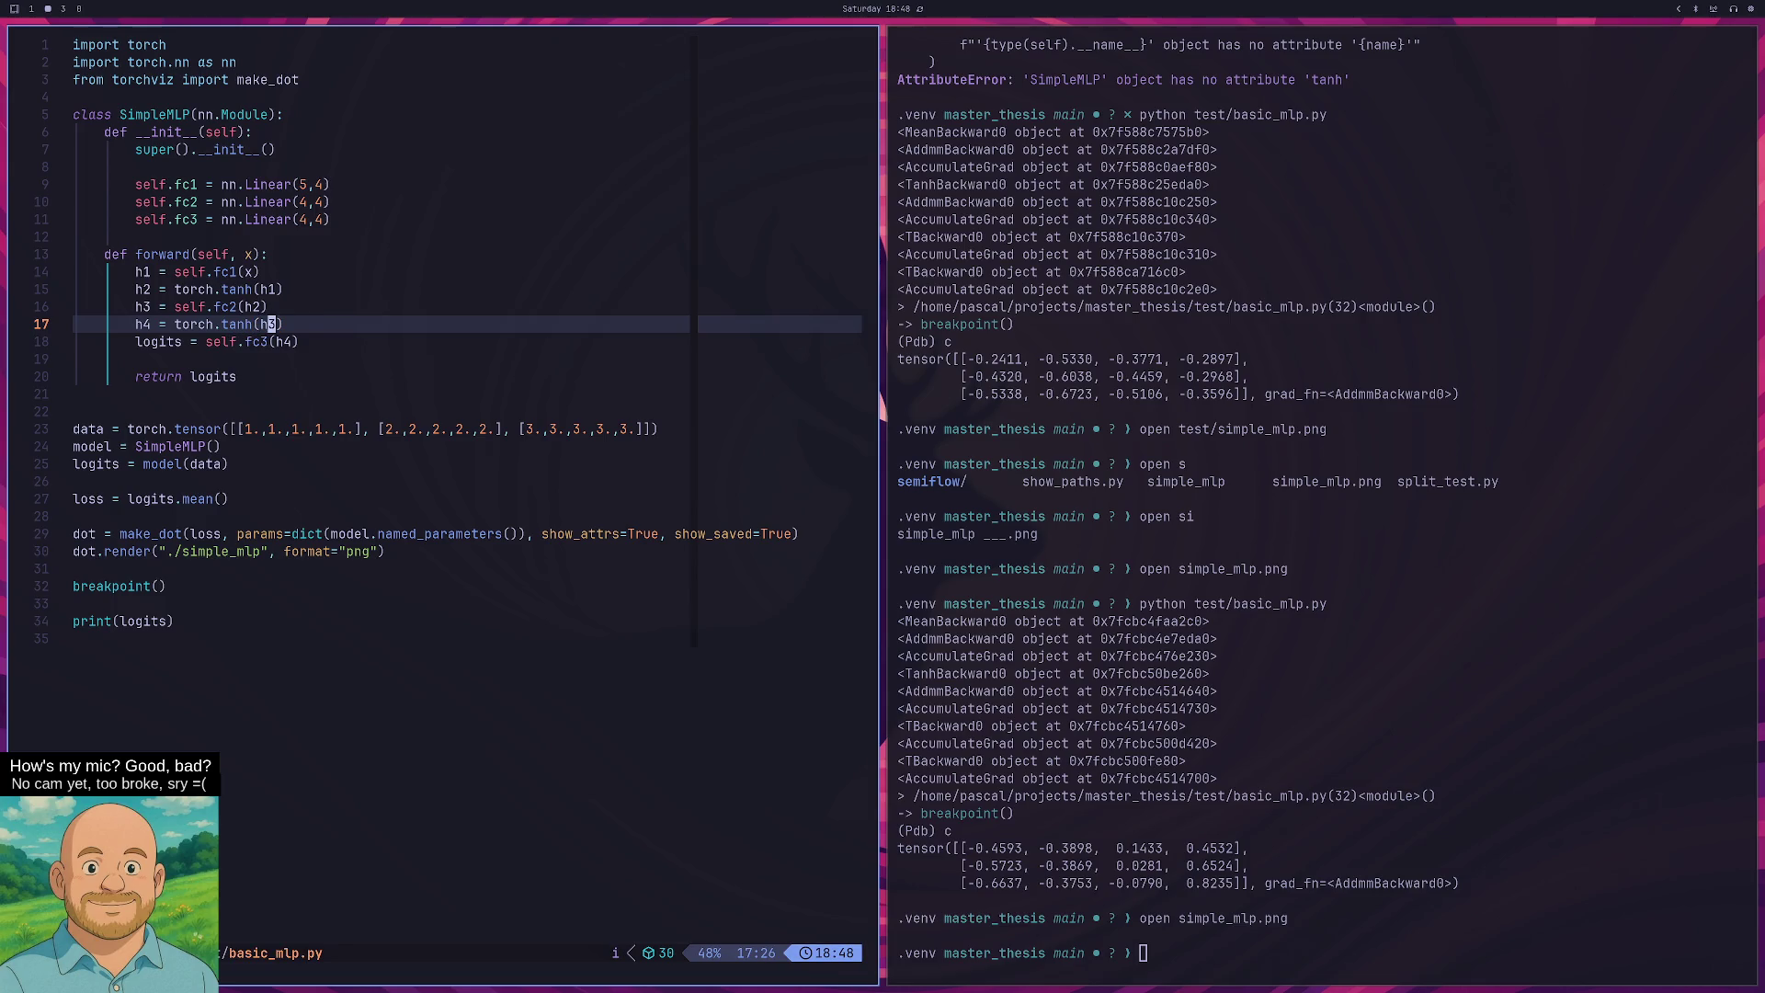
text(:w)
key(Return)
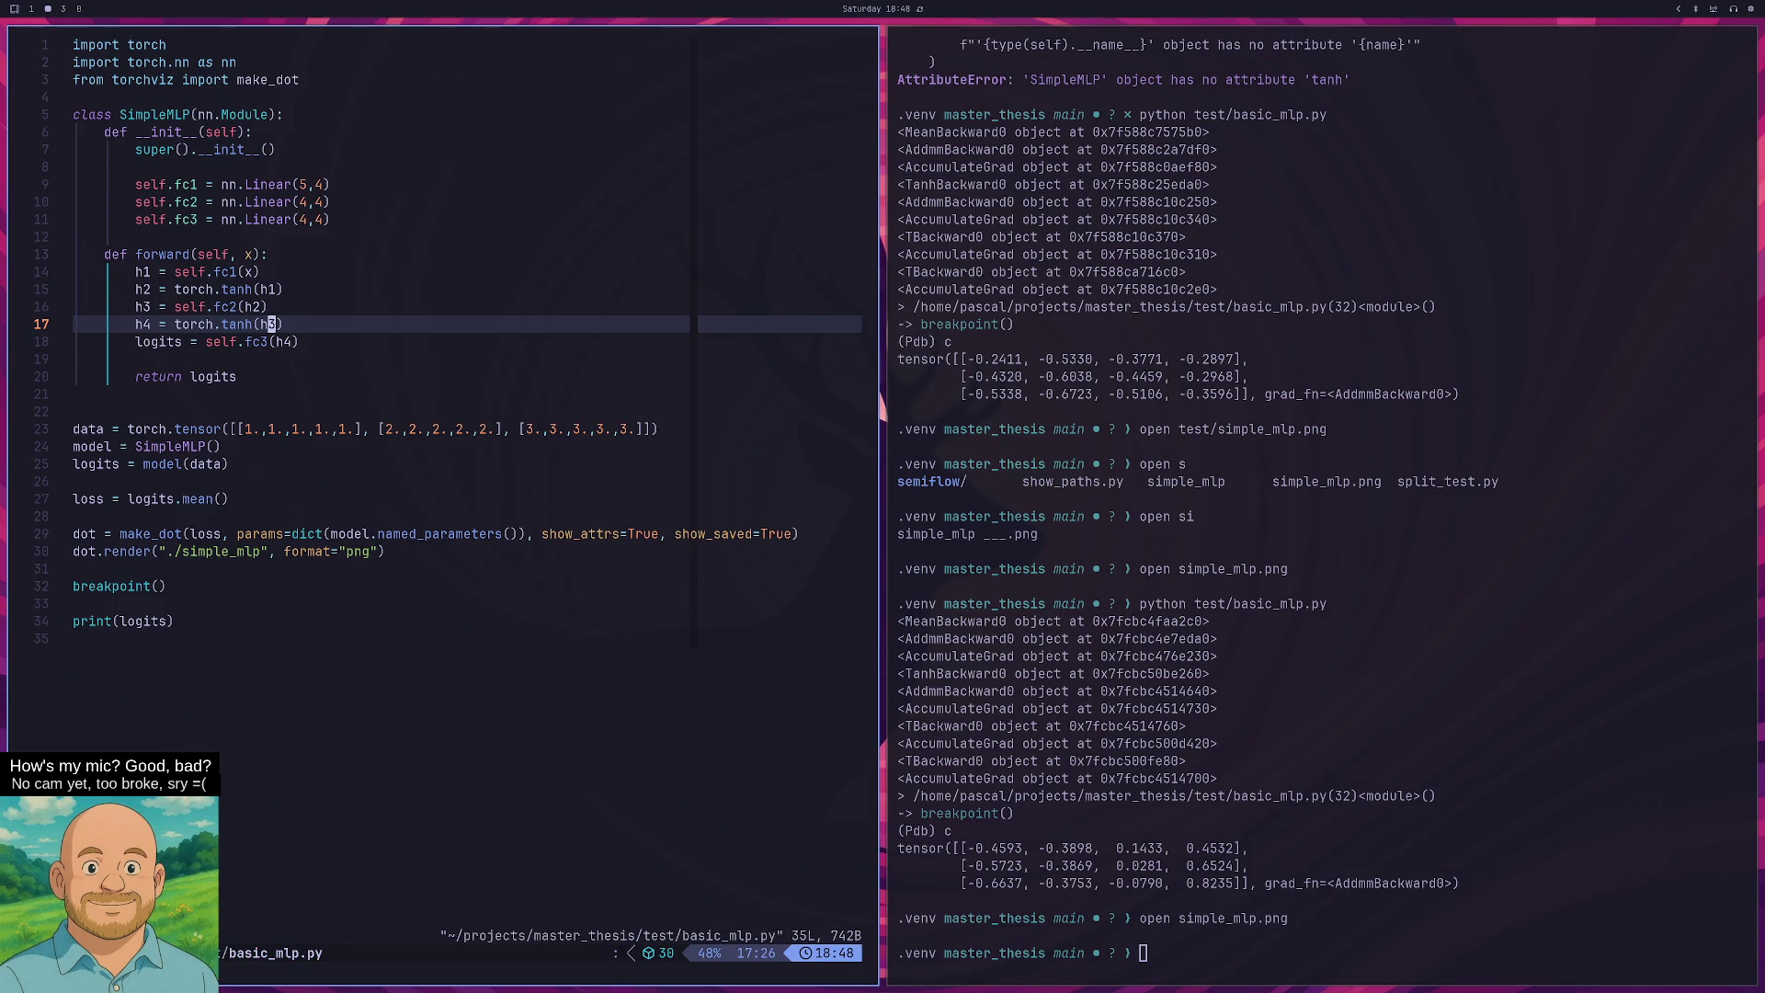
Rerun basic_mlp.py, continue past Pdb, and view the new simple_mlp.png full-screen, then close it.
key(super+l)
key(Up)
key(Up)
key(Return)
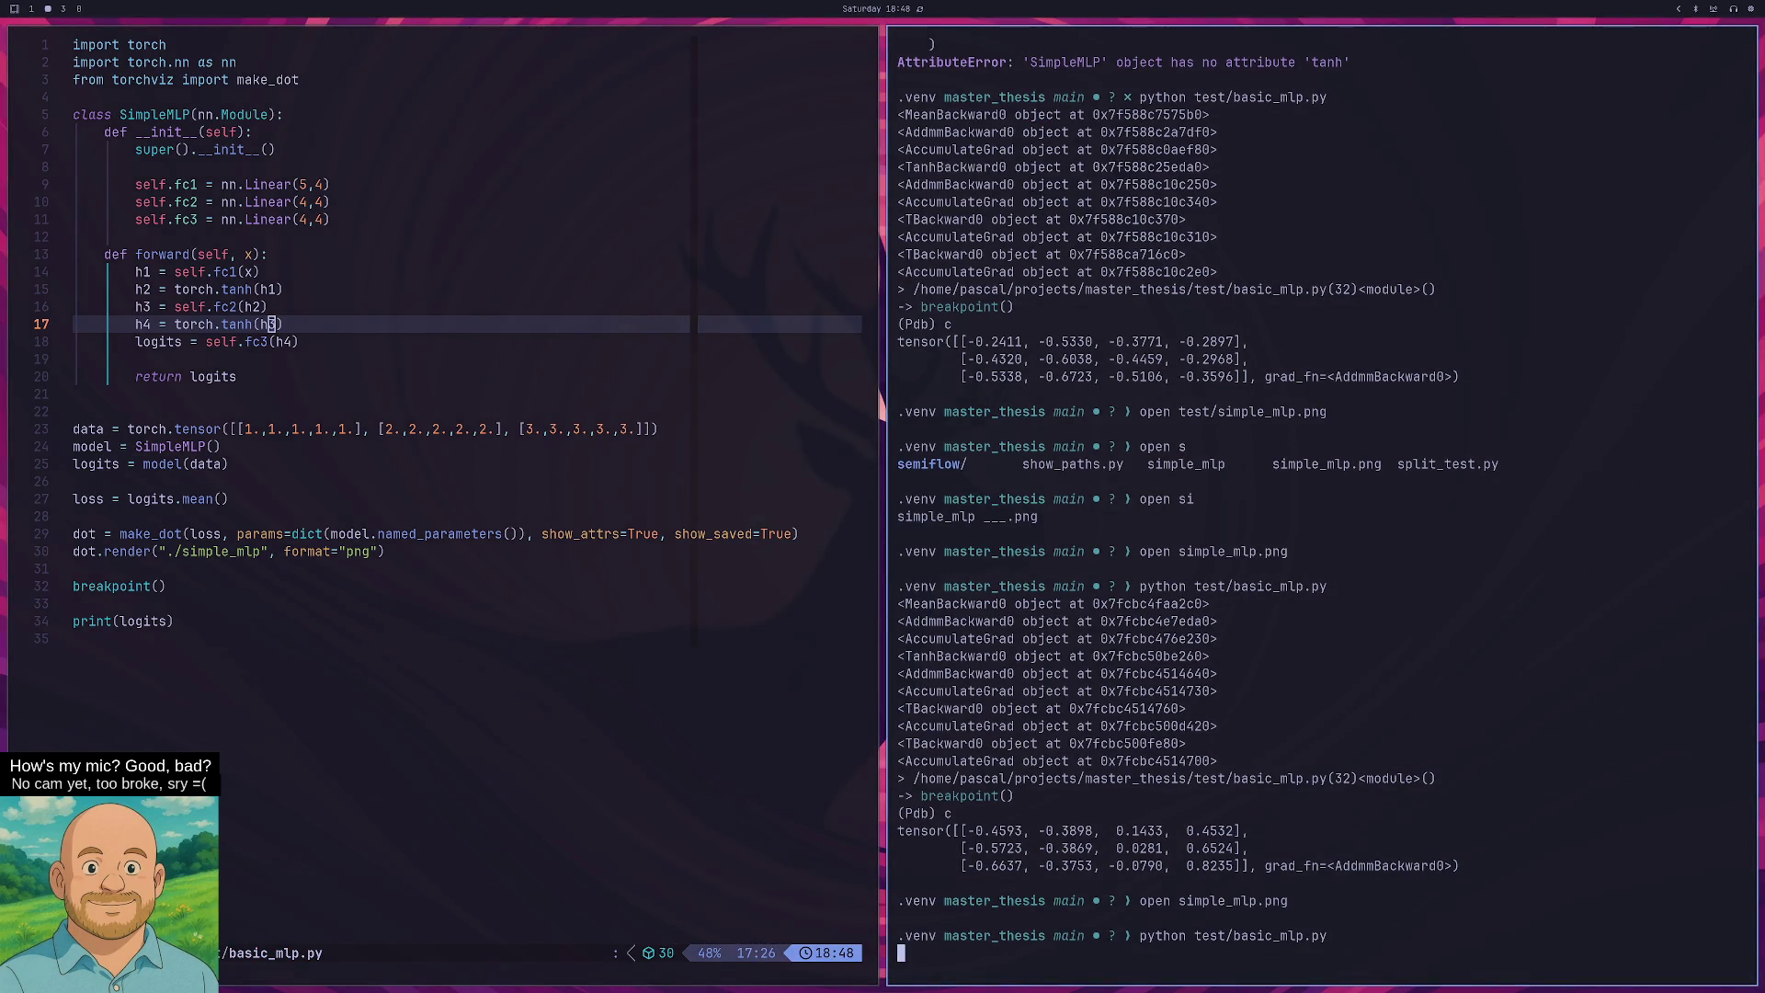
text(c)
key(Return)
key(Up)
key(Return)
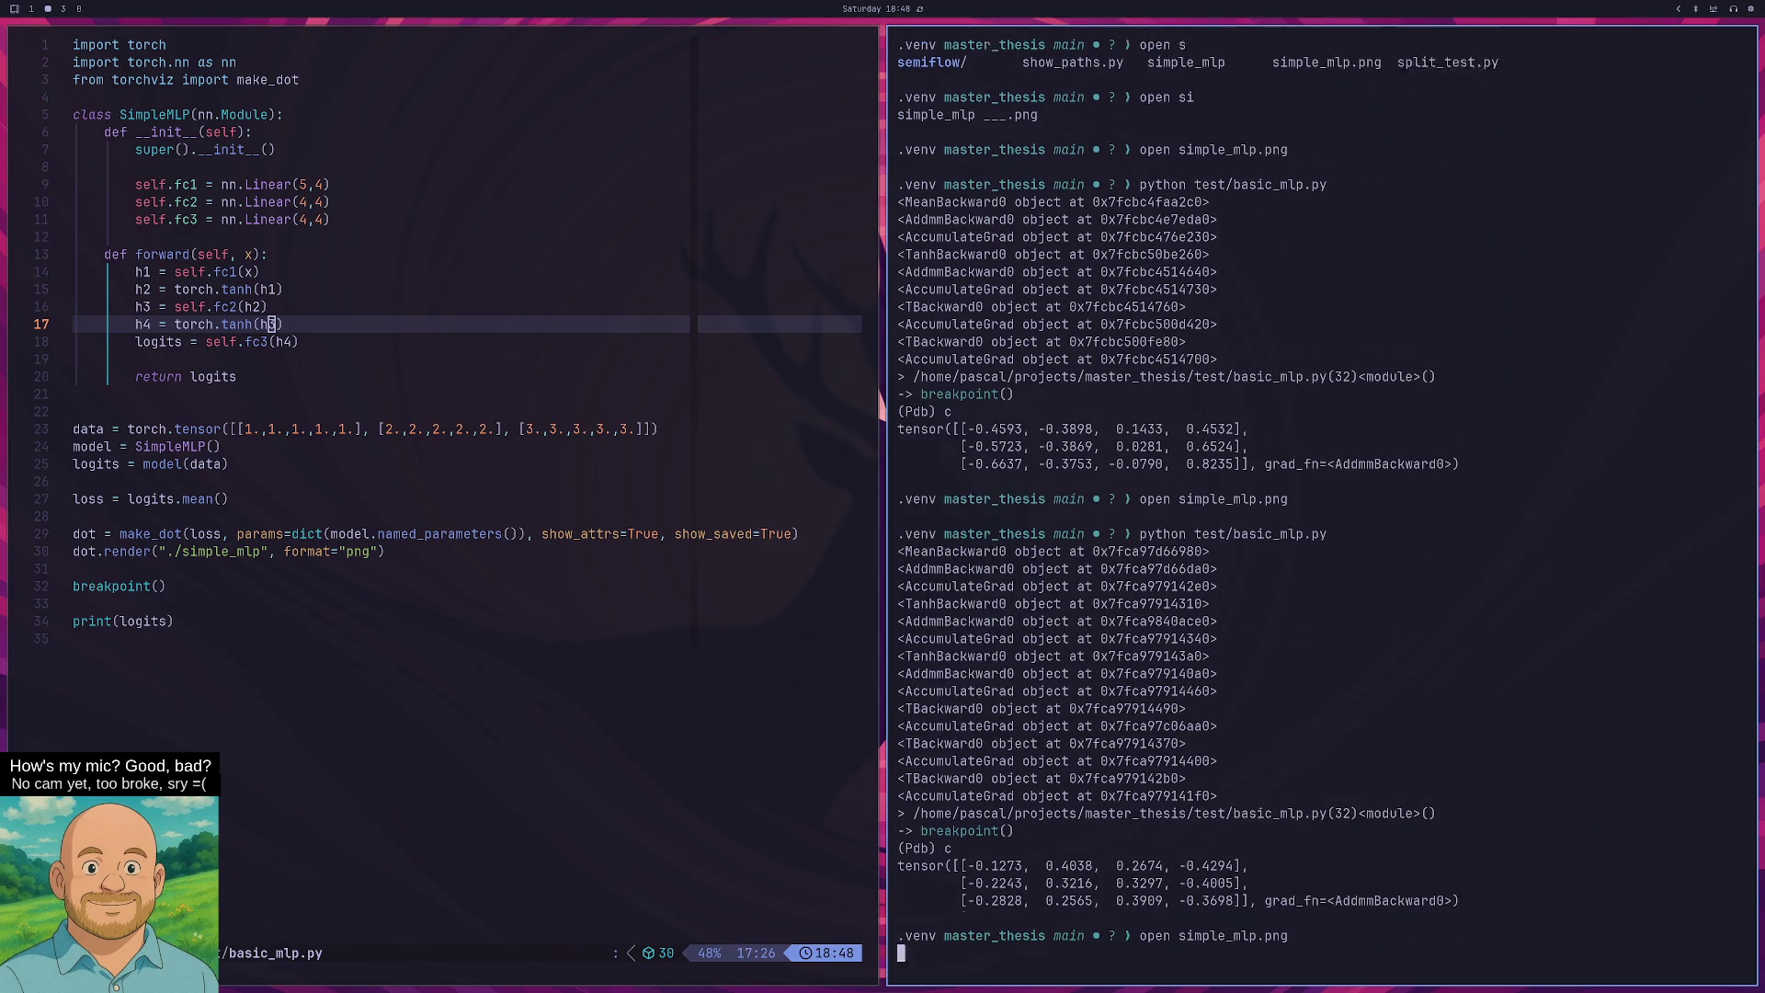
key(f)
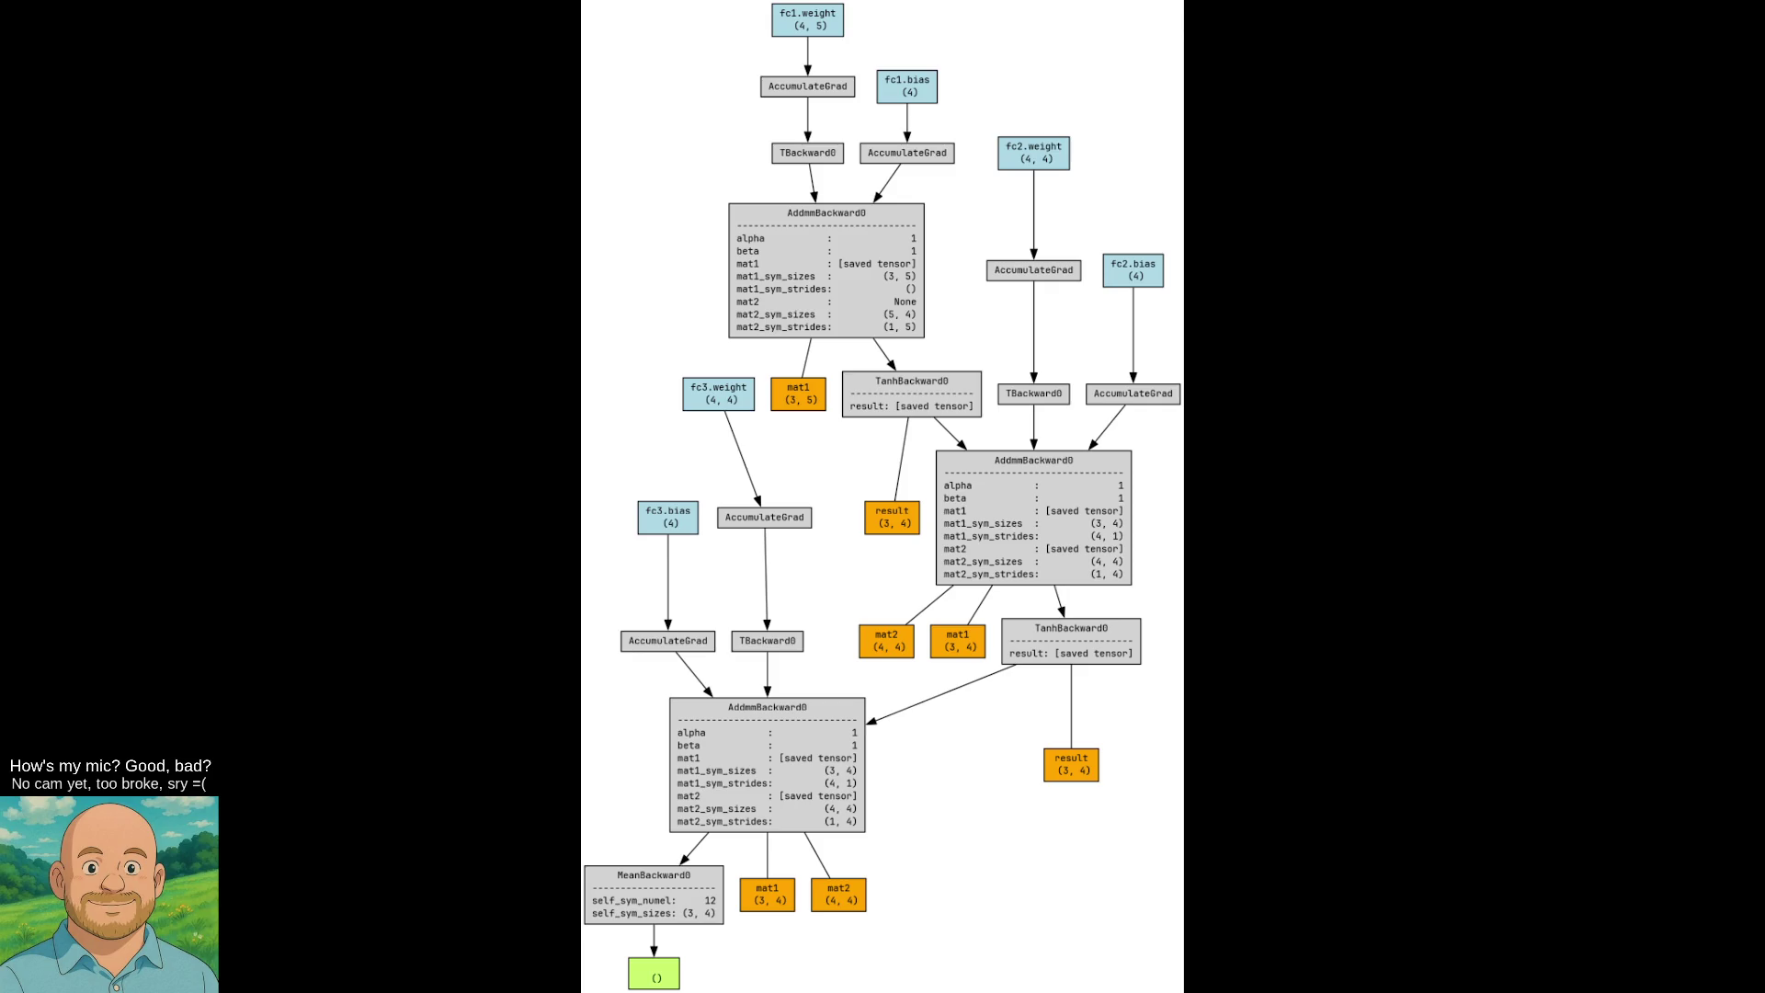
key(q)
key(super+h)
Change h3 to take x instead of h2, making it self.fc2(x).
key(k)
key(k)
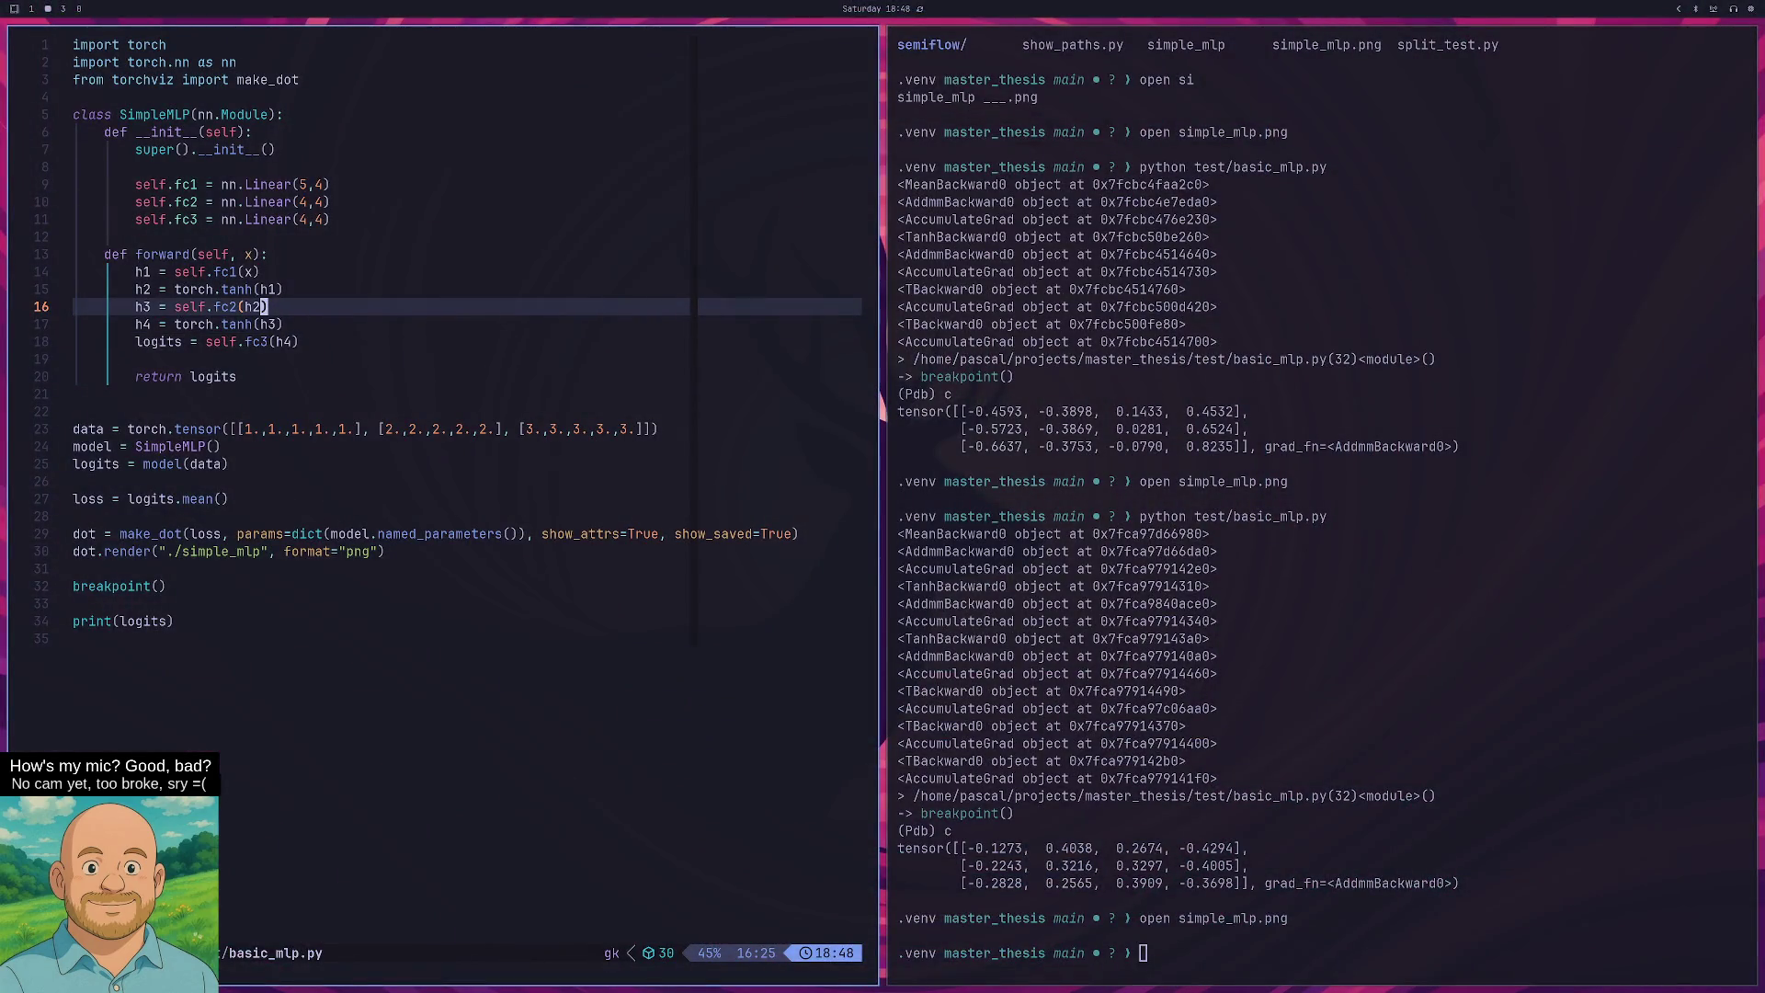
key(j)
key(j)
key(j)
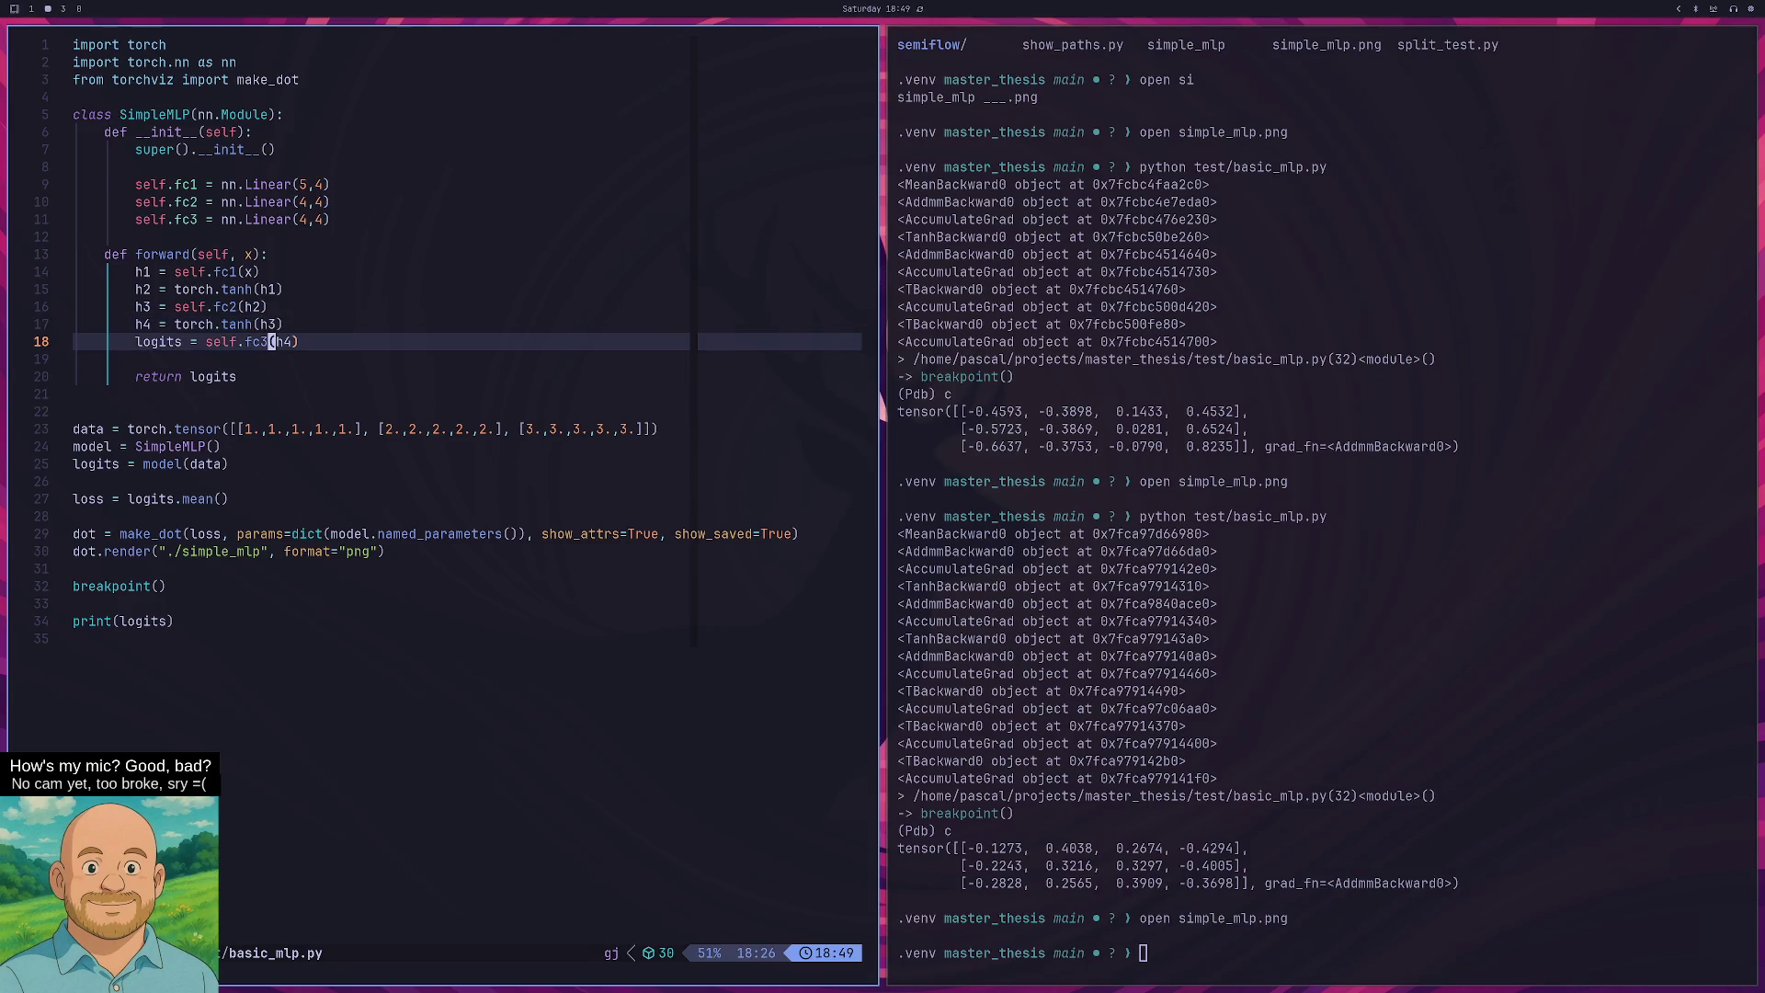
key(l)
key(l)
key(k)
key(k)
key(k)
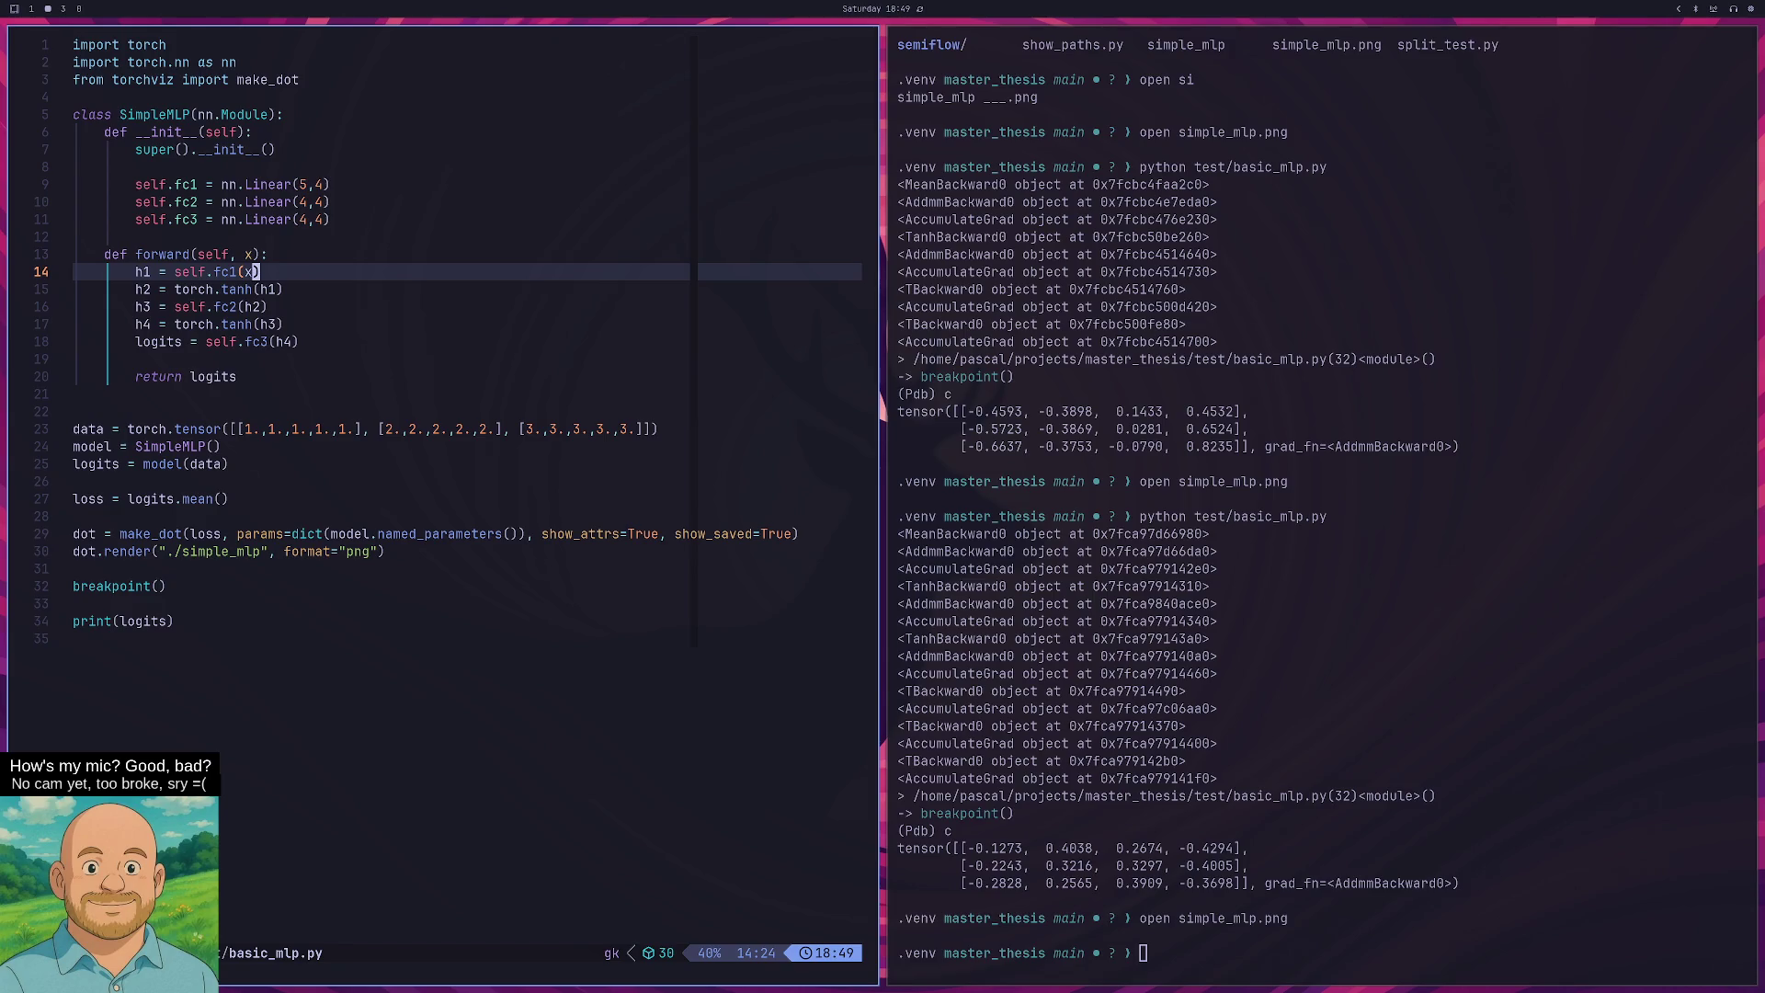
key(j)
key(j)
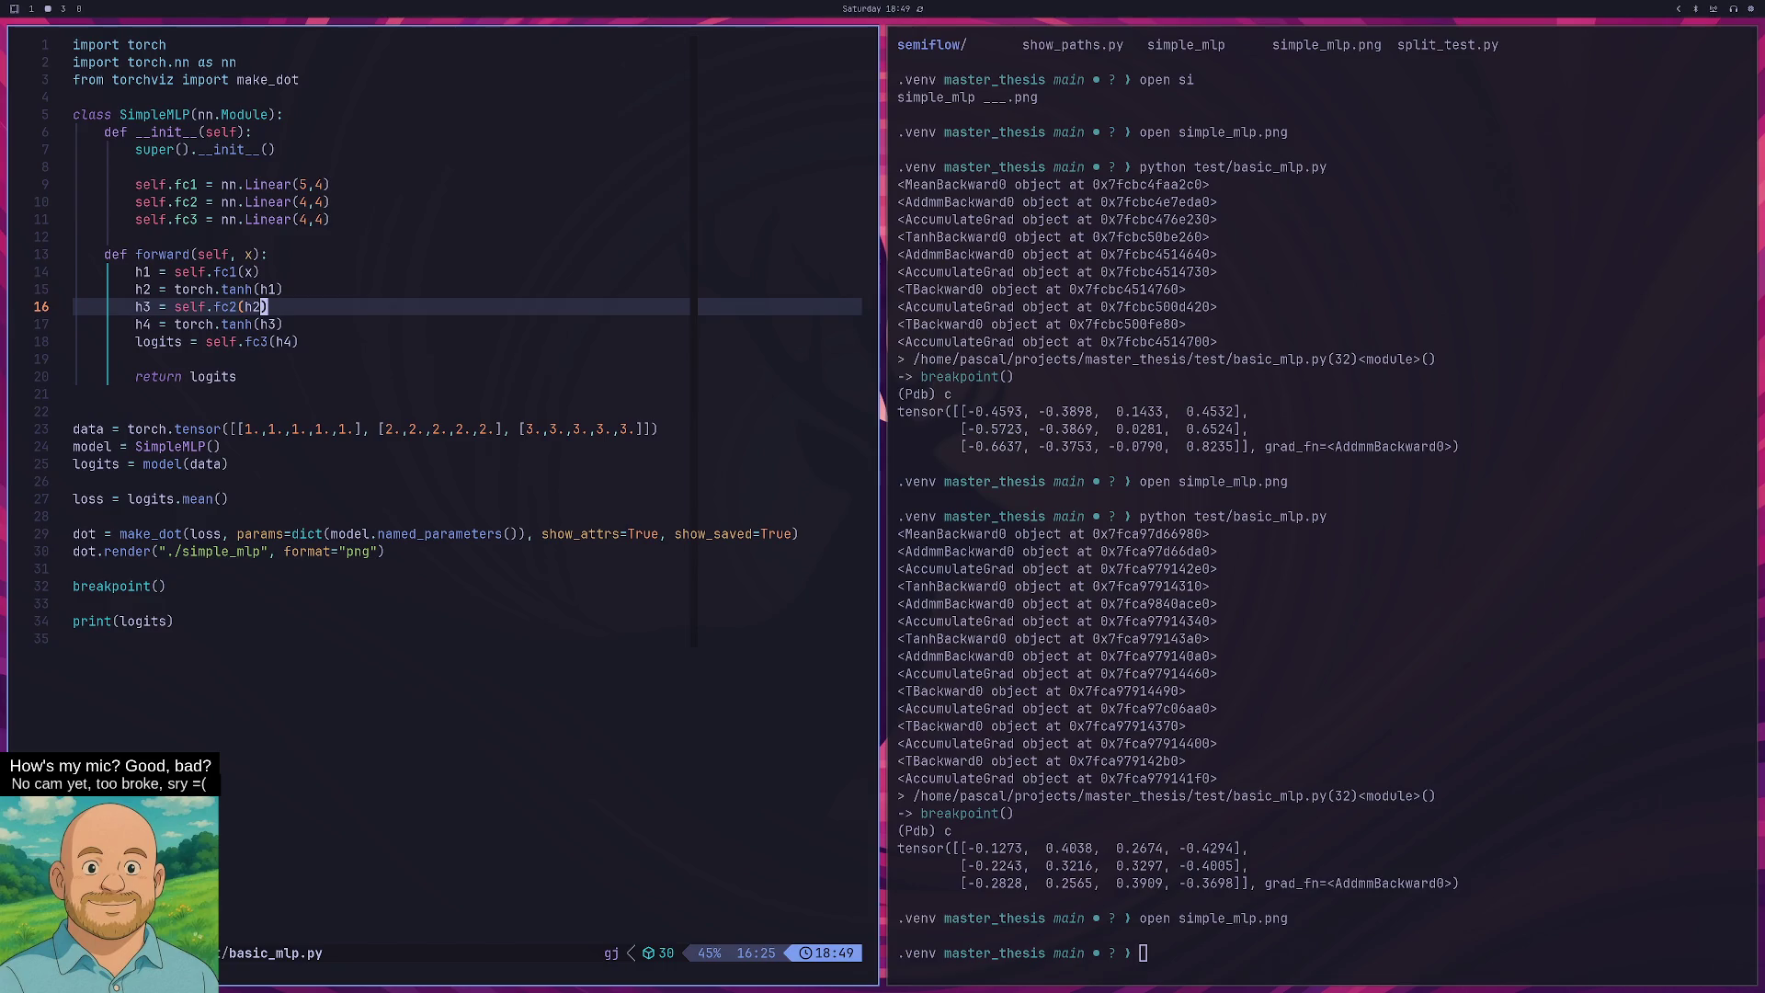
key(i)
key(BackSpace)
key(BackSpace)
text(x)
key(Down)
key(Down)
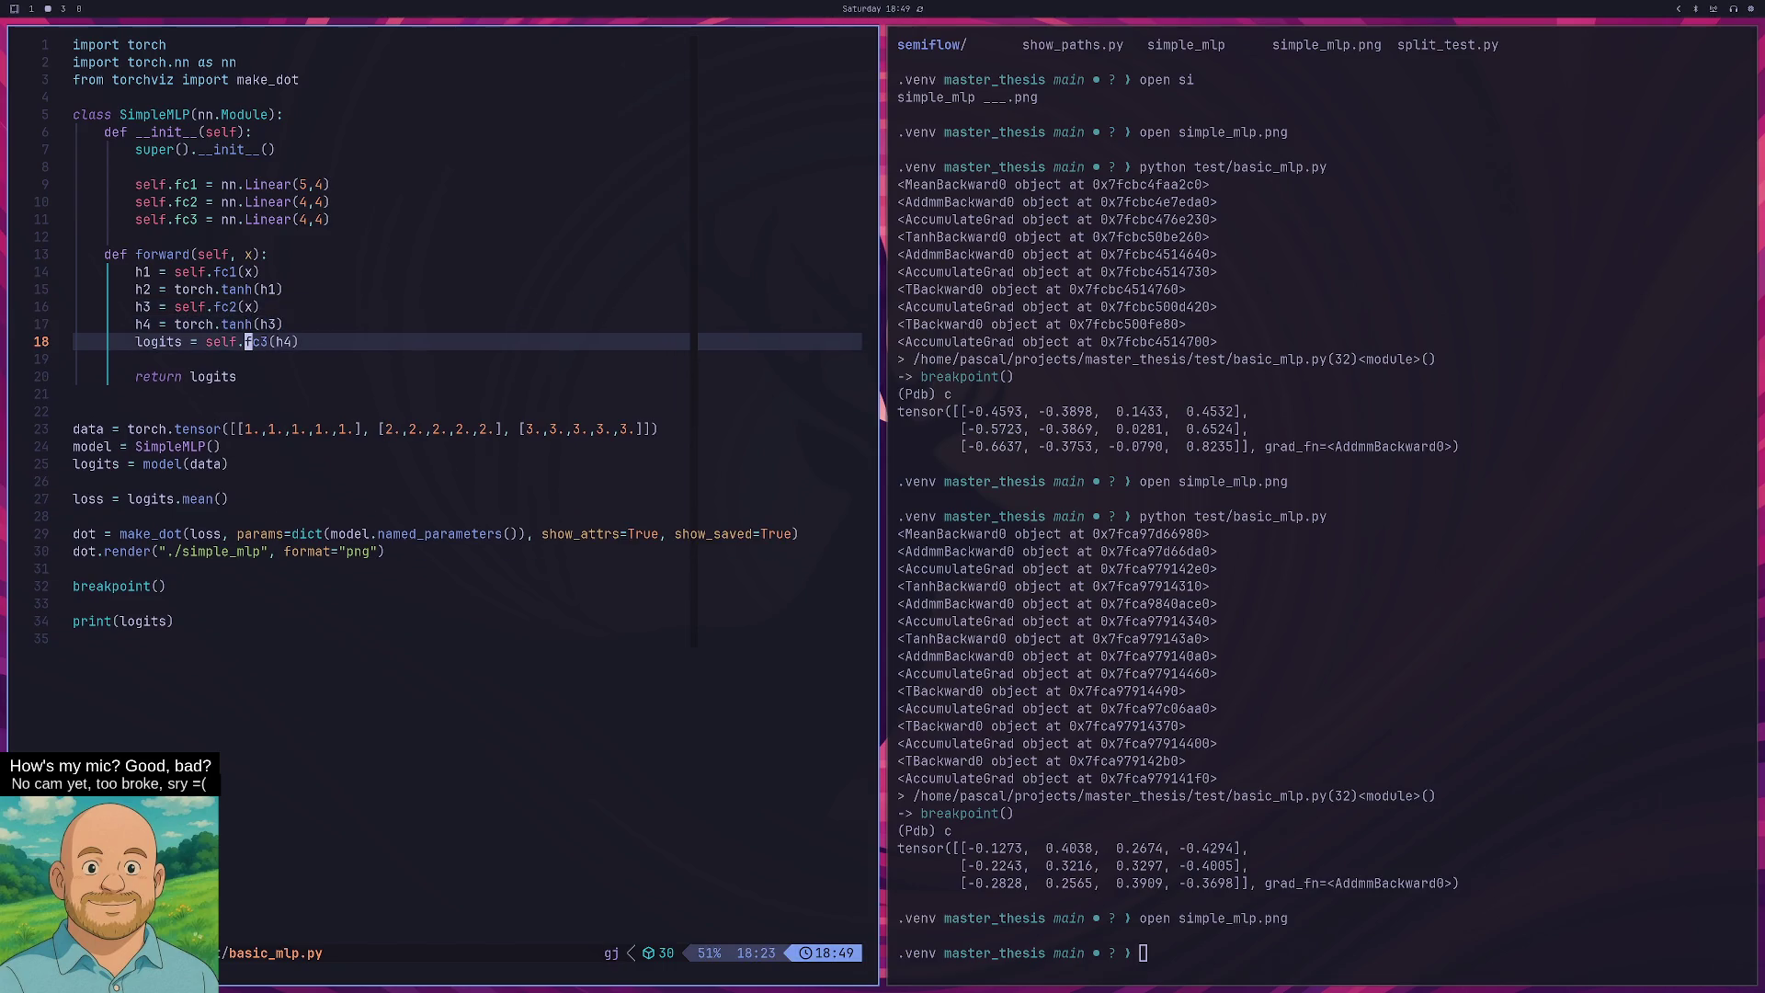
Insert 'h2 + ' before h4 in the fc3 call, save, and rerun the script.
key(Right)
key(Right)
key(Right)
text(i)
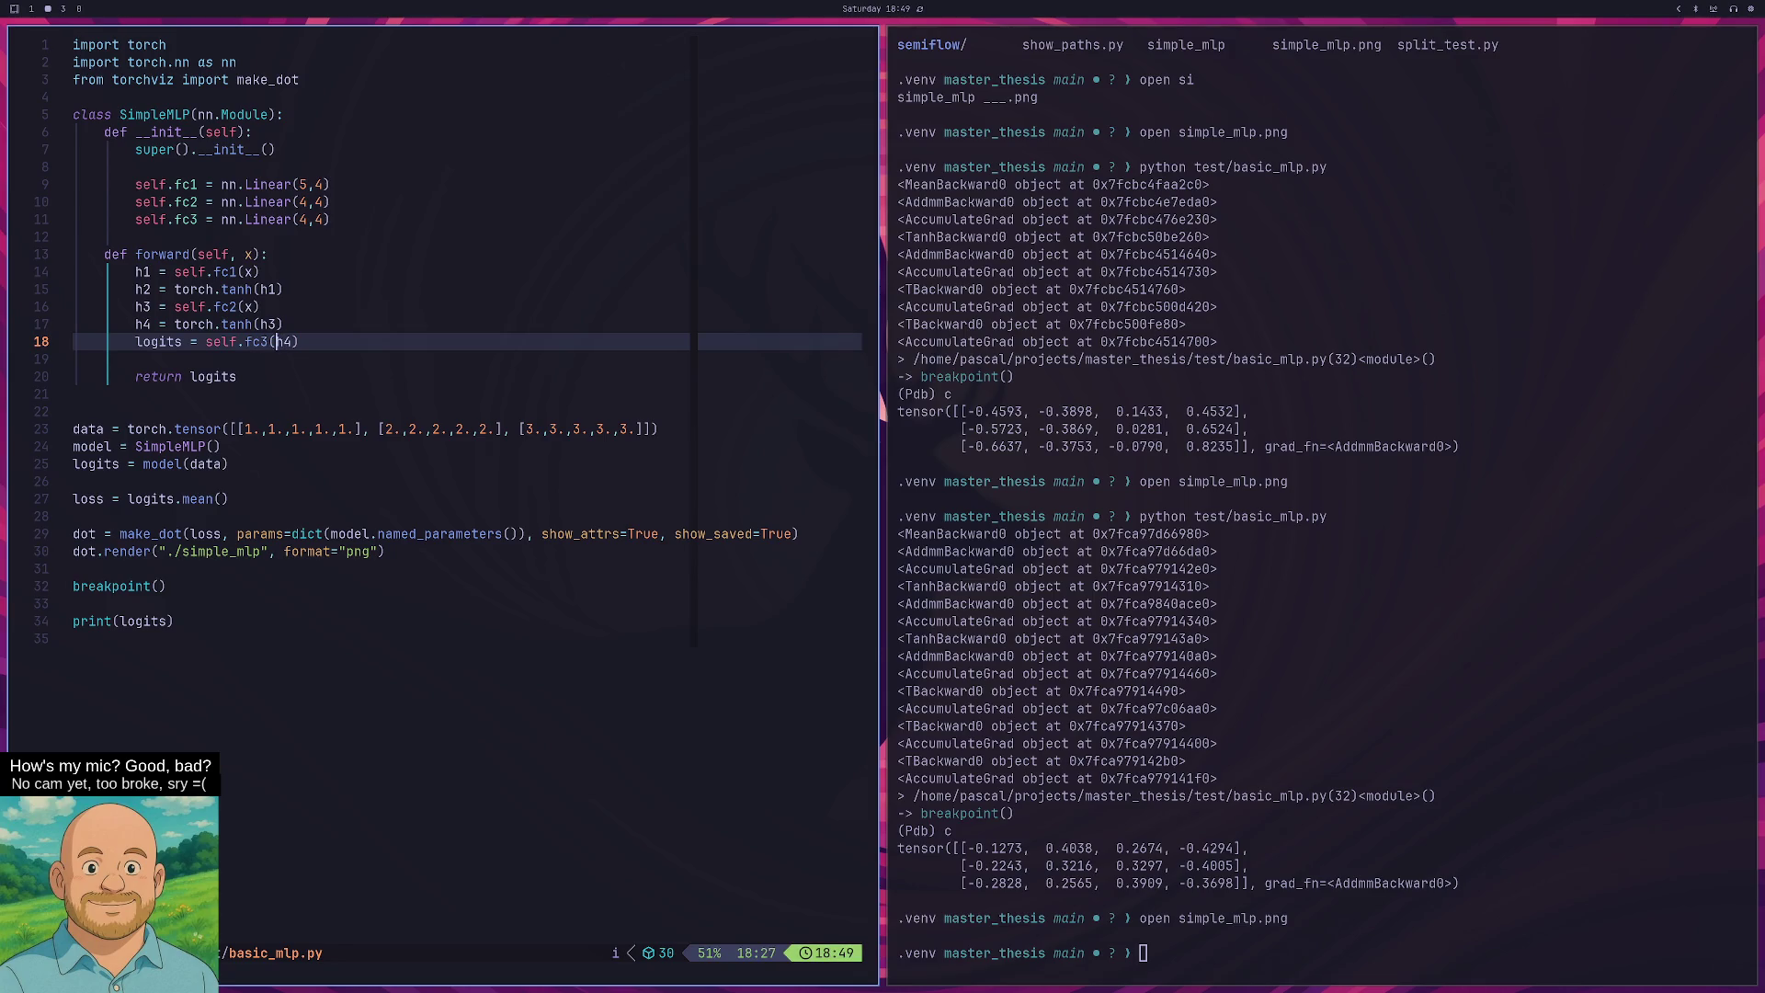
text(h2 +)
key(Escape)
text(:w)
key(Return)
key(super+l)
key(Up)
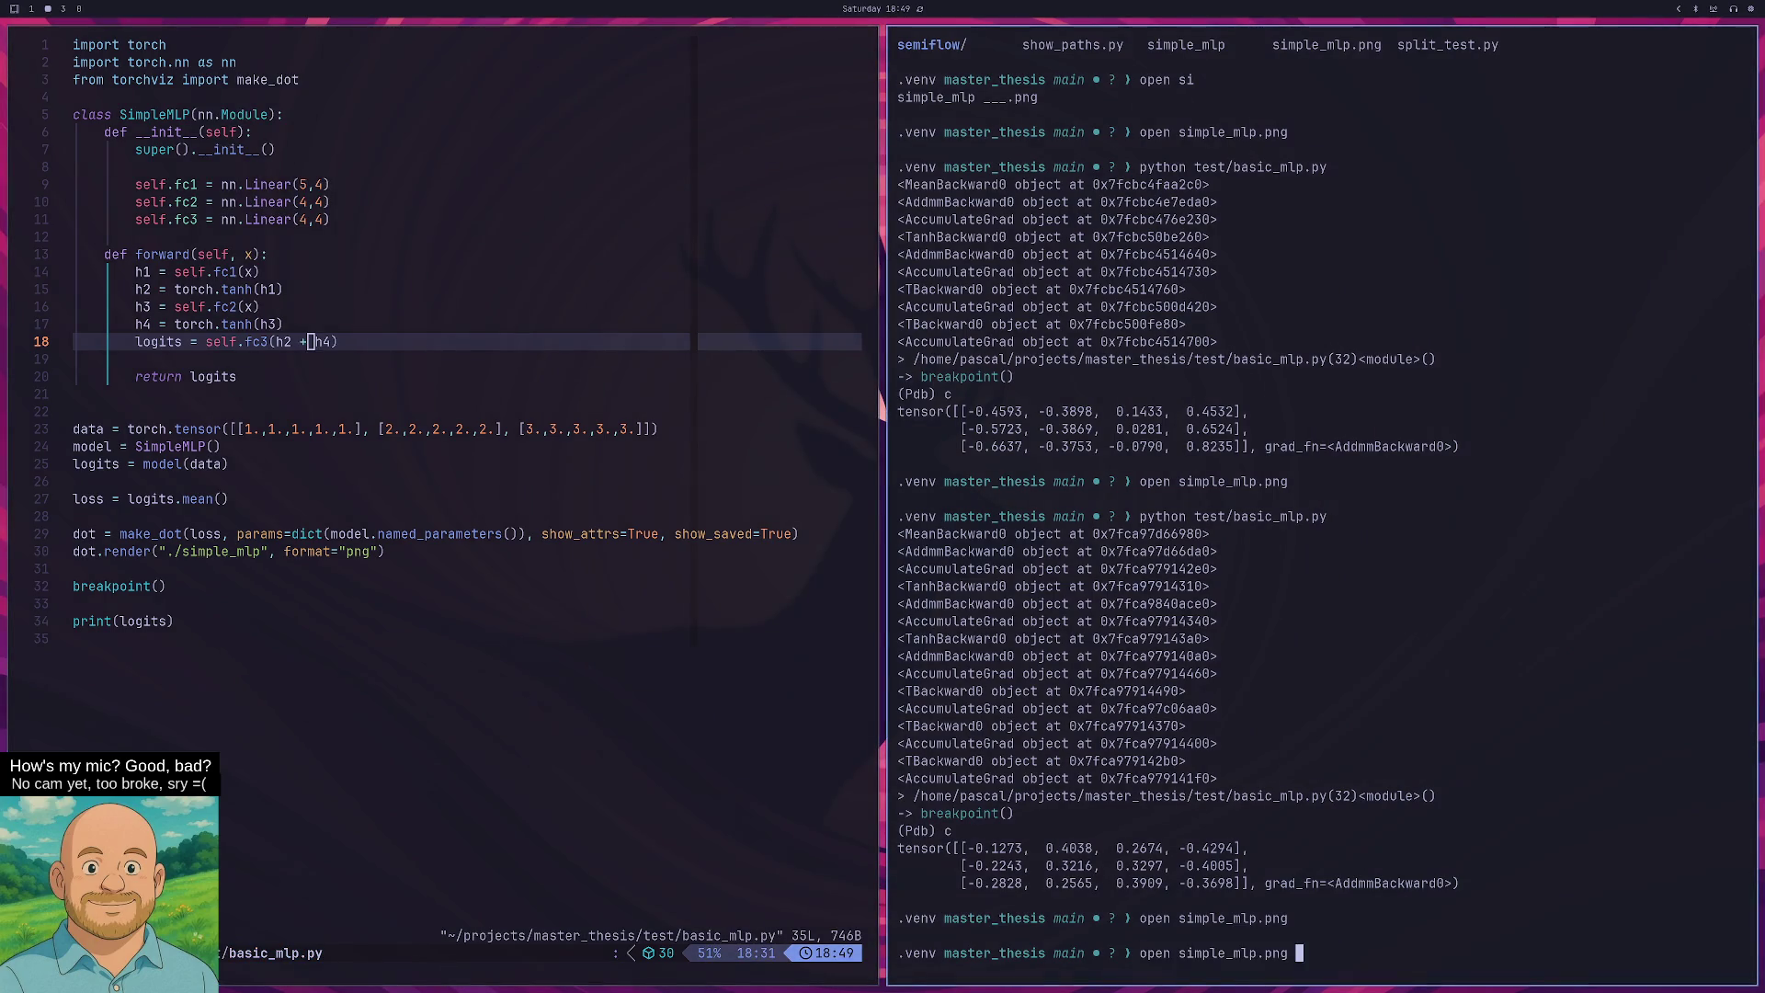
key(Up)
key(Return)
key(Up)
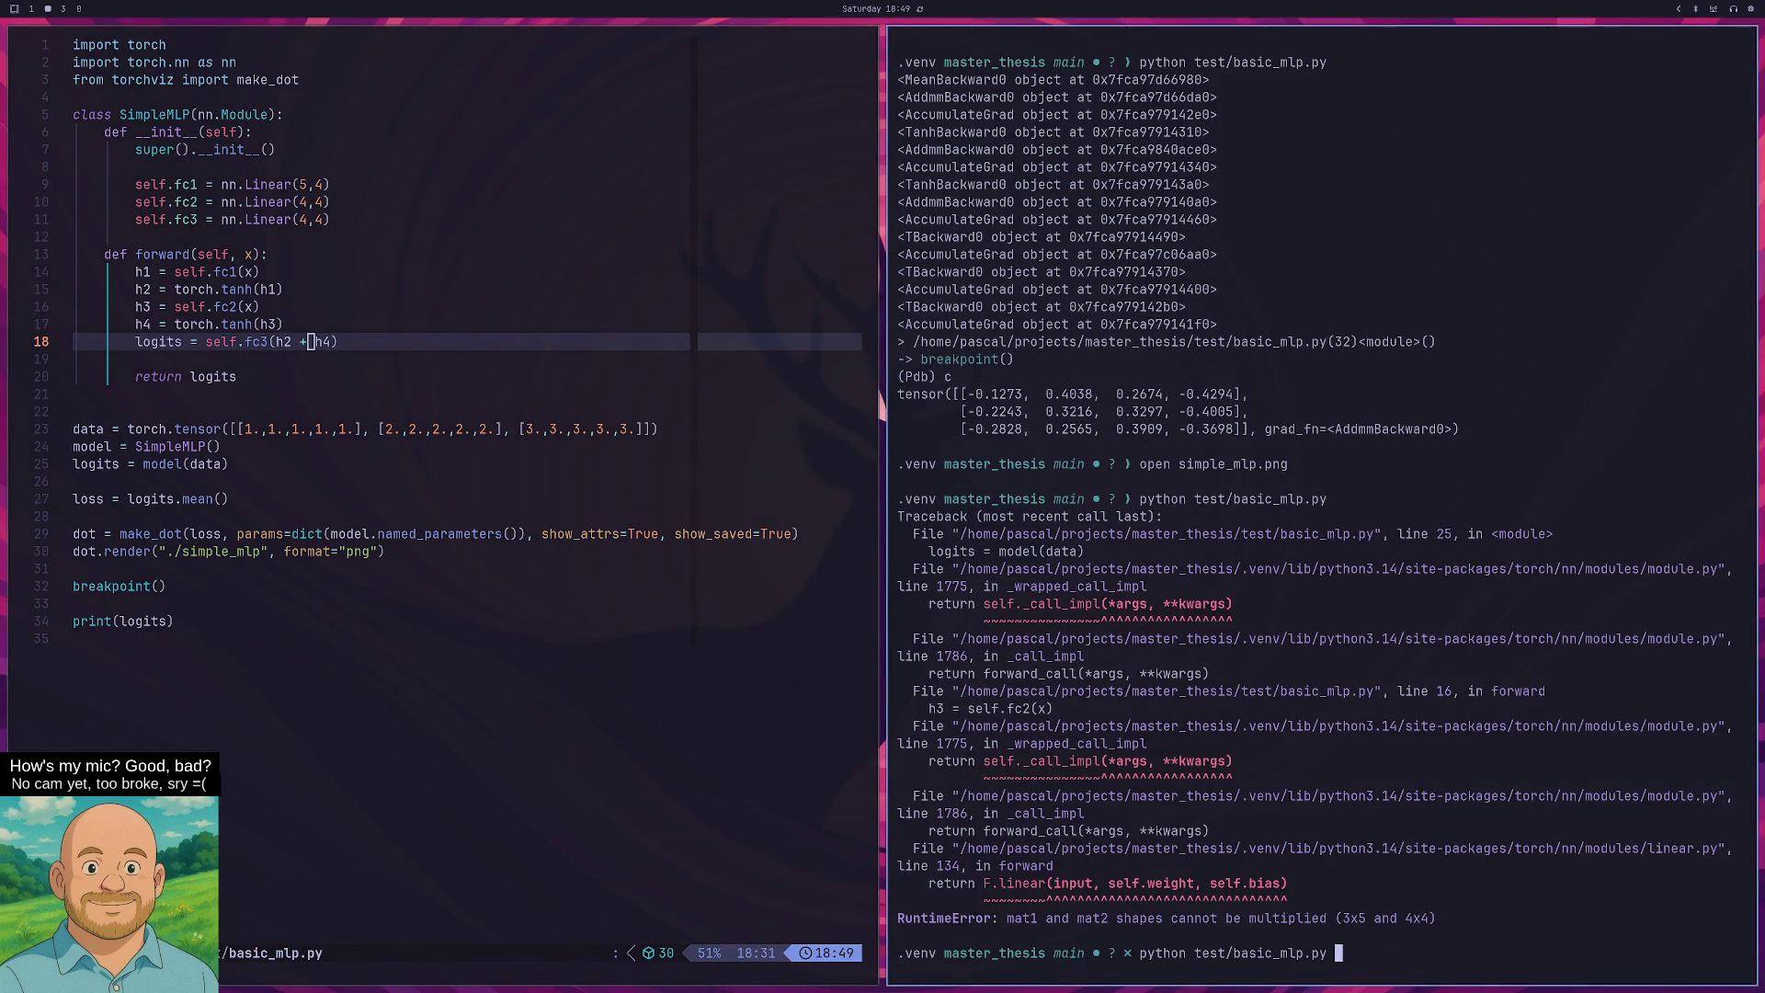
Insert a blank line after the first tanh branch in forward to separate the two branches.
key(ctrl+c)
key(super+h)
key(k)
key(k)
key(k)
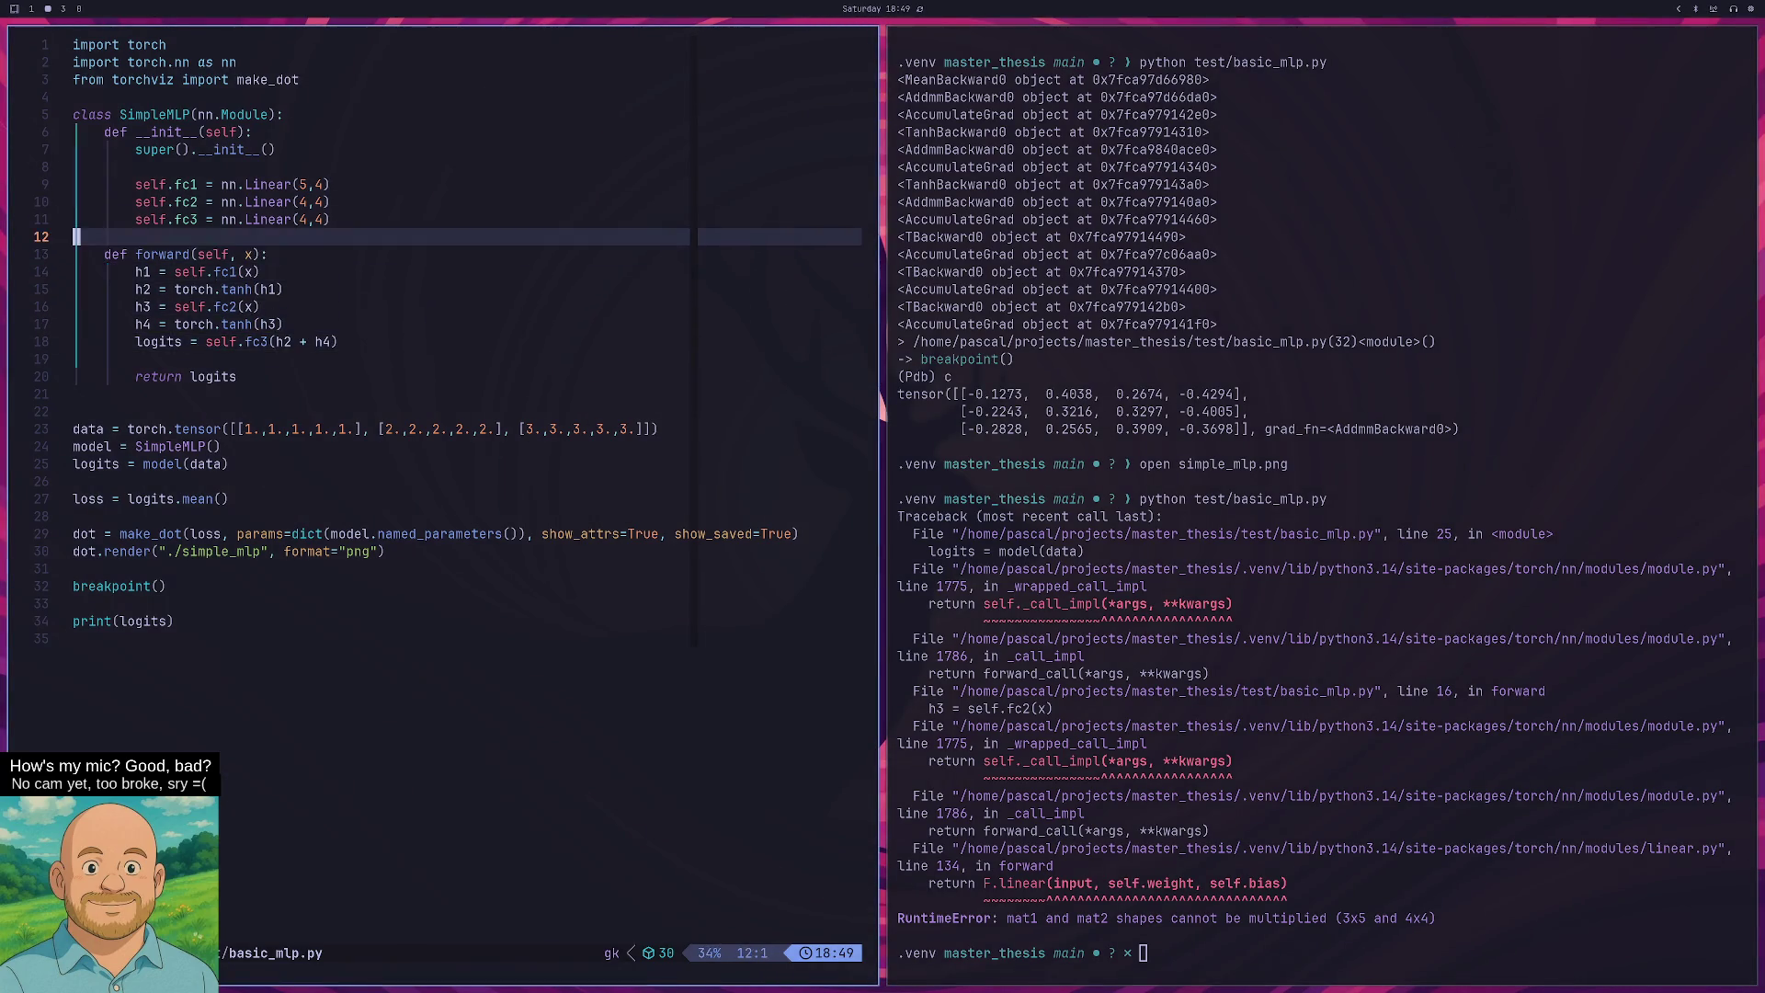
key(k)
key(k)
key(j)
key(j)
key(k)
key(k)
key(k)
key(f)
key(5)
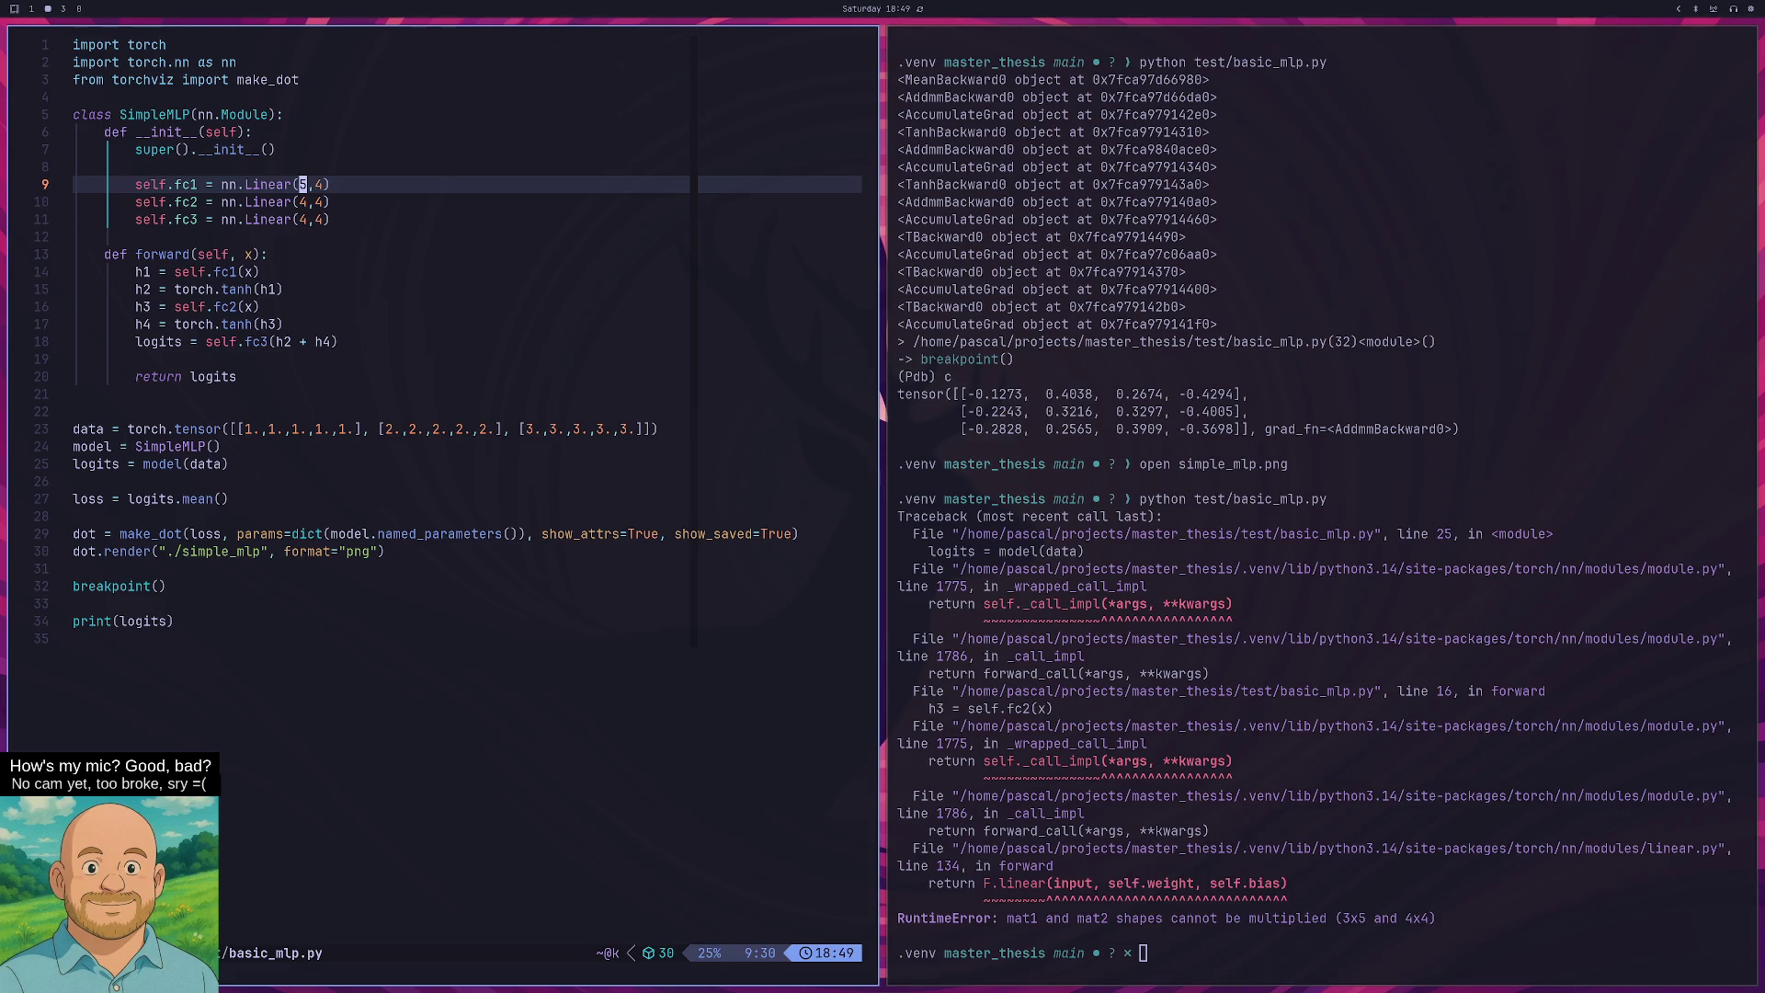
key(j)
key(j)
key(j)
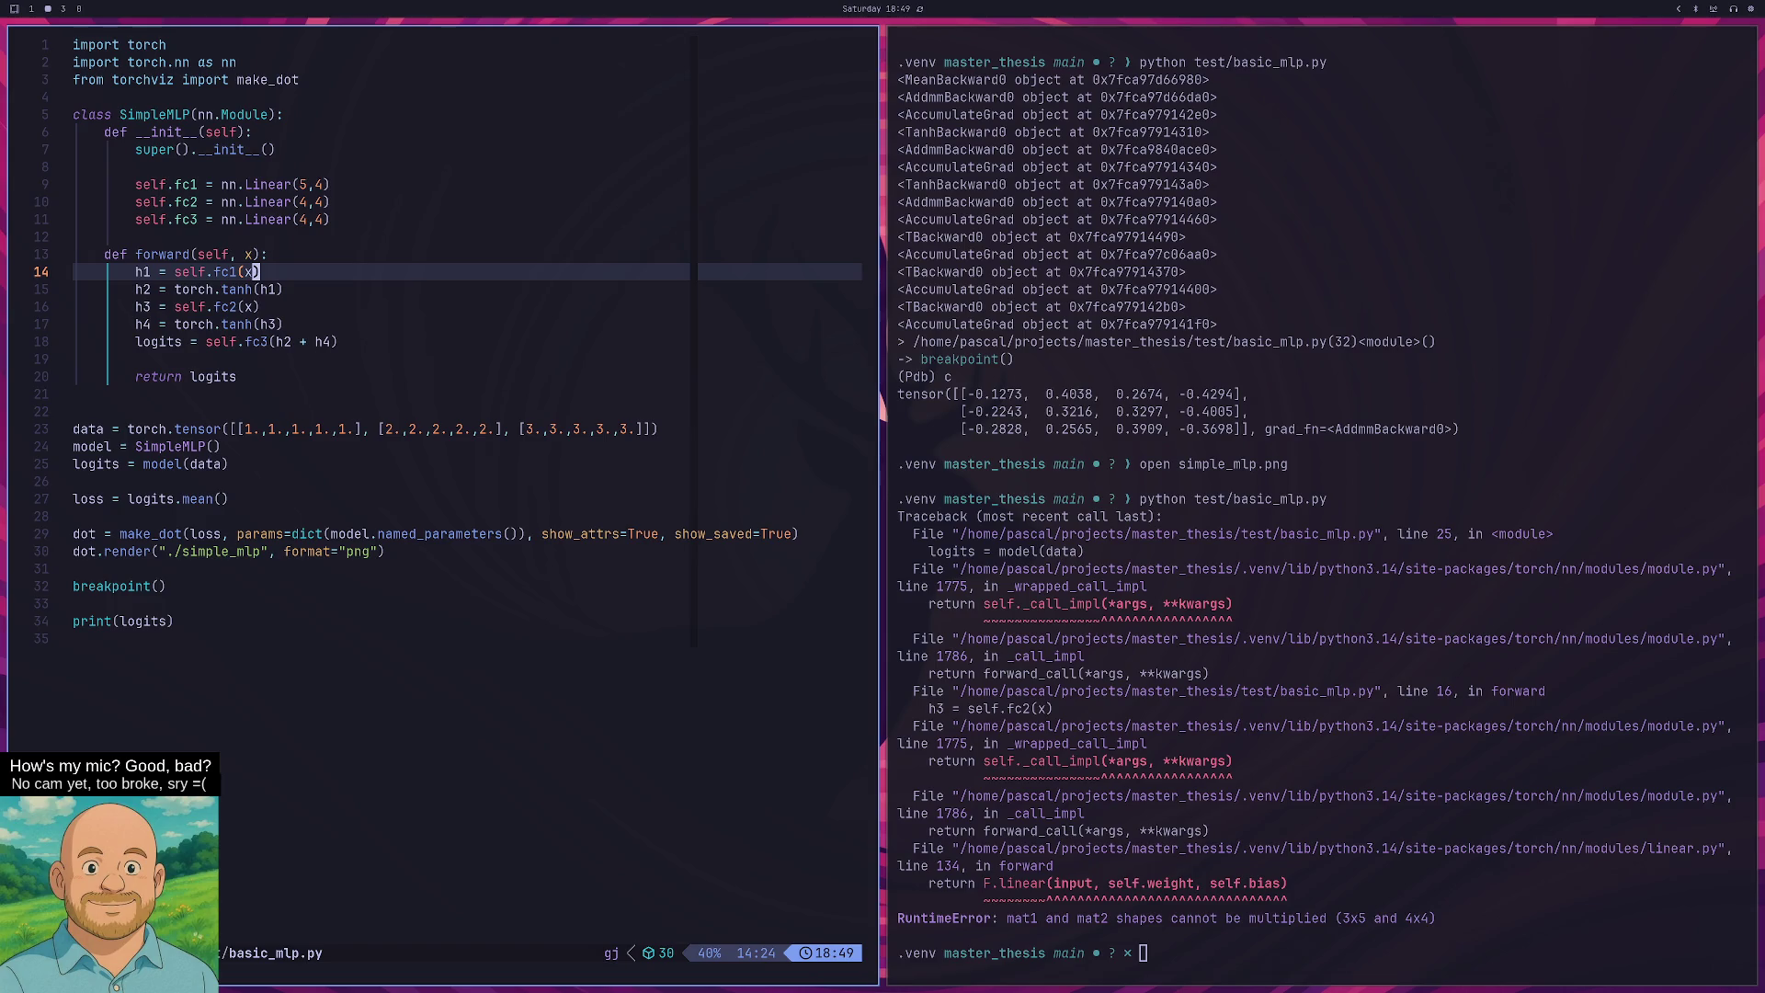
key(j)
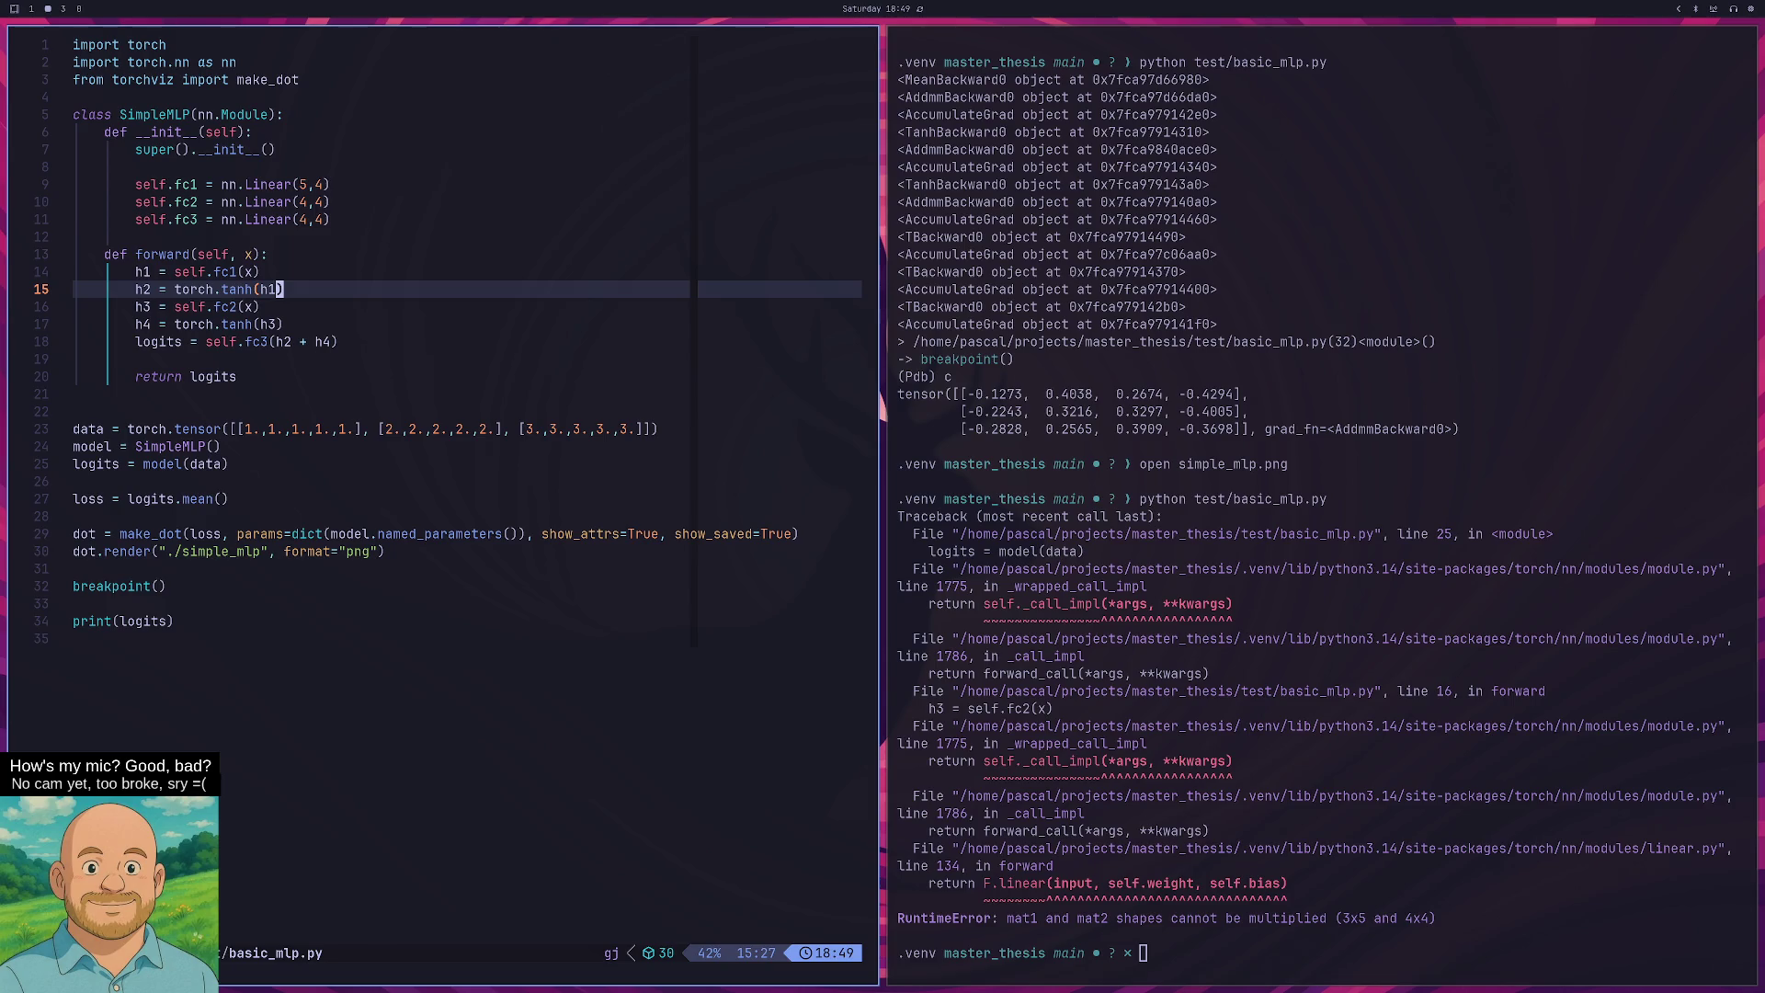
key(o)
key(Escape)
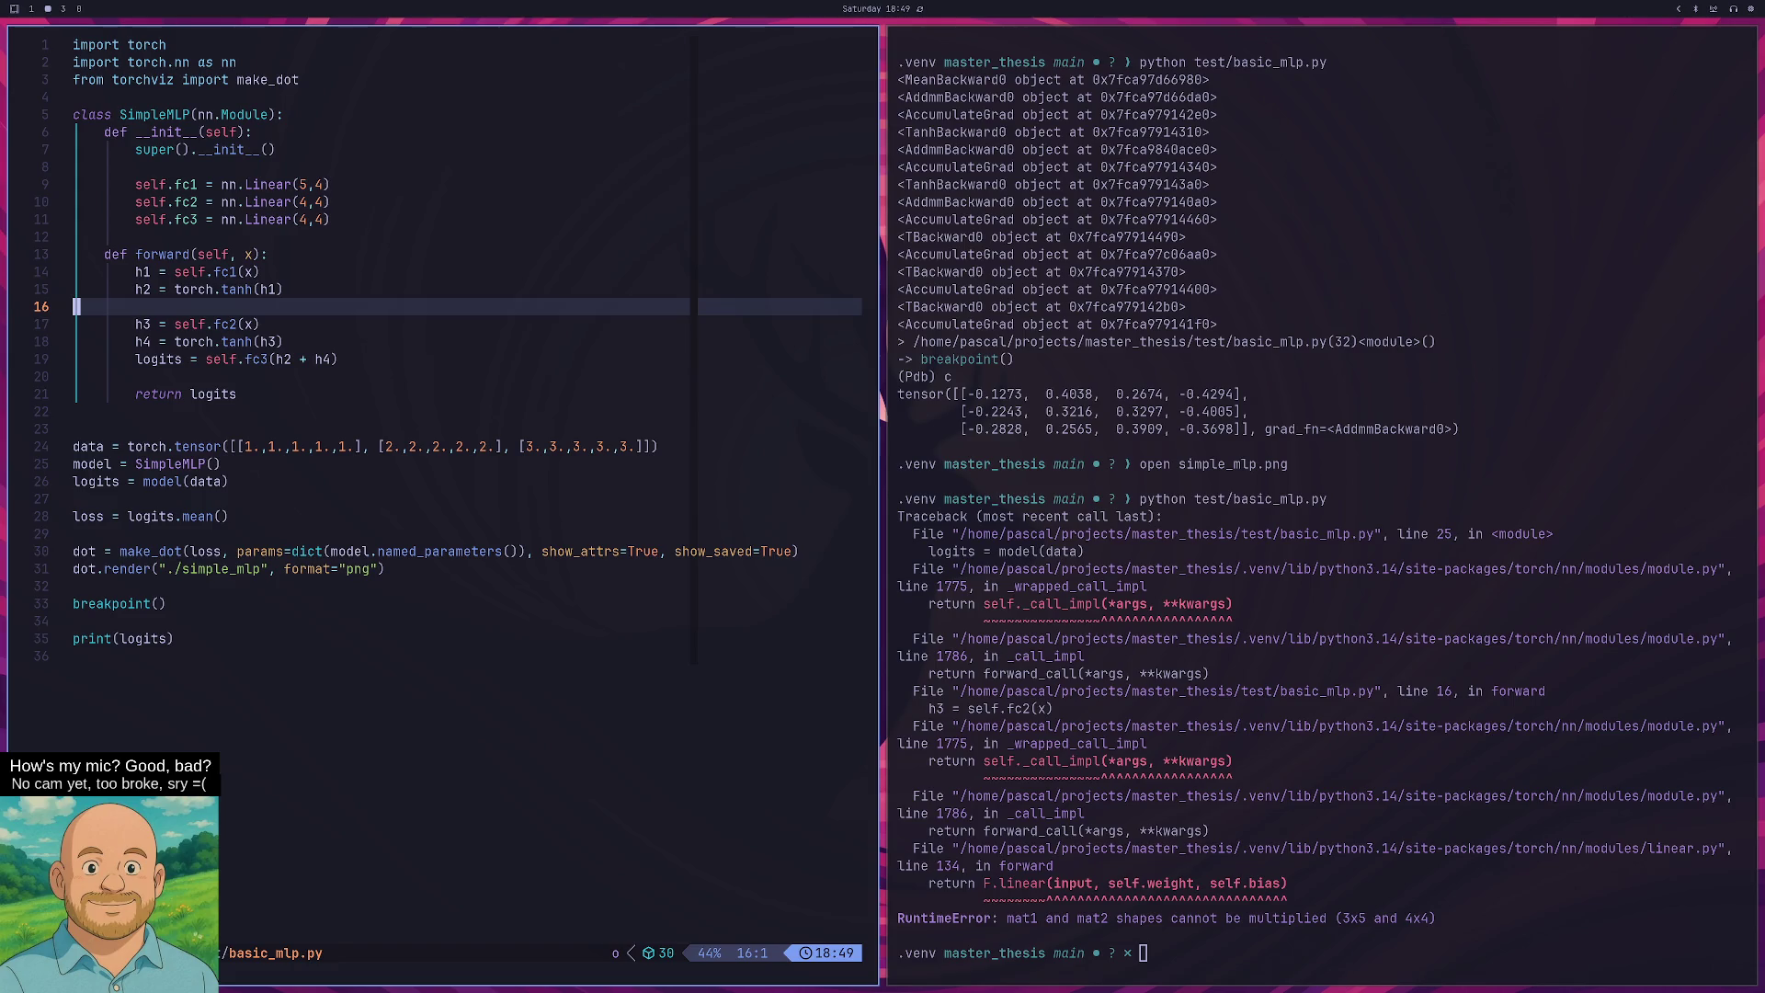
Change fc2's input size to make it nn.Linear(5,4) and save the file.
key(j)
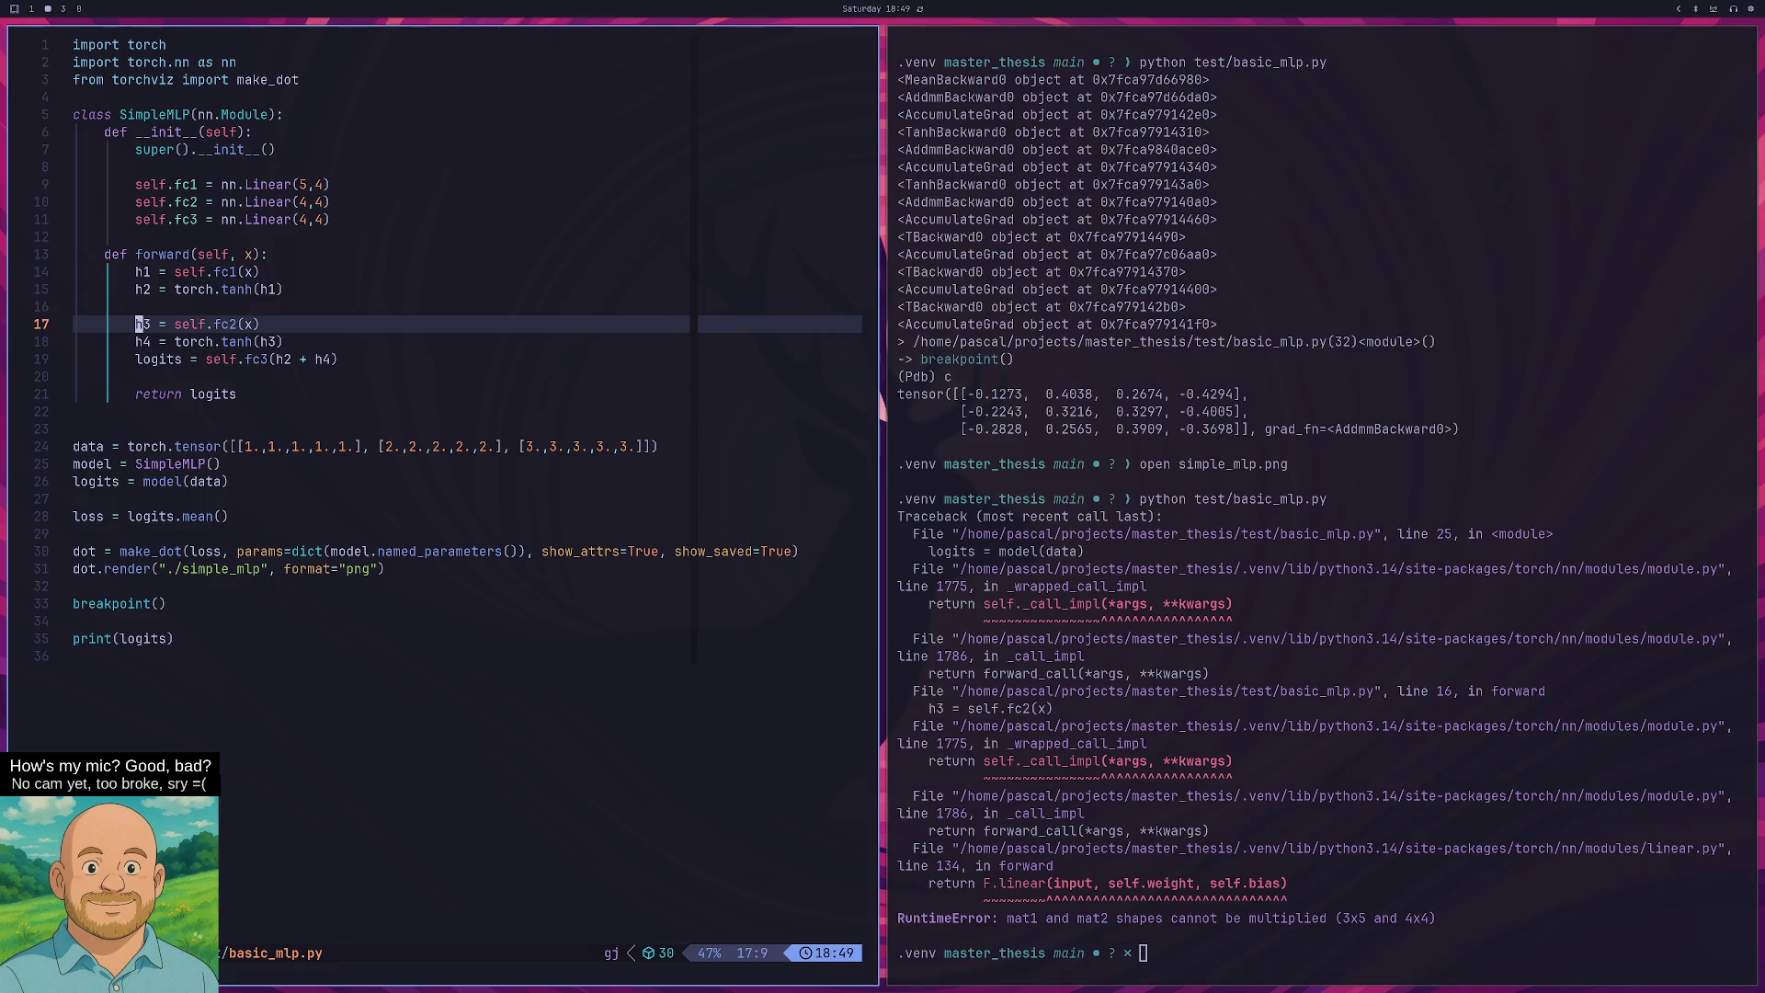
key(k)
key(k)
key(k)
key(w)
key(w)
key(w)
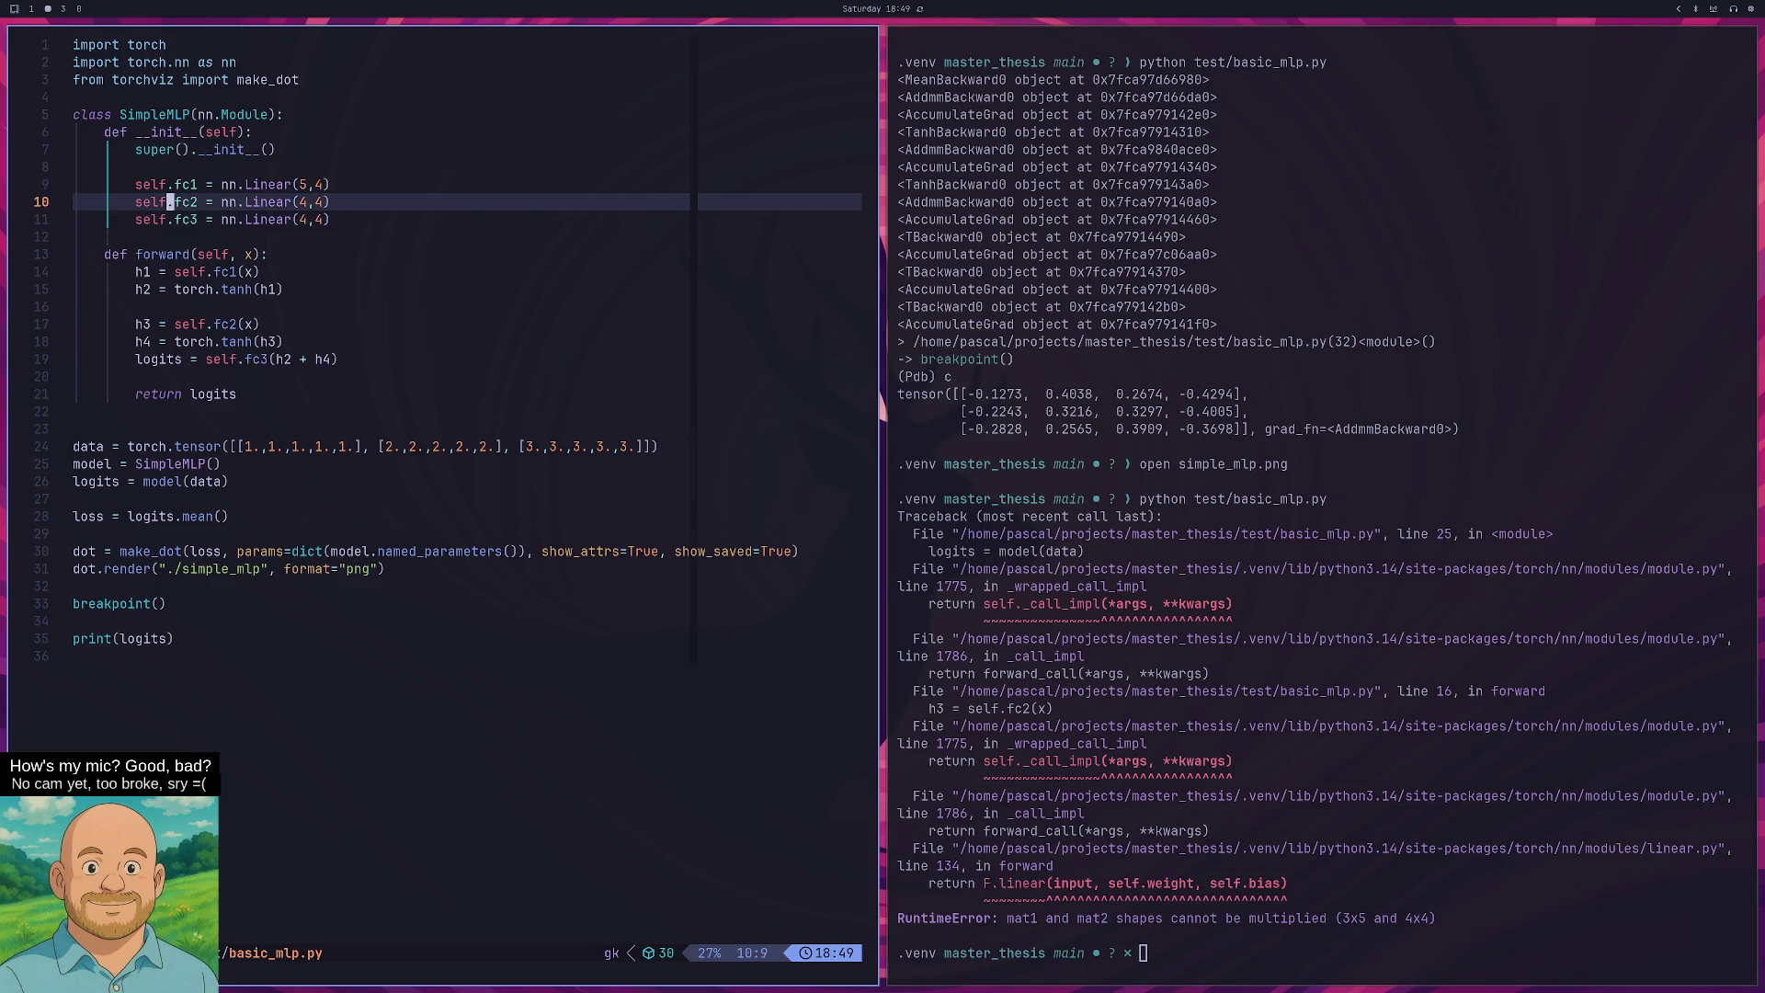
key(w)
key(w)
key(w)
text(r5:w)
key(Return)
Rerun basic_mlp.py in the terminal so it stops at the breakpoint.
key(super+l)
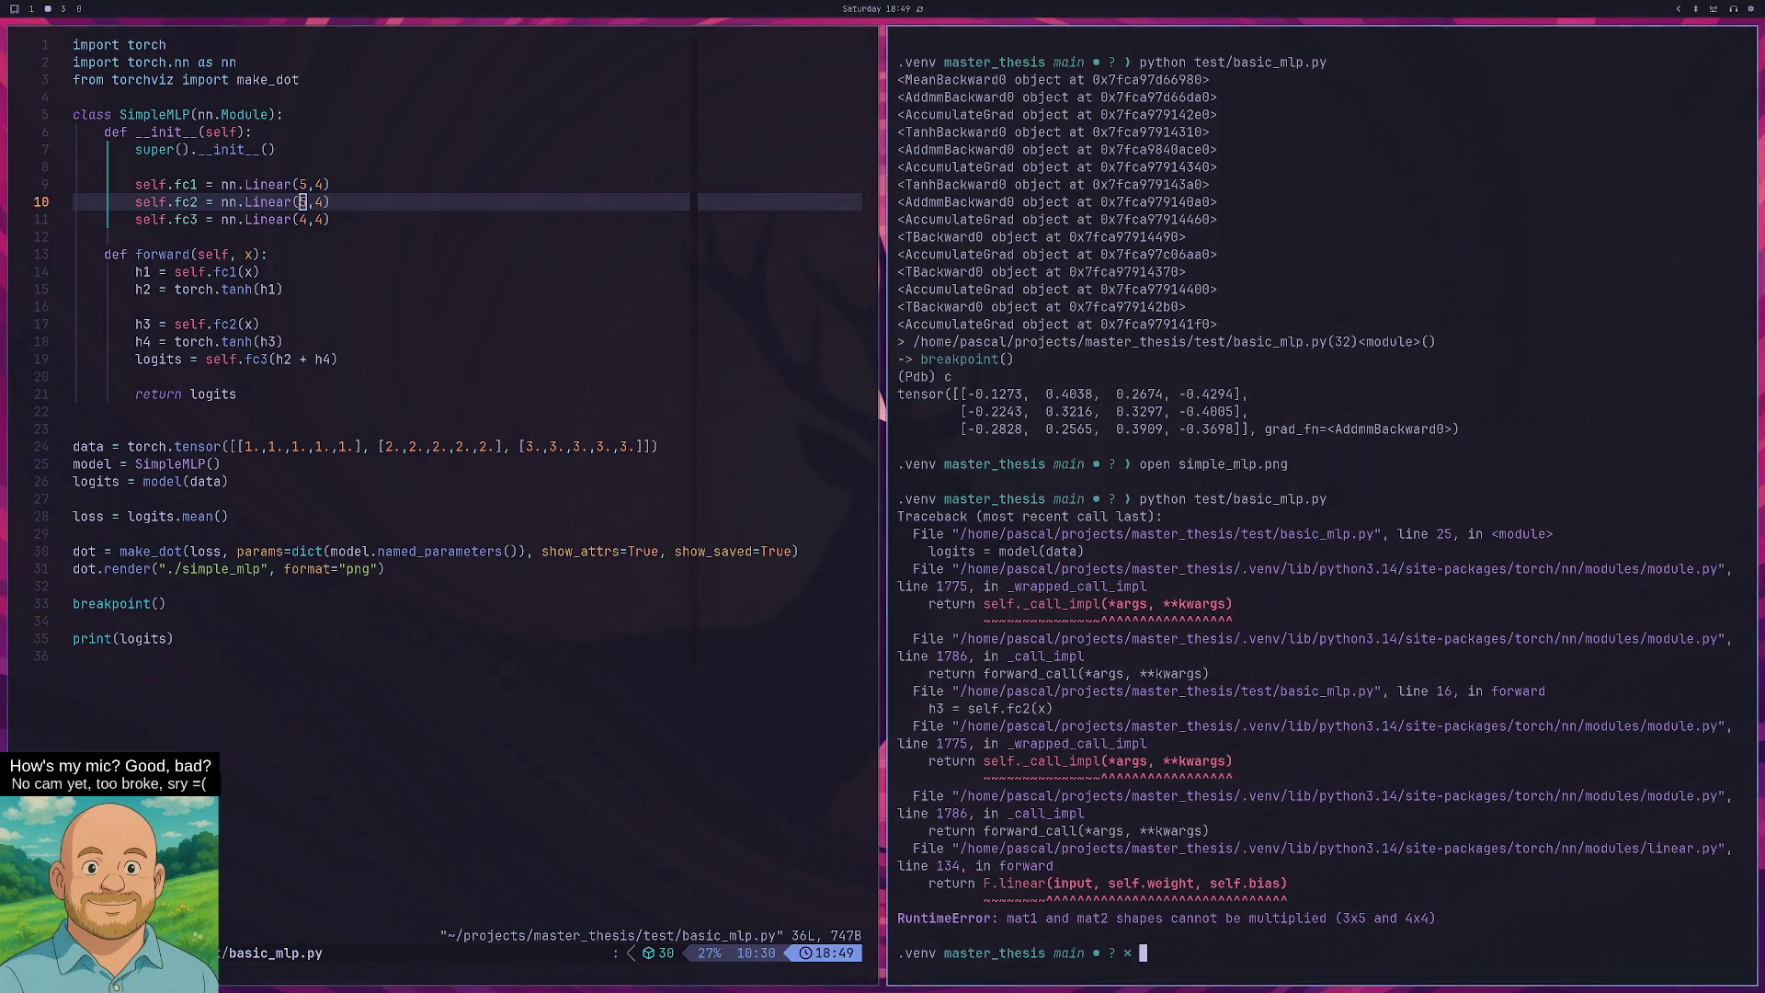
key(Up)
key(Return)
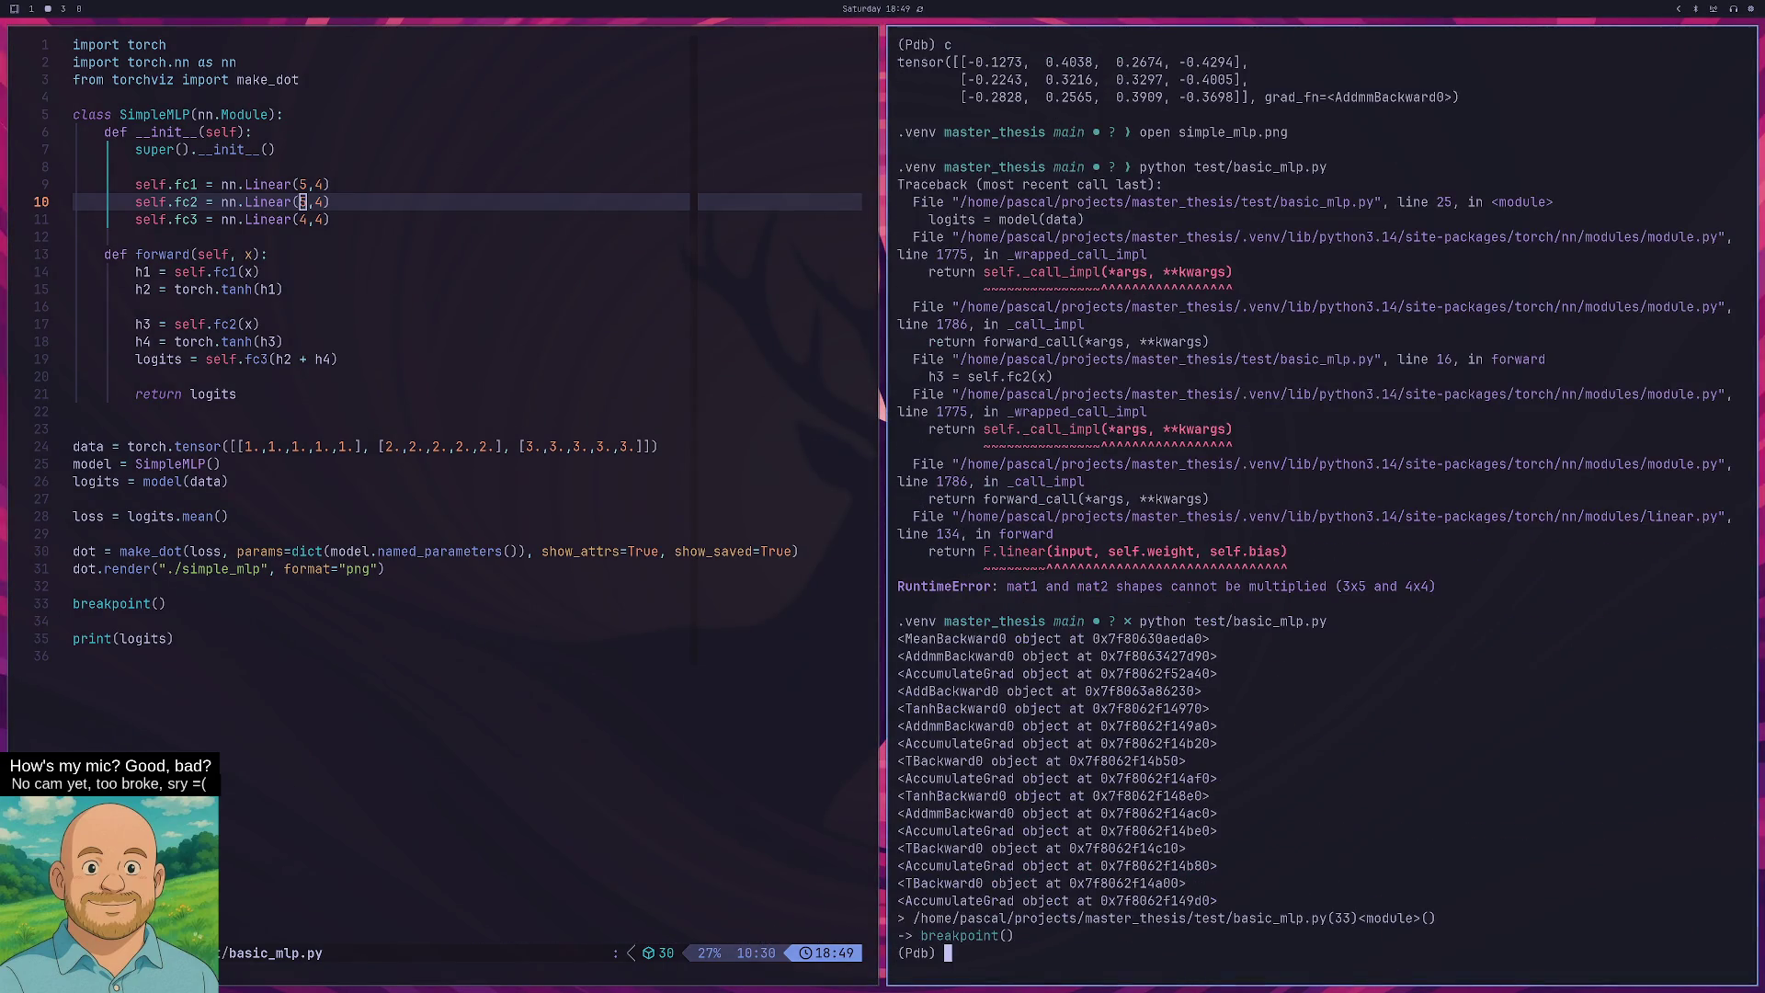
Continue past the breakpoint, then view simple_mlp.png fullscreen showing both tanh branches and close it.
text(c)
key(Return)
key(Up)
key(Up)
key(Return)
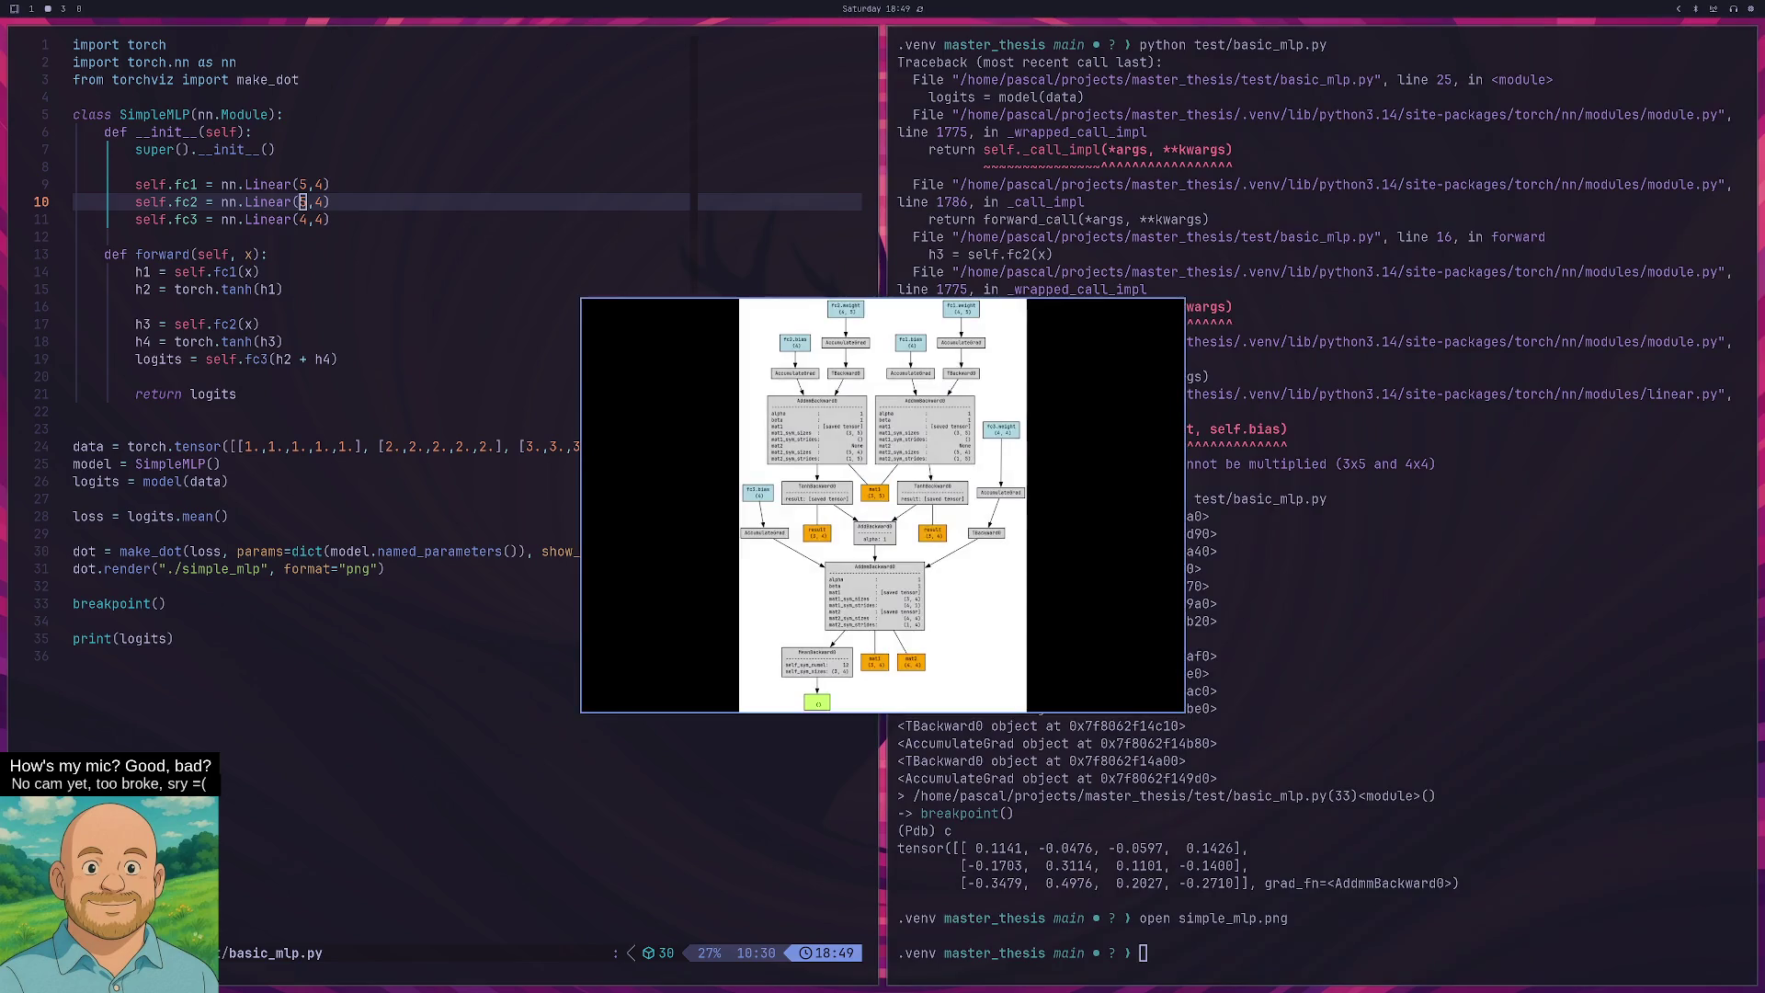
key(f)
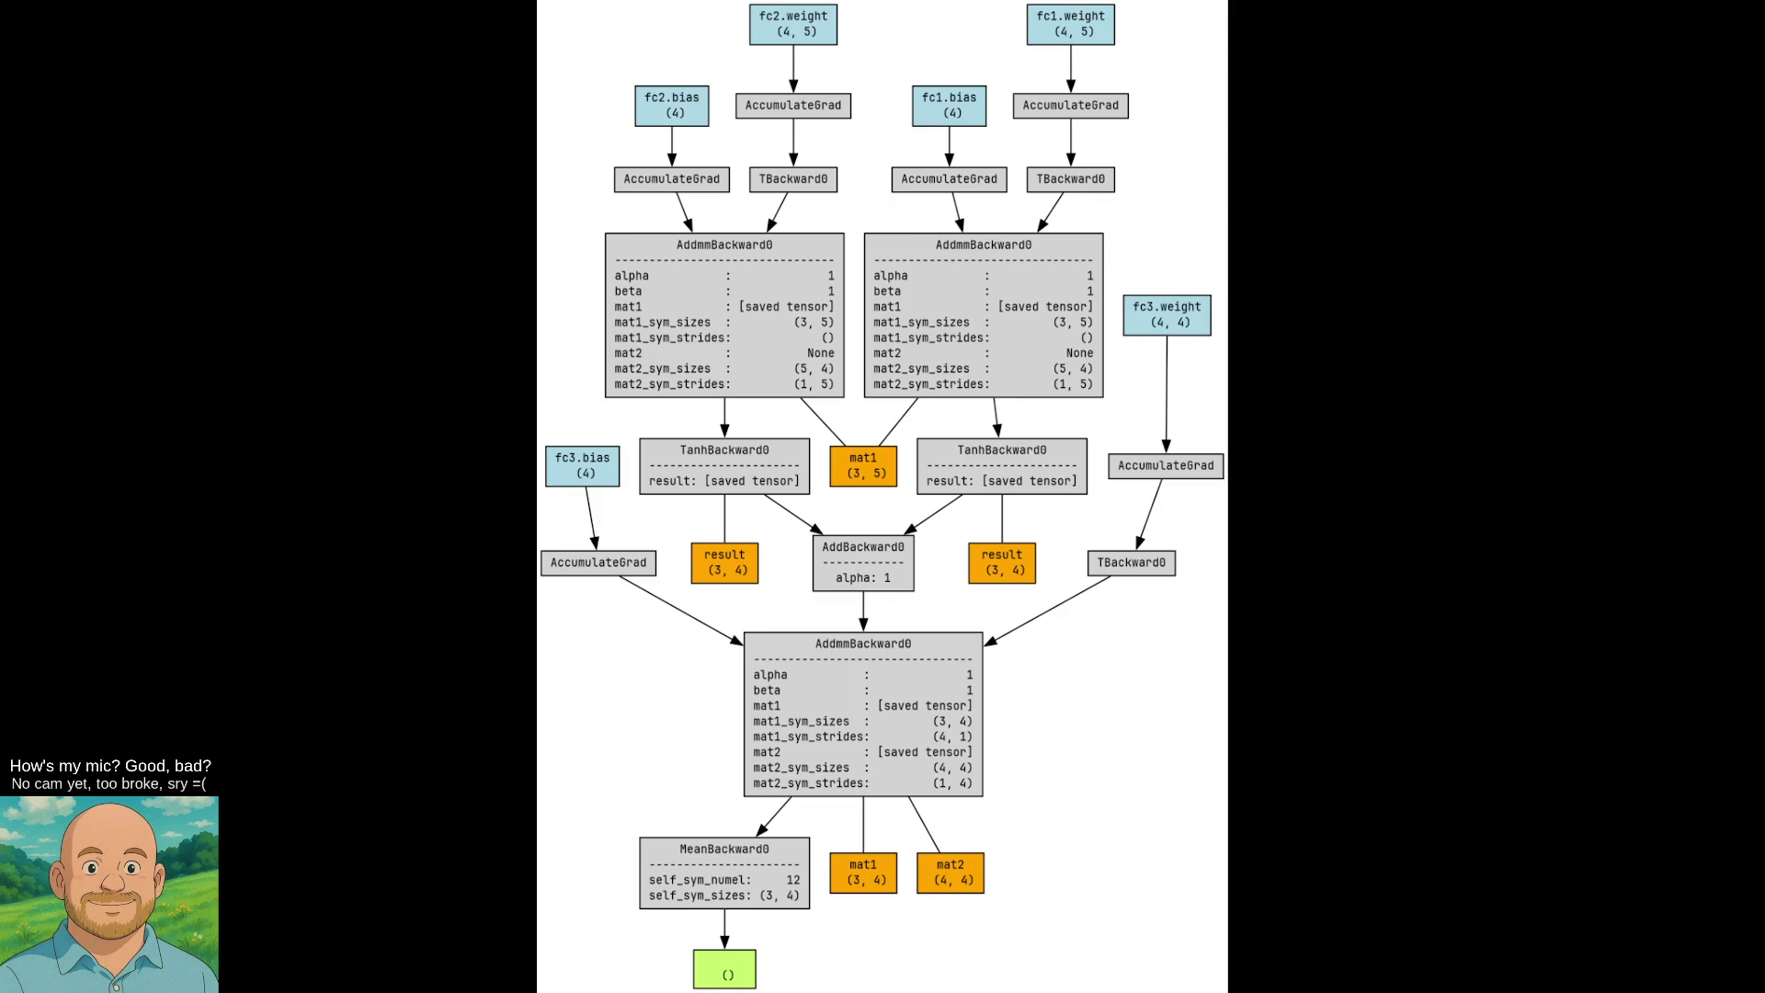
key(q)
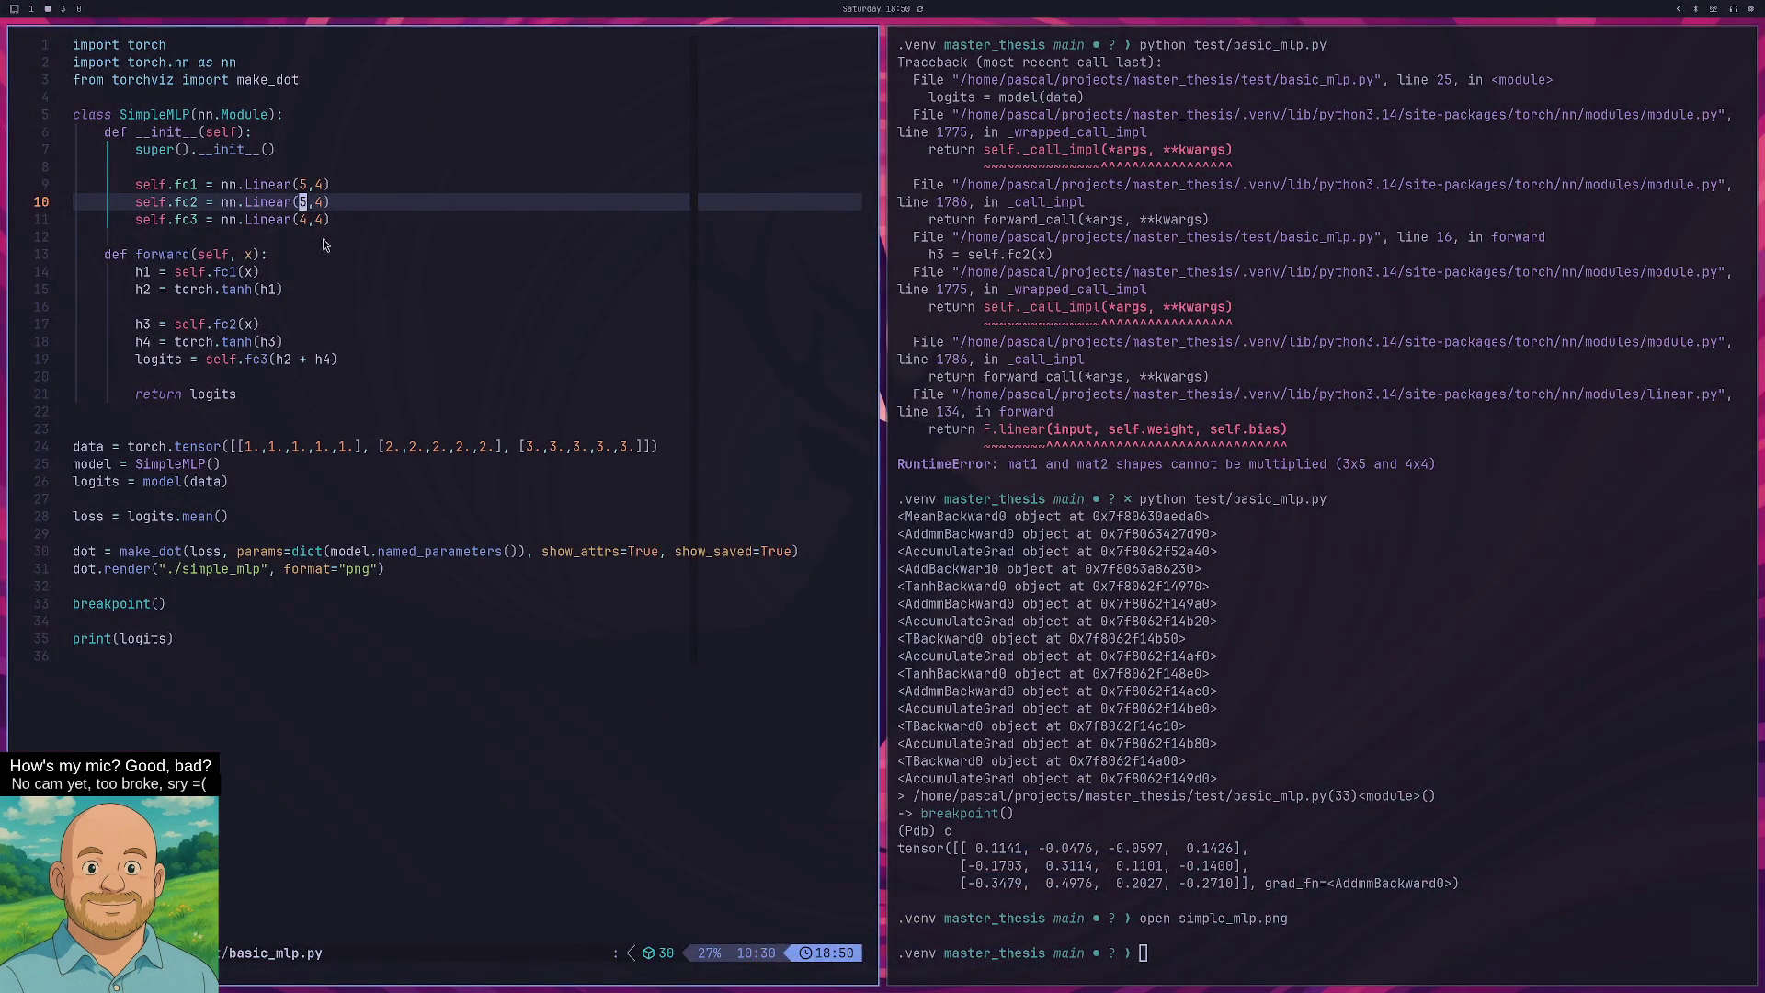
click(288, 220)
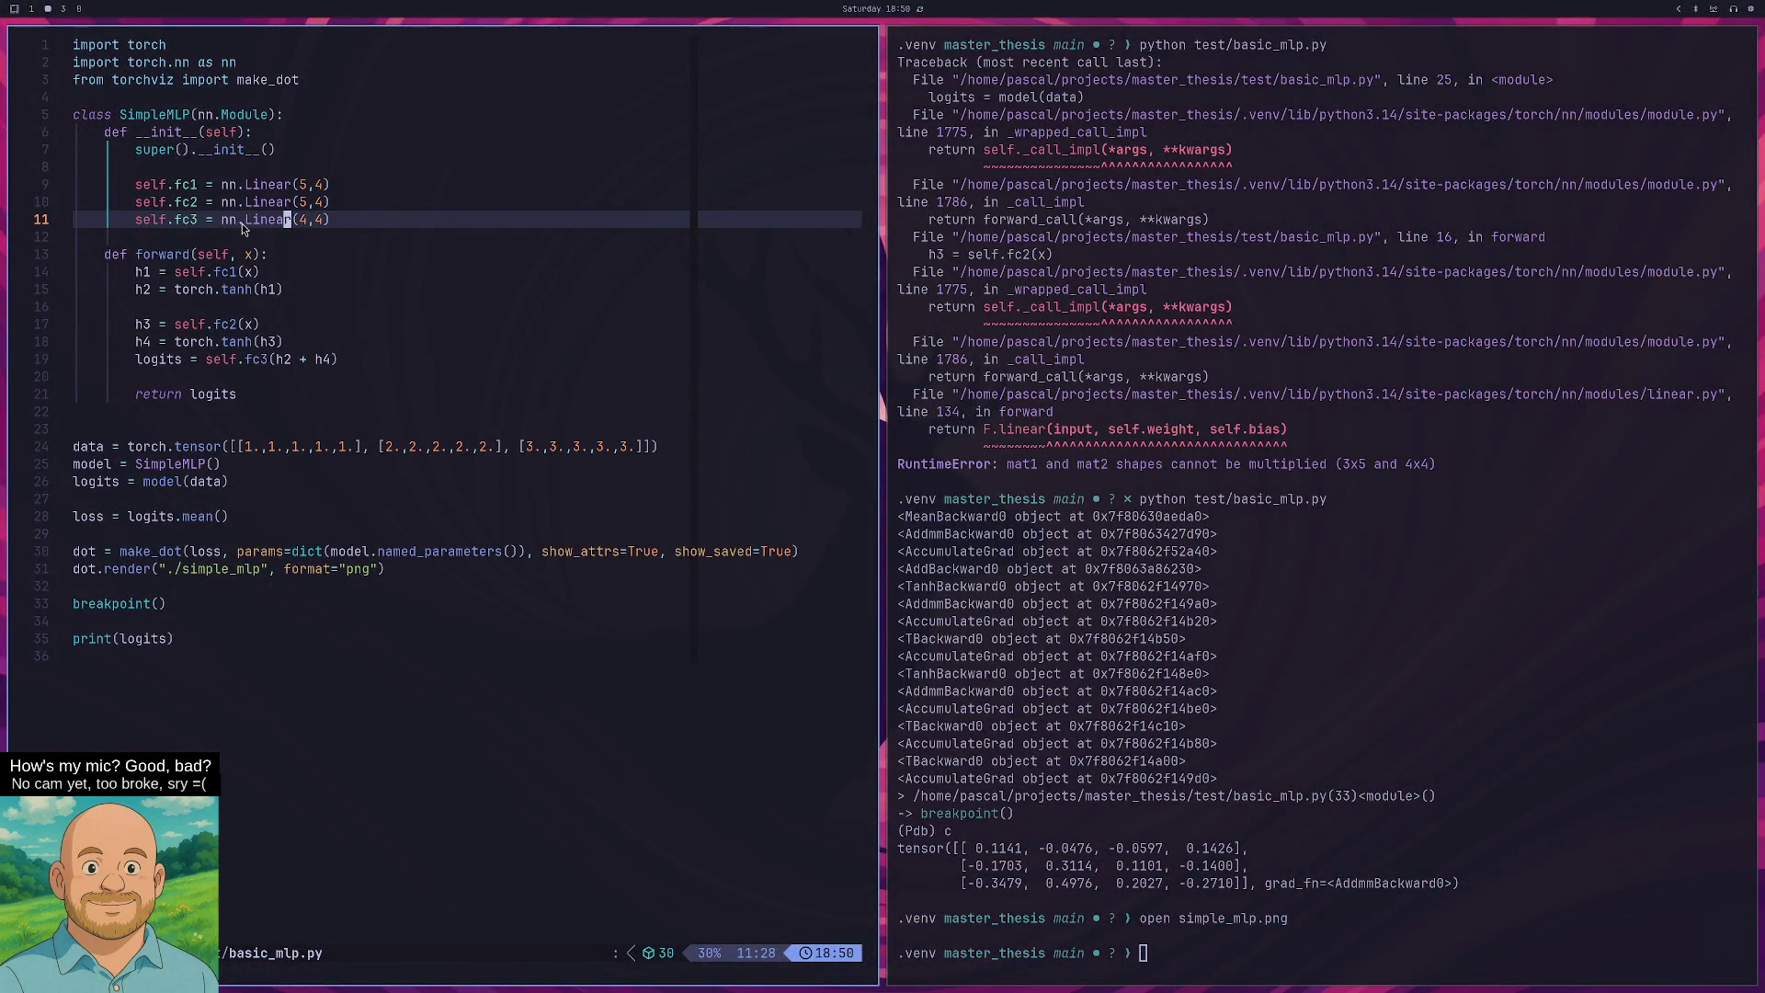
click(302, 221)
click(299, 350)
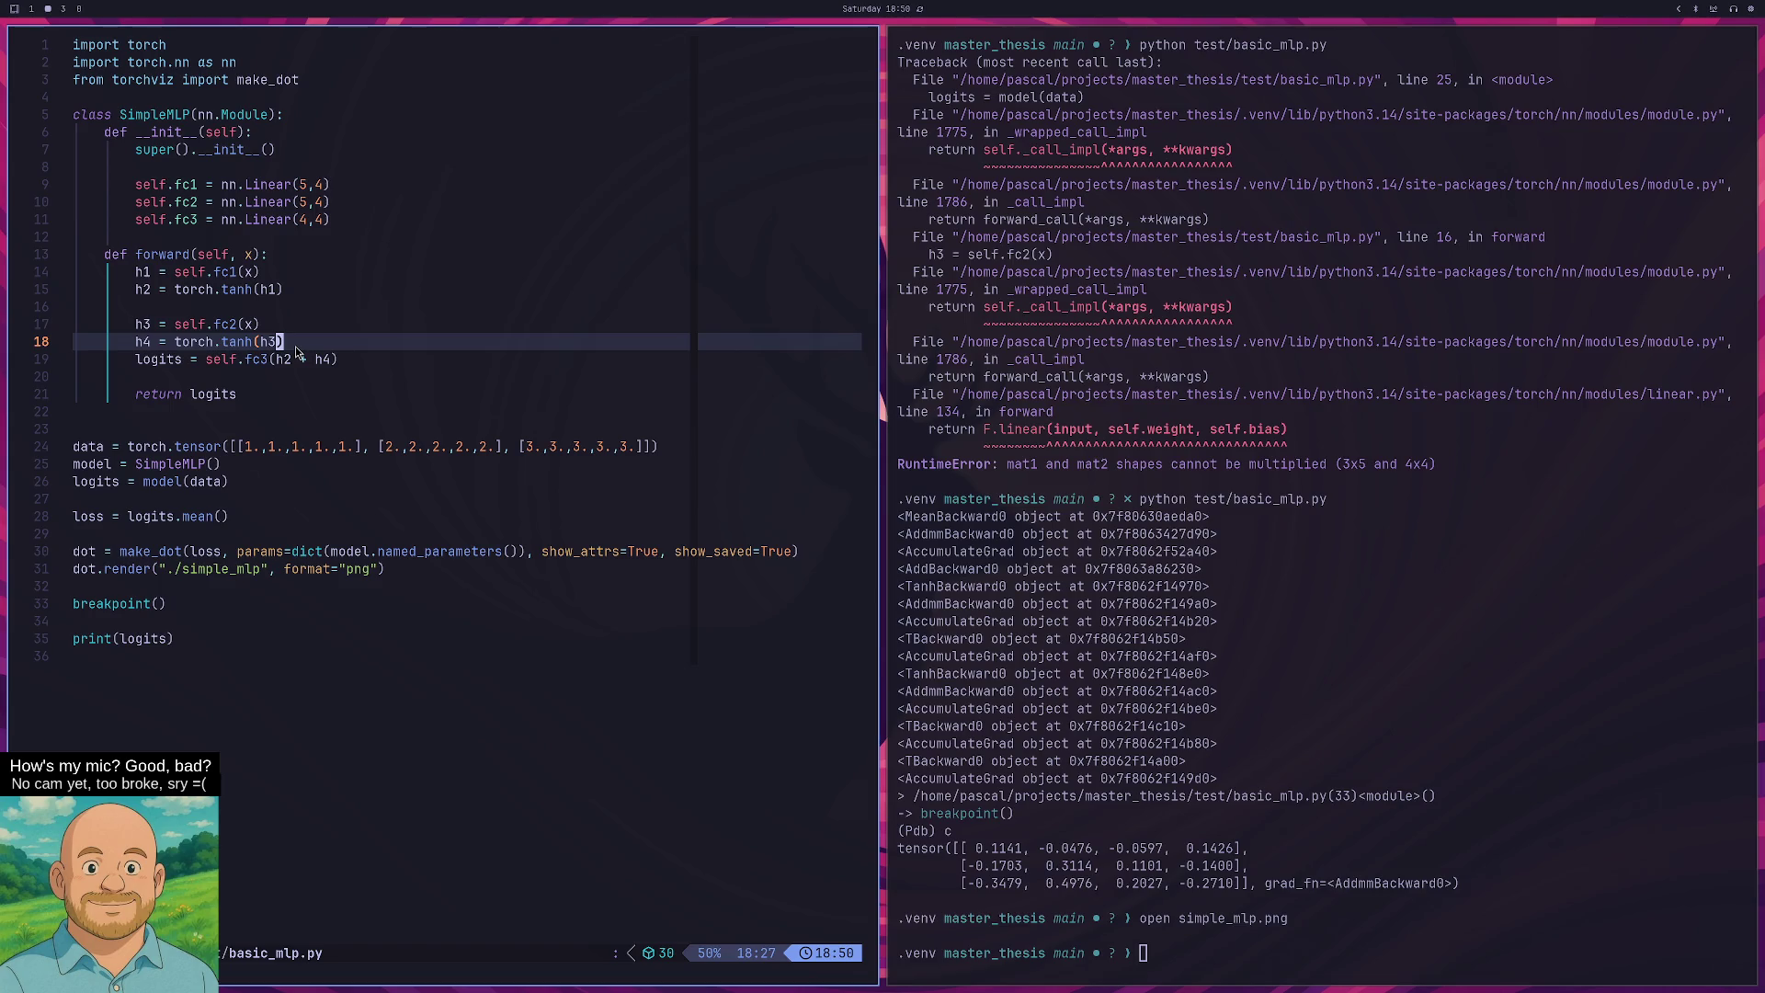
text(hr2:w)
key(Return)
key(super+l)
key(super+h)
key(u)
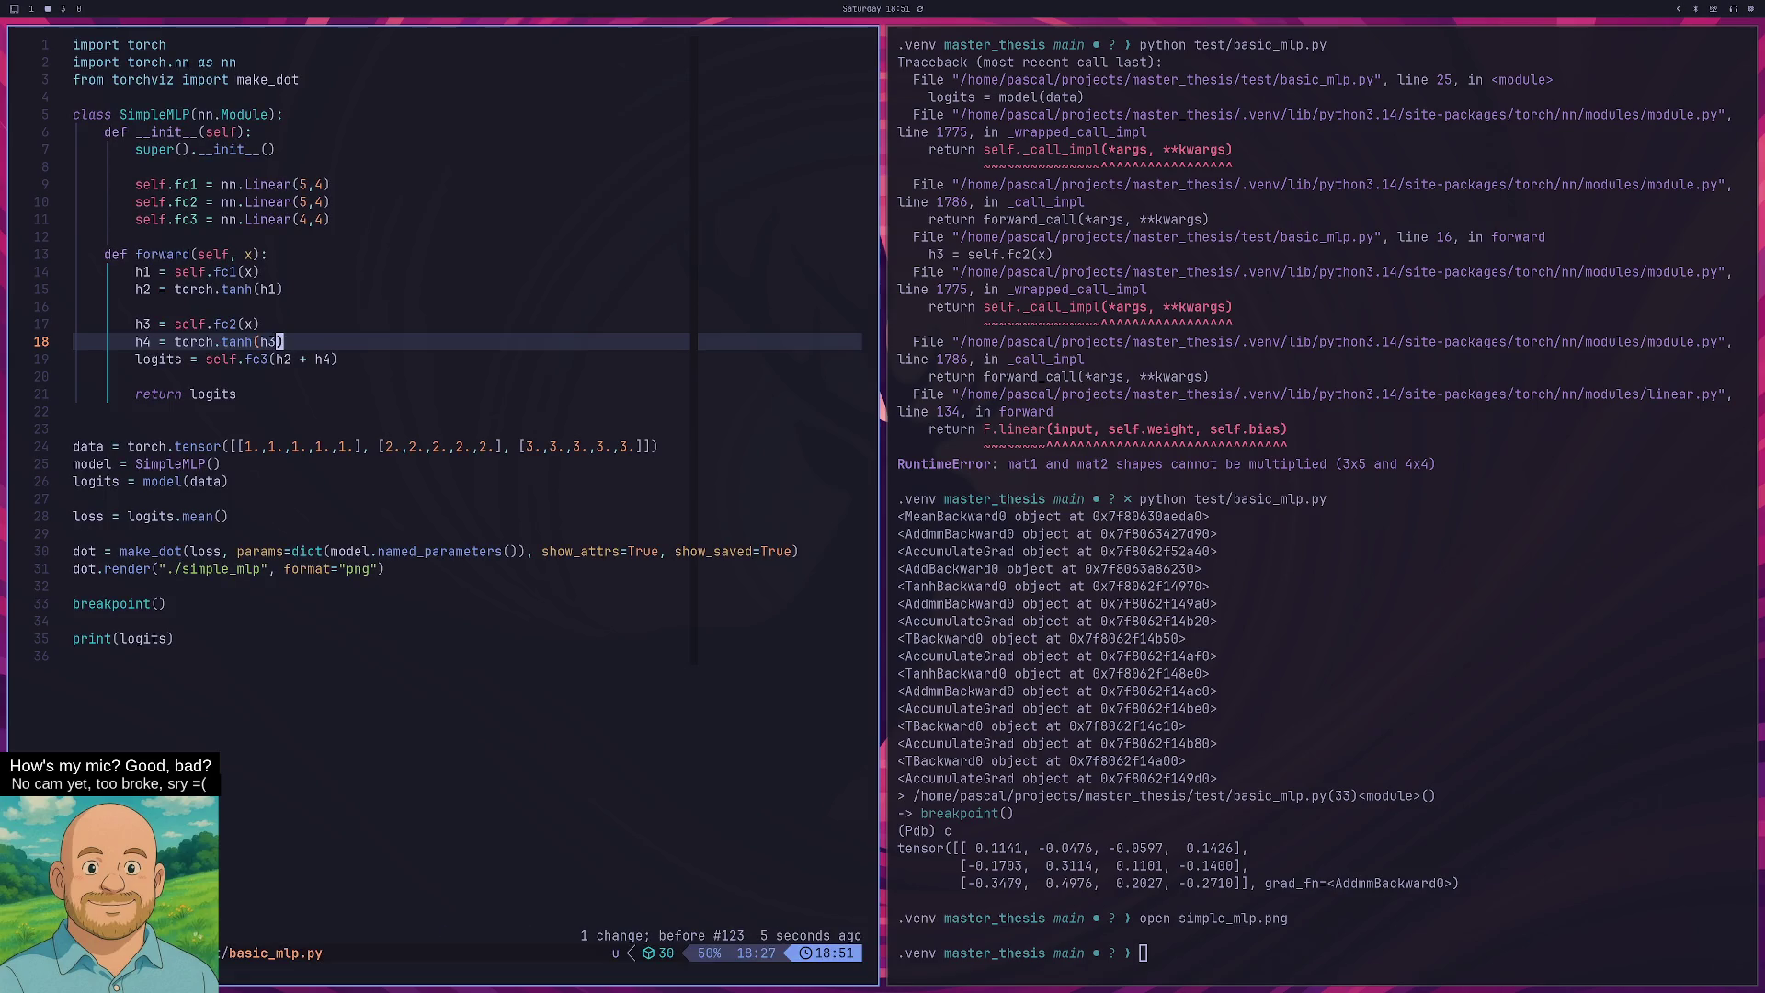
key(Escape)
key(g)
key(k)
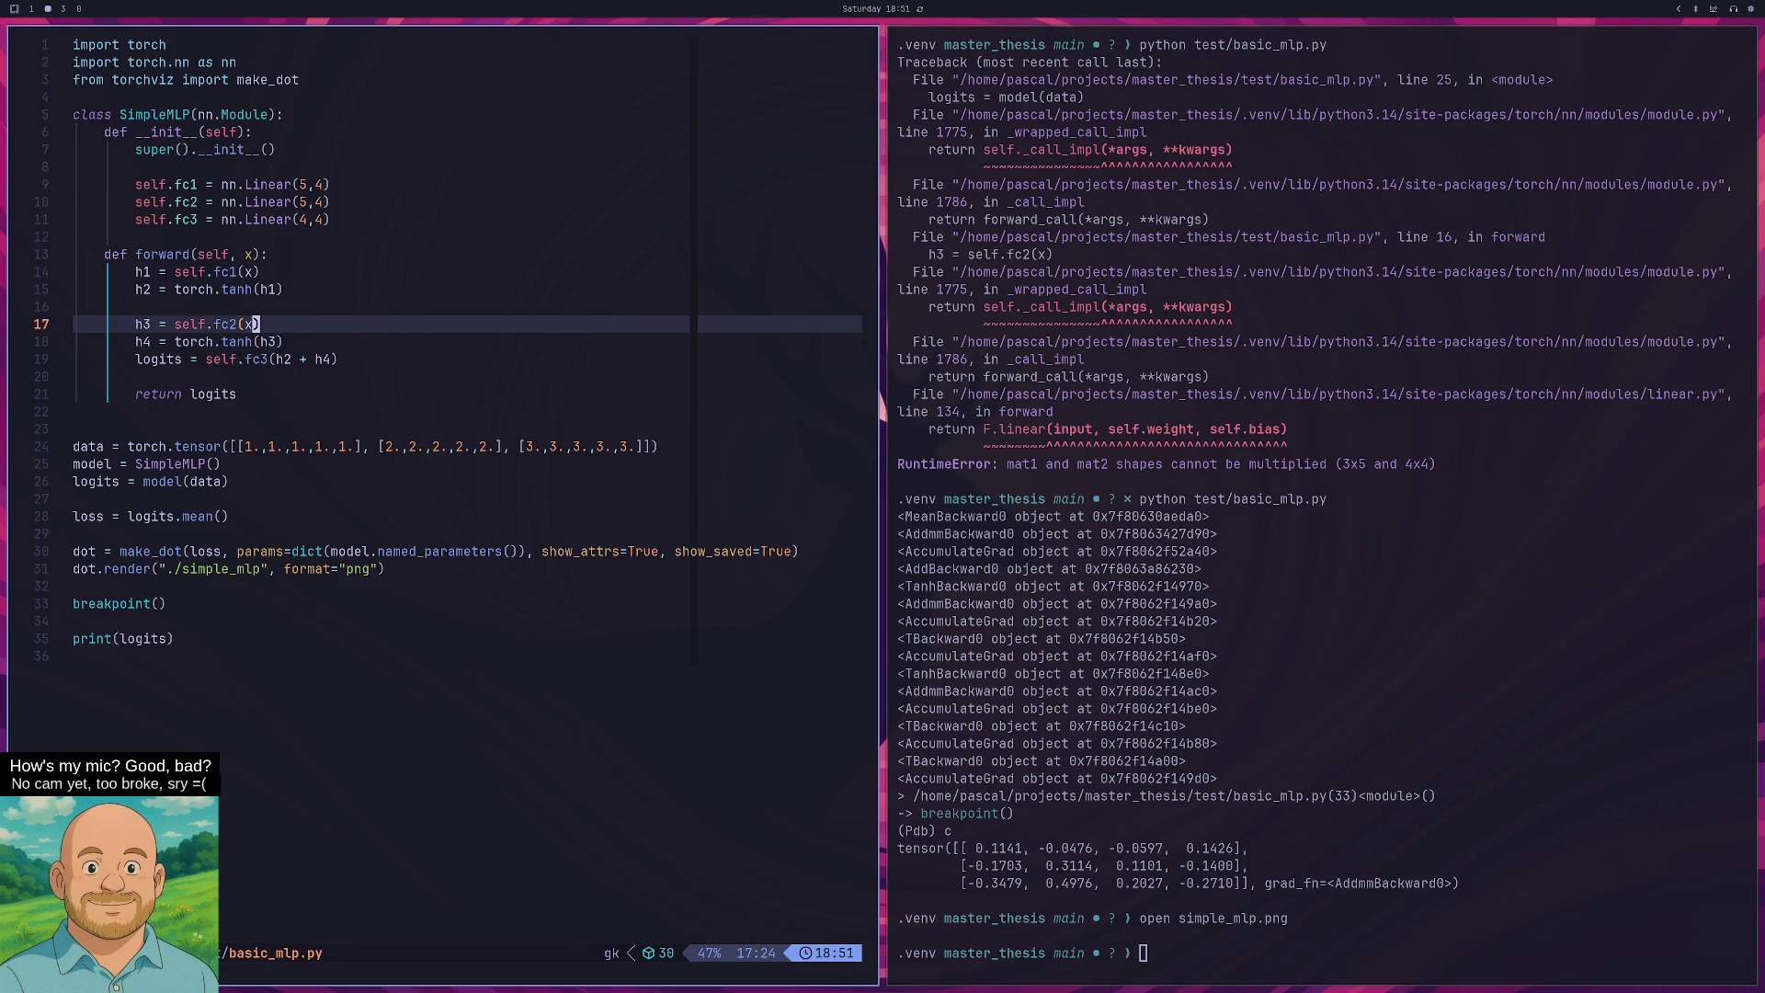
text(i ! h)
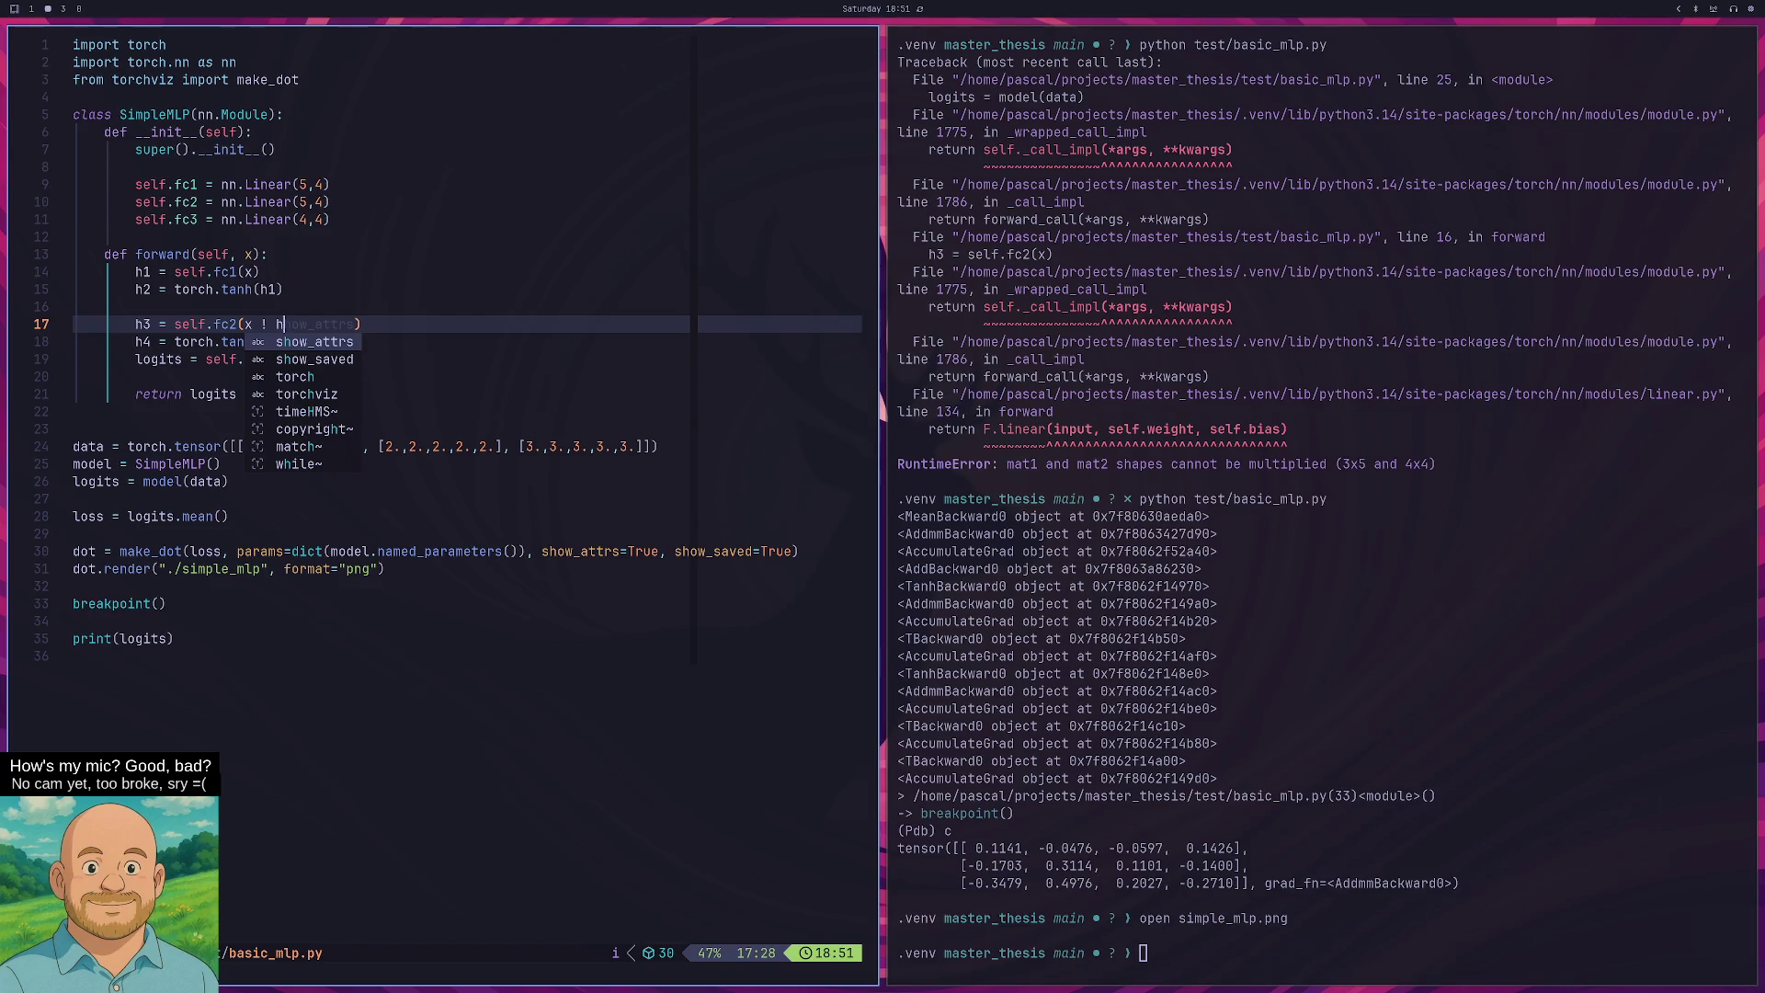
key(BackSpace)
key(BackSpace)
key(BackSpace)
text(+)
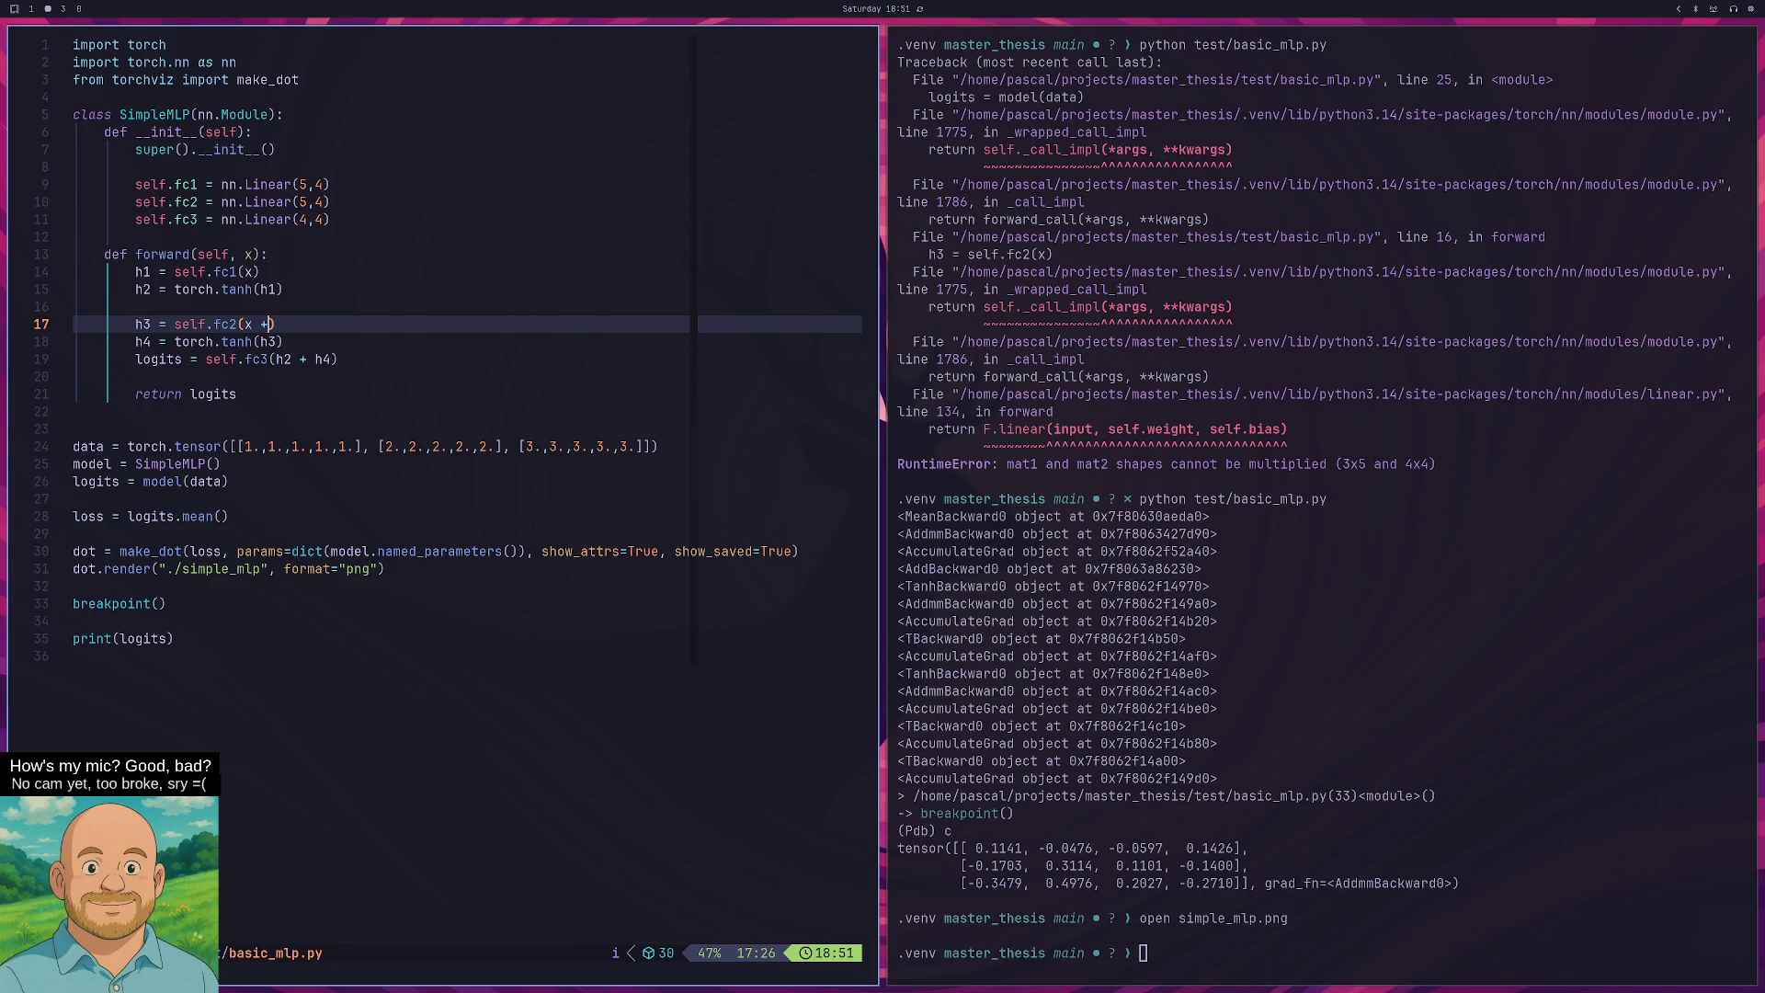
key(BackSpace)
key(BackSpace)
key(Escape)
key(h)
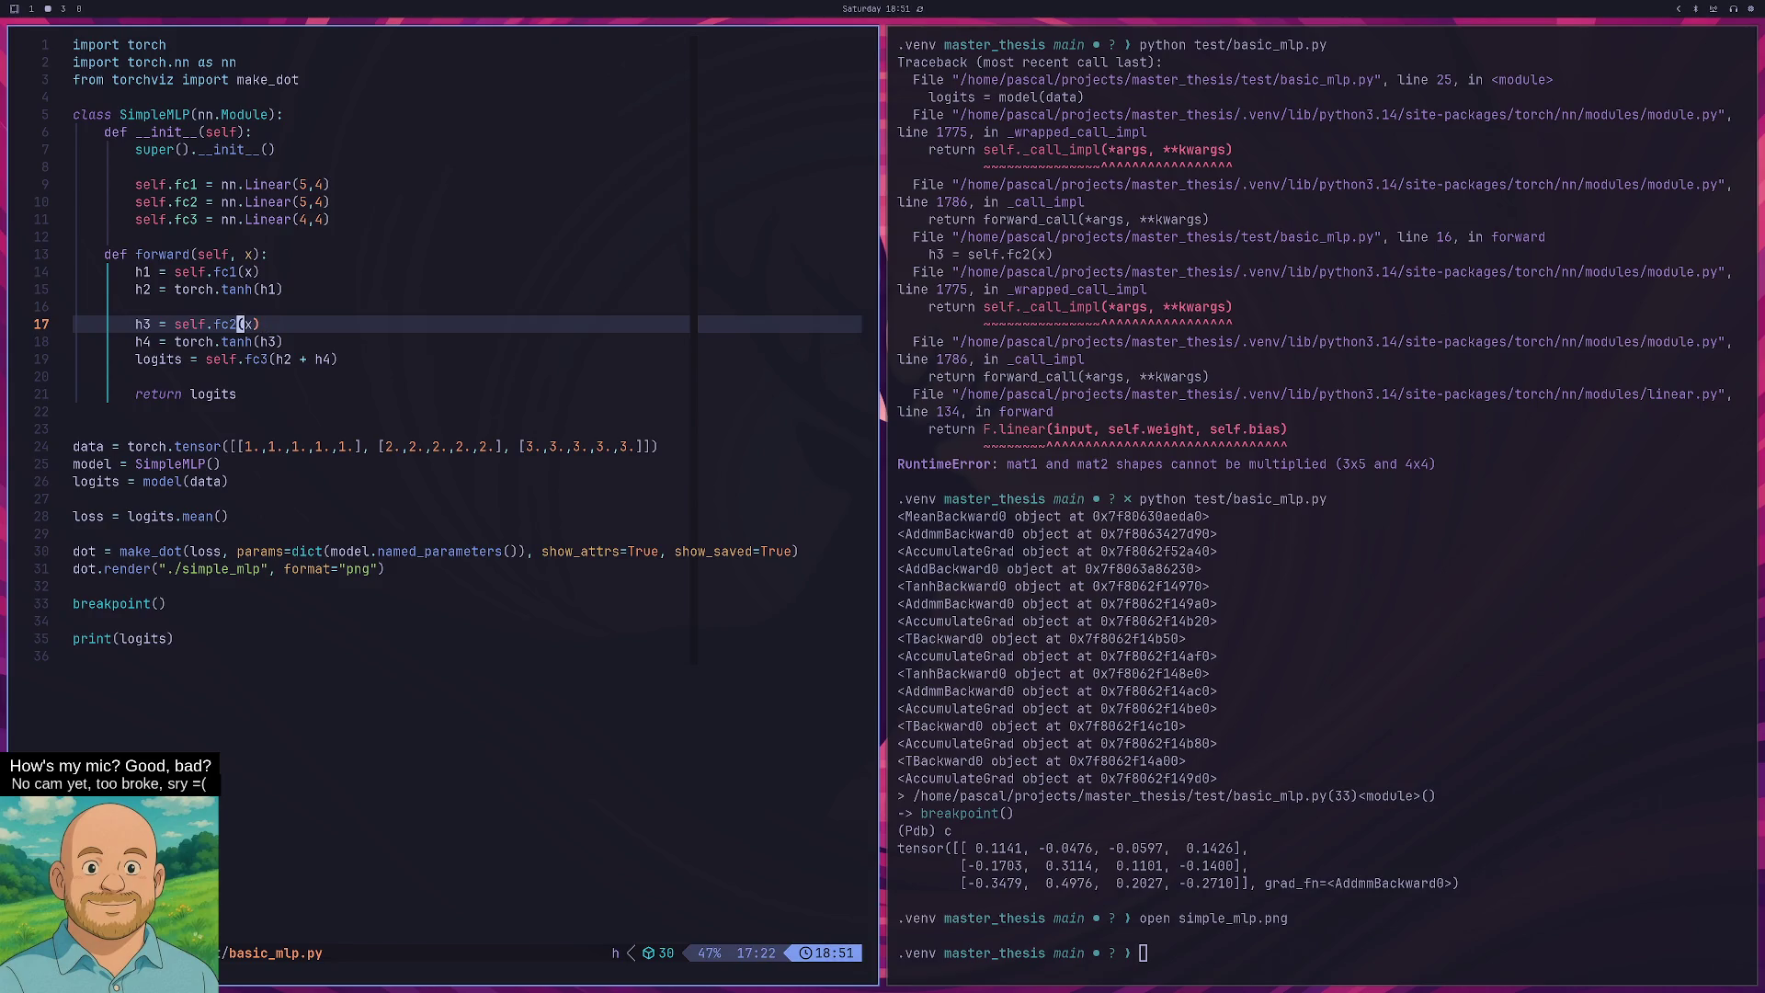
key(j)
text(l)
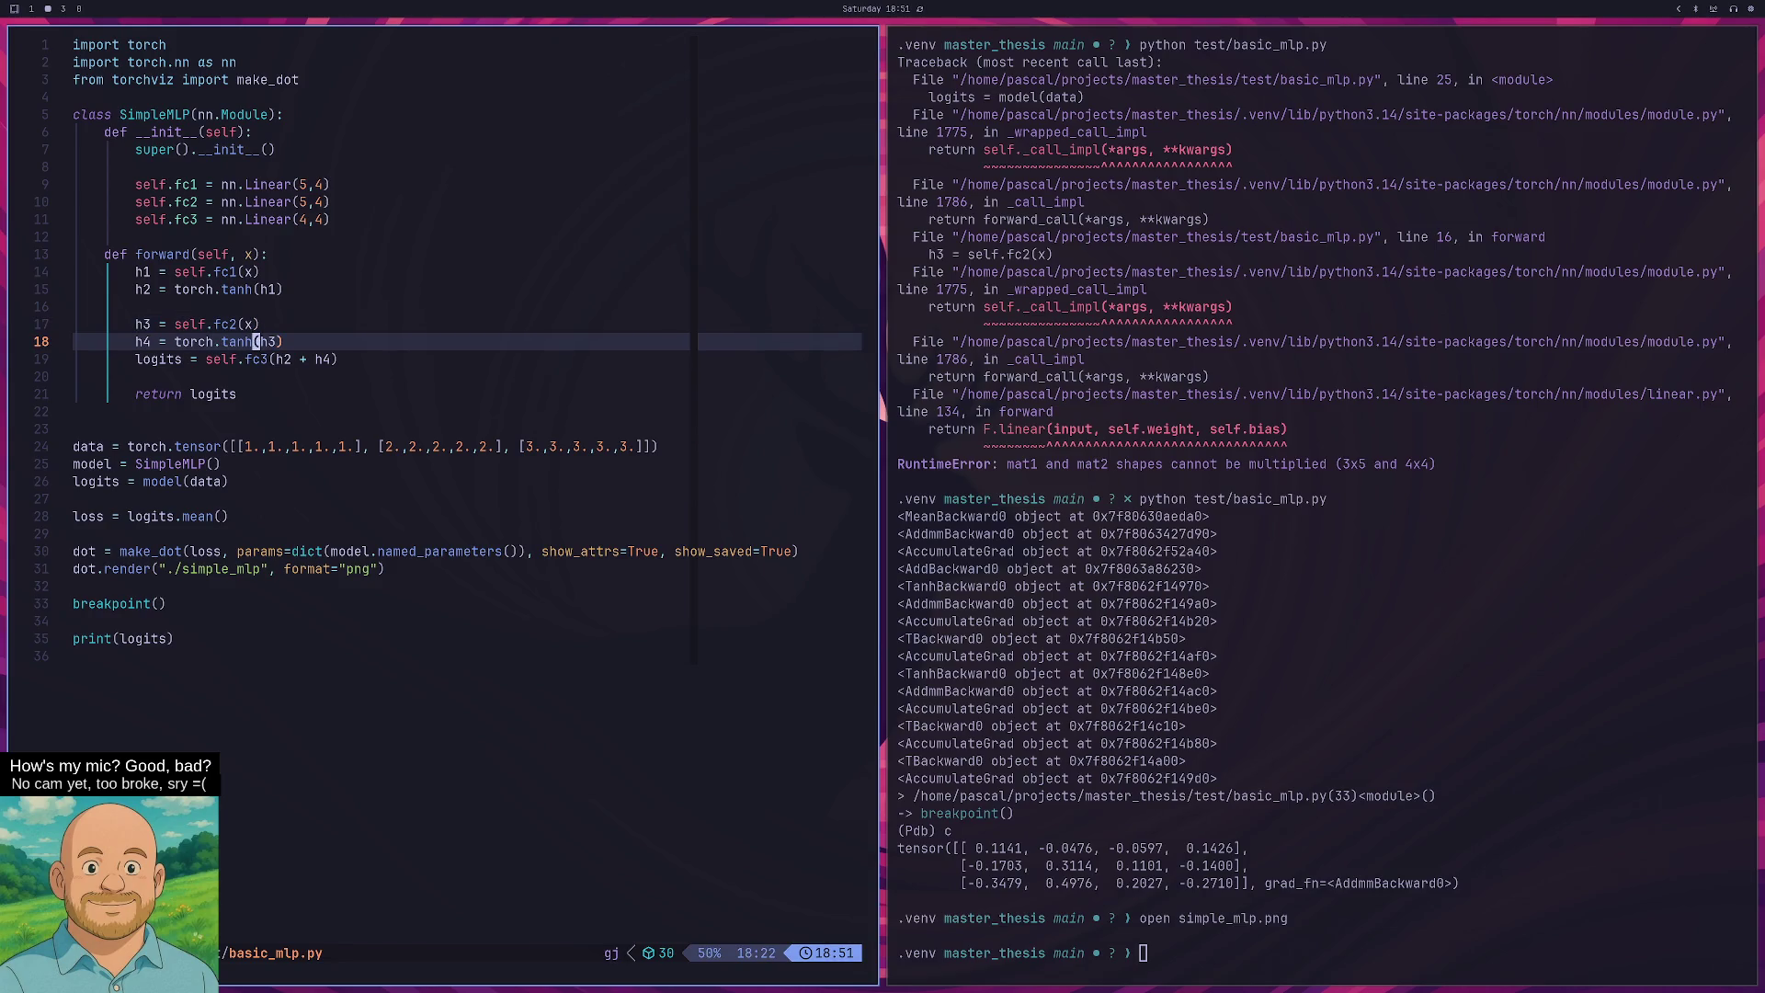
text(loh545)
key(BackSpace)
key(BackSpace)
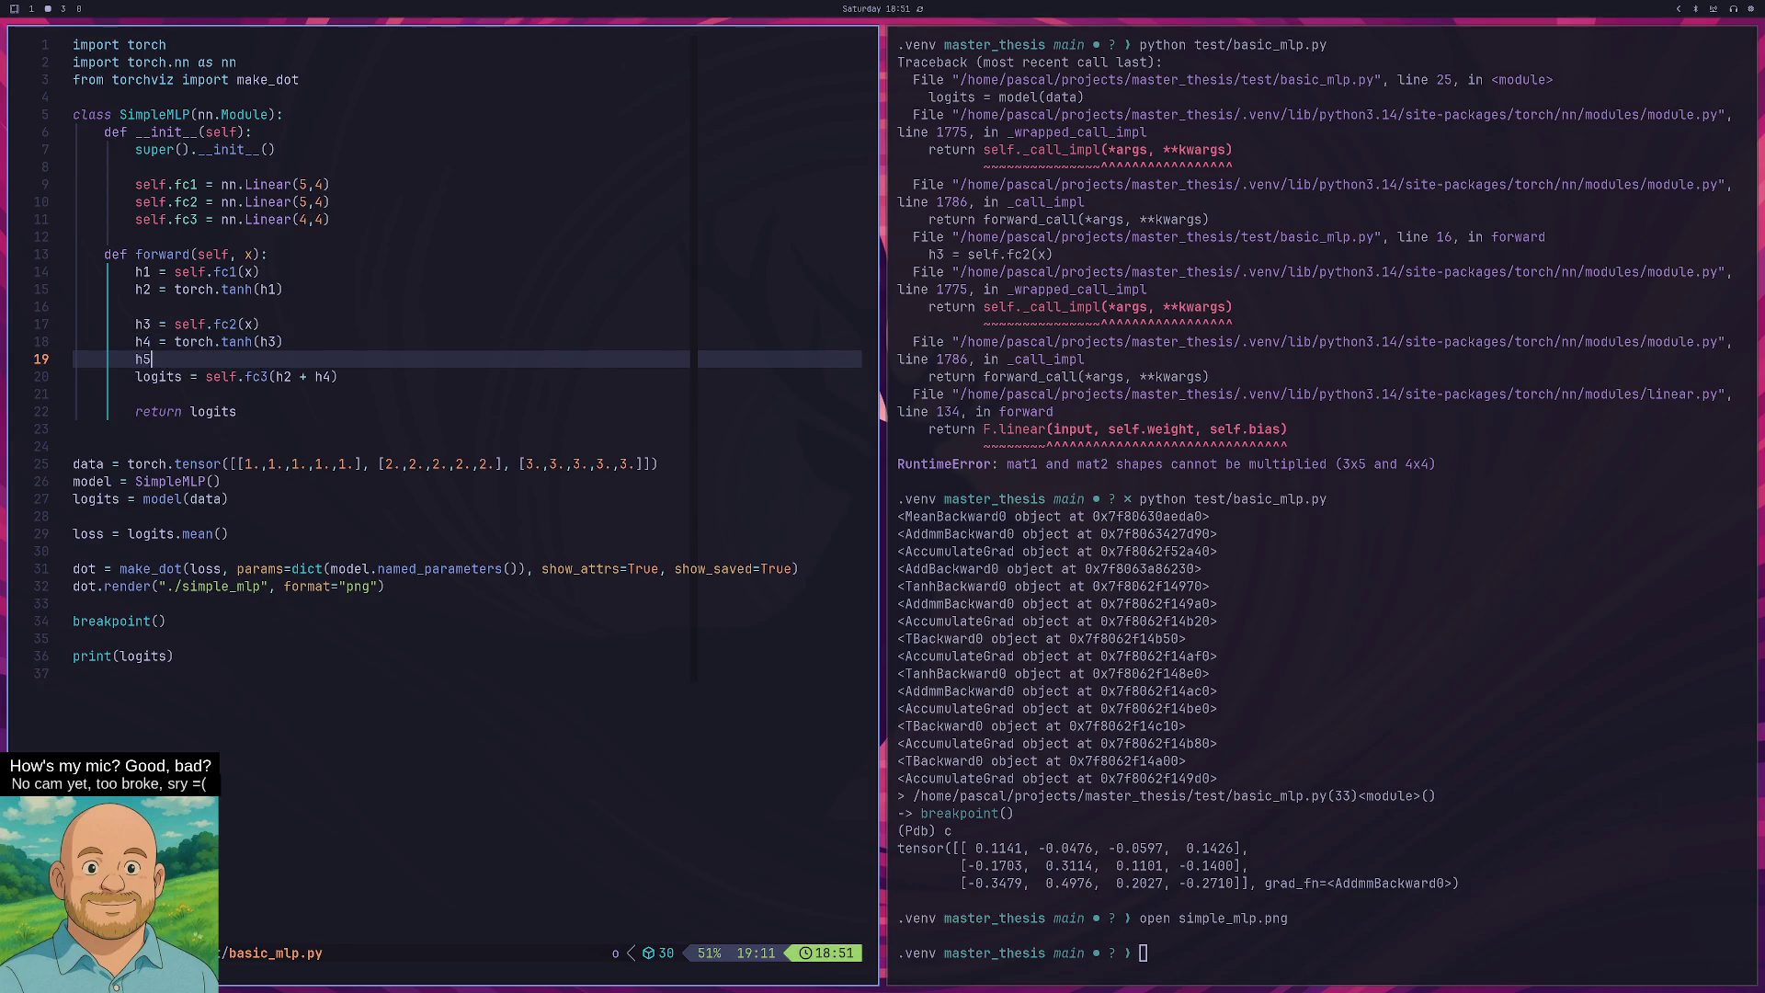
text(= )
text(h2 )
text(+ h4)
key(Escape)
key(d)
key(d)
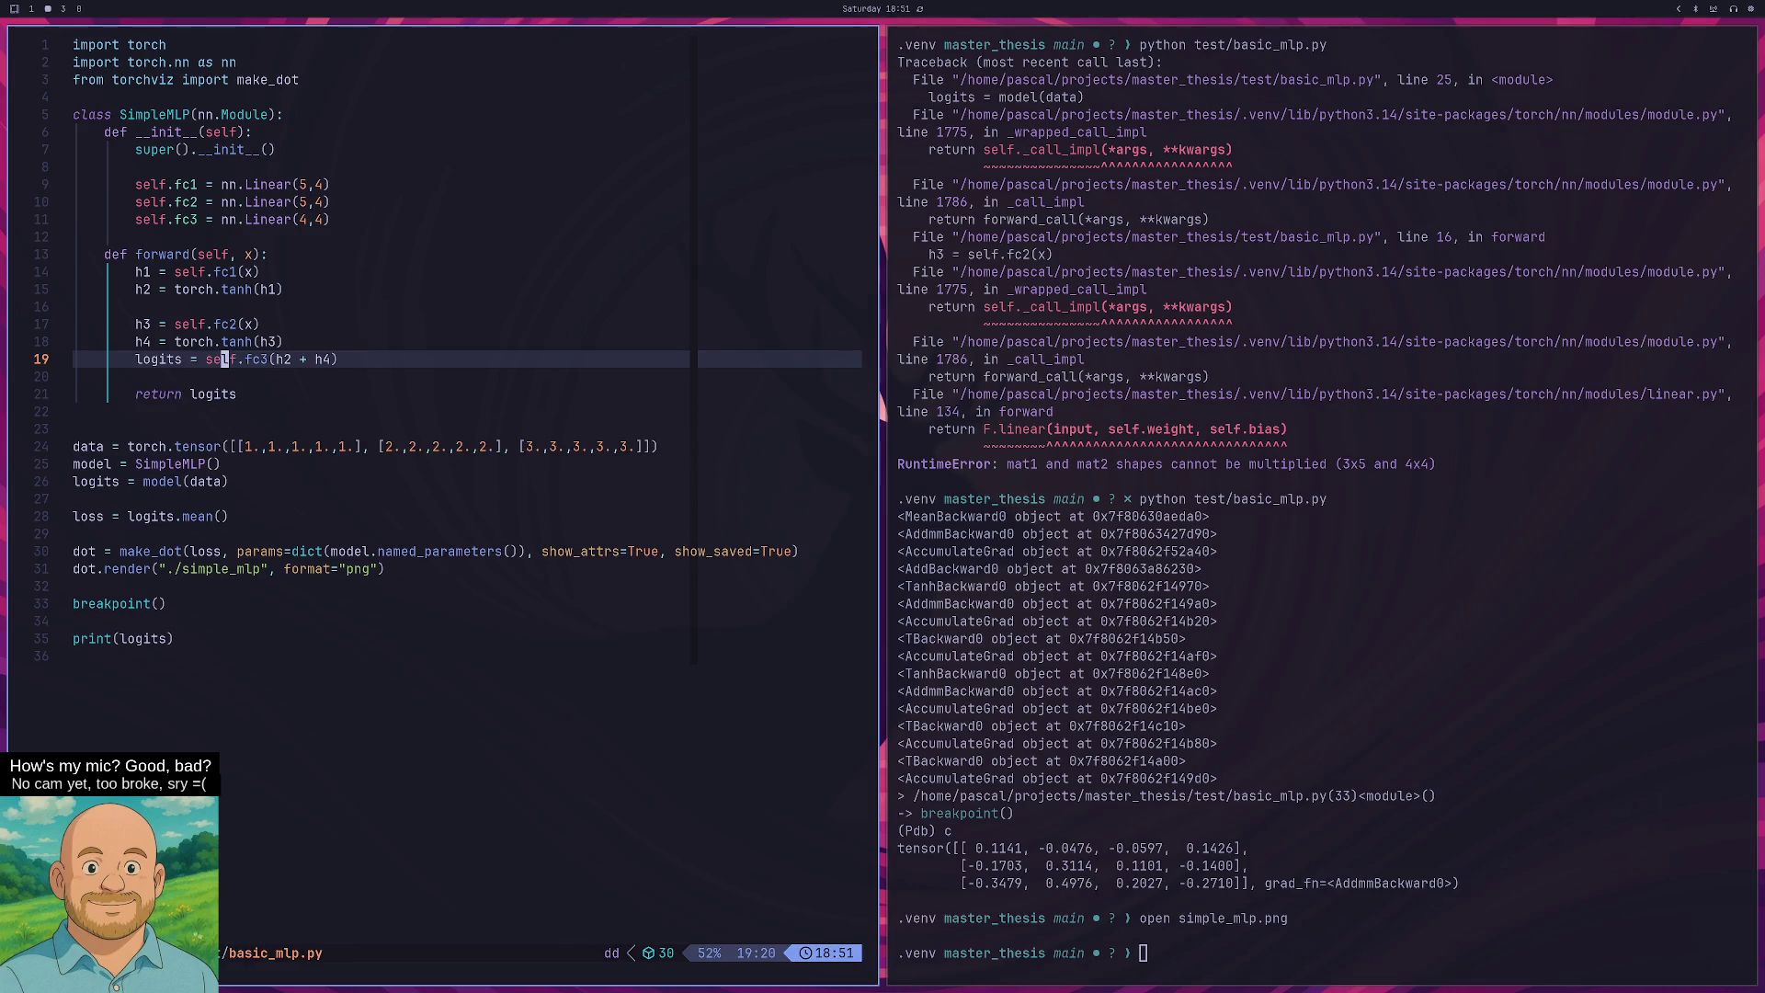